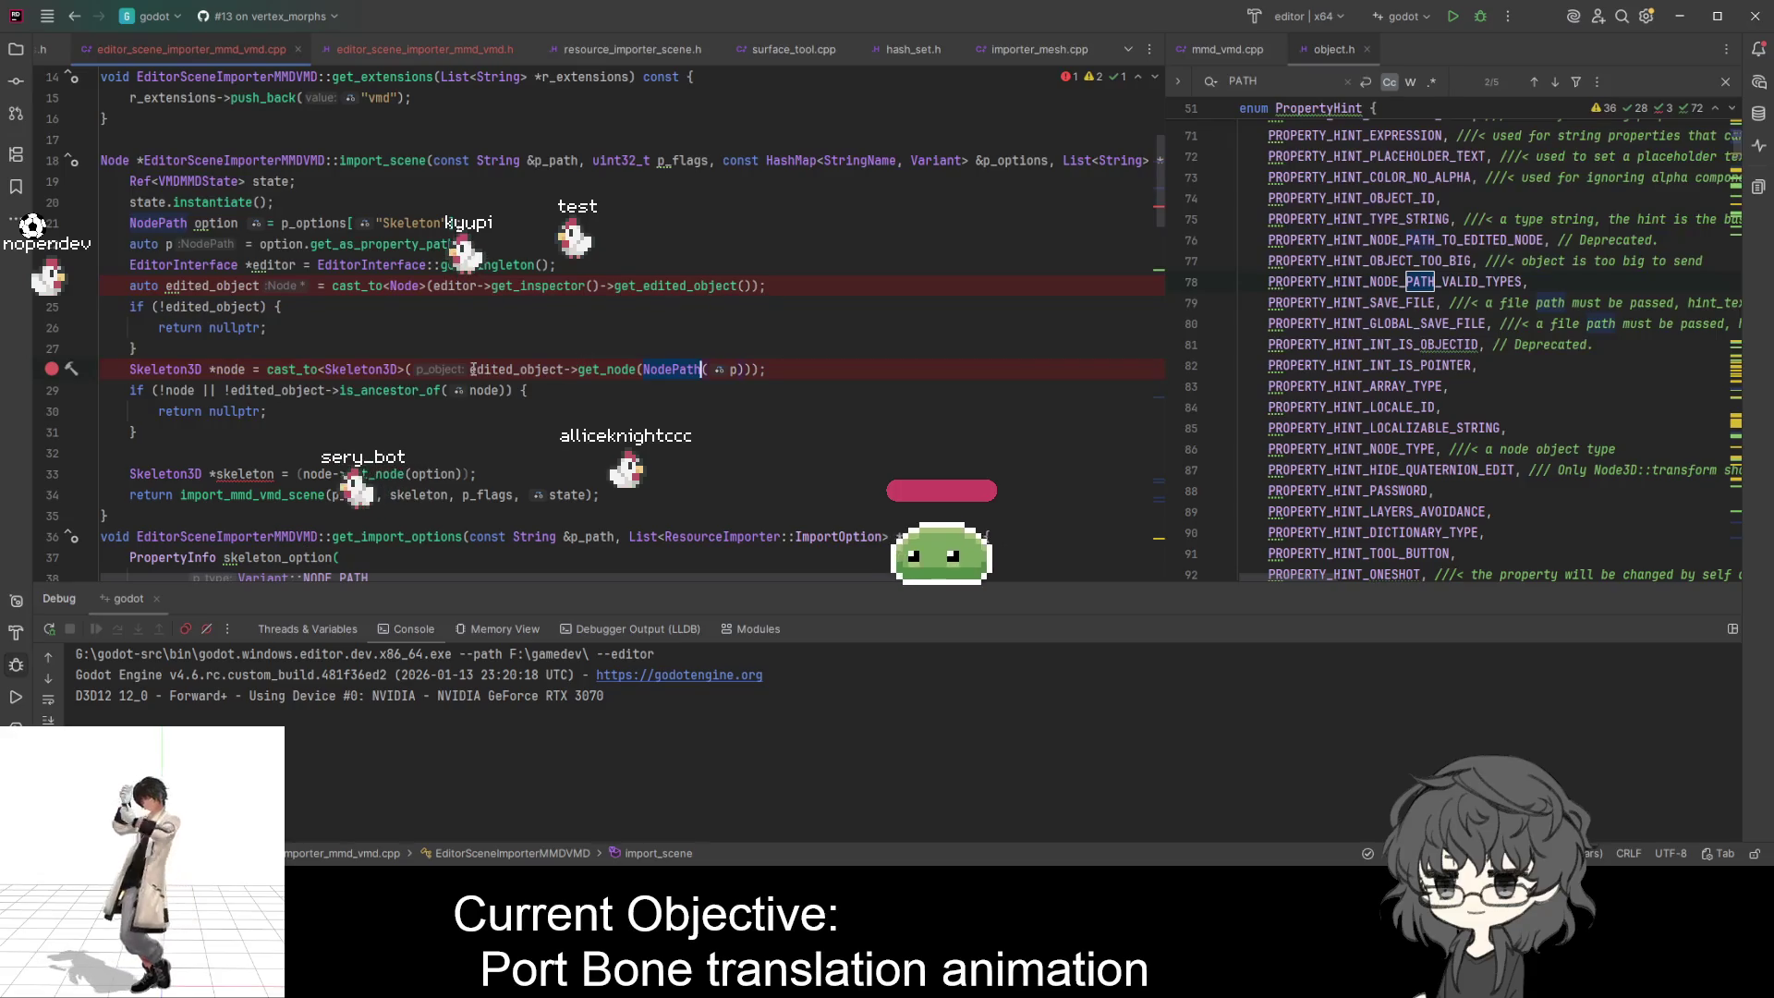
# Step: Insert line 'auto editor_node = editor->get_edited_scene_root();' after the editor singleton
pyautogui.click(246, 369)
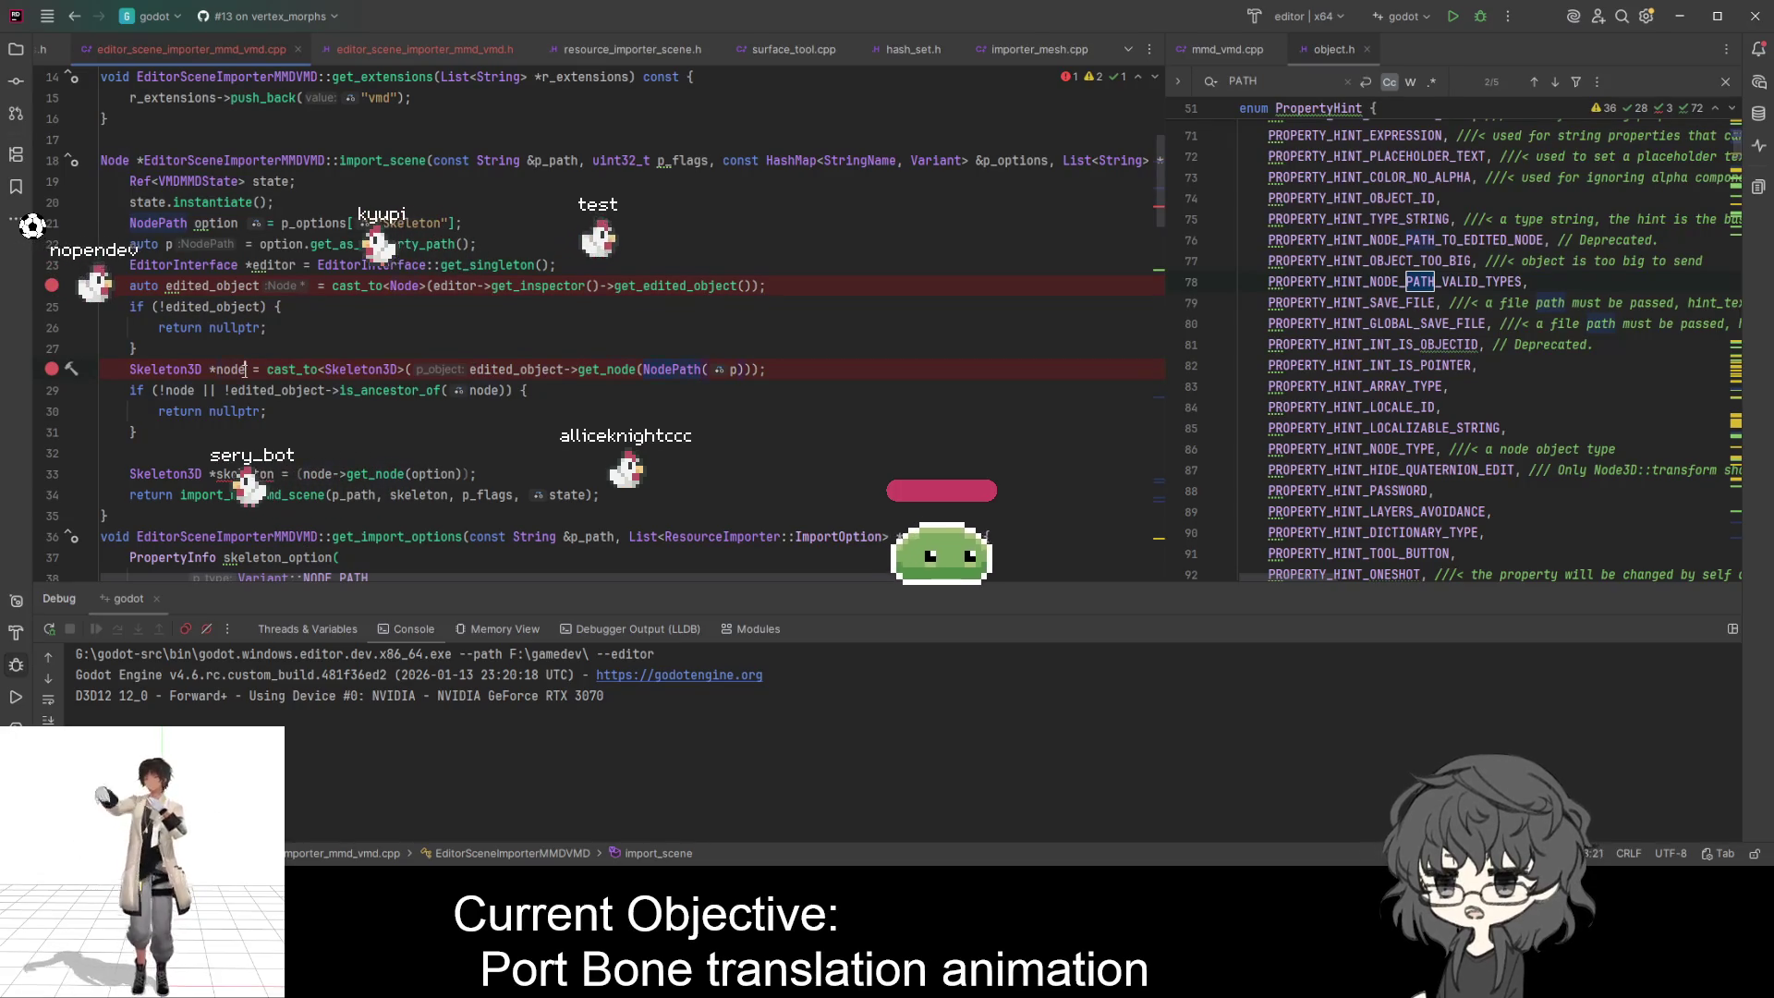
pyautogui.click(277, 390)
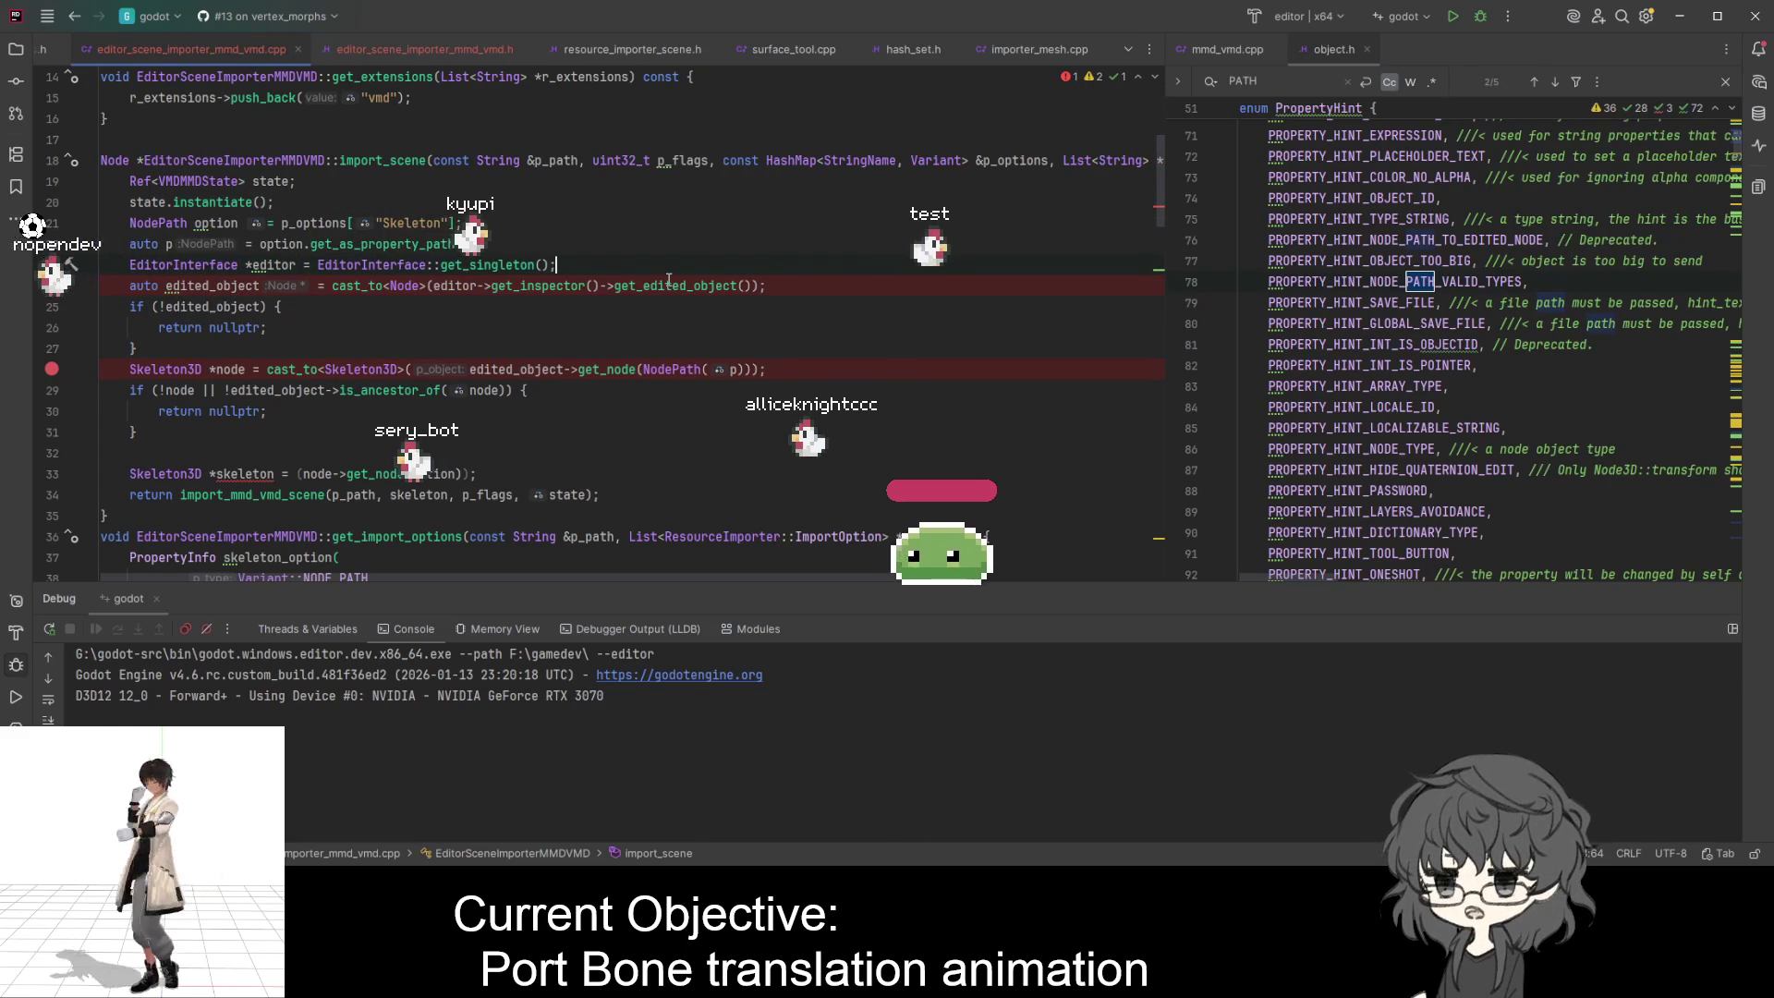
pyautogui.press('Return')
pyautogui.write('auto e')
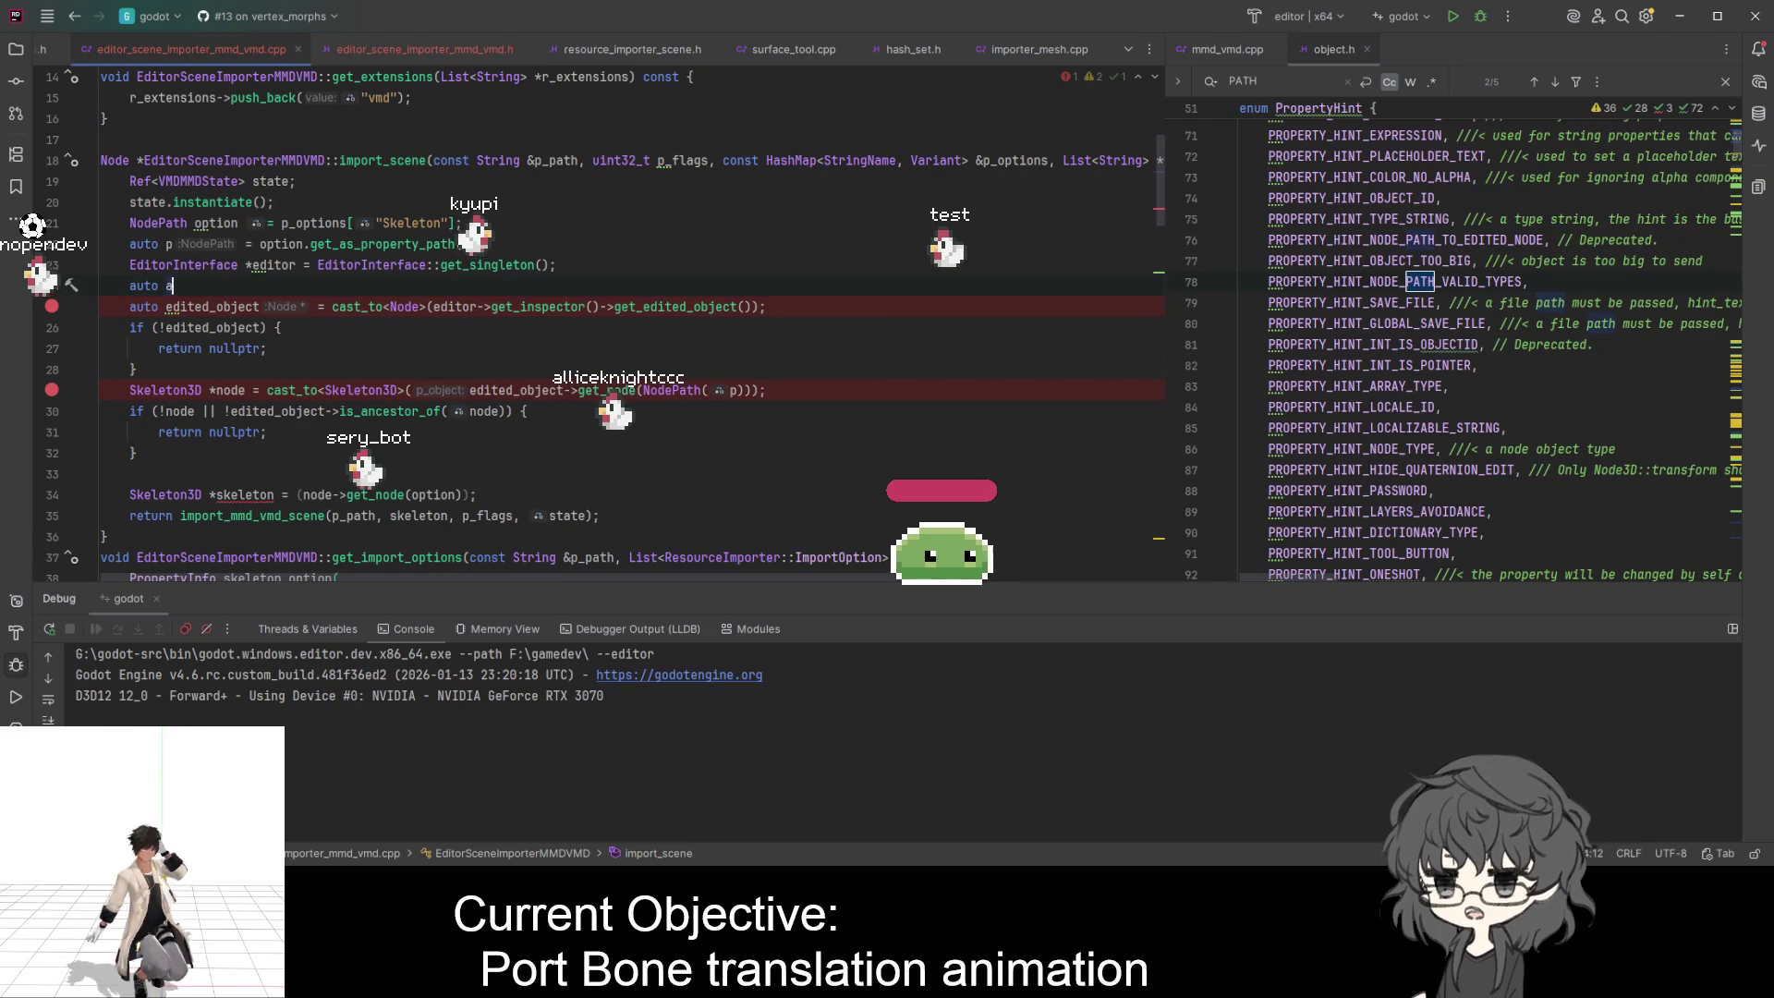
pyautogui.press('BackSpace')
pyautogui.write('editor_node')
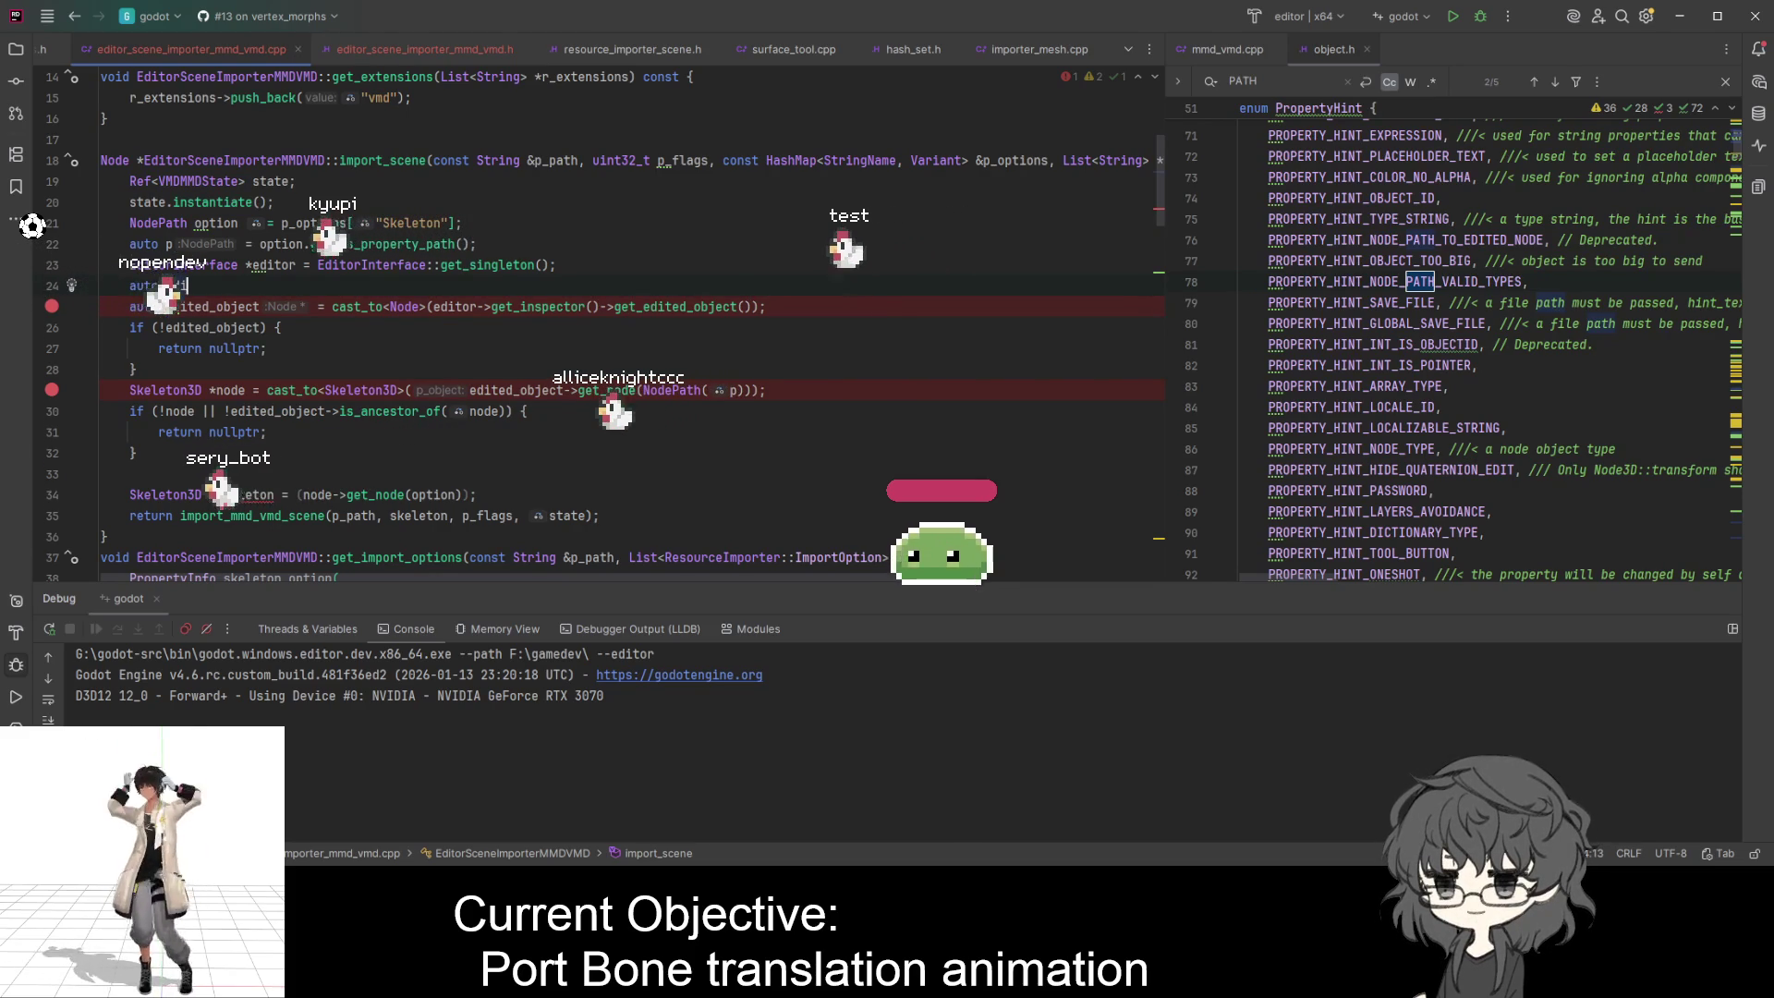
pyautogui.write(' = ')
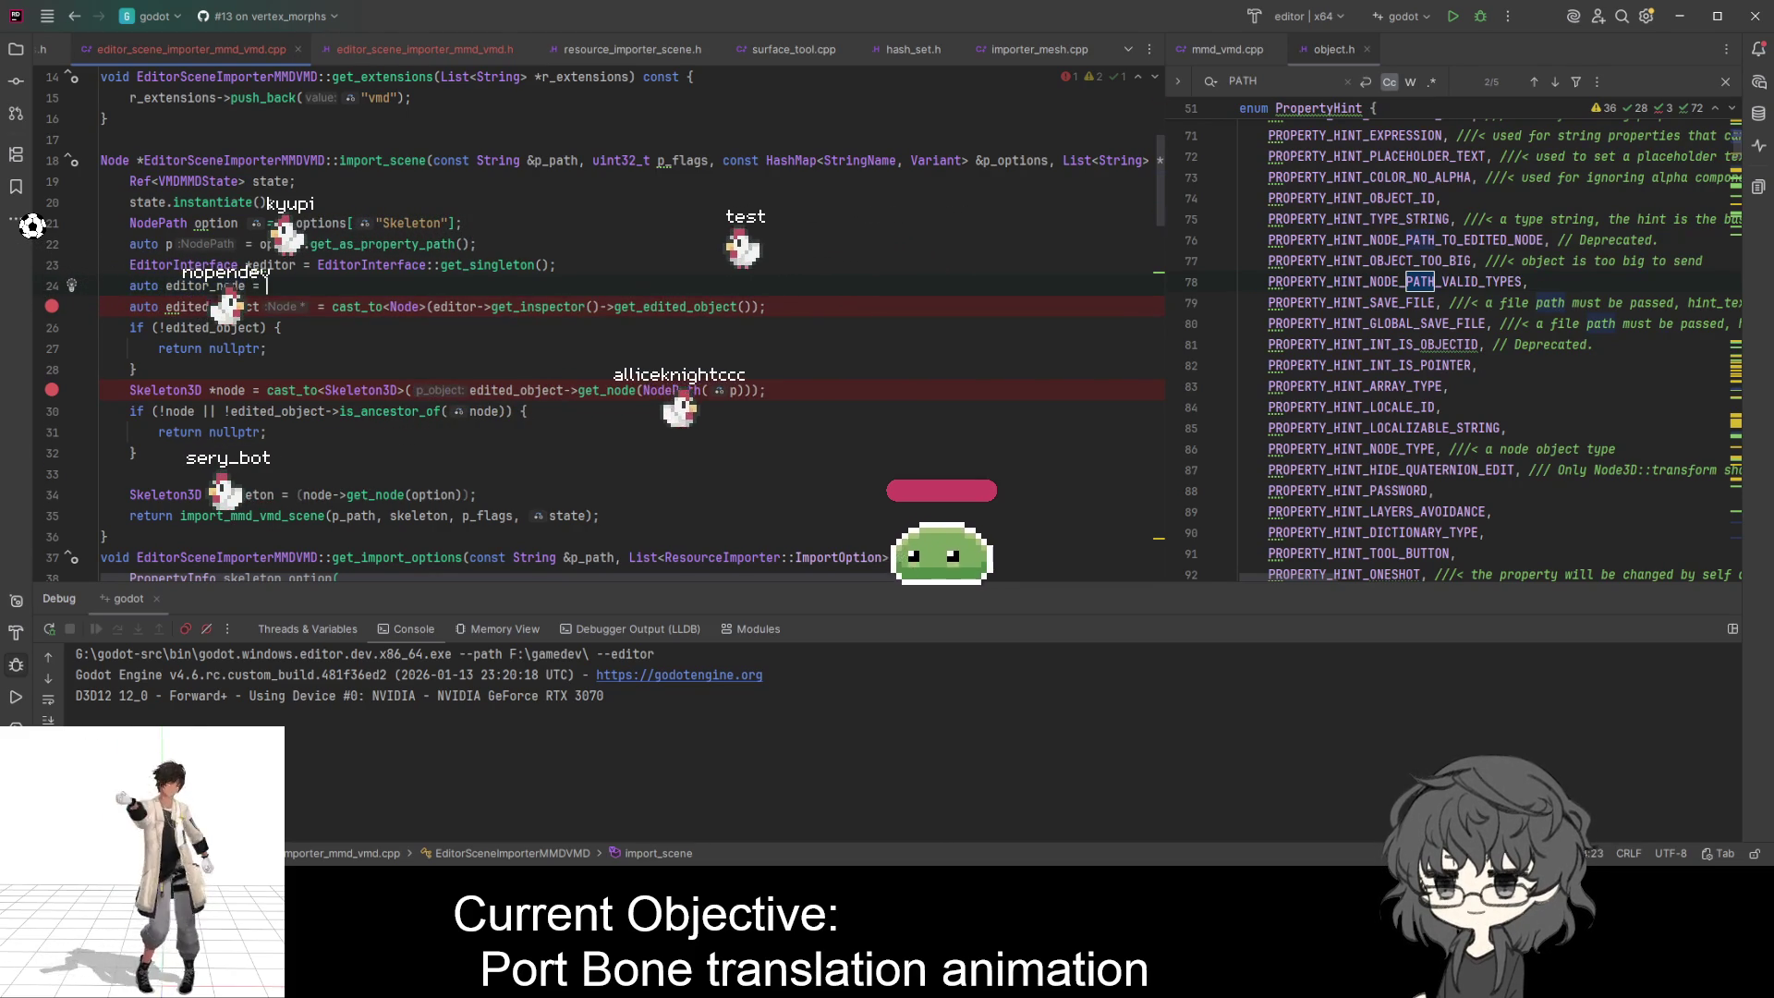
pyautogui.write('editor-')
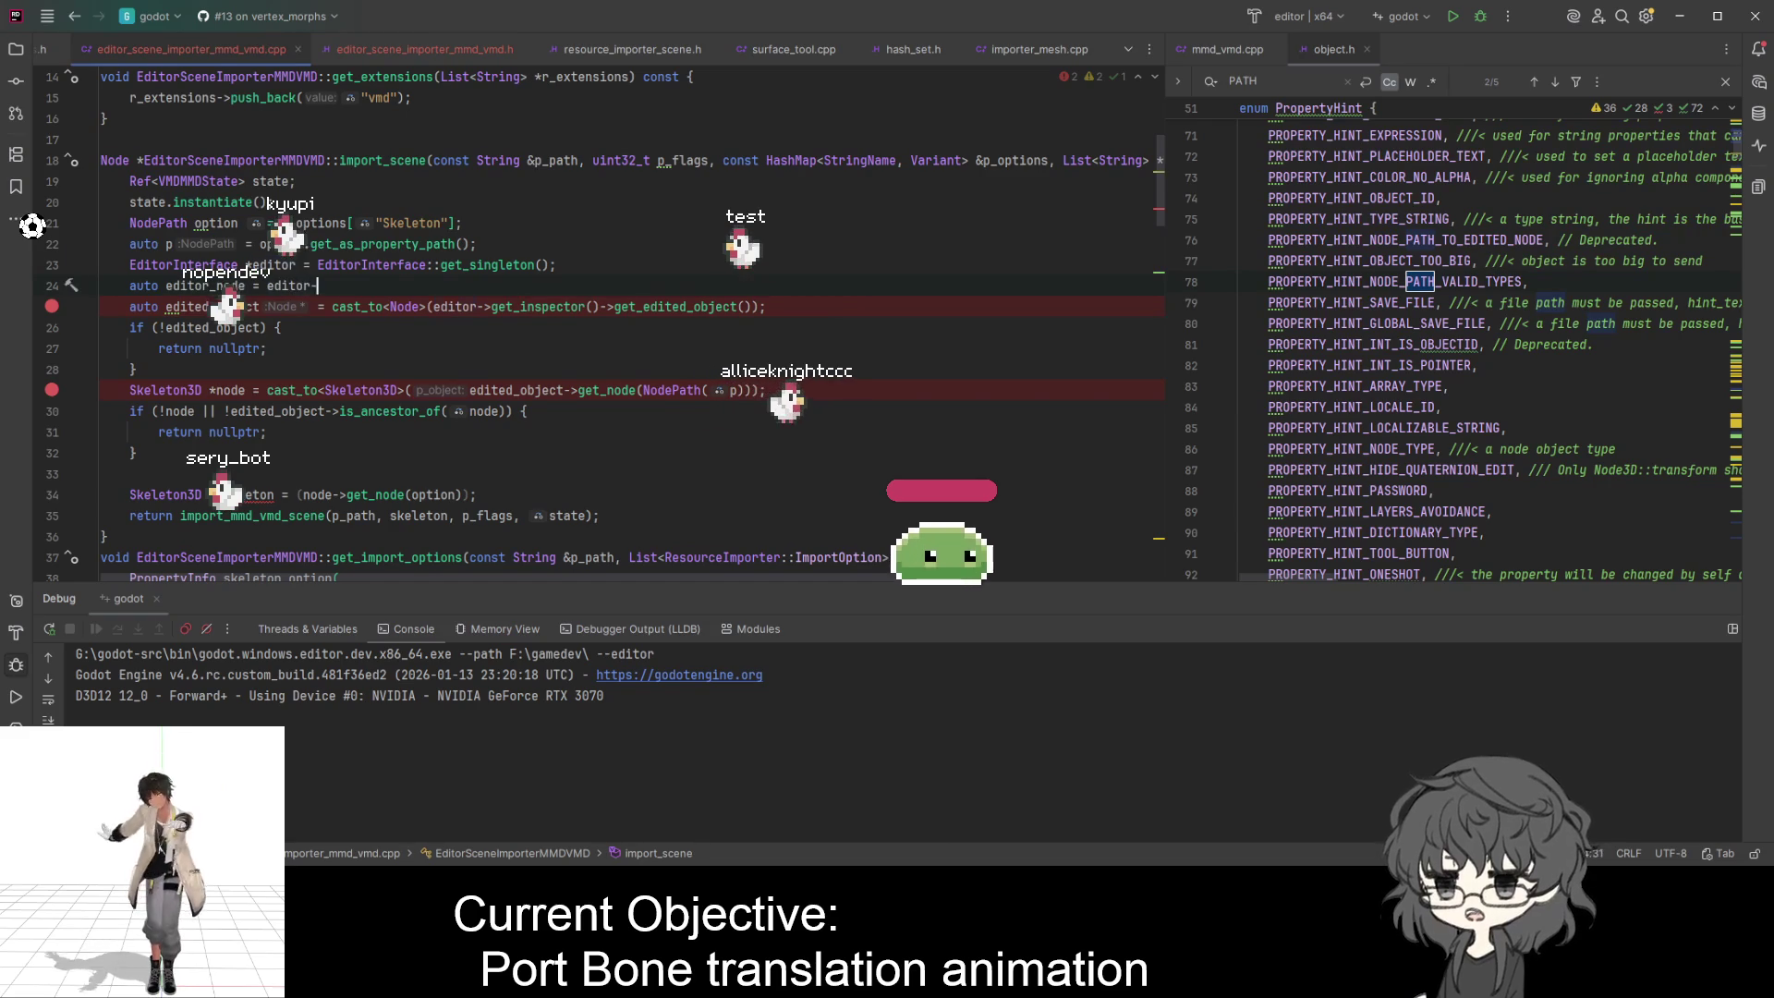
pyautogui.write('>get_edited_scene_root();')
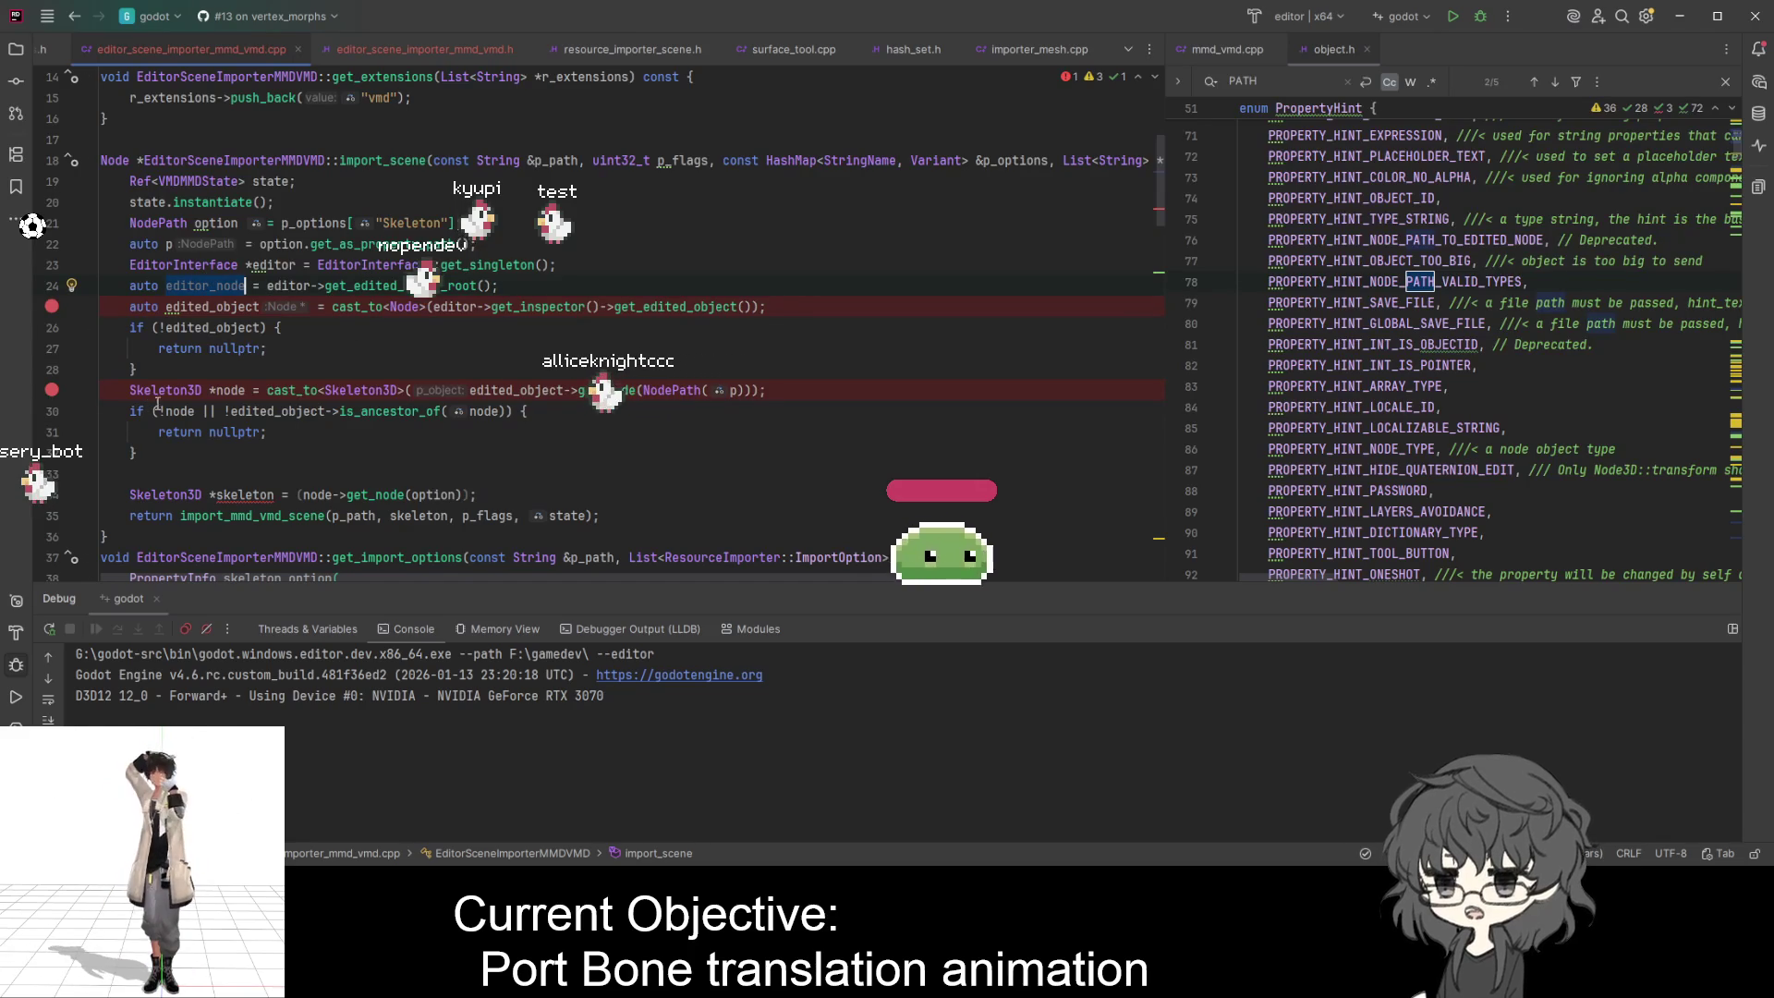
# Step: Replace edited_object with editor_node in the is_ancestor_of check
pyautogui.doubleClick(280, 411)
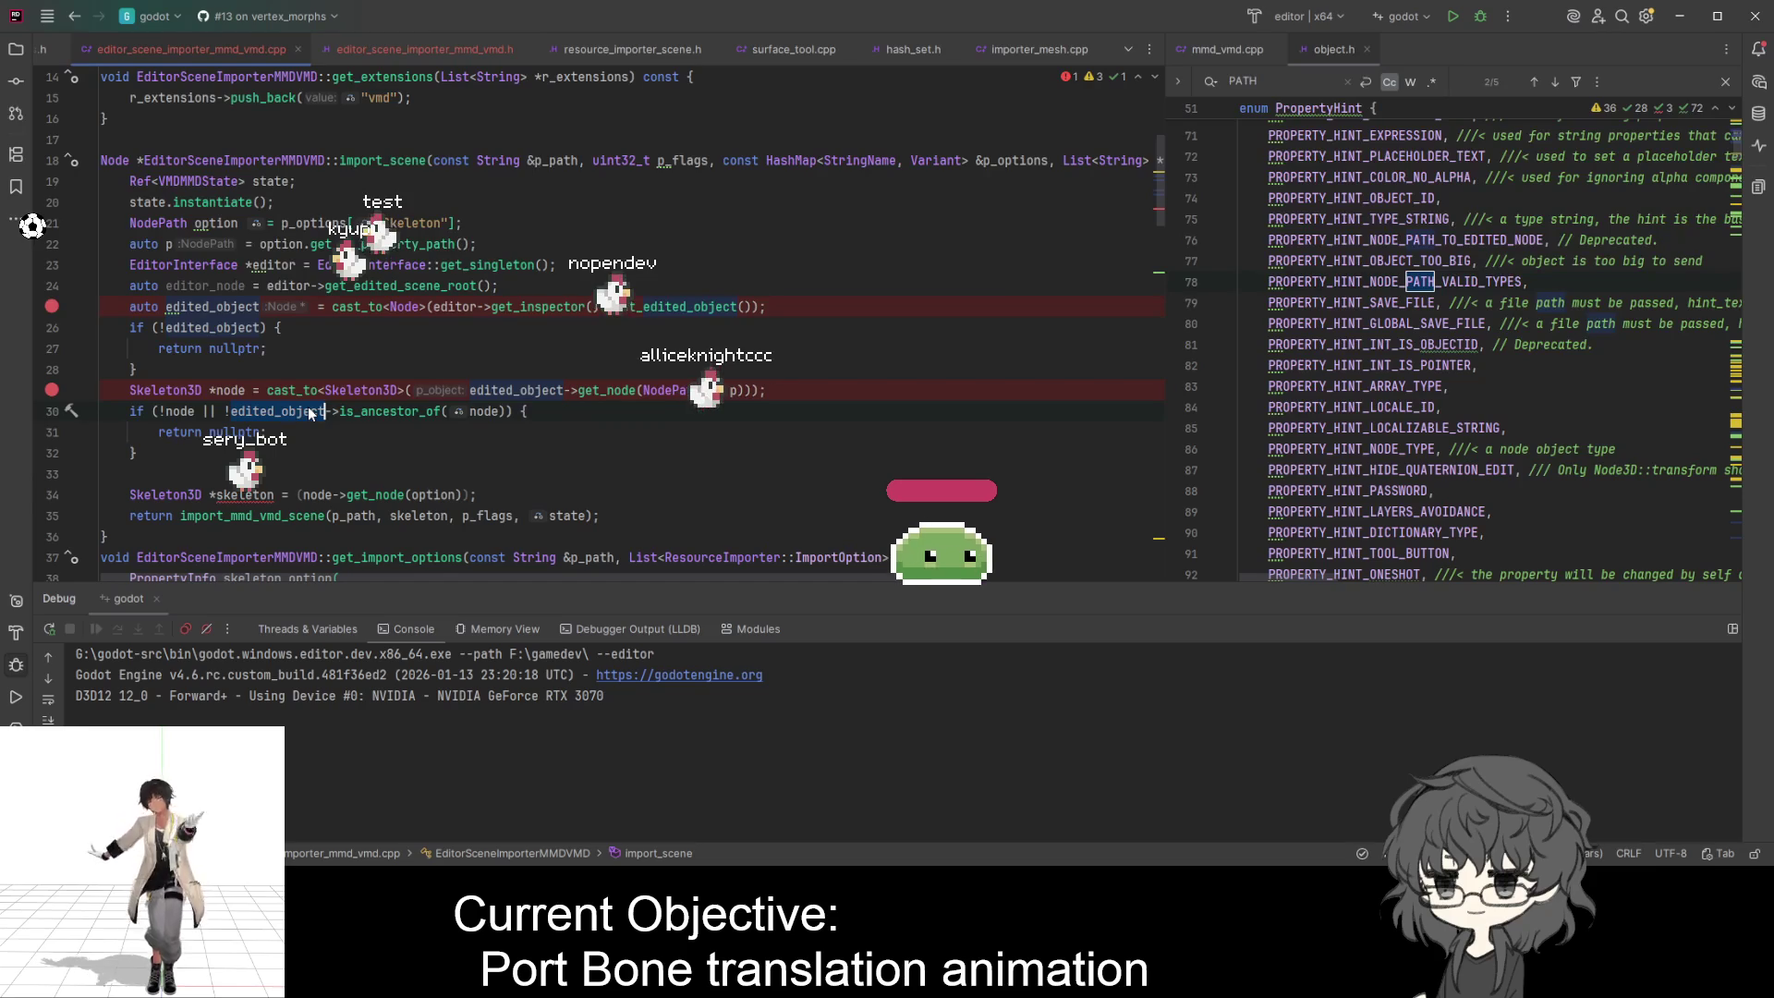
pyautogui.doubleClick(185, 287)
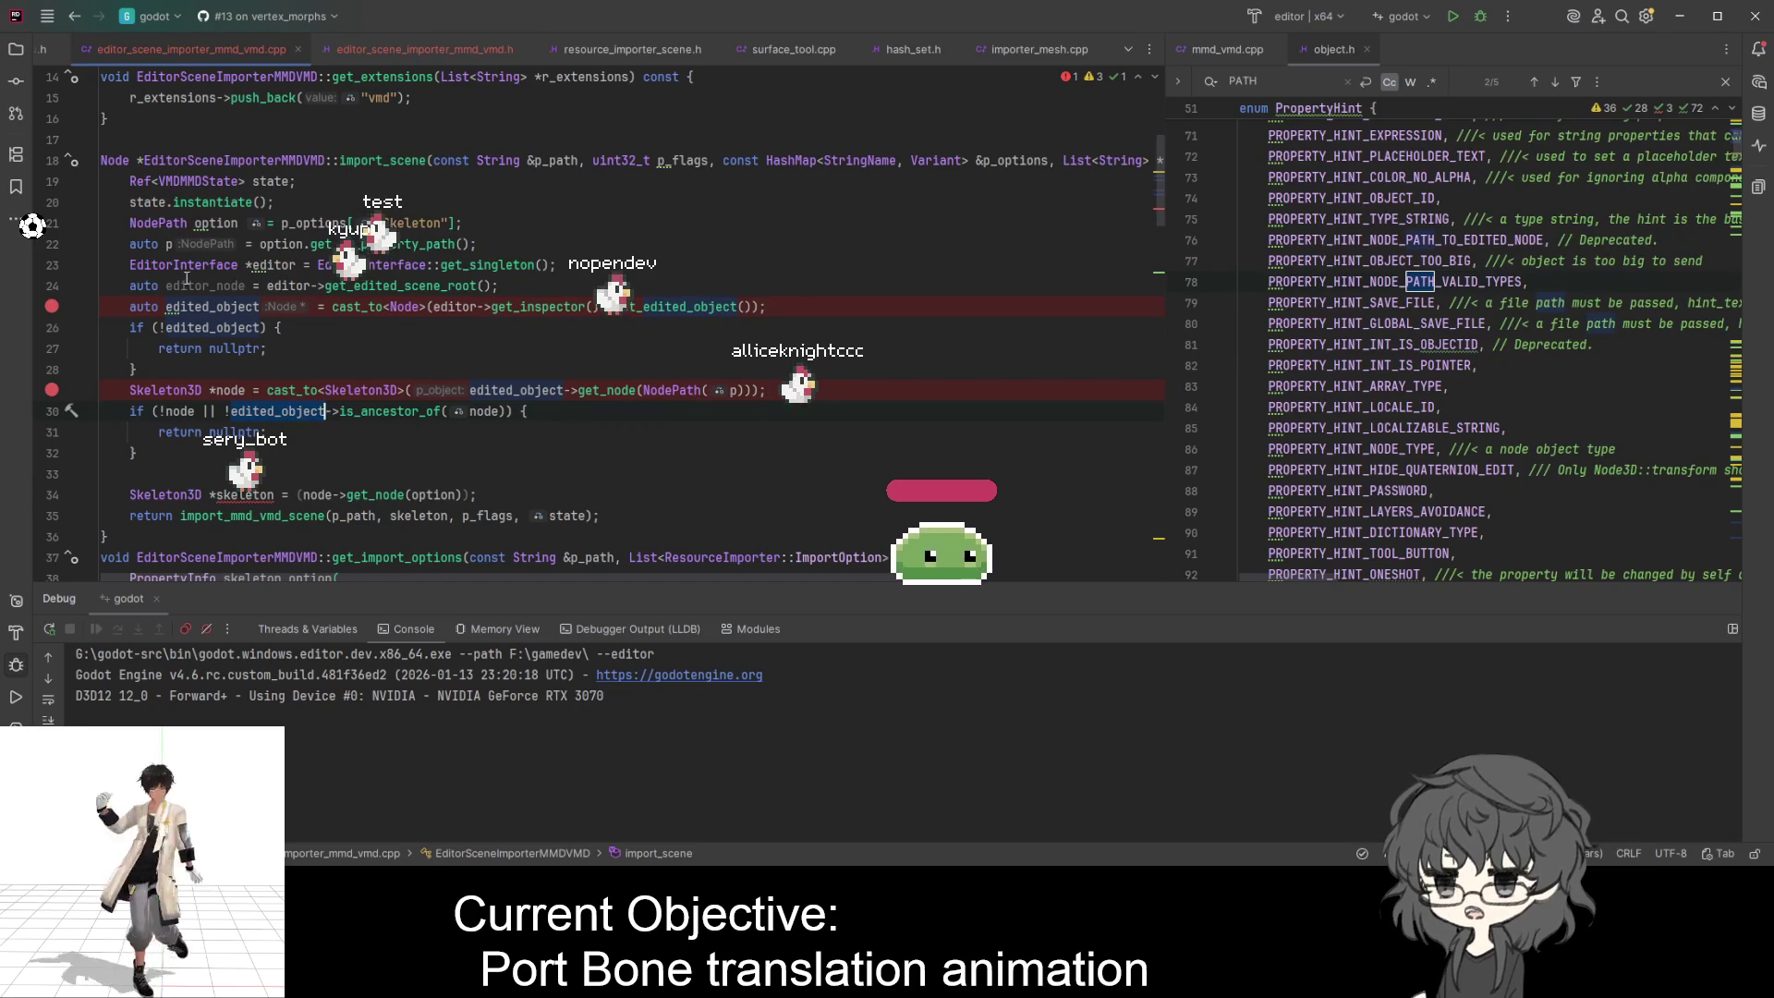
pyautogui.hotkey('ctrl', 'v')
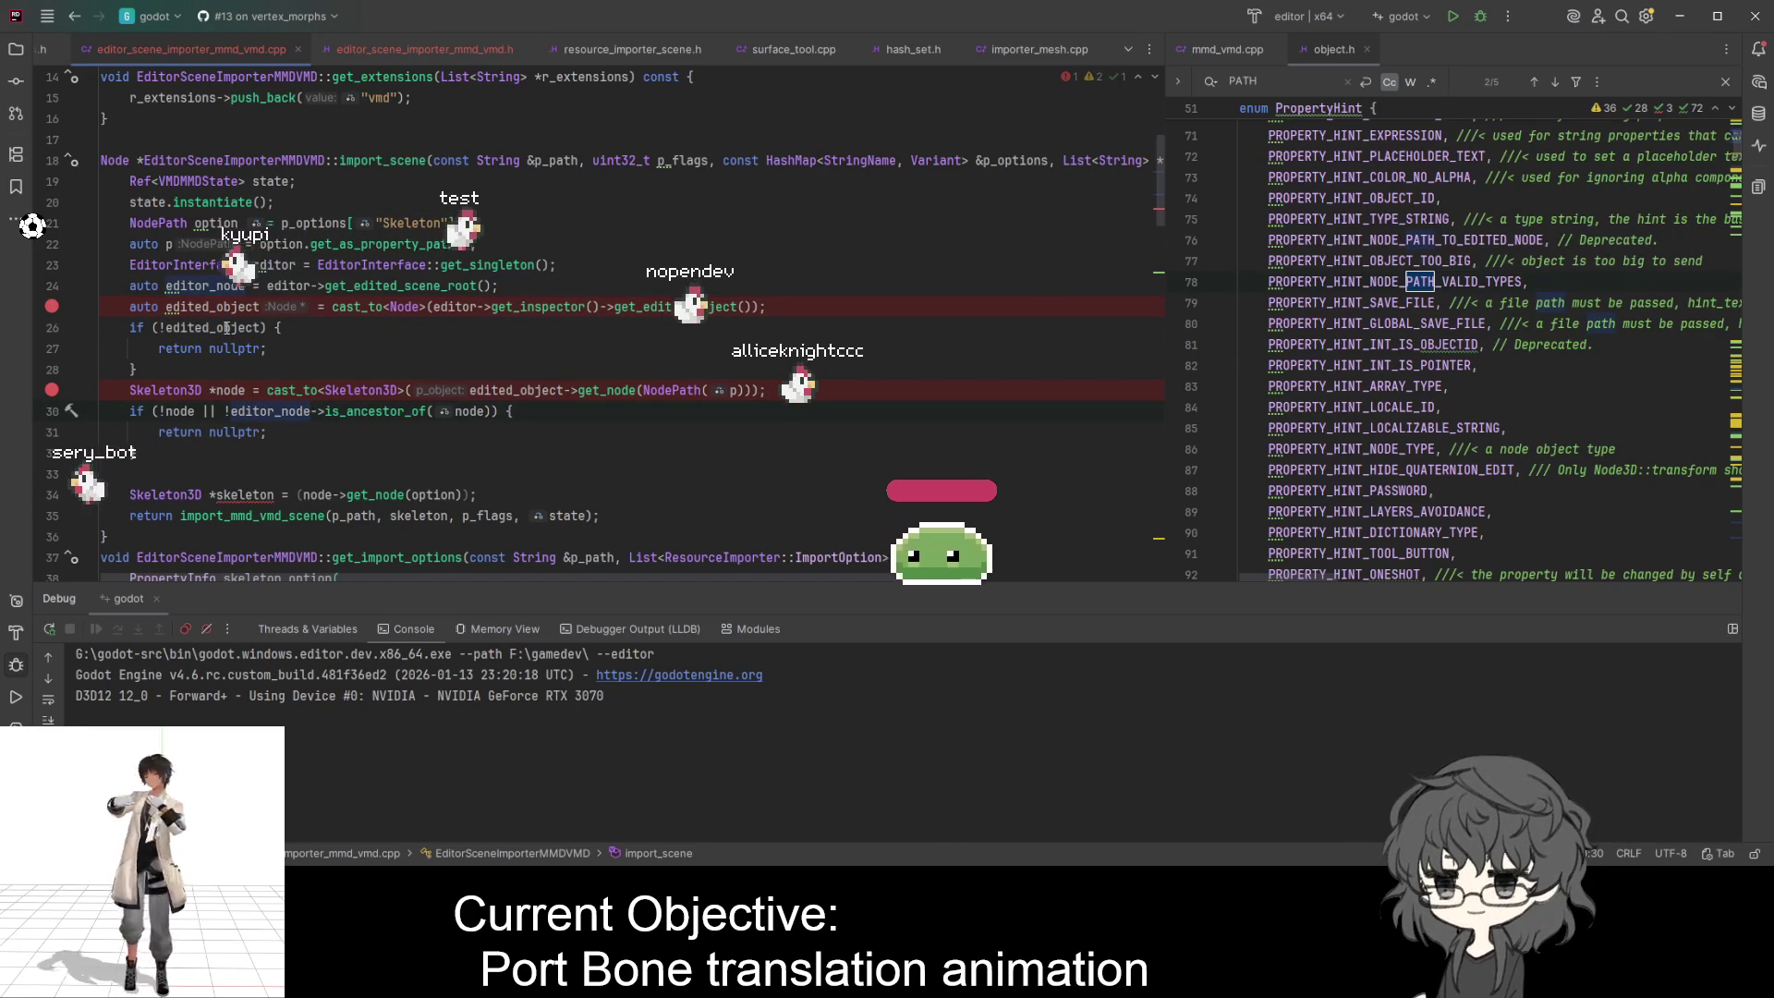
# Step: Start renaming the edited_object declaration, typing 'inspecteD_object'
pyautogui.doubleClick(207, 306)
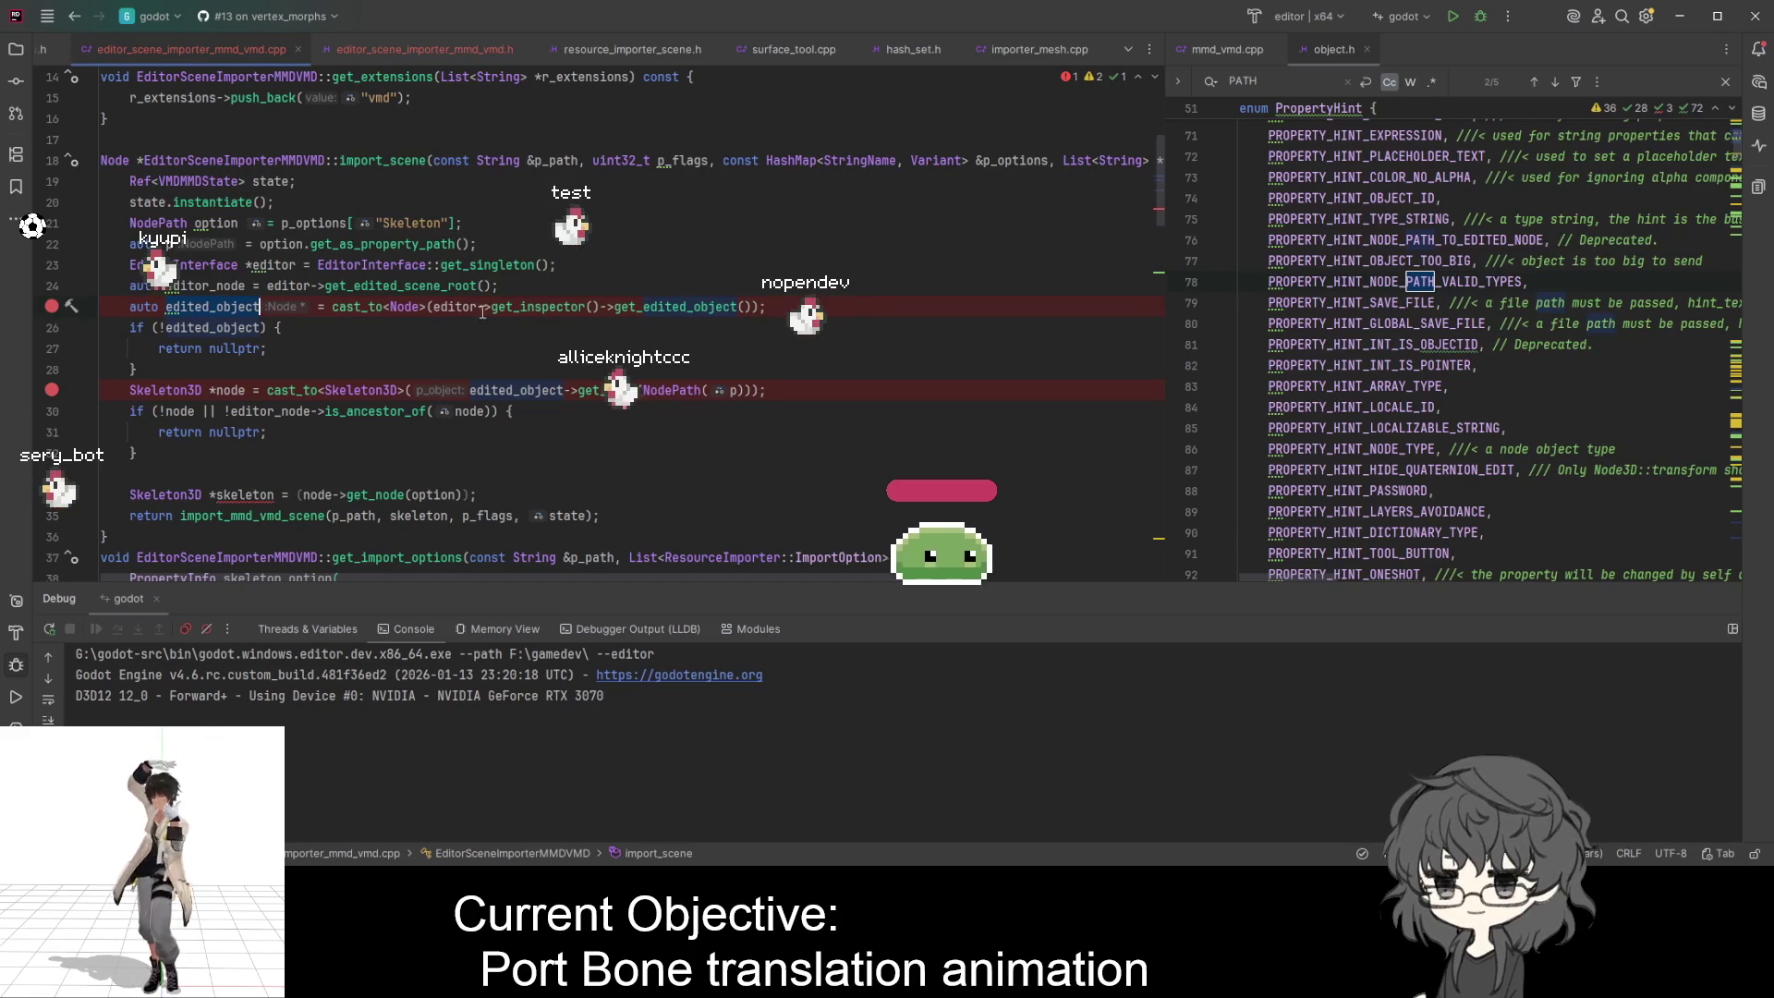
pyautogui.press('Left')
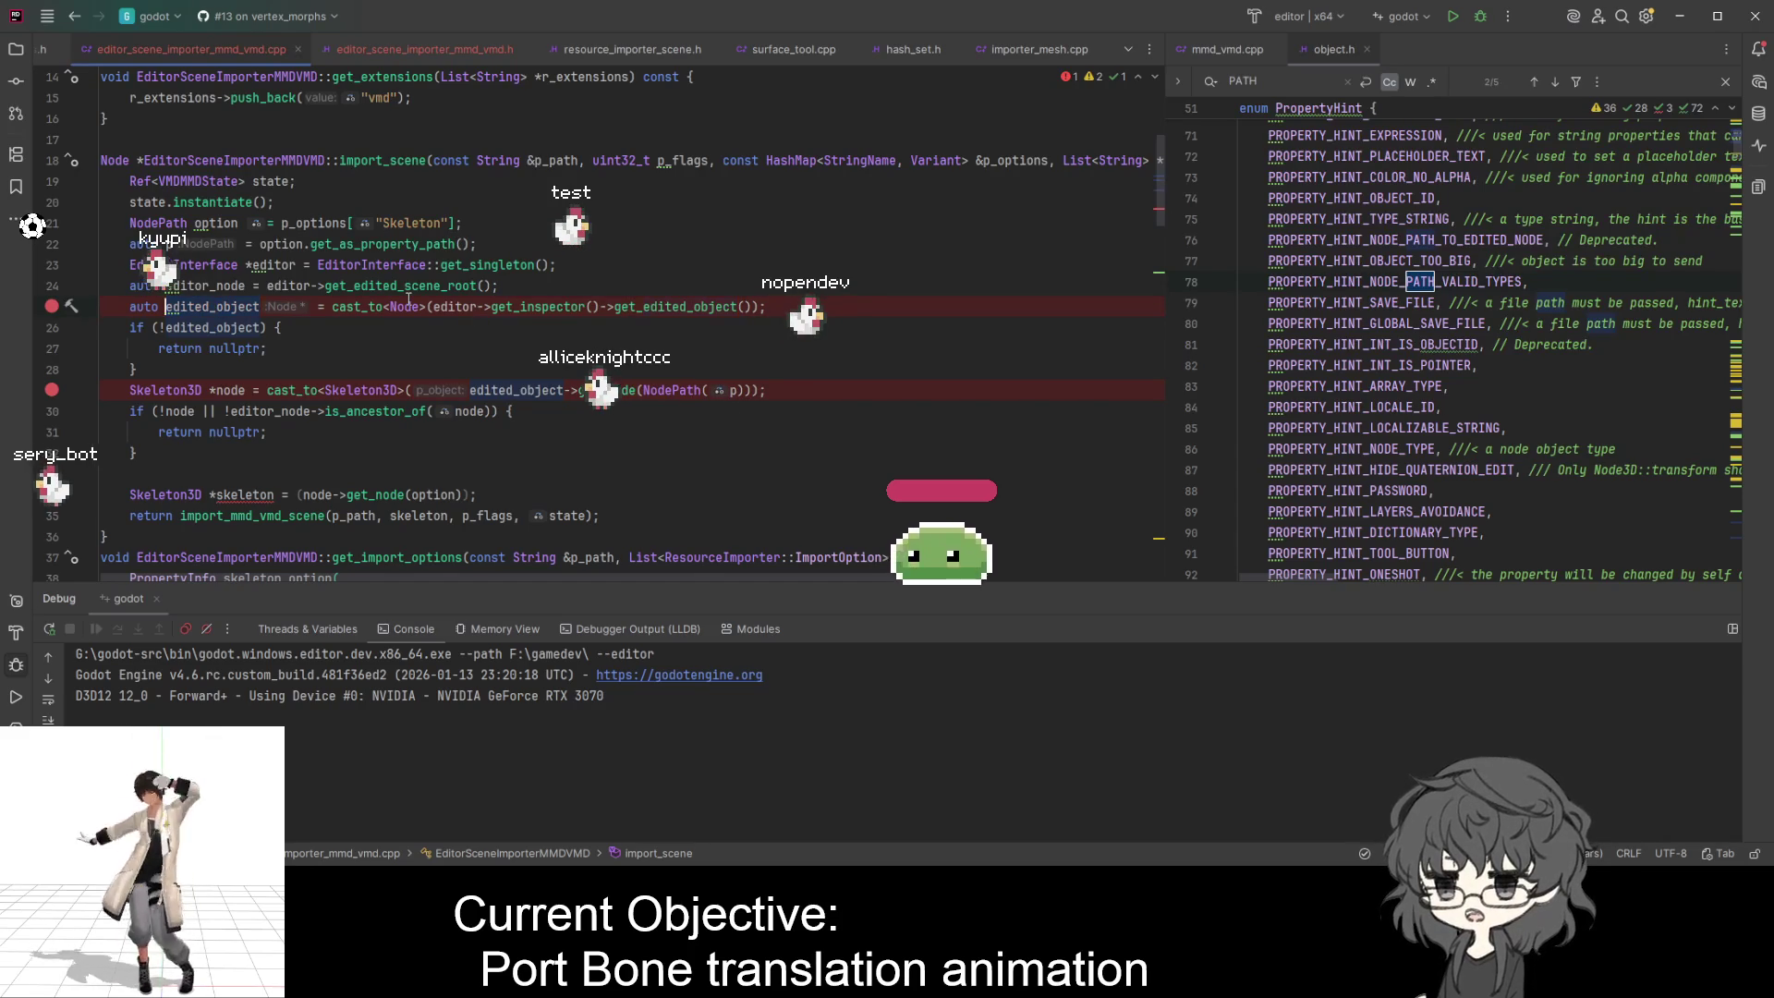
pyautogui.press('Right')
pyautogui.press('Right')
pyautogui.press('Right')
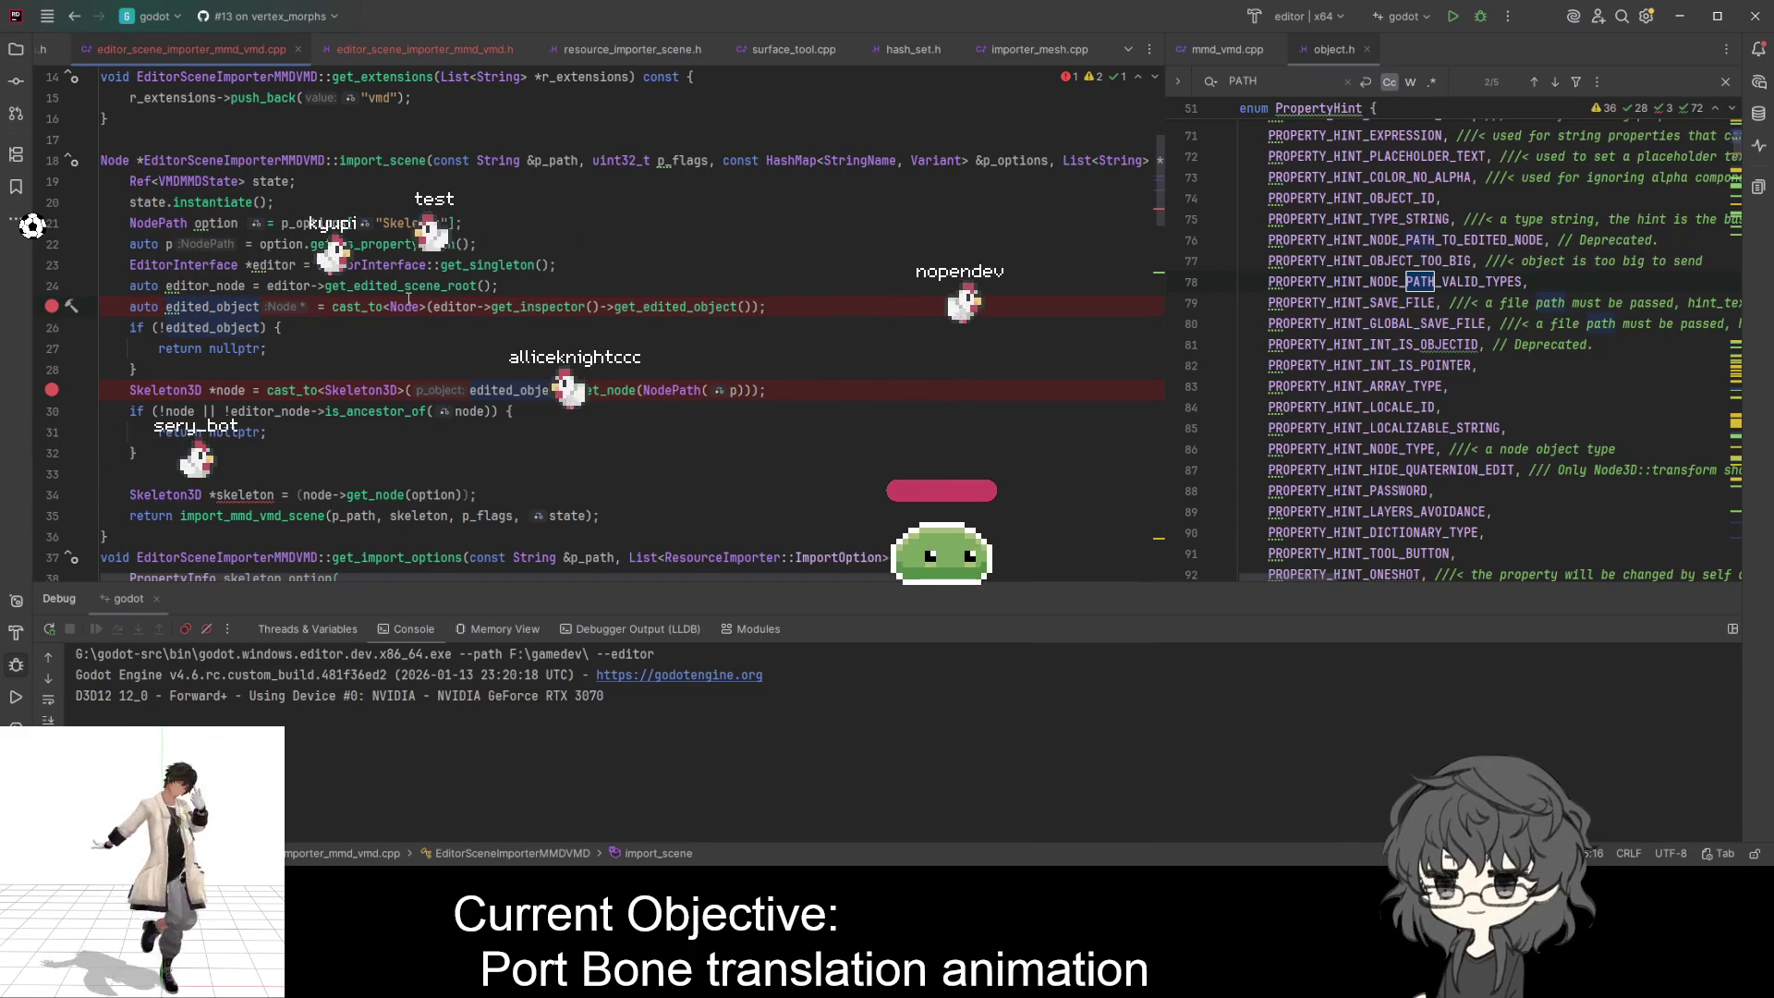
pyautogui.write('inspecteD_')
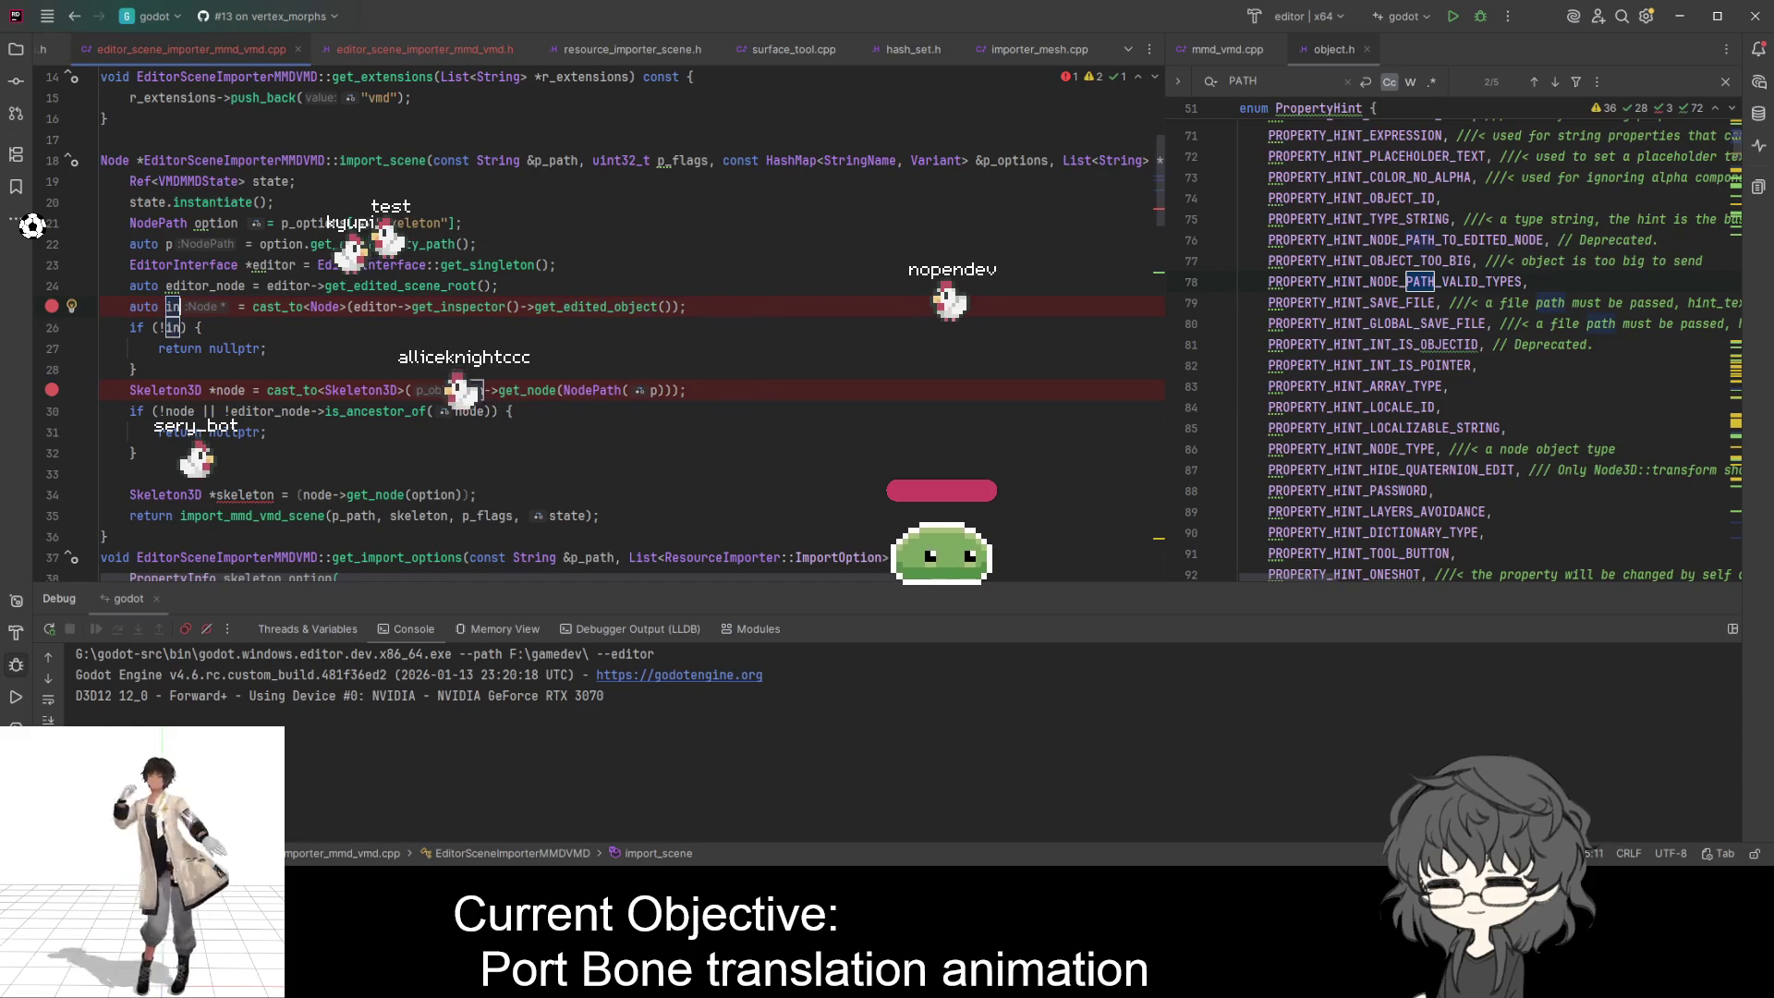
pyautogui.write('objec')
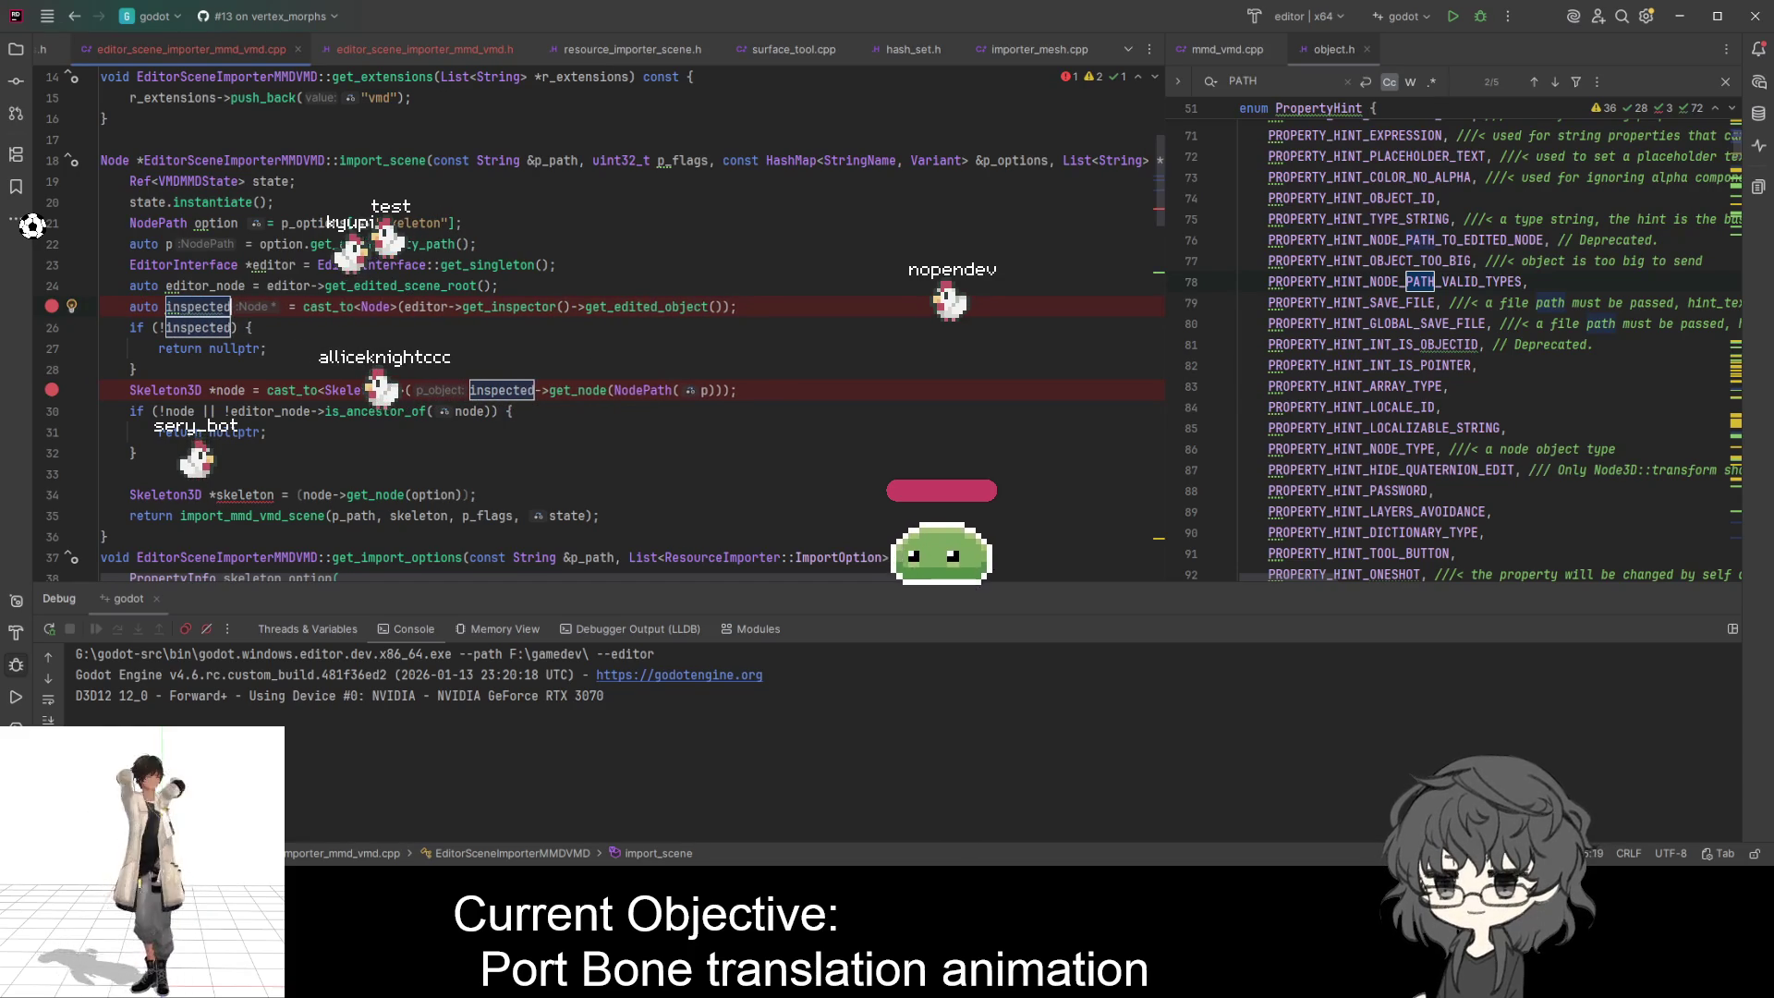
pyautogui.write('t')
# Step: Apply the rename to inspected_object, review its usages, and select NodePath in get_node
pyautogui.click(571, 370)
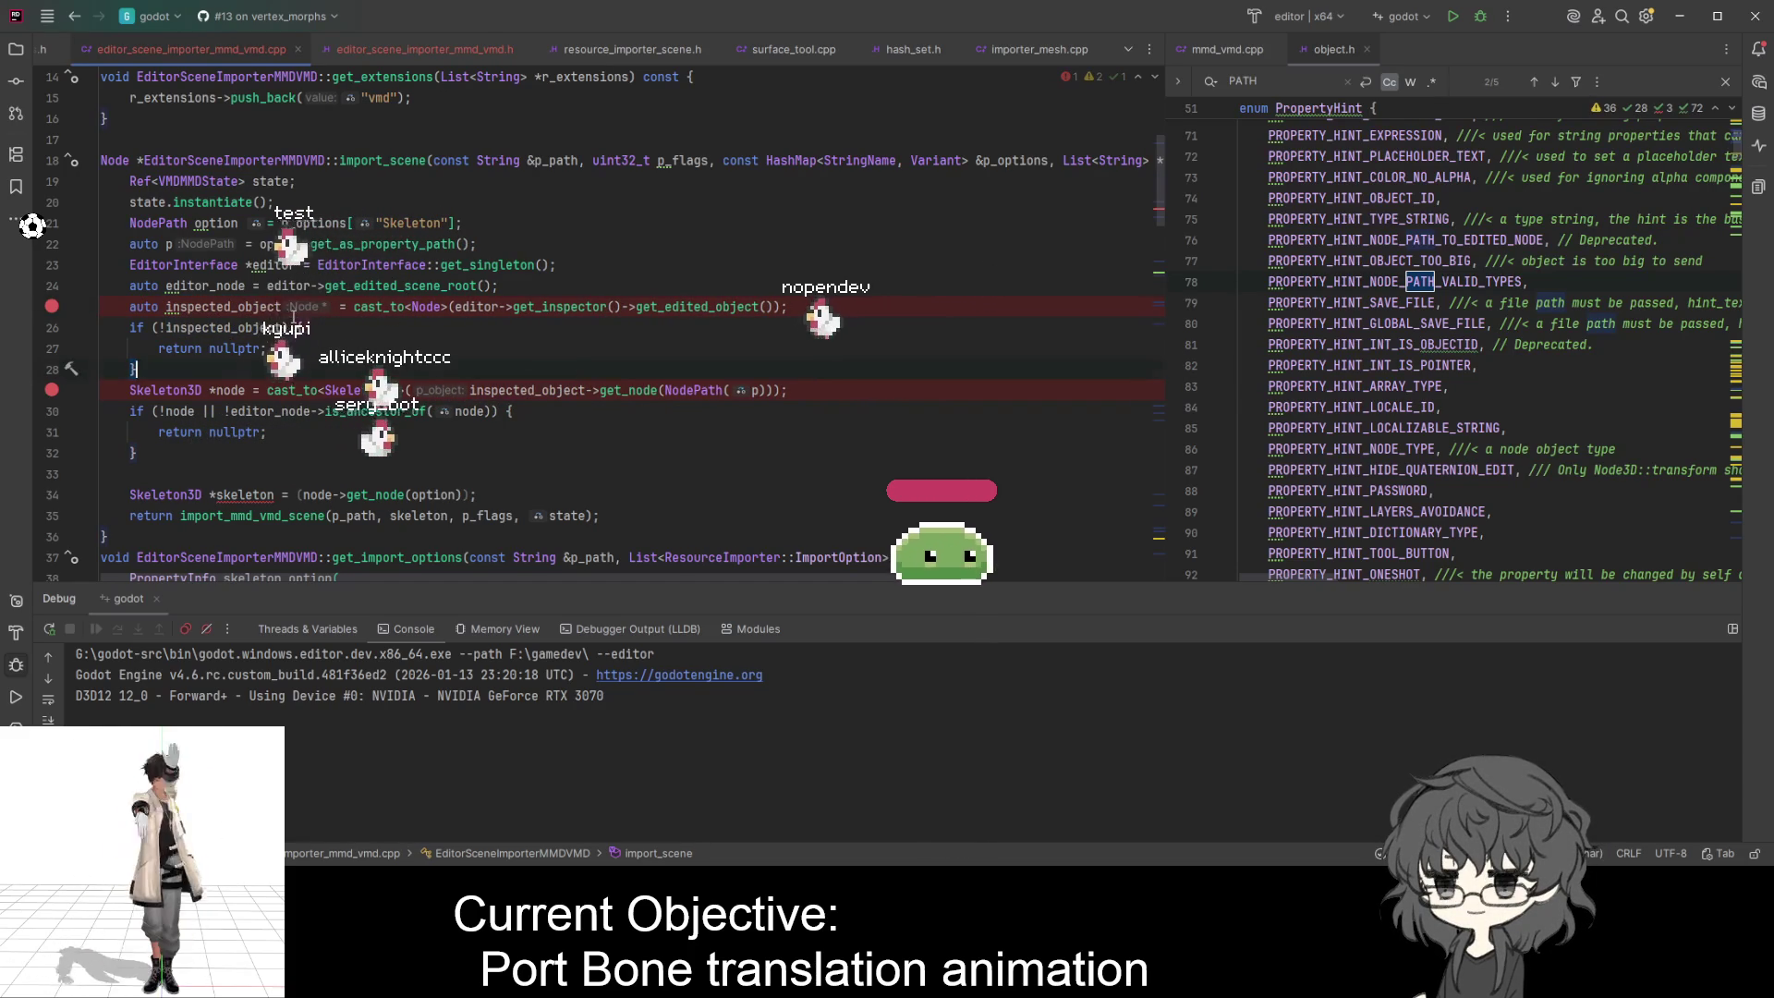
pyautogui.click(282, 307)
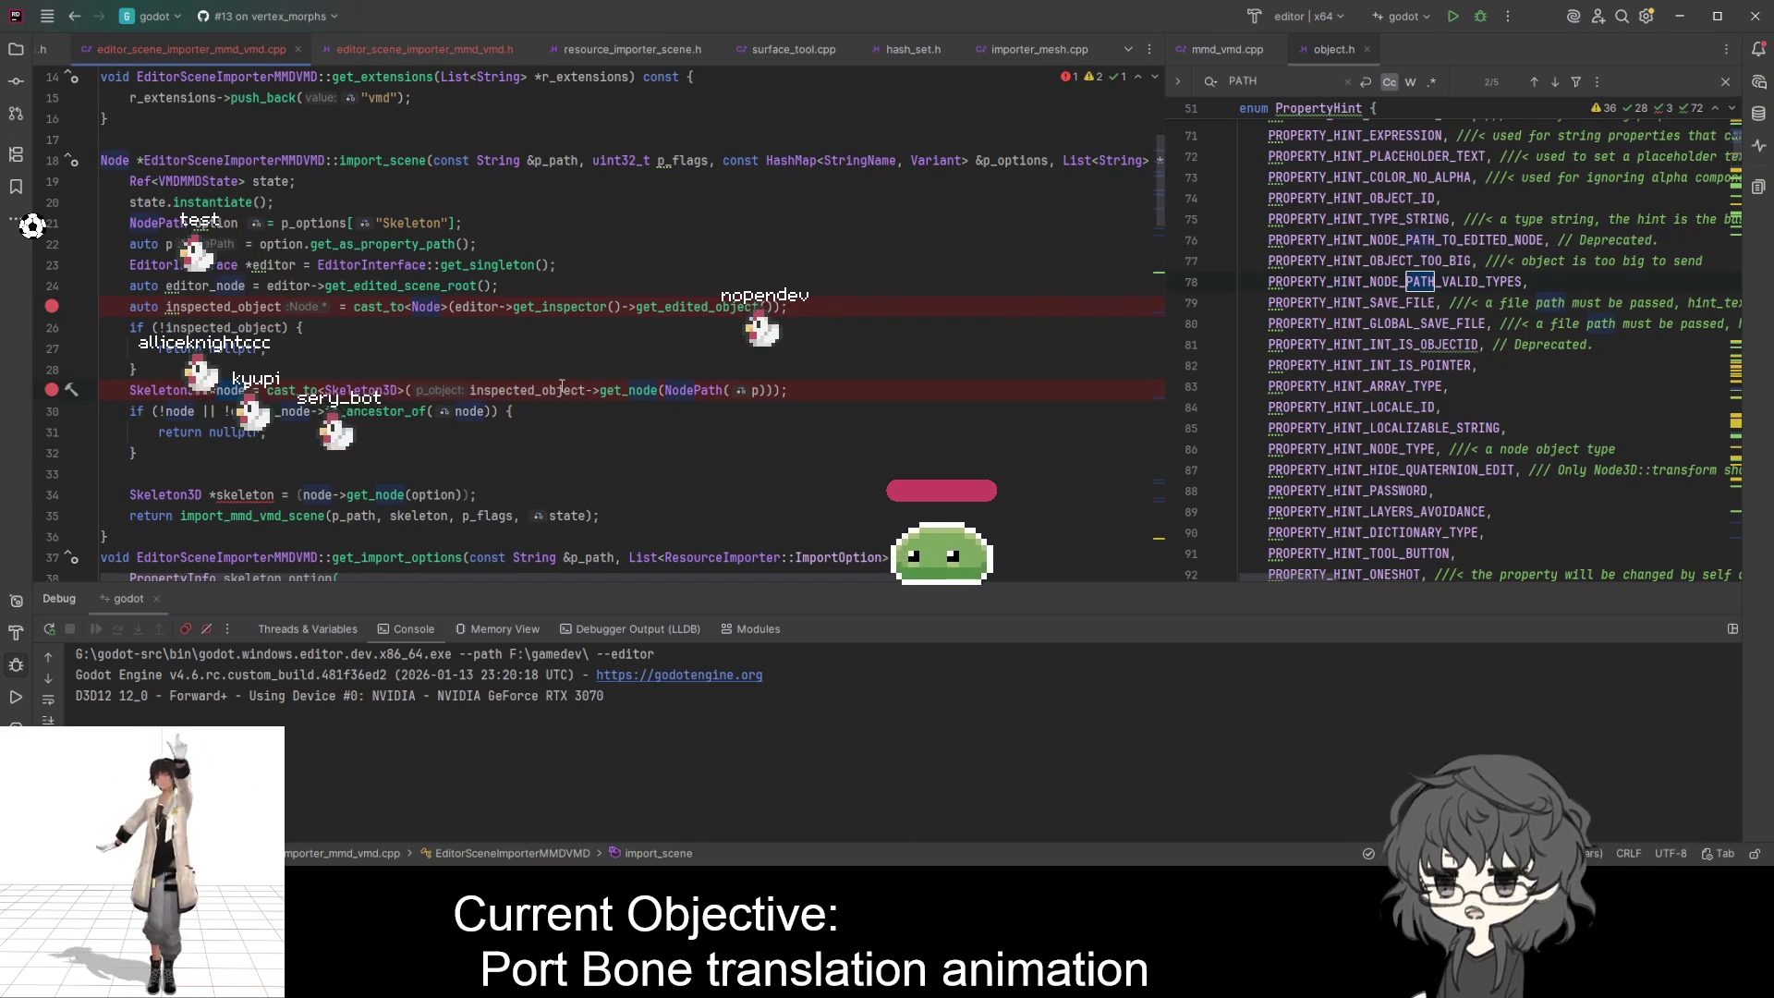
pyautogui.doubleClick(691, 390)
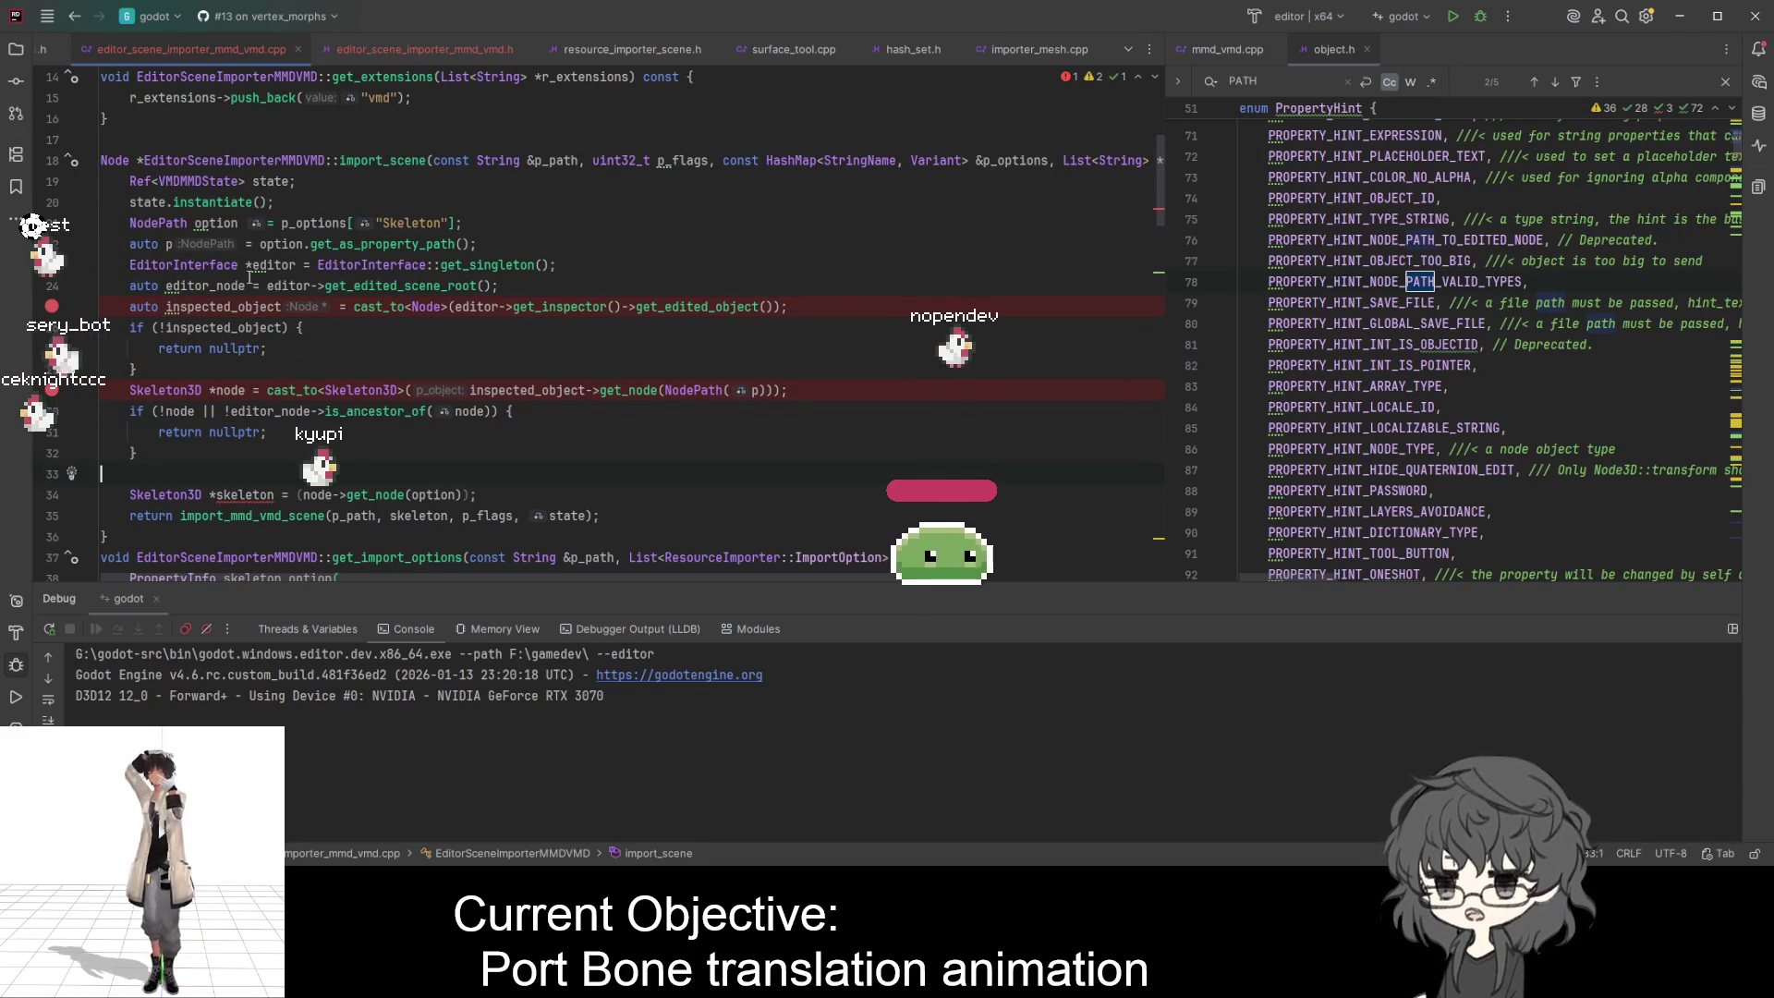
# Step: Remove the breakpoints on the inspected_object and get_node lines
pyautogui.click(52, 306)
pyautogui.click(139, 369)
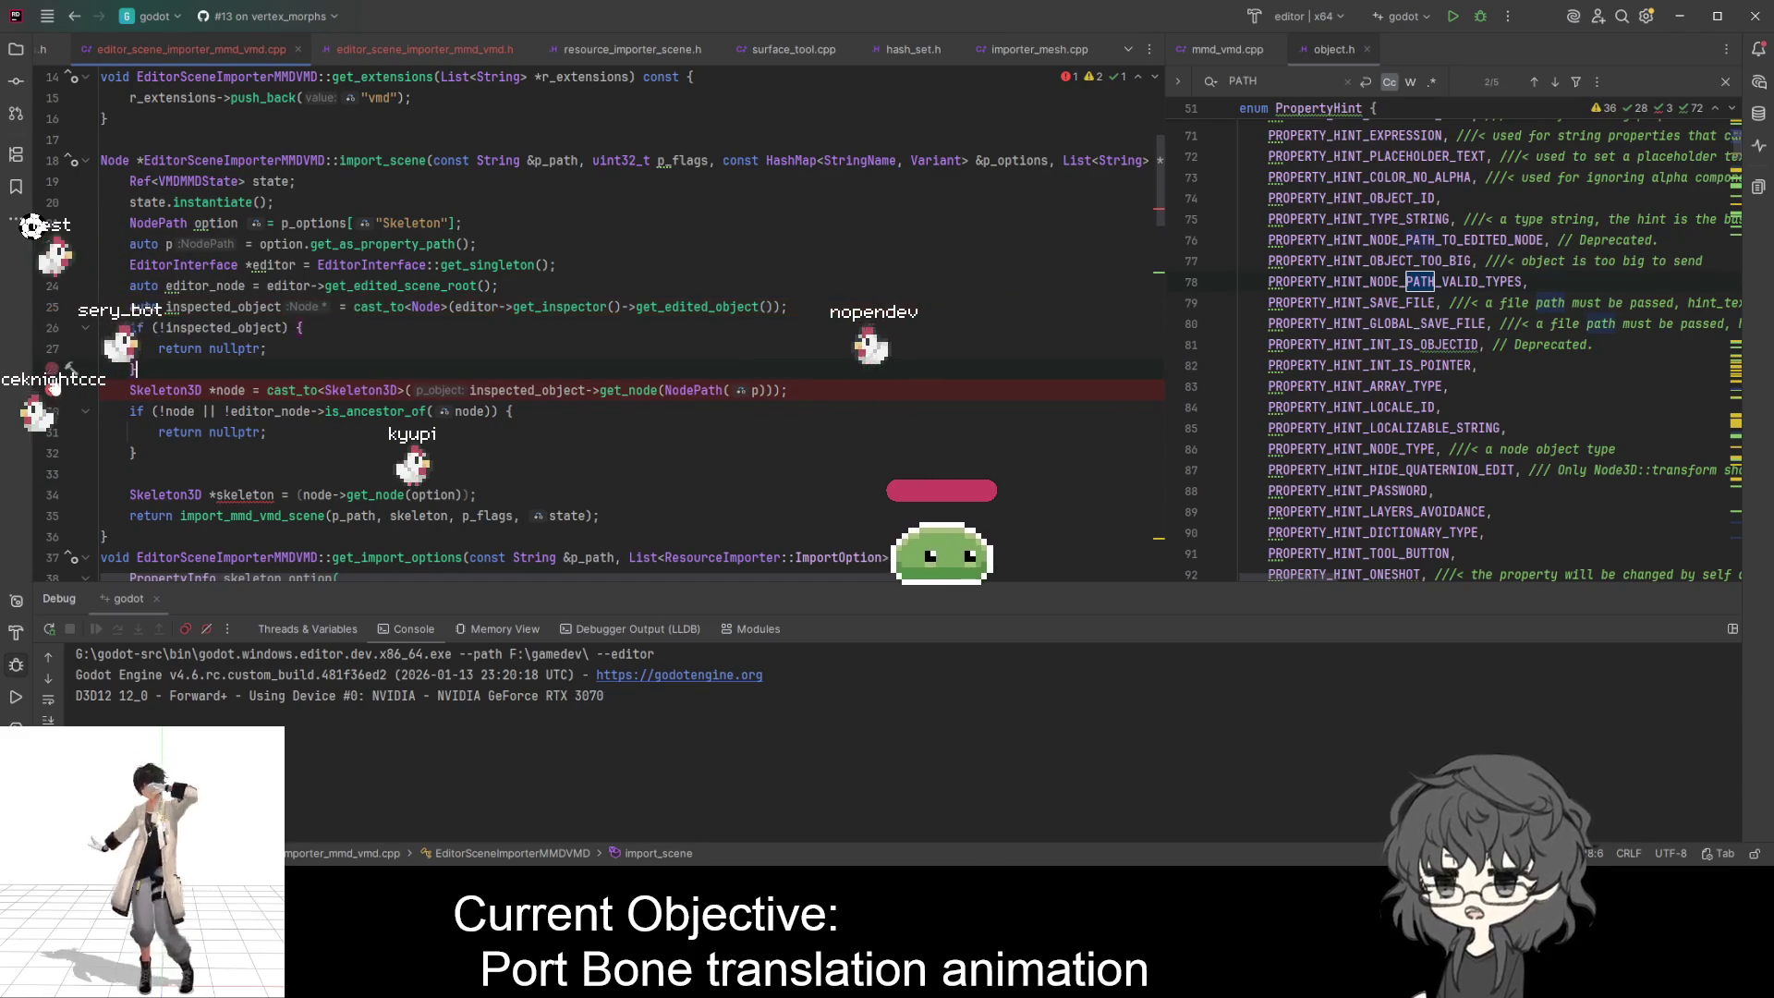
pyautogui.click(52, 390)
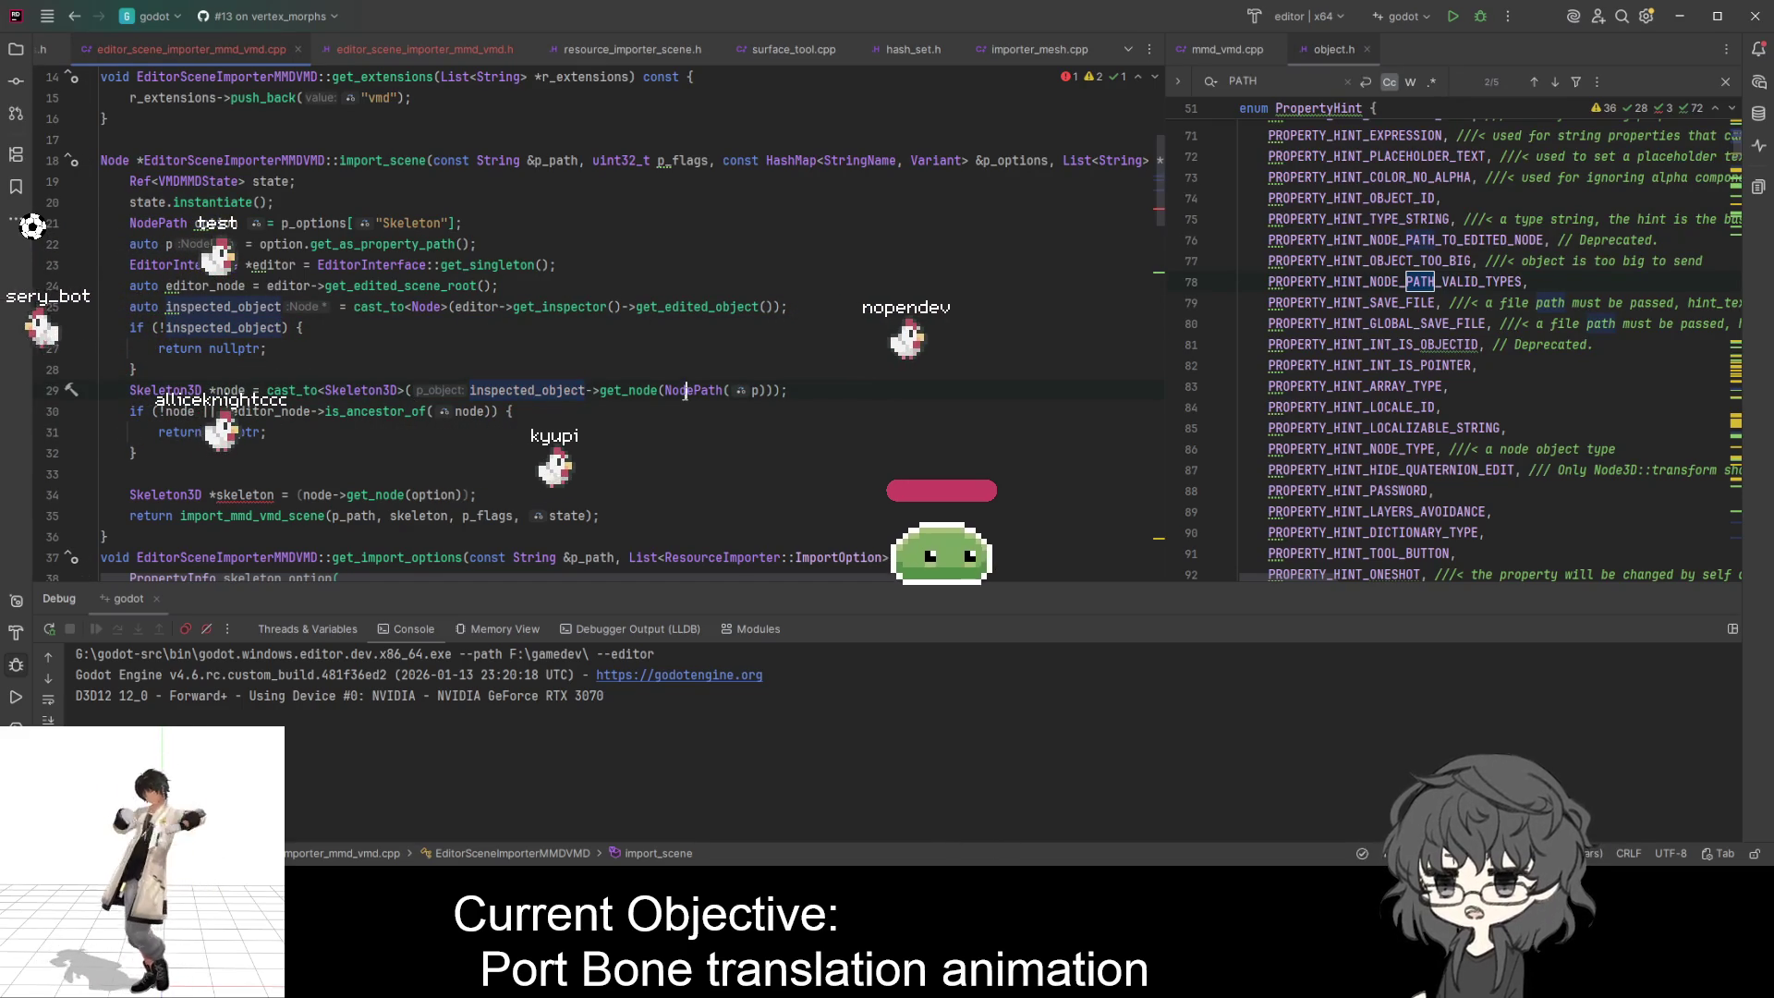
# Step: Move to the NodePath(p) argument in the get_node call to clear it
pyautogui.click(659, 390)
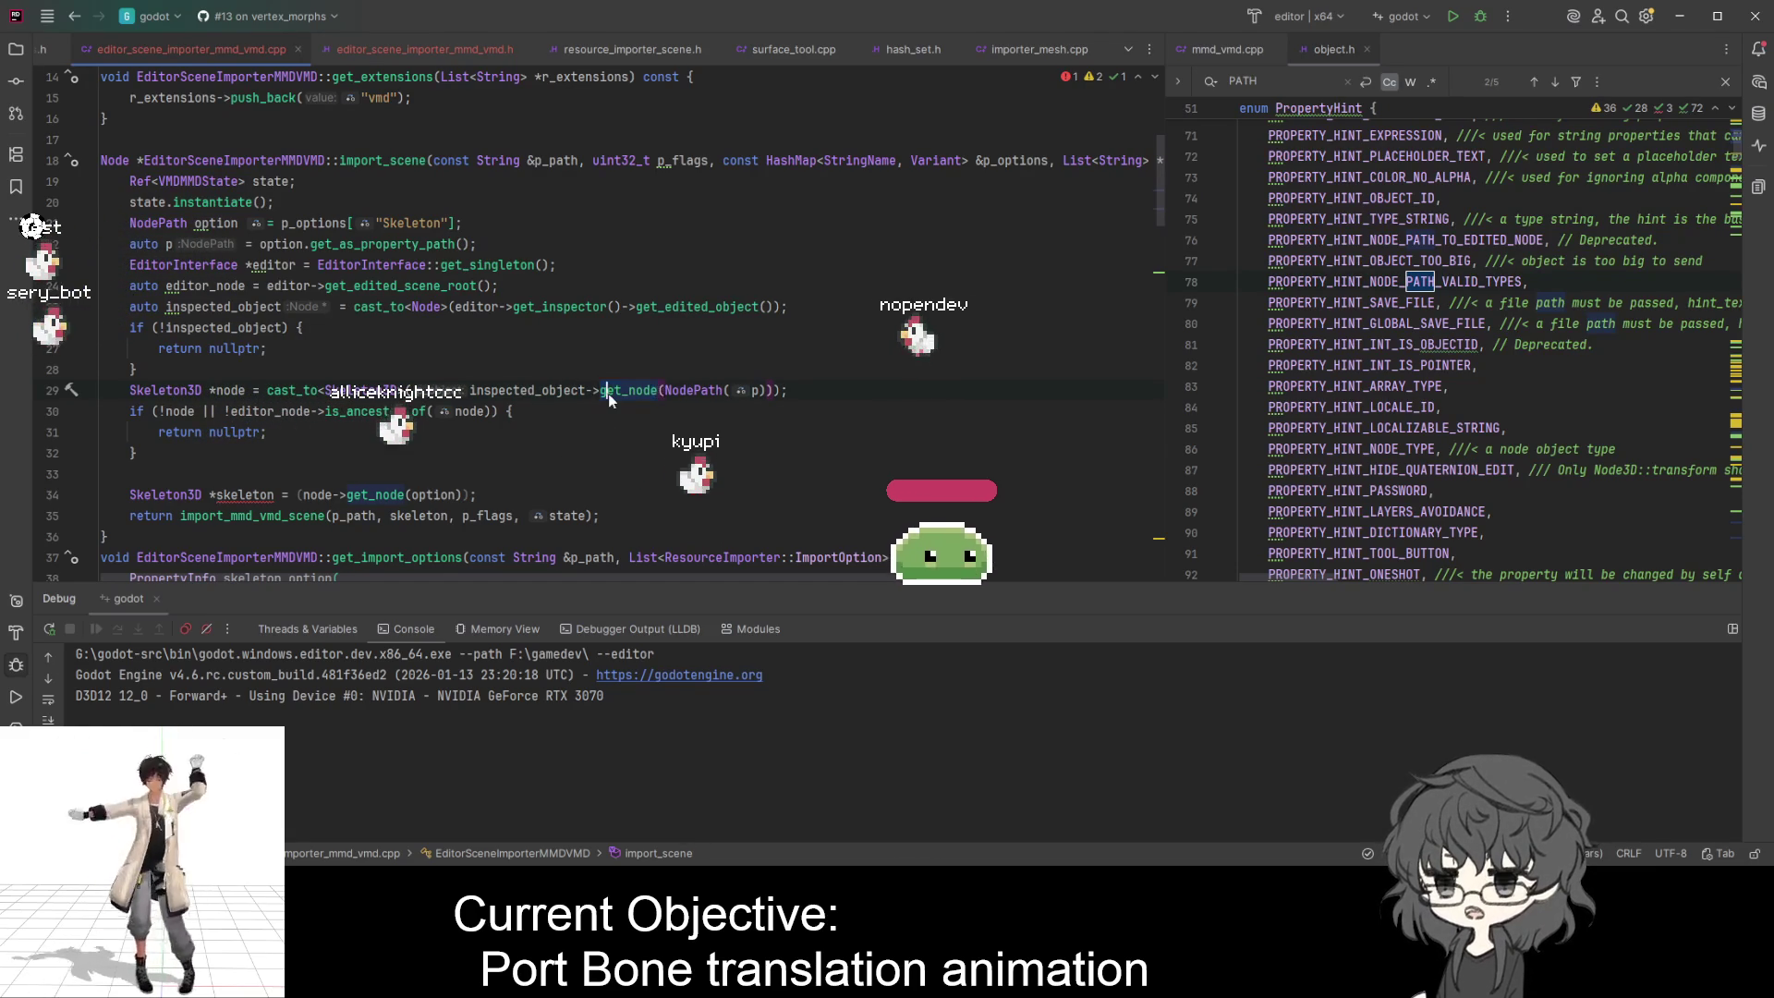
pyautogui.click(659, 390)
pyautogui.click(766, 391)
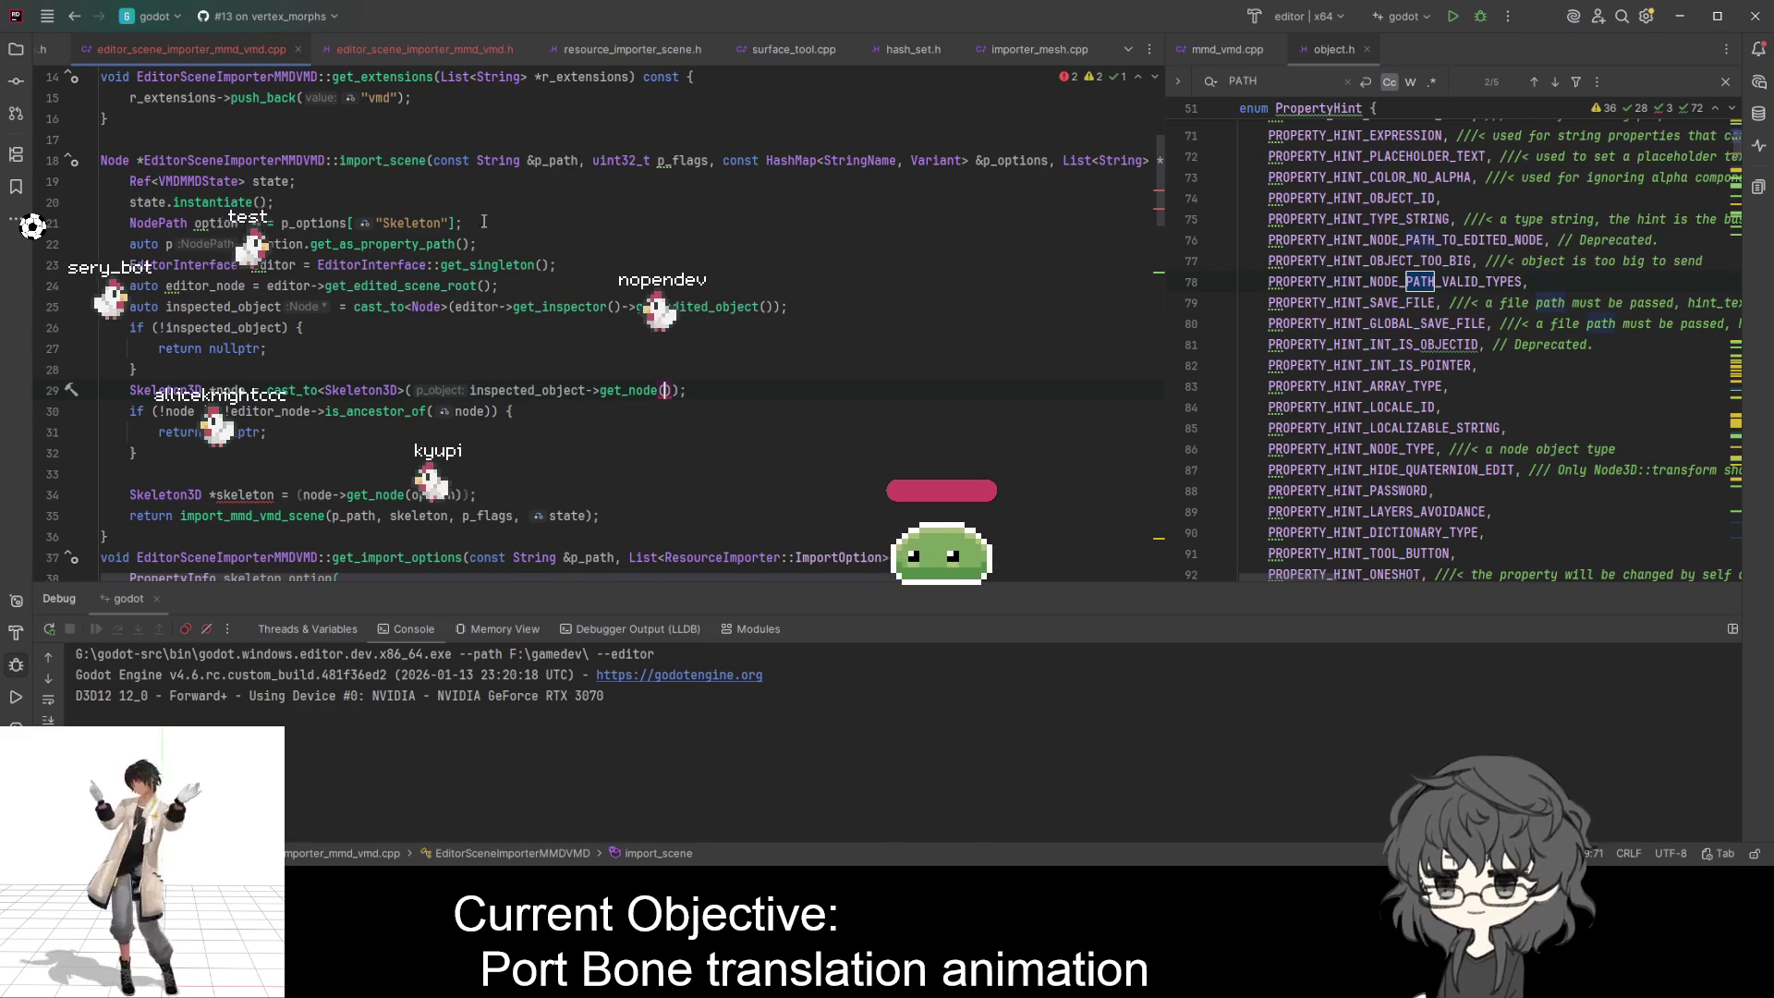
pyautogui.moveTo(494, 221); pyautogui.dragTo(525, 238)
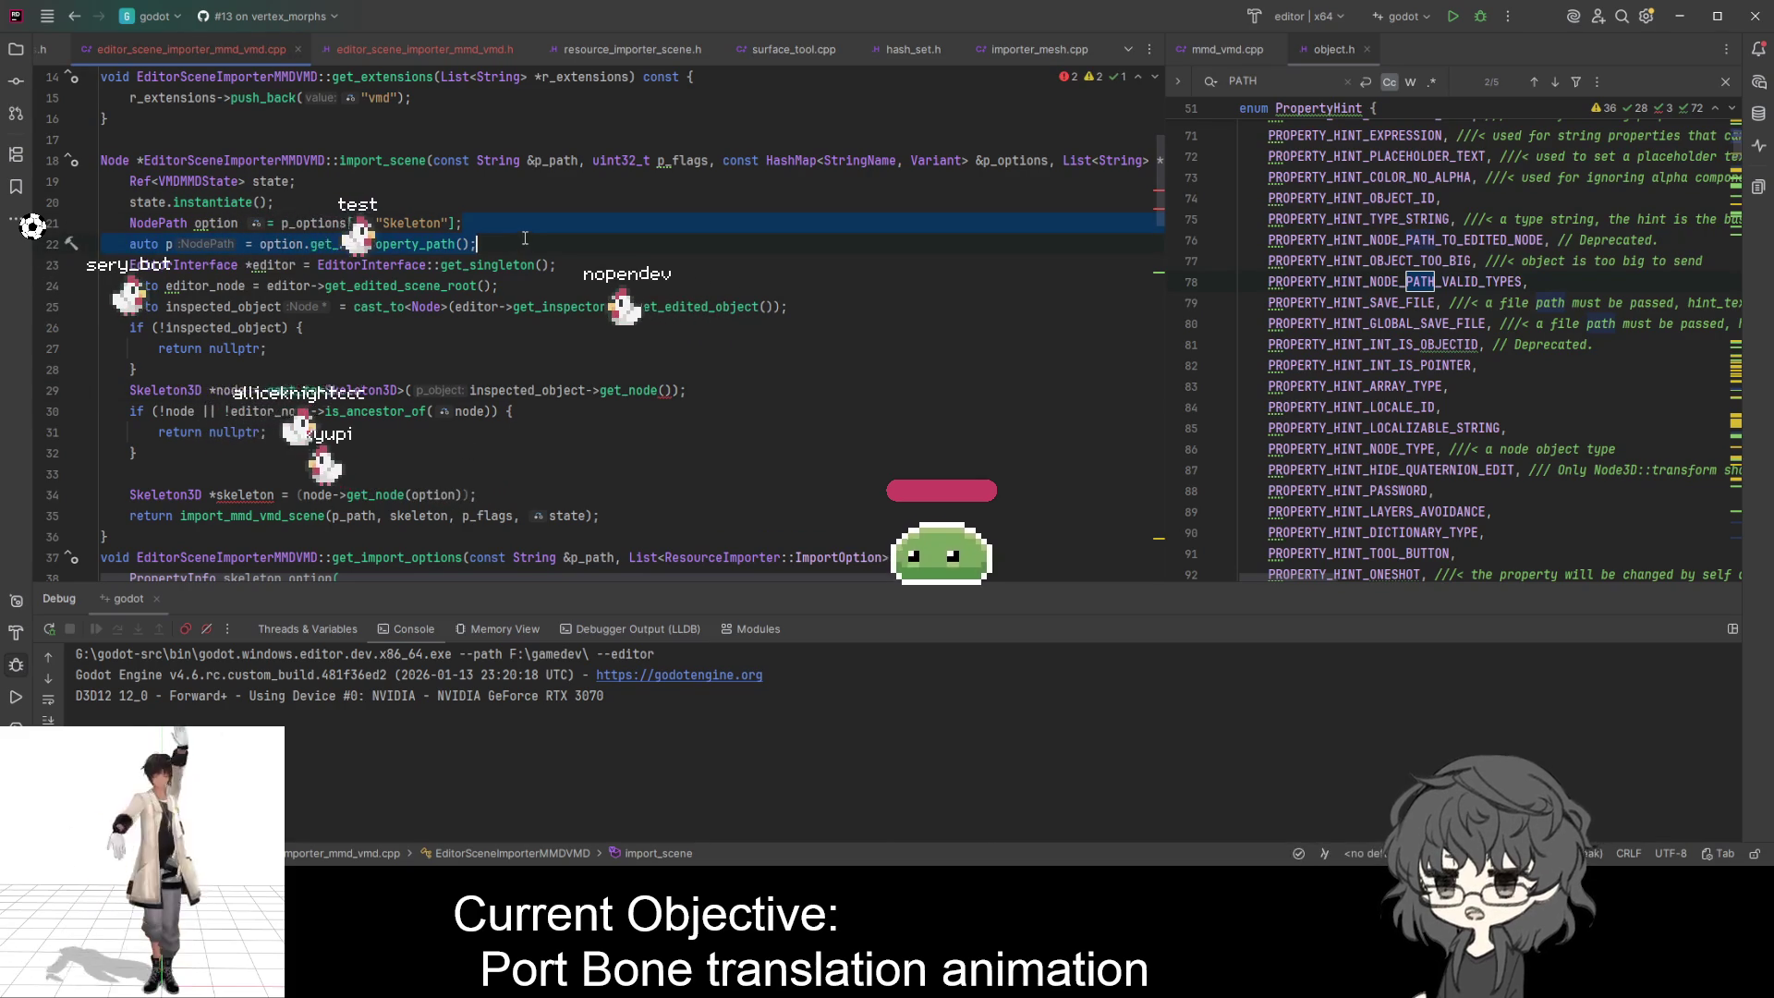
pyautogui.press('BackSpace')
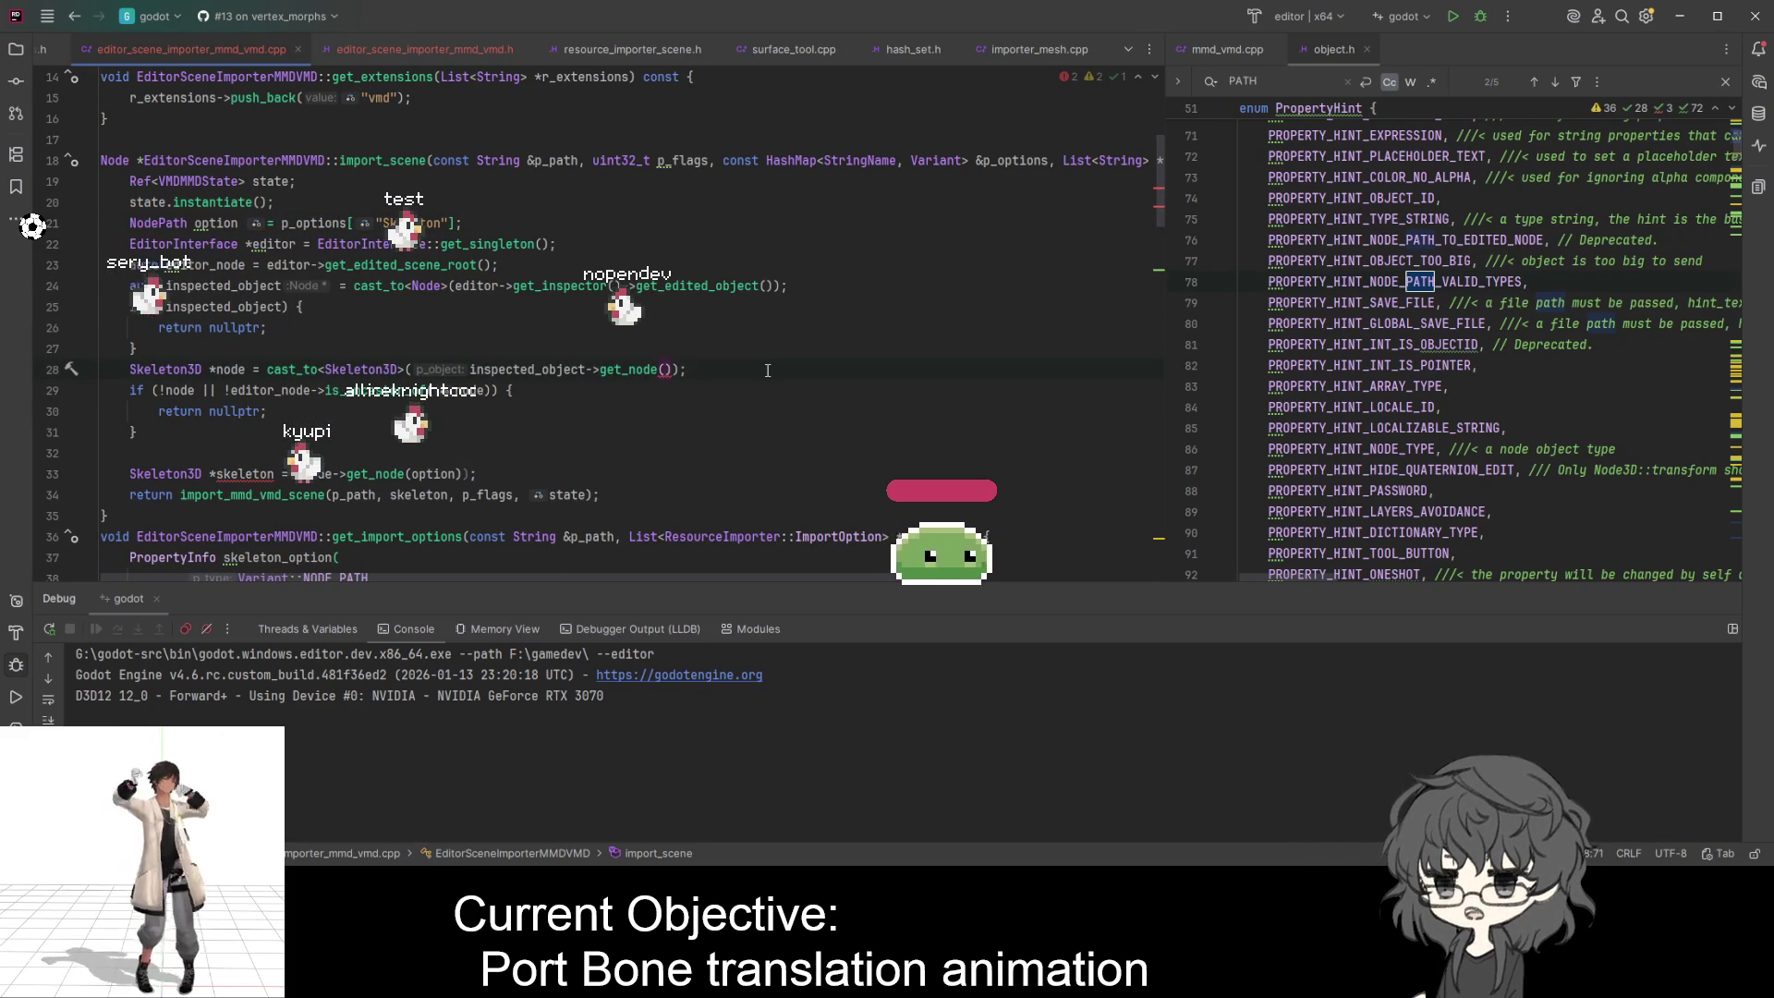
pyautogui.write('edi')
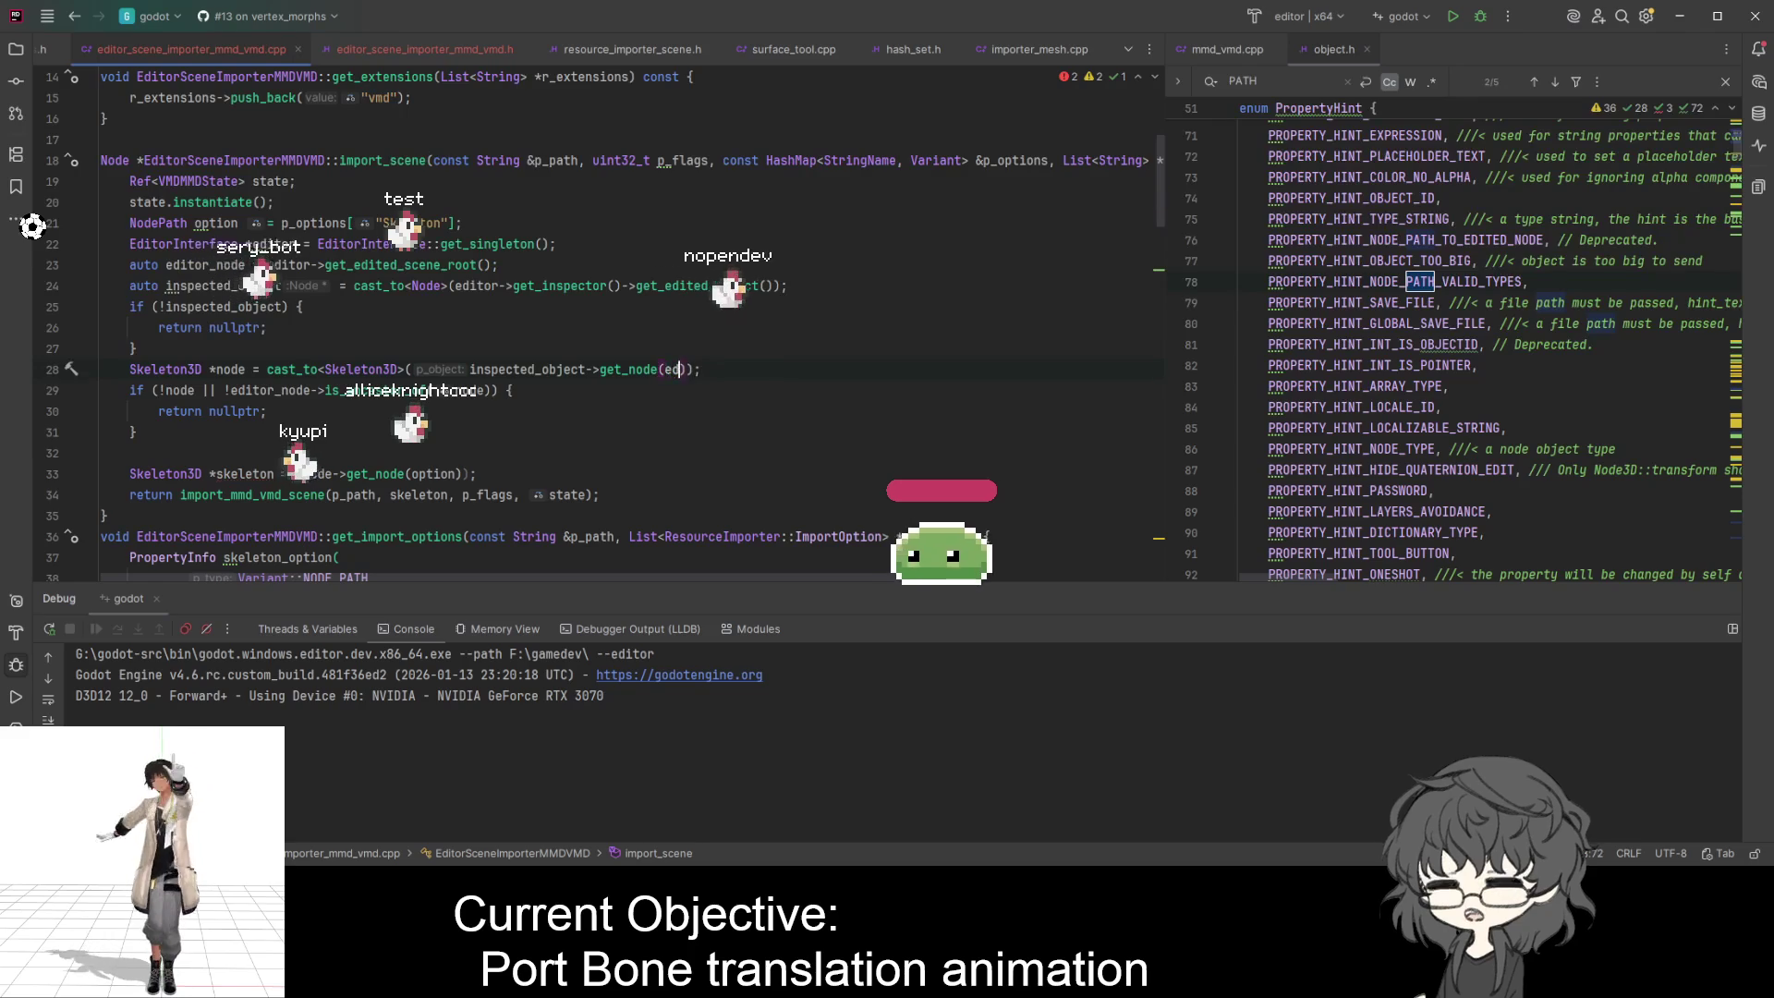
pyautogui.press('BackSpace')
pyautogui.press('BackSpace')
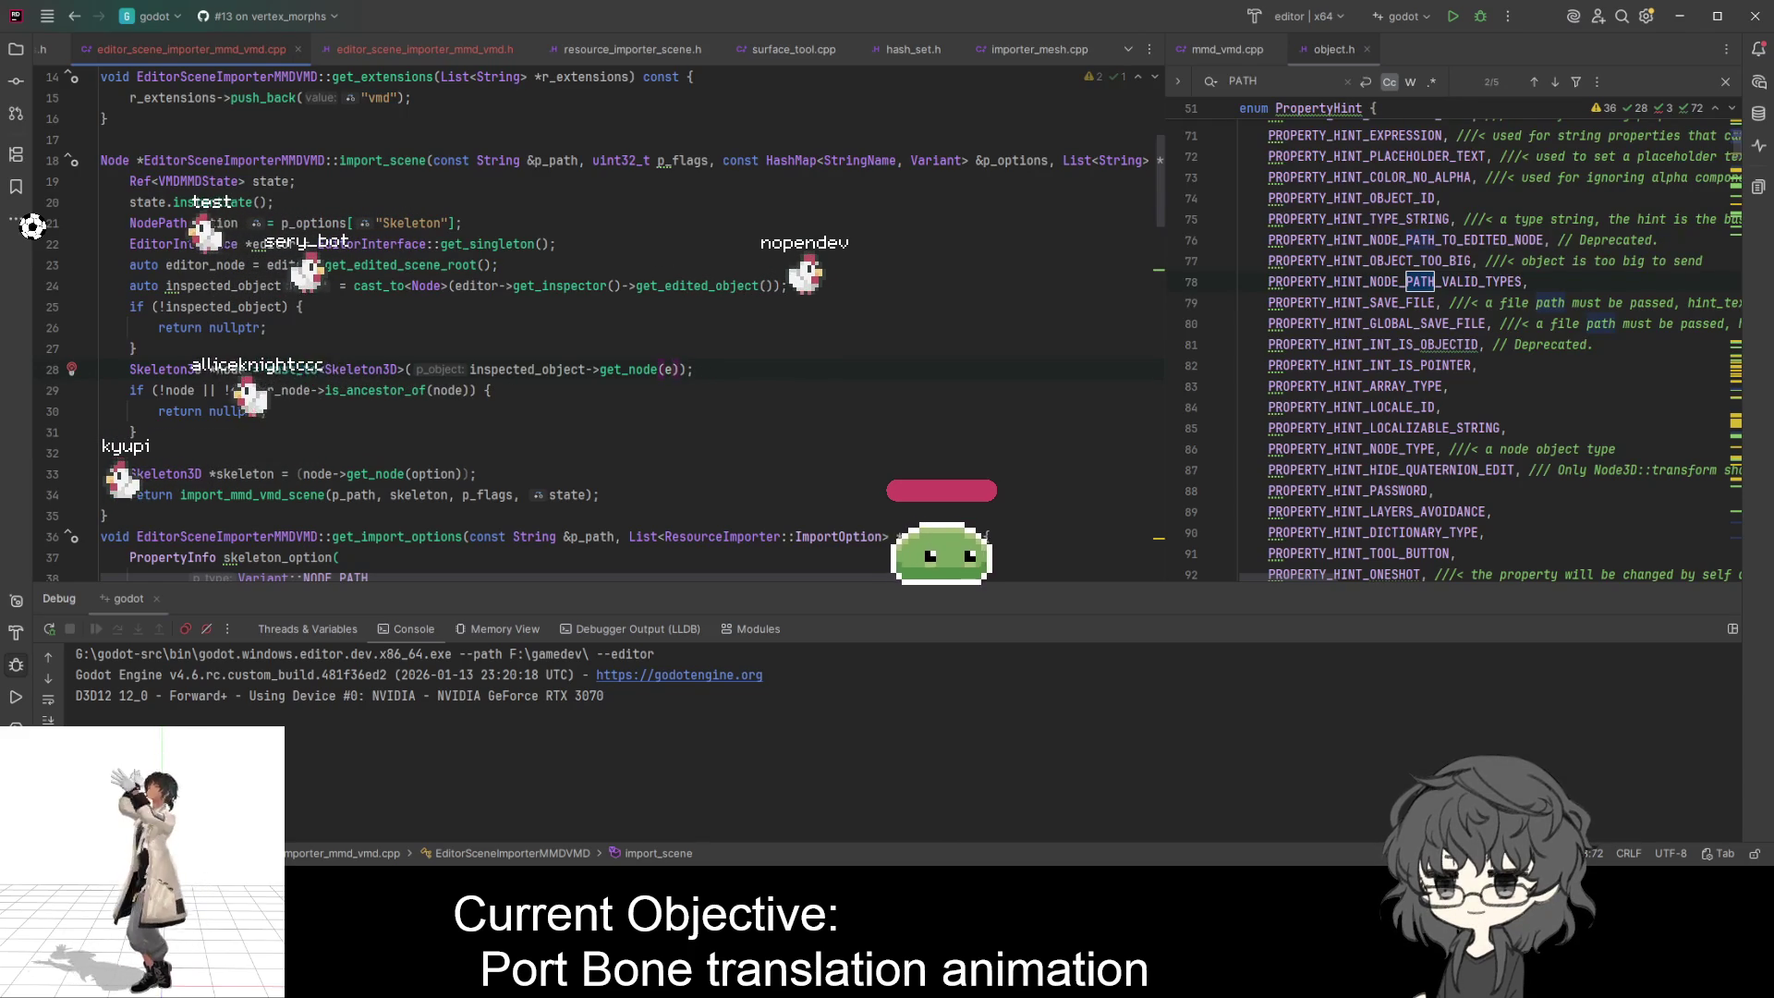
pyautogui.write('ption')
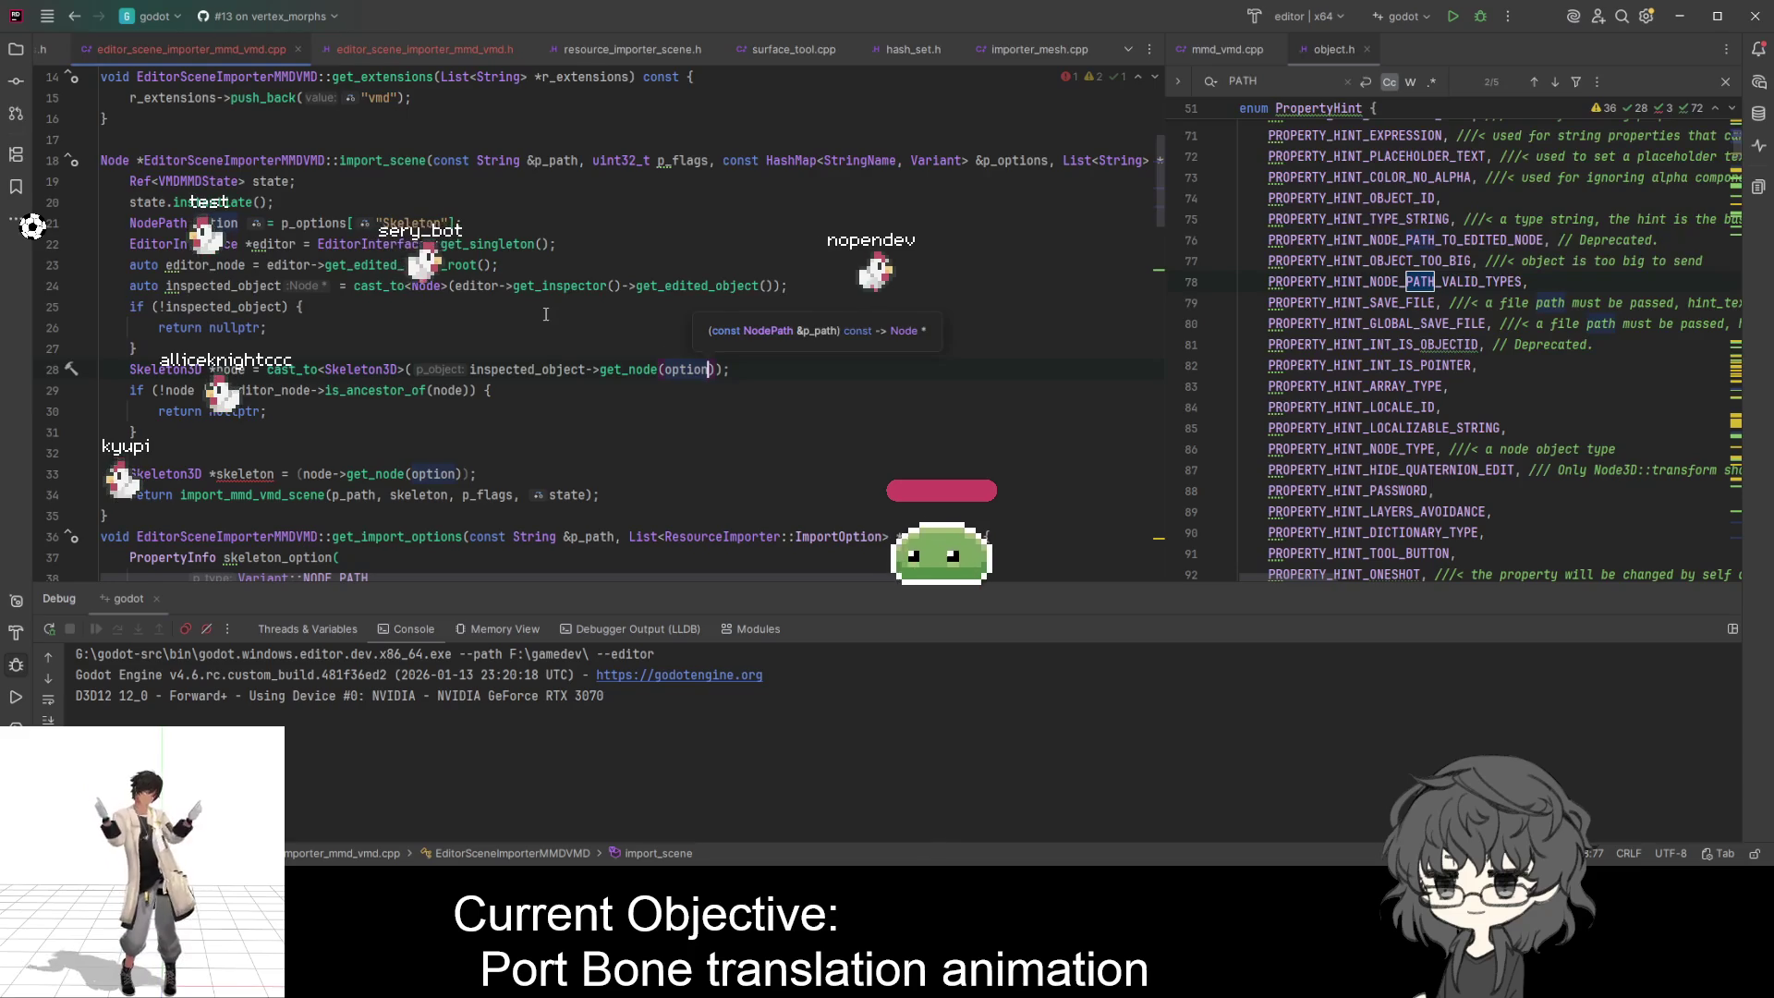
pyautogui.click(517, 313)
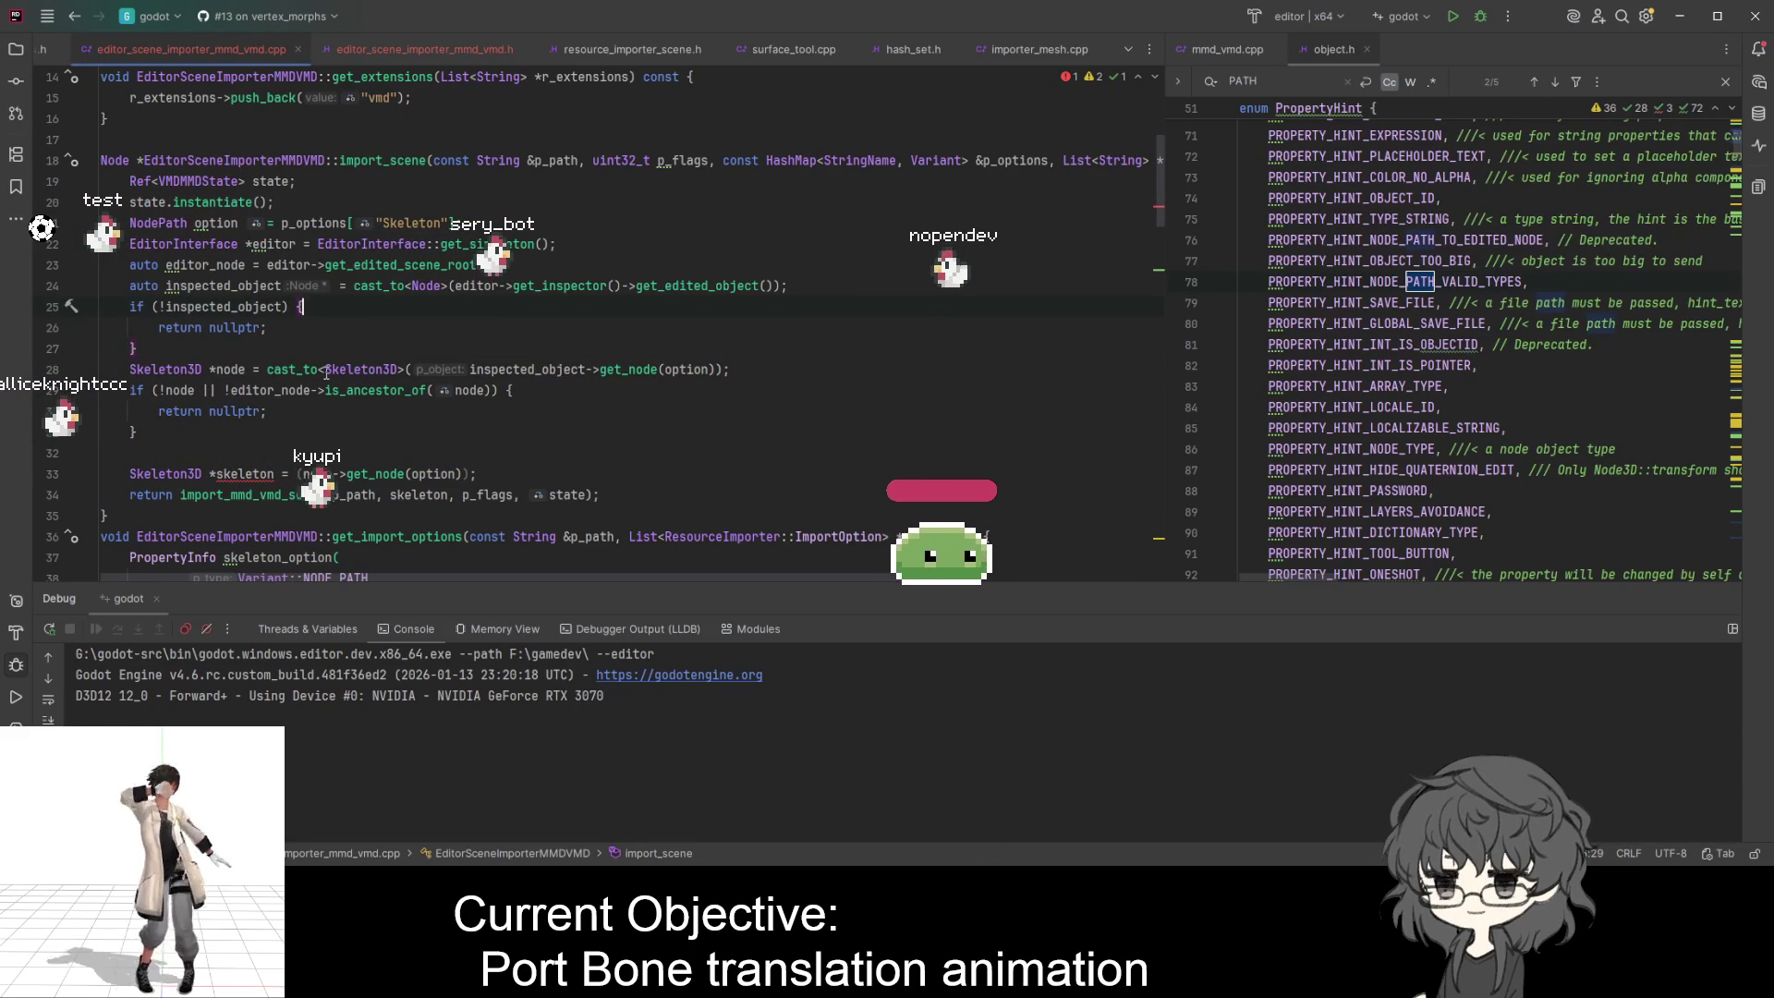
pyautogui.click(187, 222)
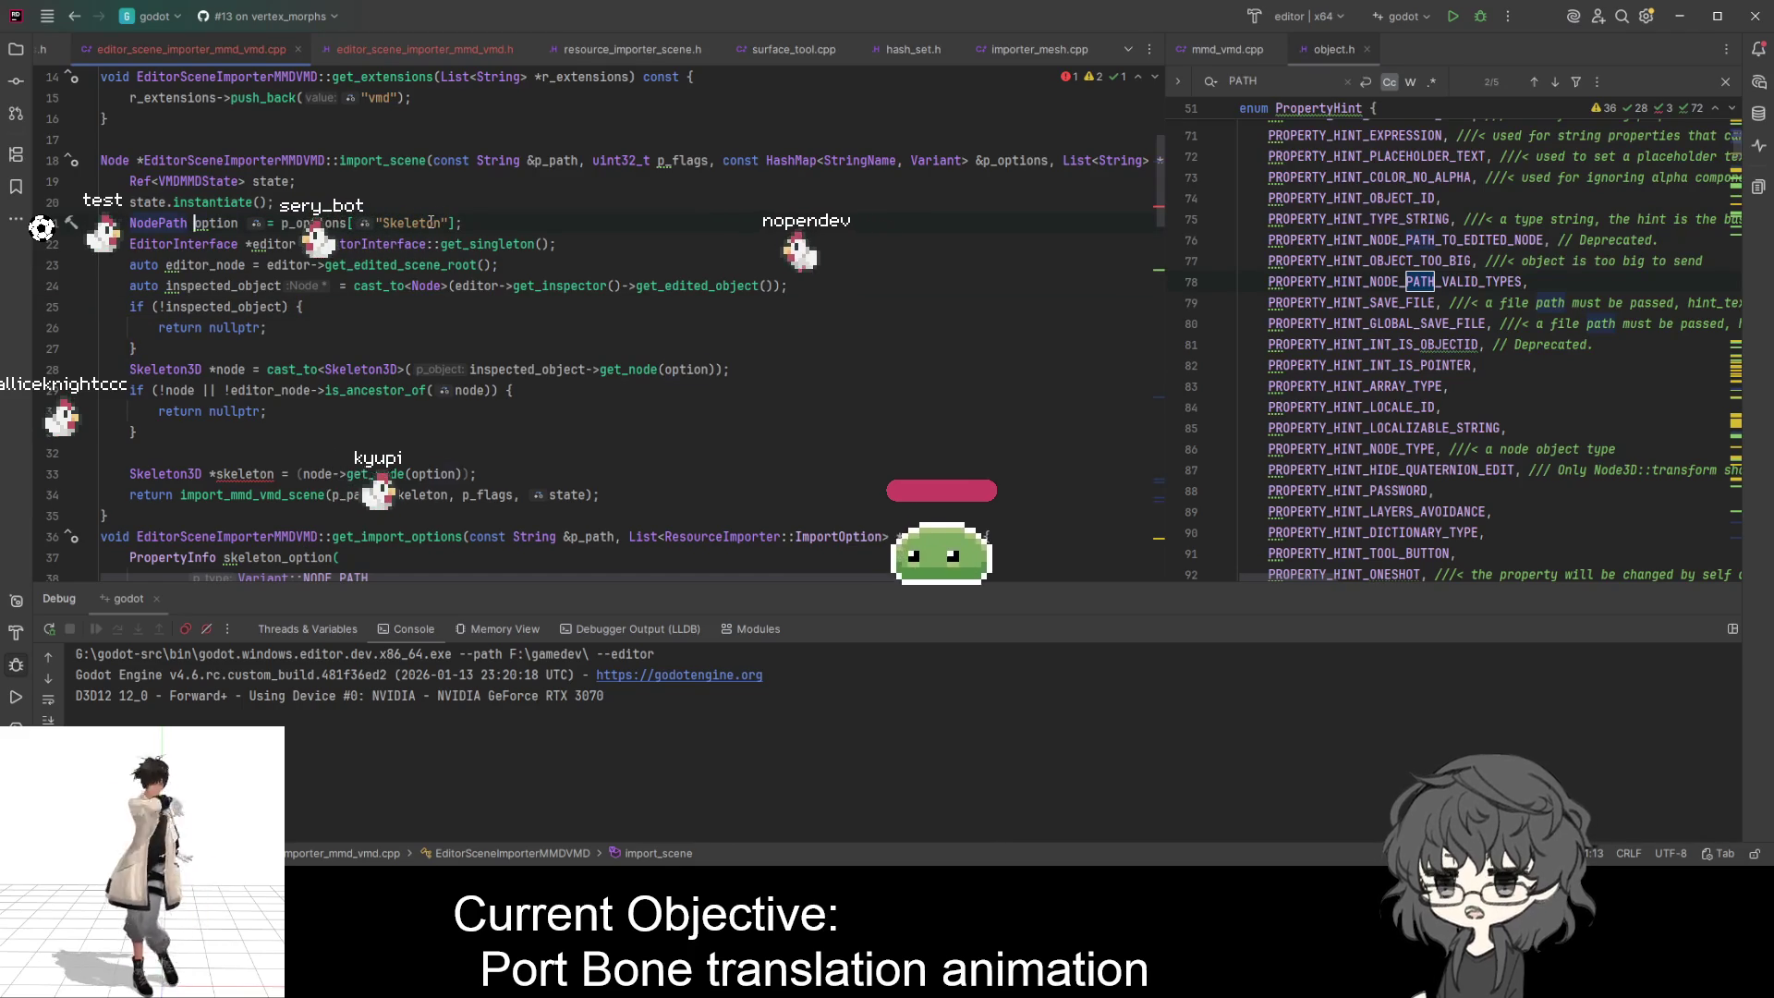
pyautogui.press('Right')
pyautogui.write('*')
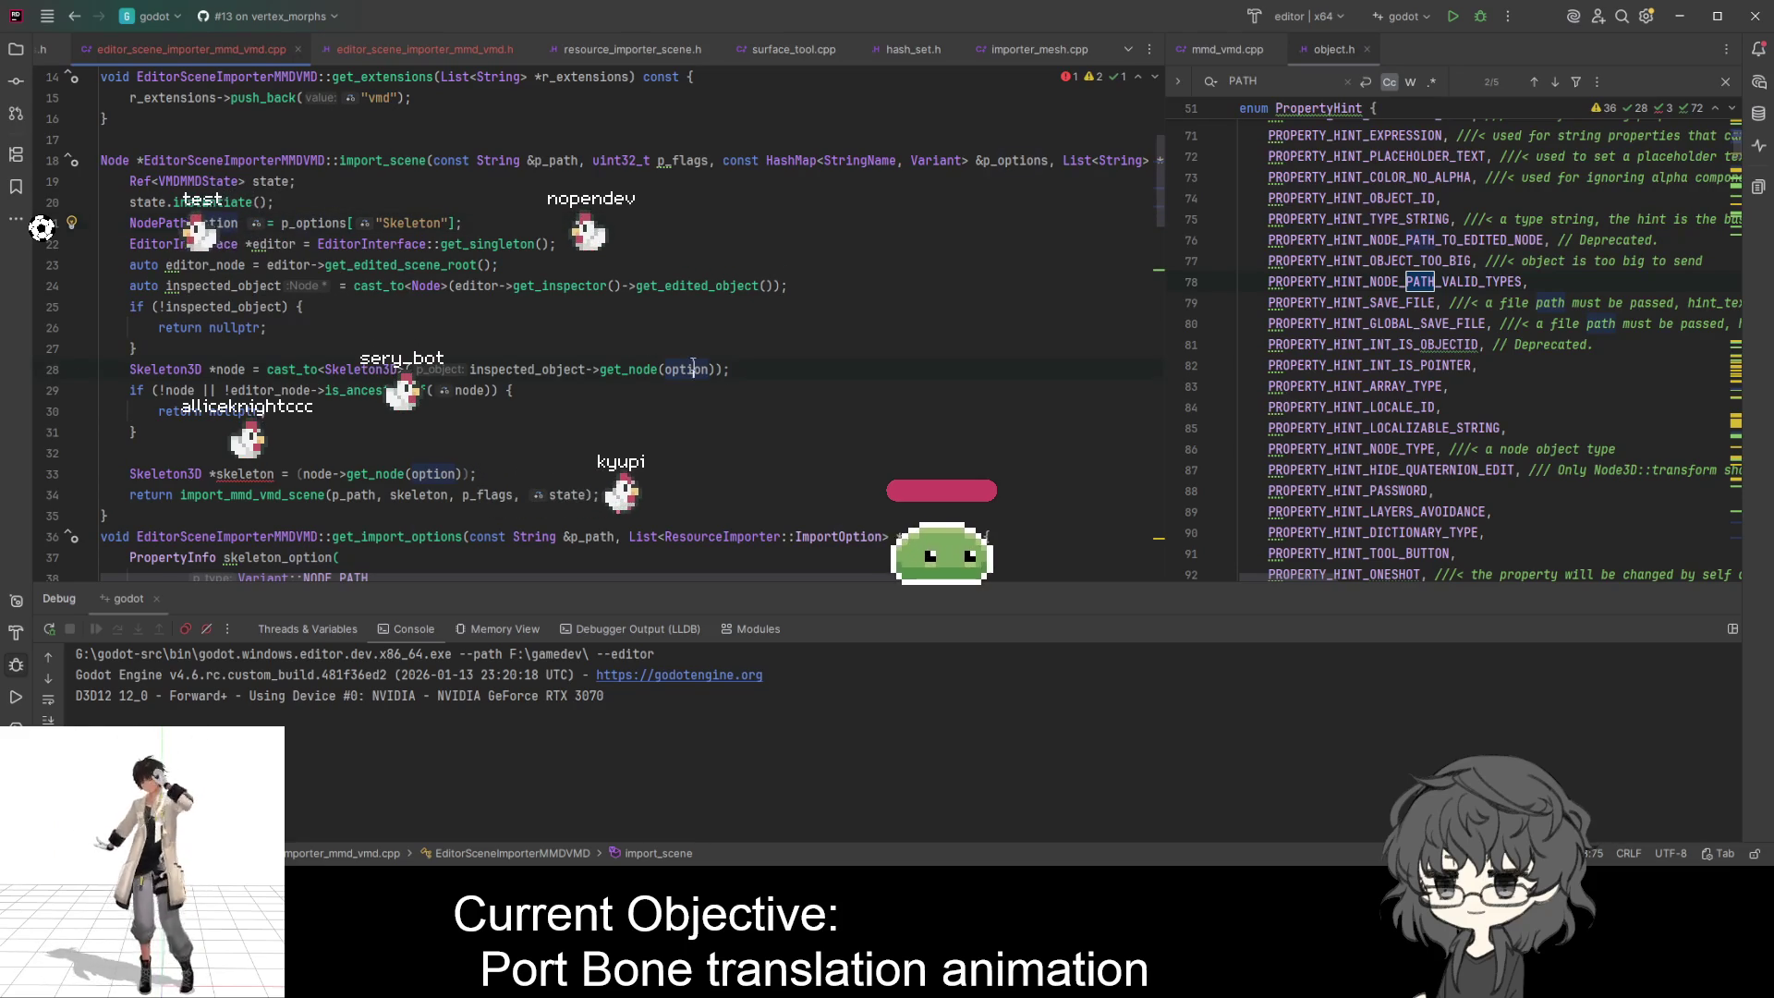
pyautogui.click(473, 369)
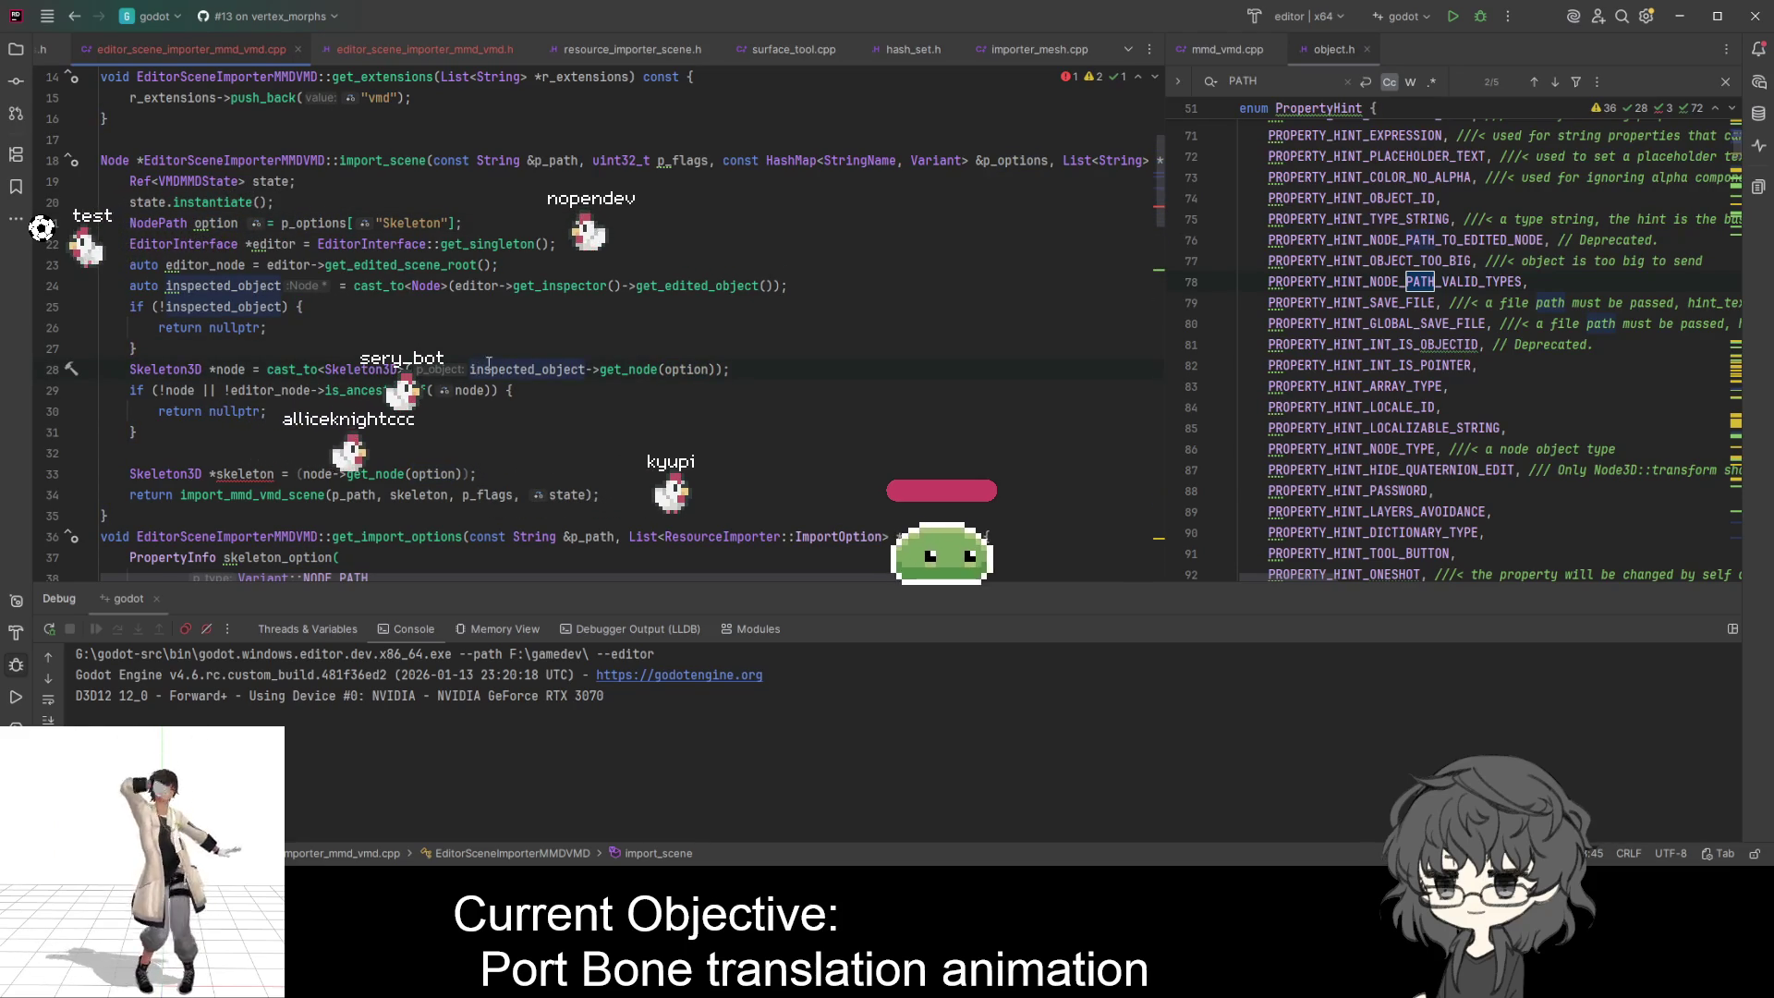
pyautogui.click(629, 369)
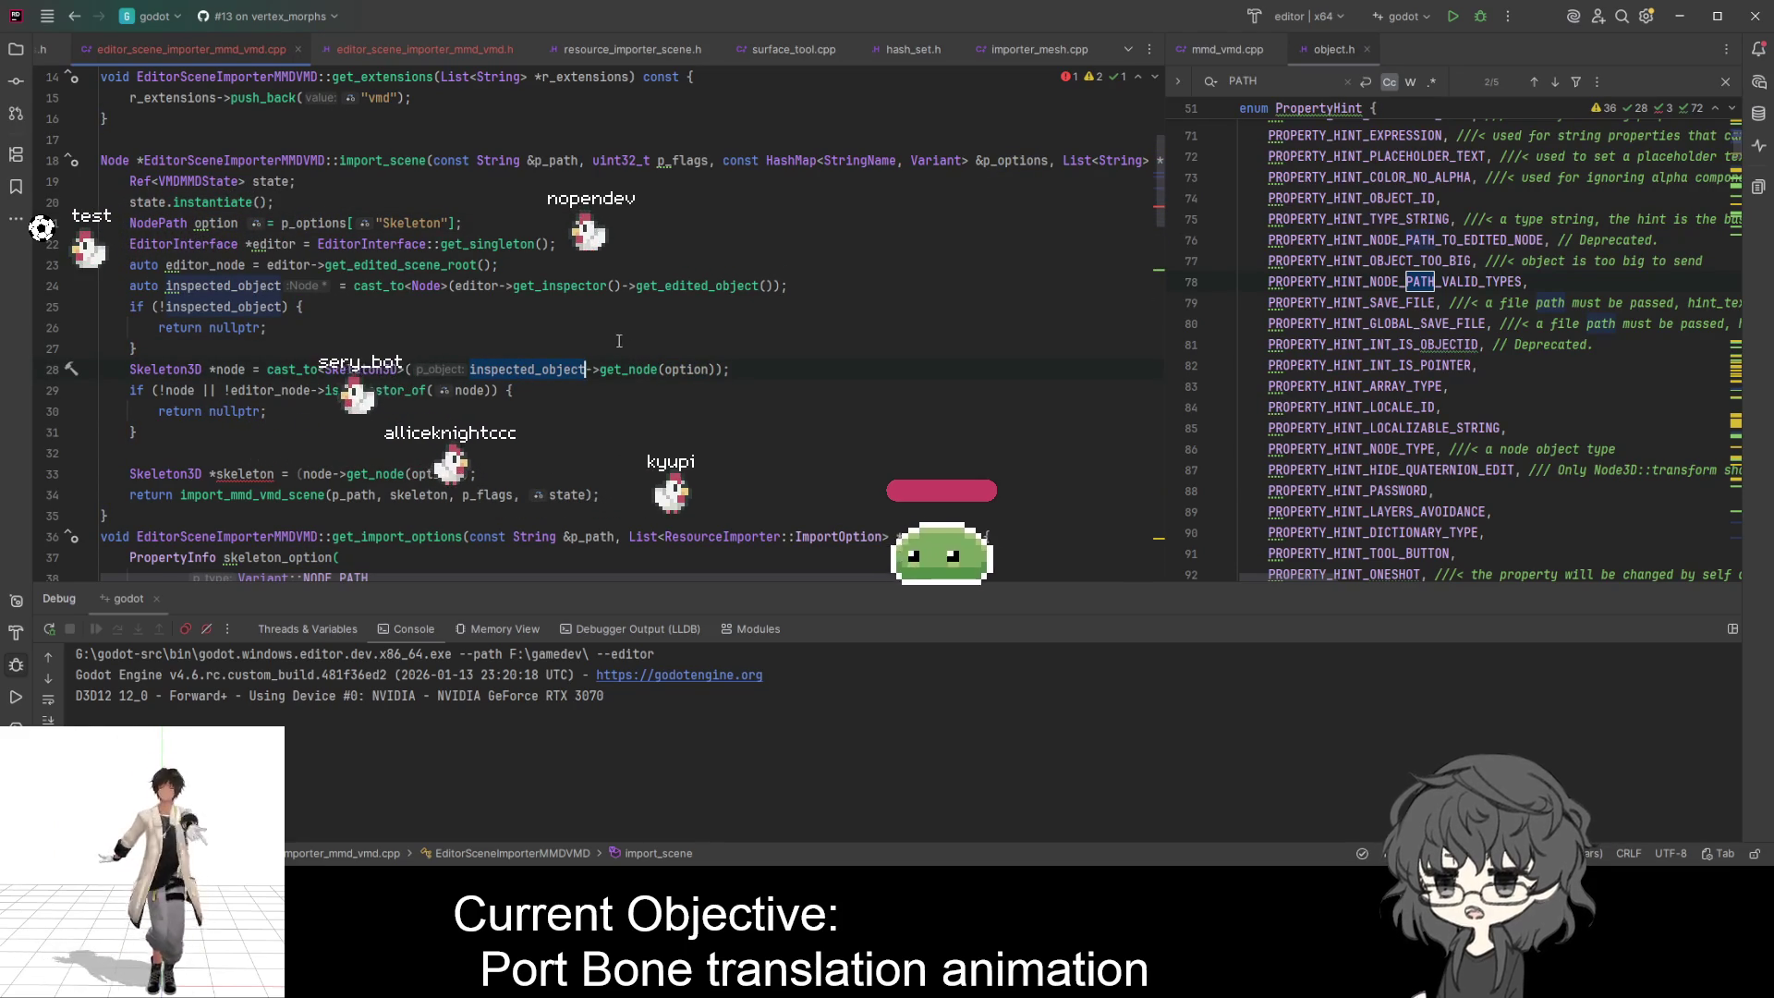
pyautogui.doubleClick(685, 368)
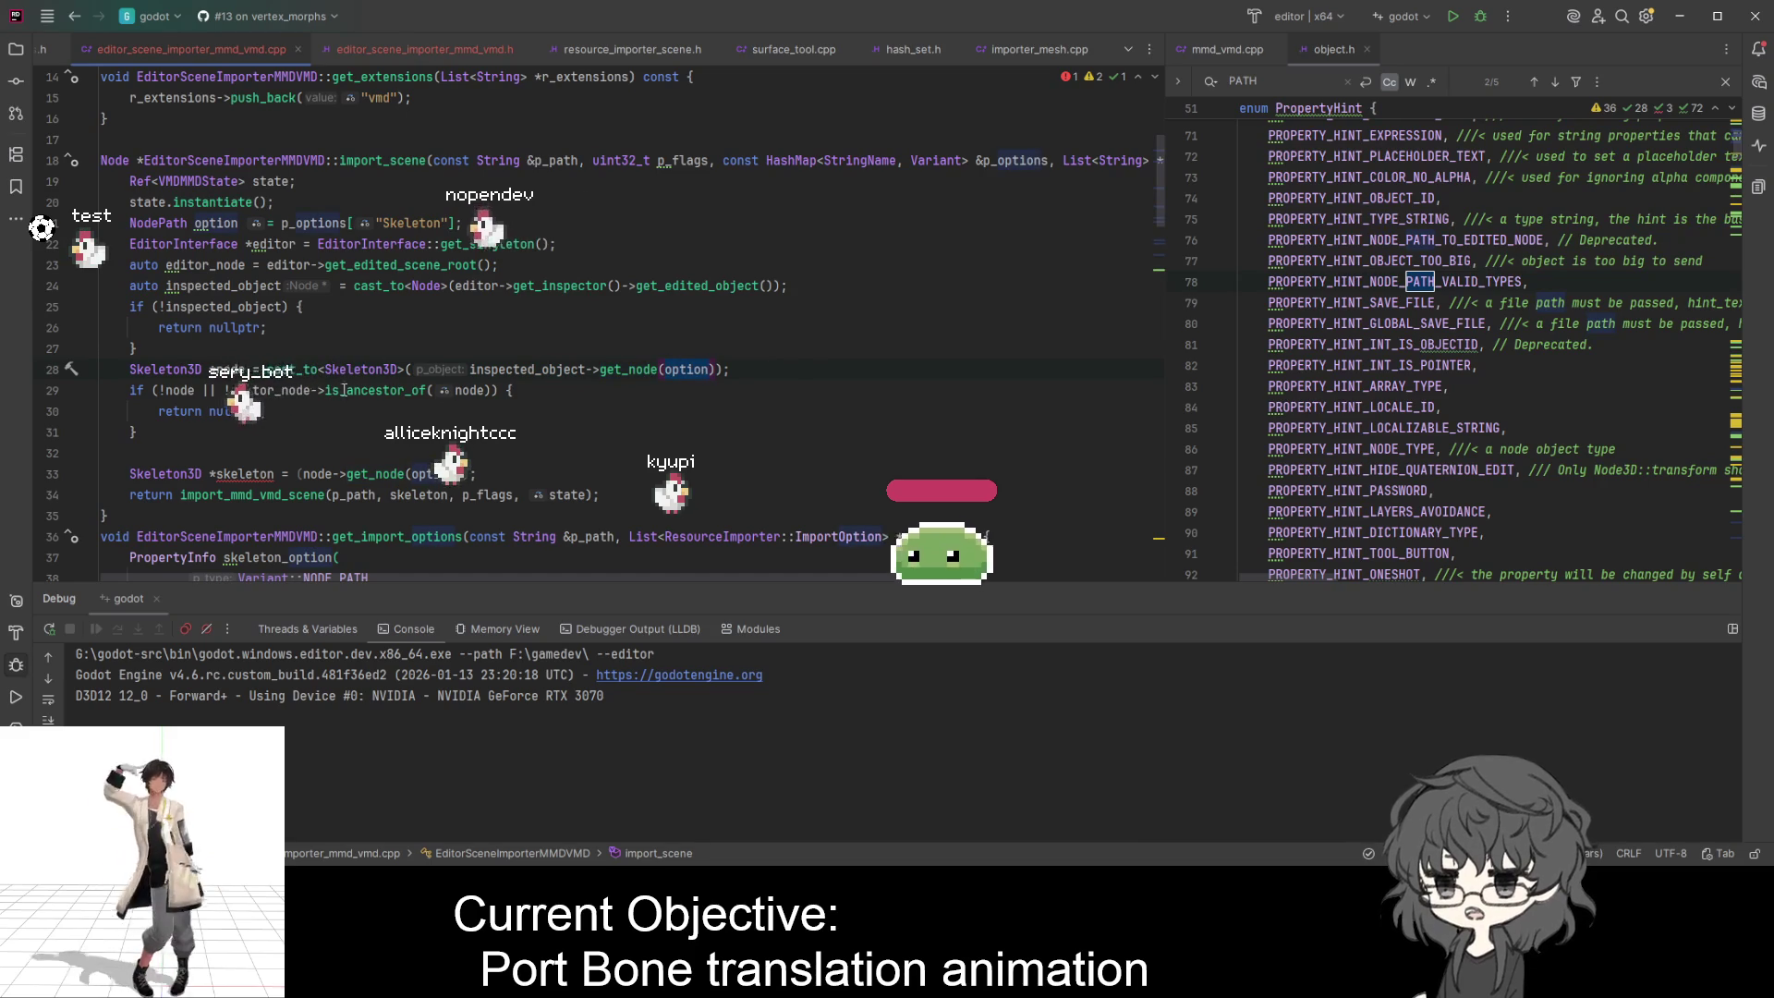
pyautogui.doubleClick(242, 368)
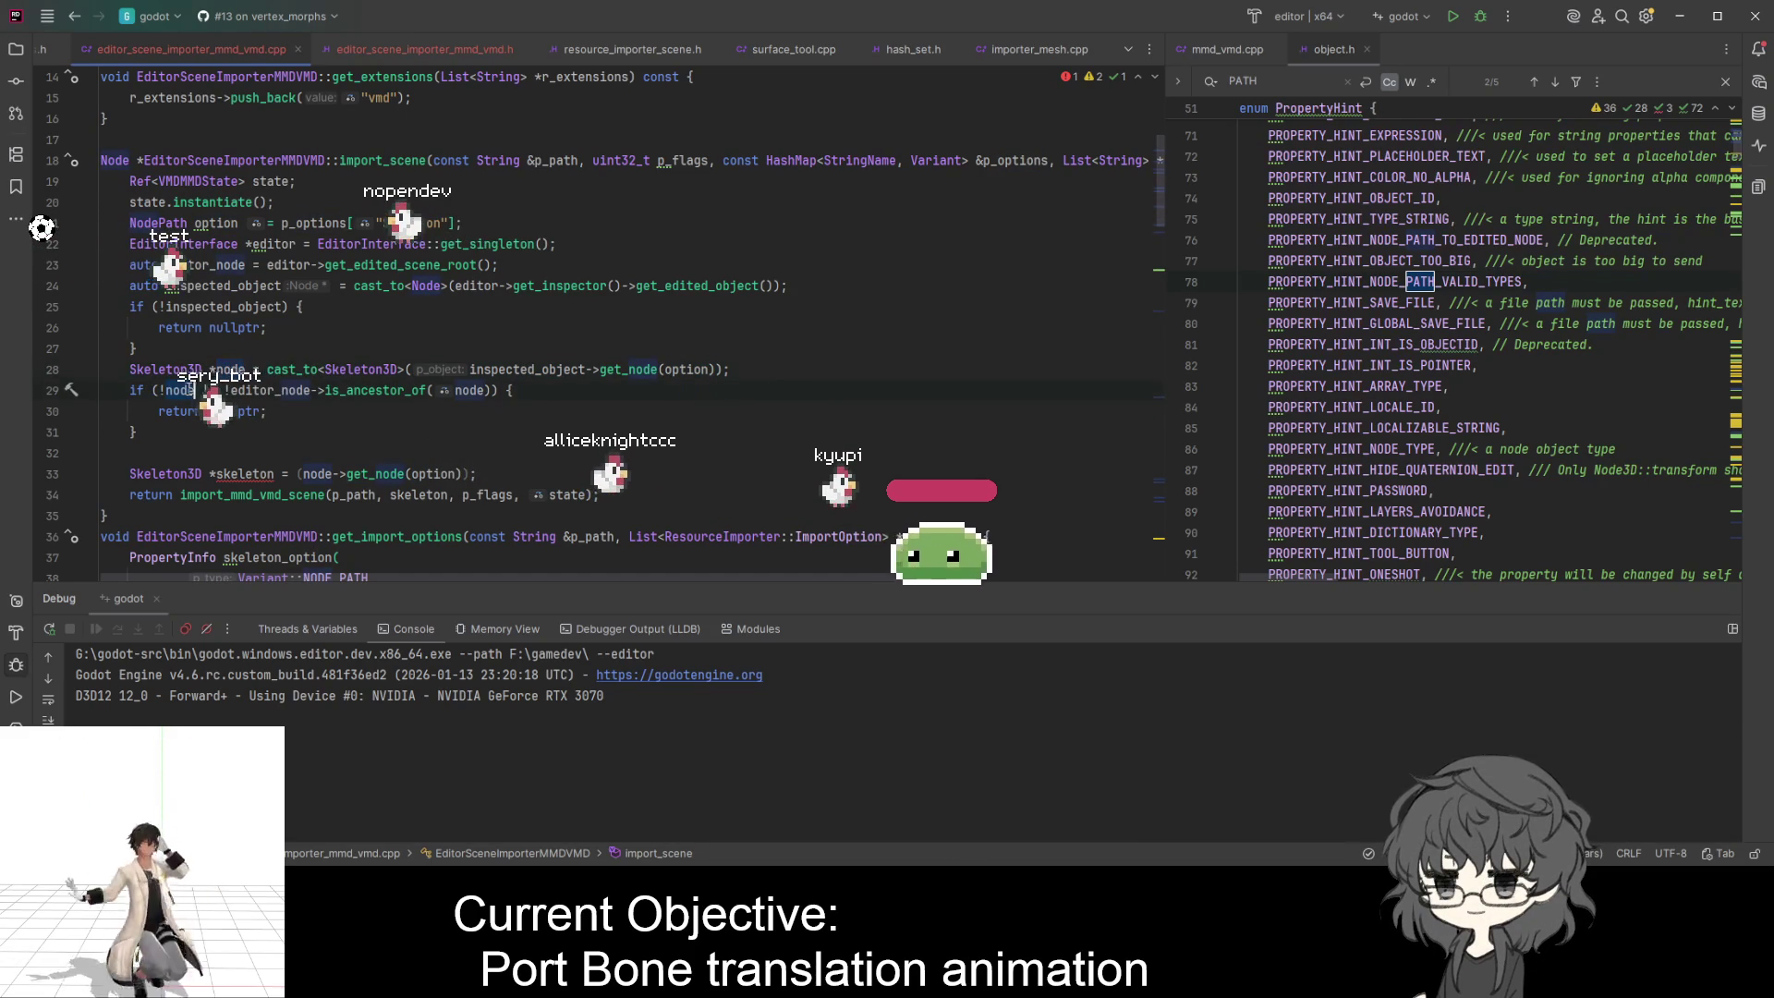
pyautogui.click(242, 370)
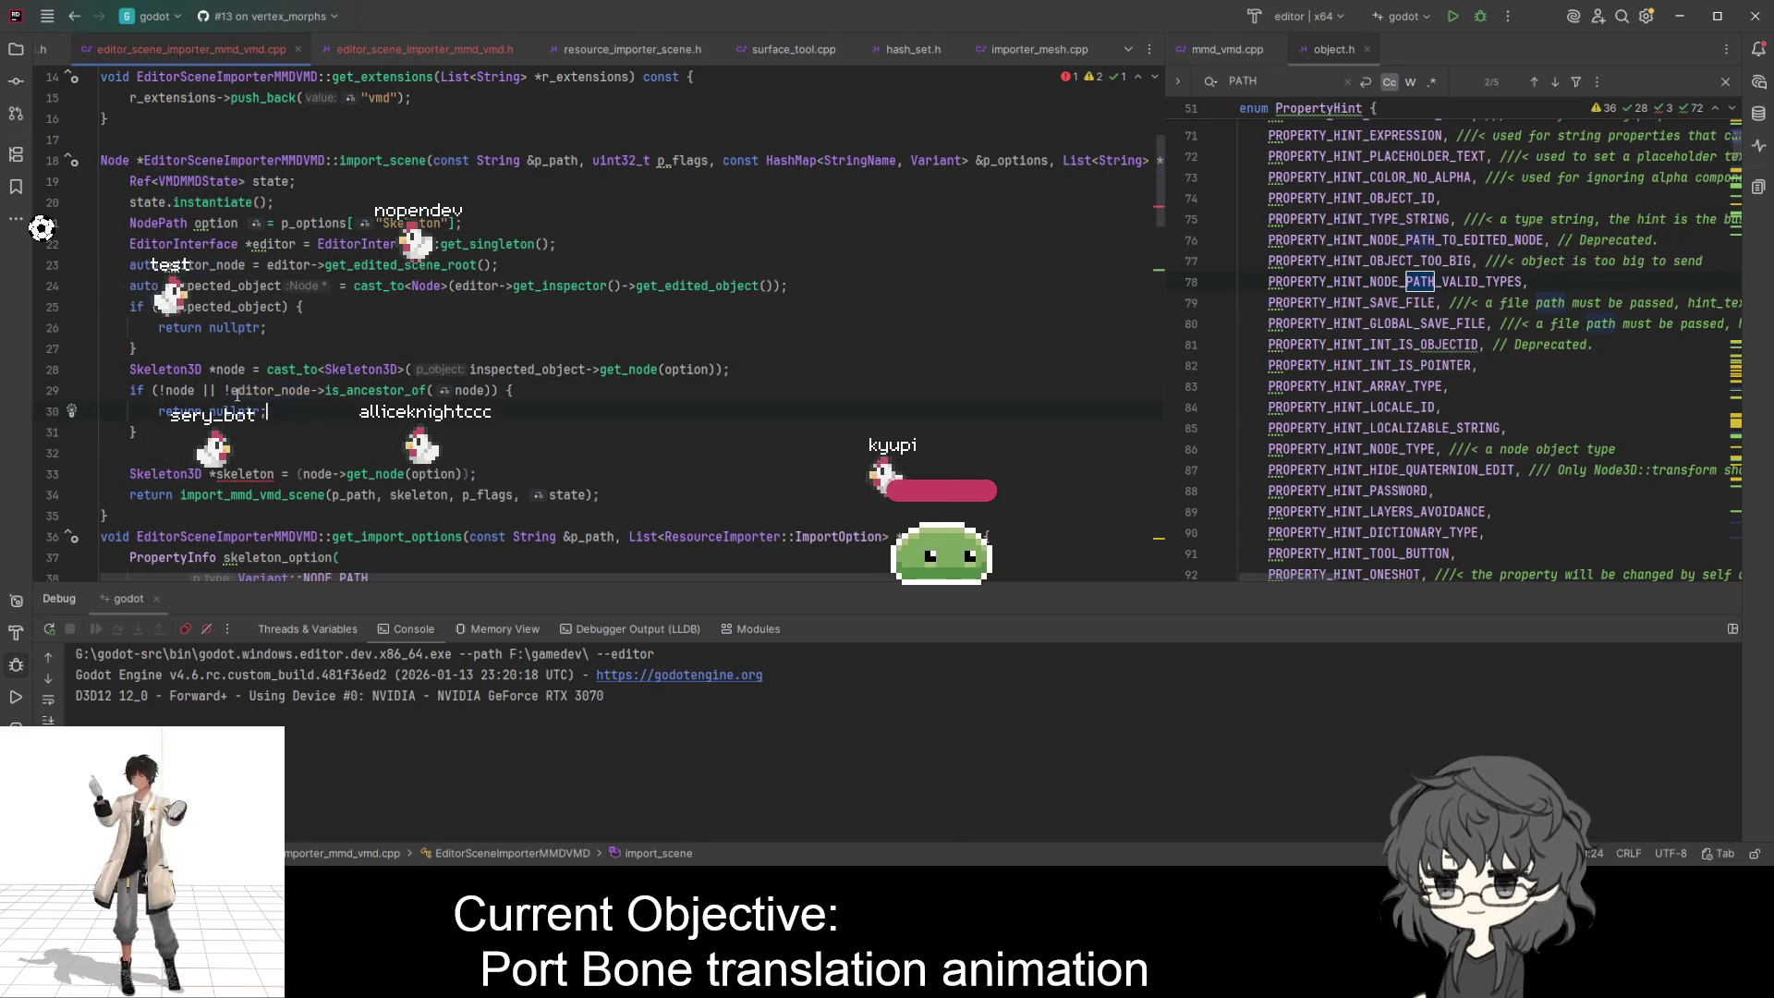
pyautogui.moveTo(300, 389); pyautogui.dragTo(578, 385)
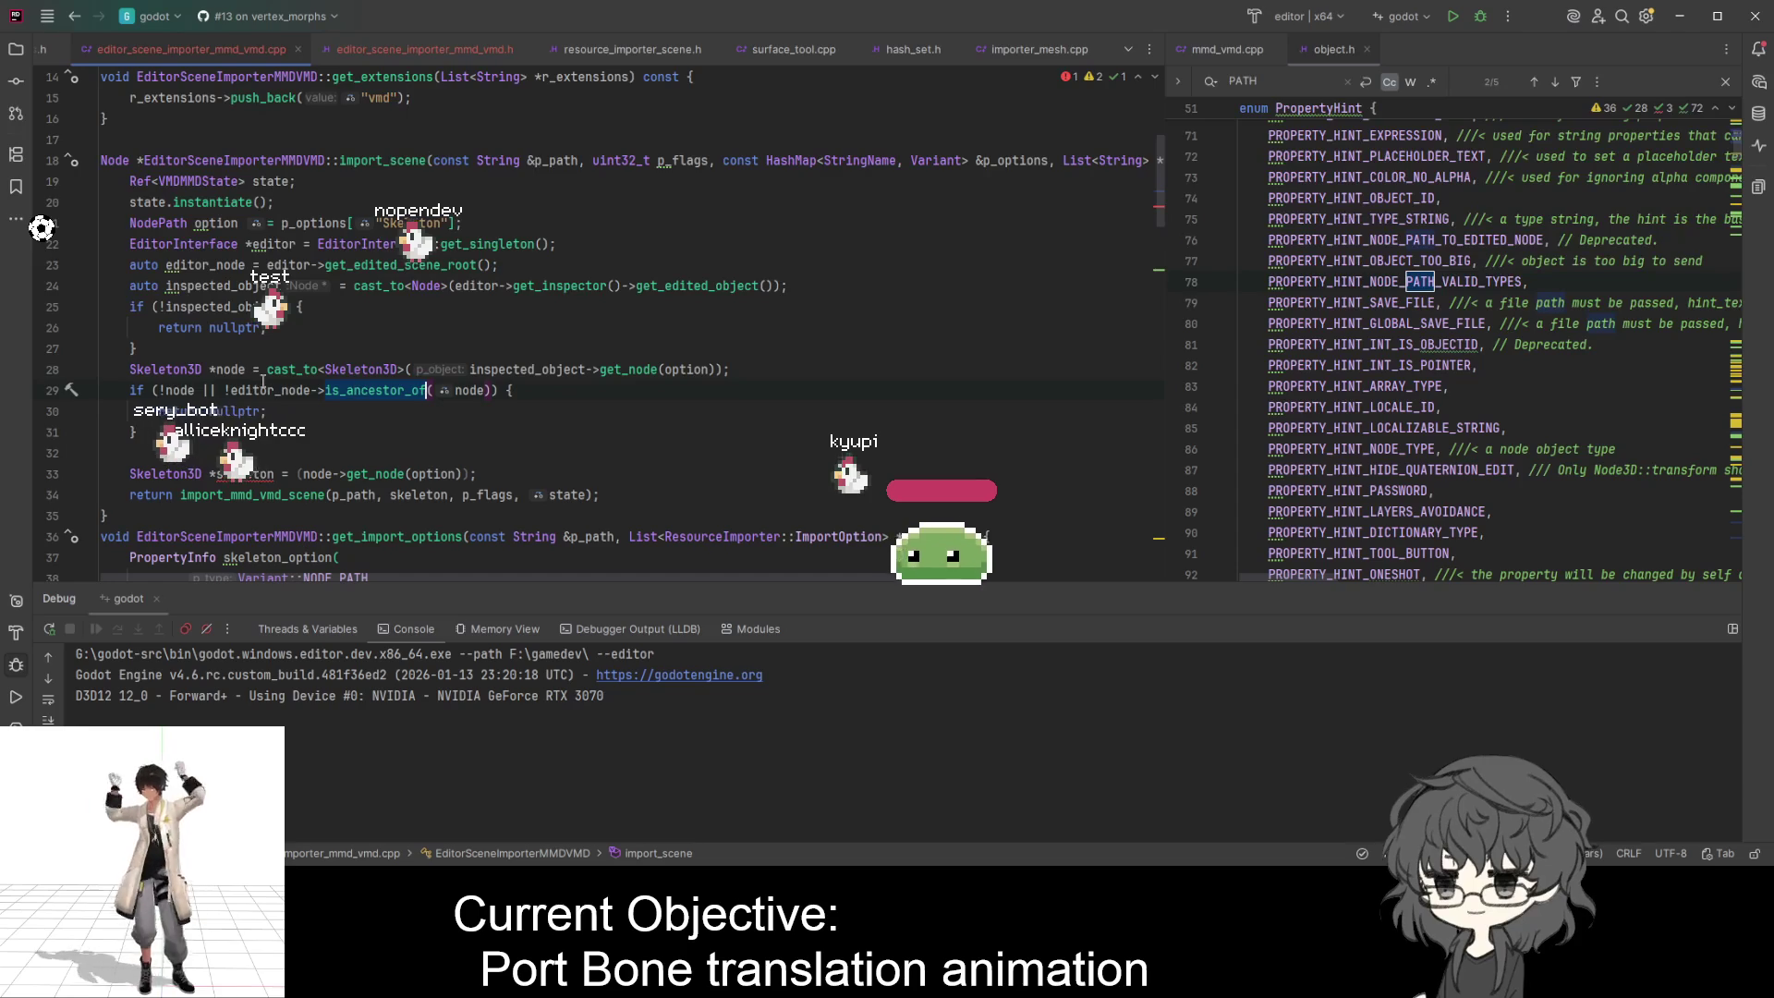
pyautogui.click(218, 265)
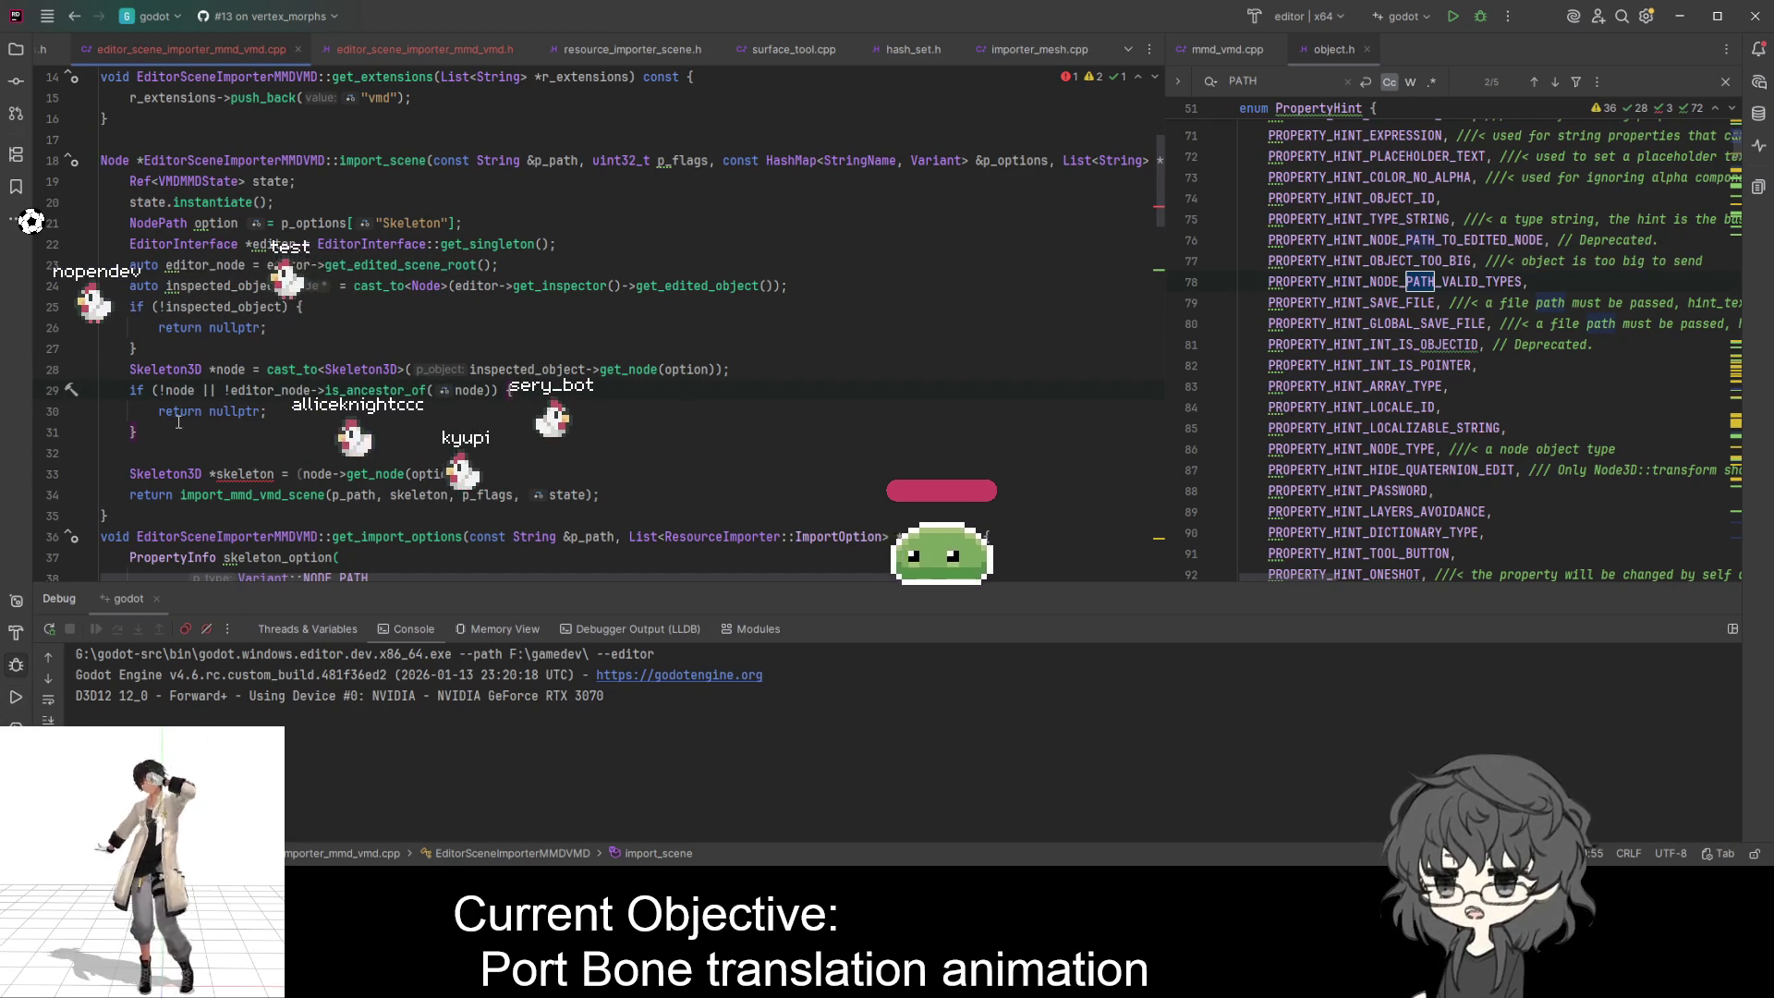
pyautogui.scroll(-1, 200, 411)
# Step: Delete the redundant 'Skeleton3D *skeleton = ...' get_node line and its blank line
pyautogui.scroll(1, 201, 412)
pyautogui.scroll(-1, 201, 411)
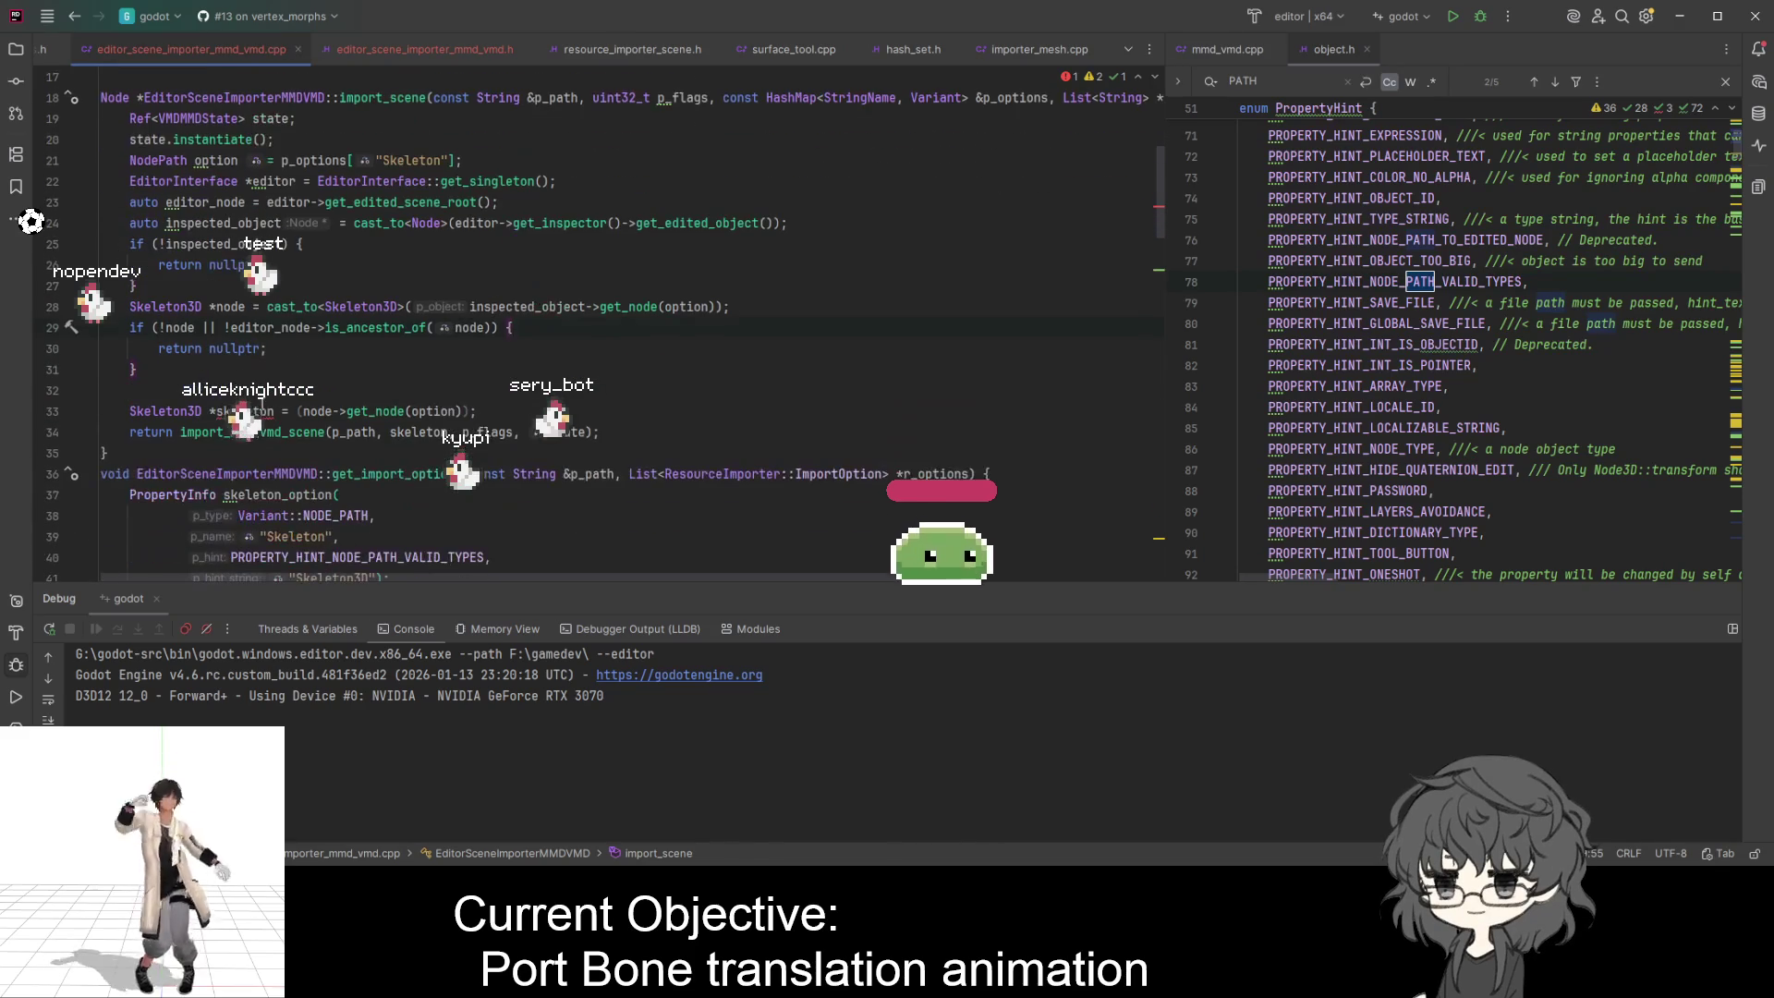
pyautogui.click(293, 411)
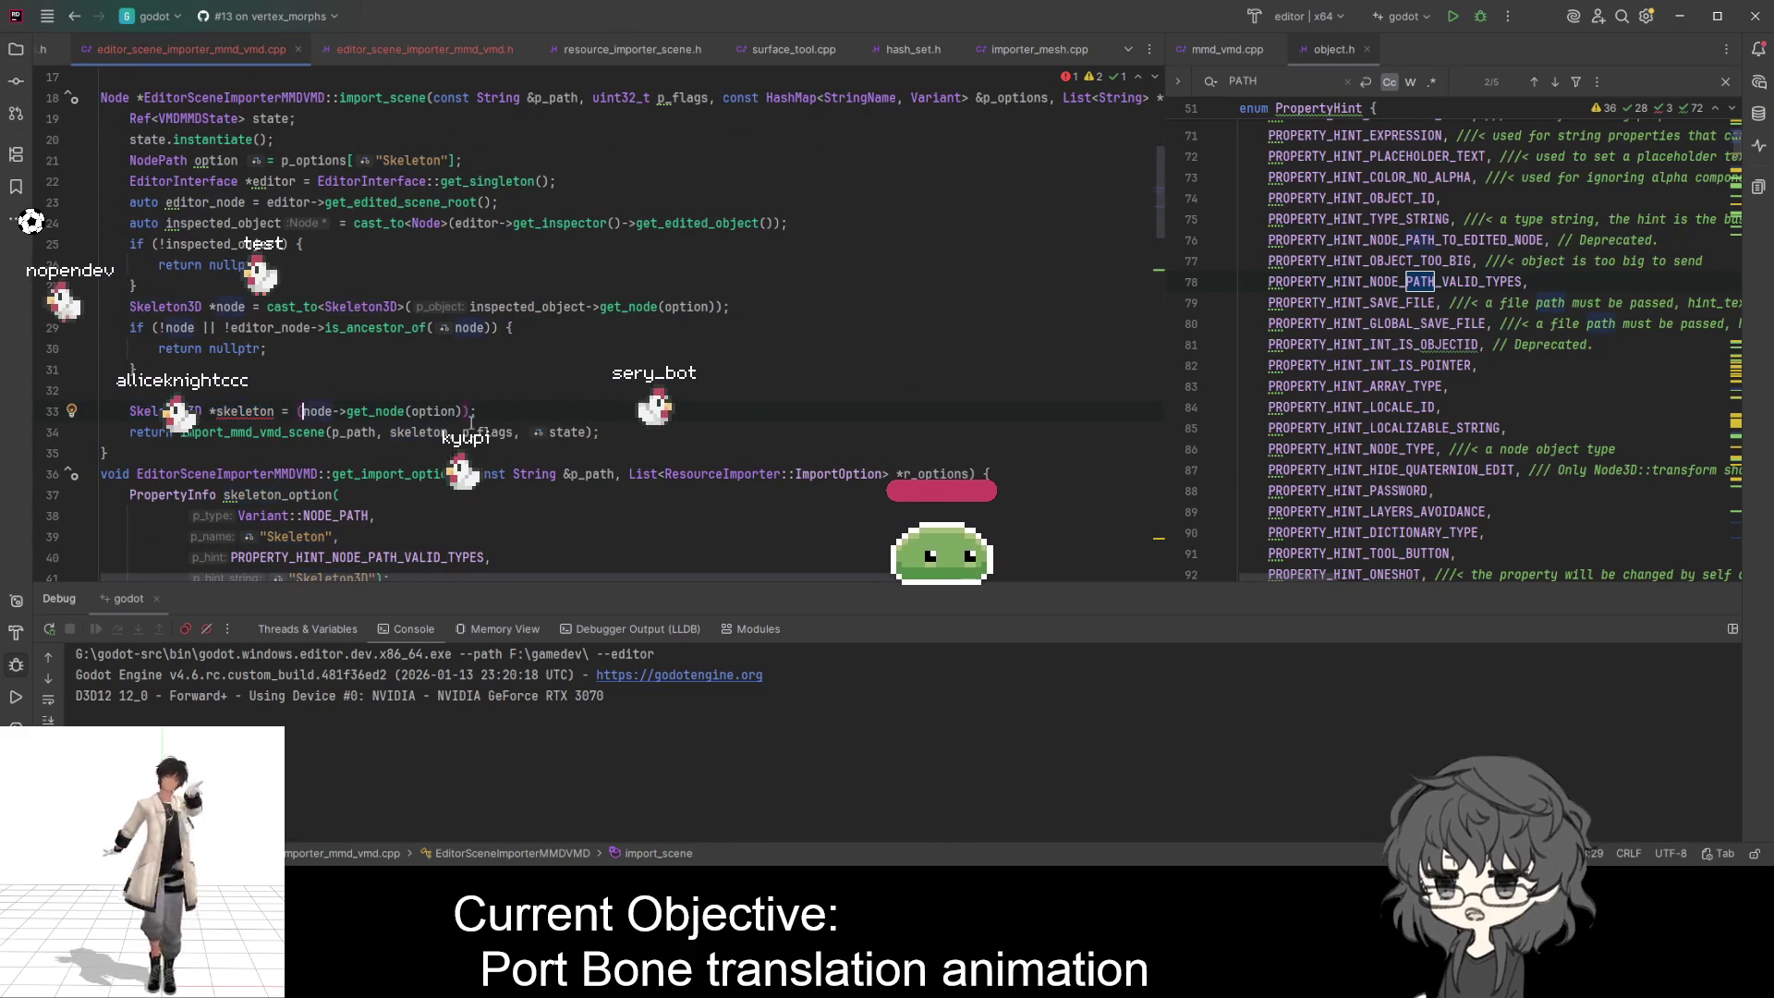
pyautogui.moveTo(296, 412); pyautogui.dragTo(465, 411)
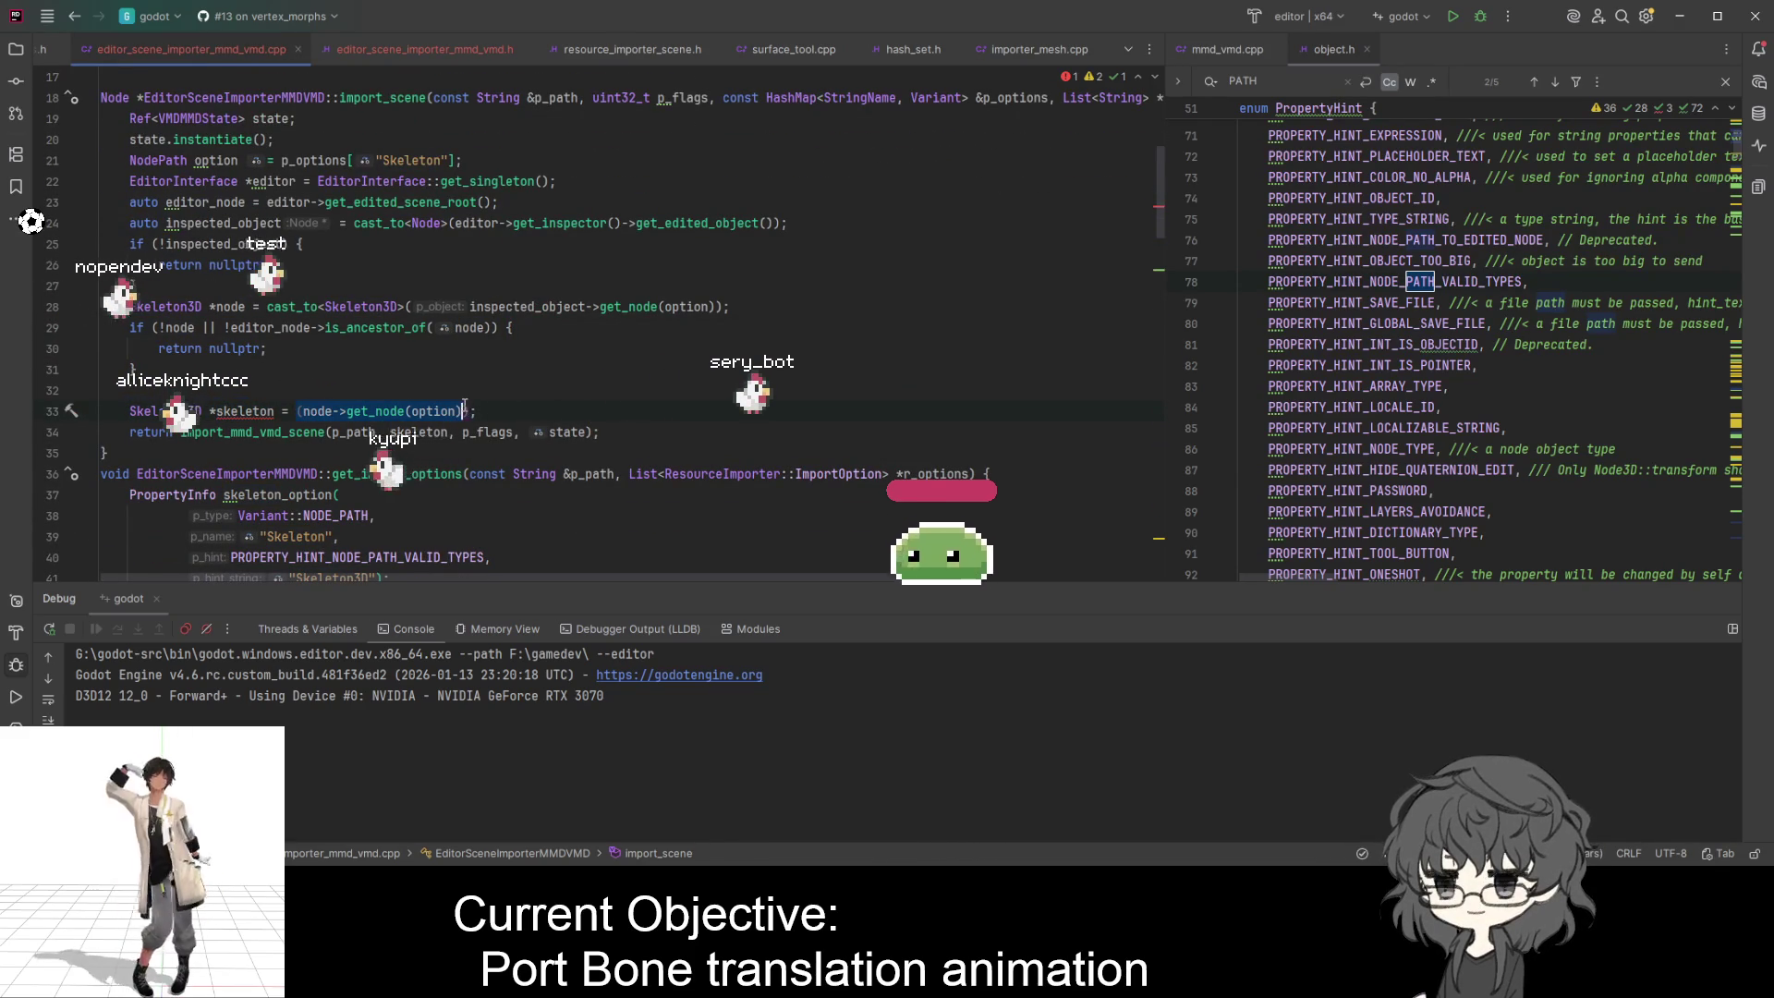
pyautogui.press('BackSpace')
pyautogui.write('(')
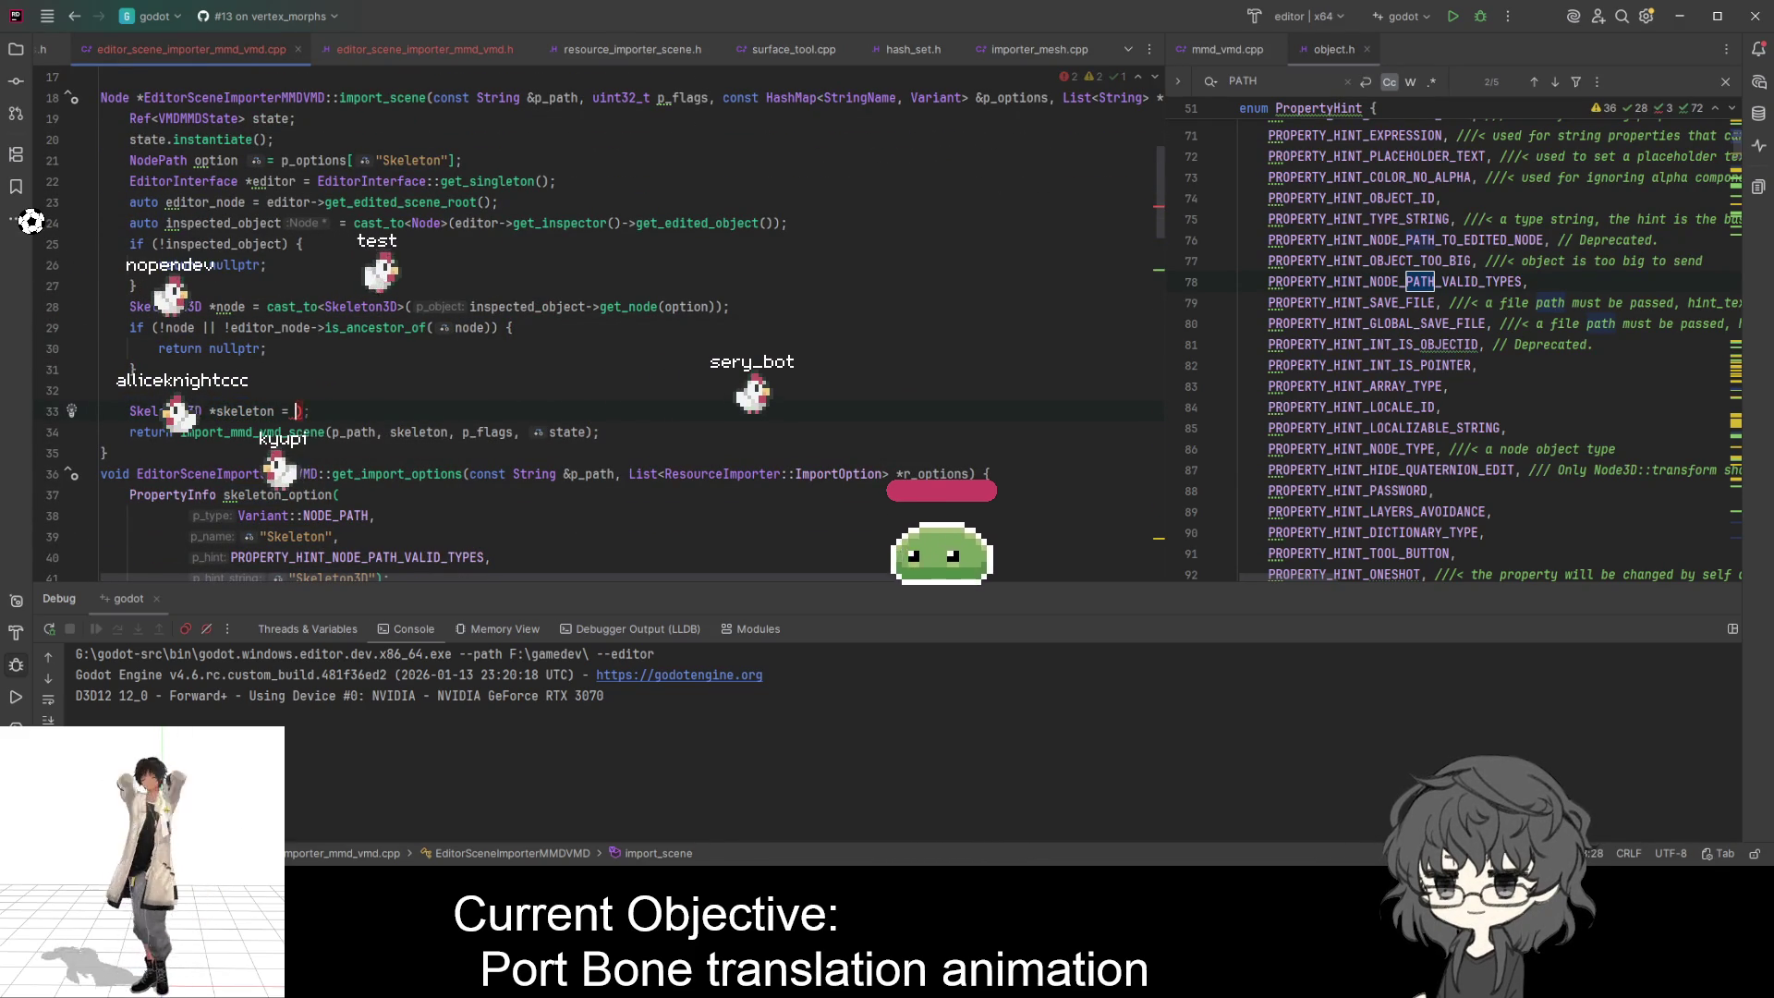
pyautogui.moveTo(309, 411); pyautogui.dragTo(135, 390)
pyautogui.press('BackSpace')
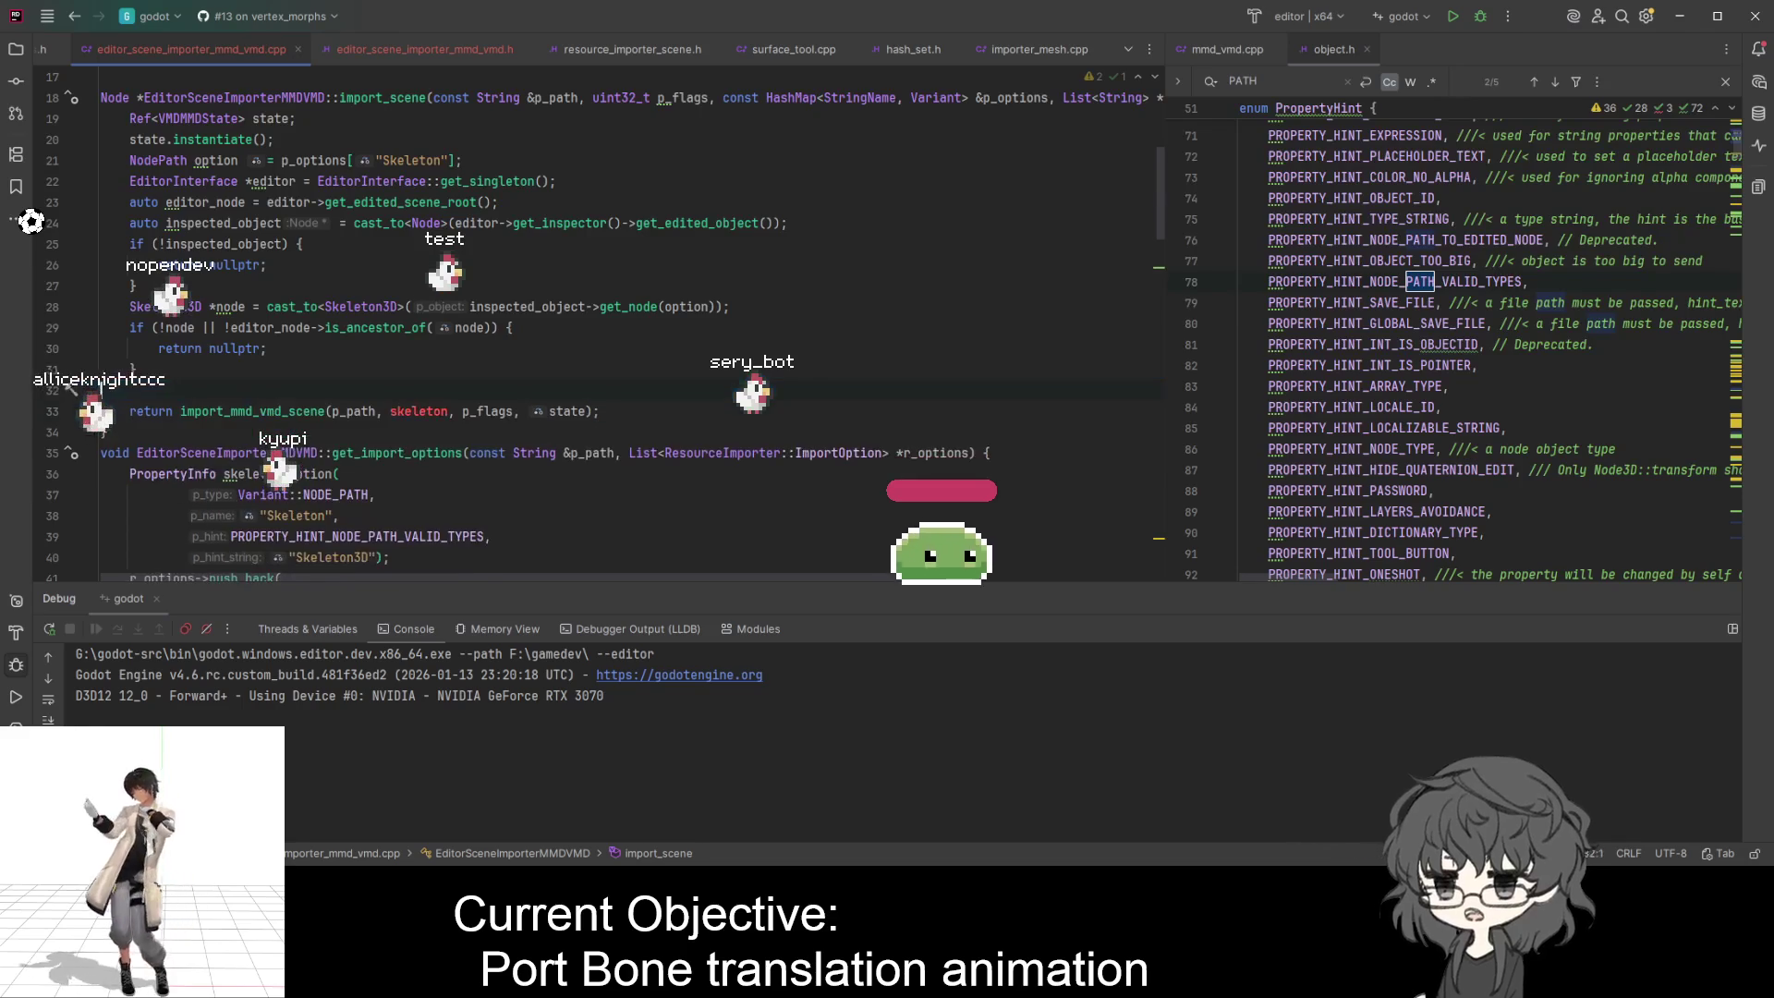
pyautogui.press('BackSpace')
# Step: Check the return call now passes node: import_mmd_vmd_scene(p_path, node, p_flags, state)
pyautogui.click(246, 307)
pyautogui.write('nod')
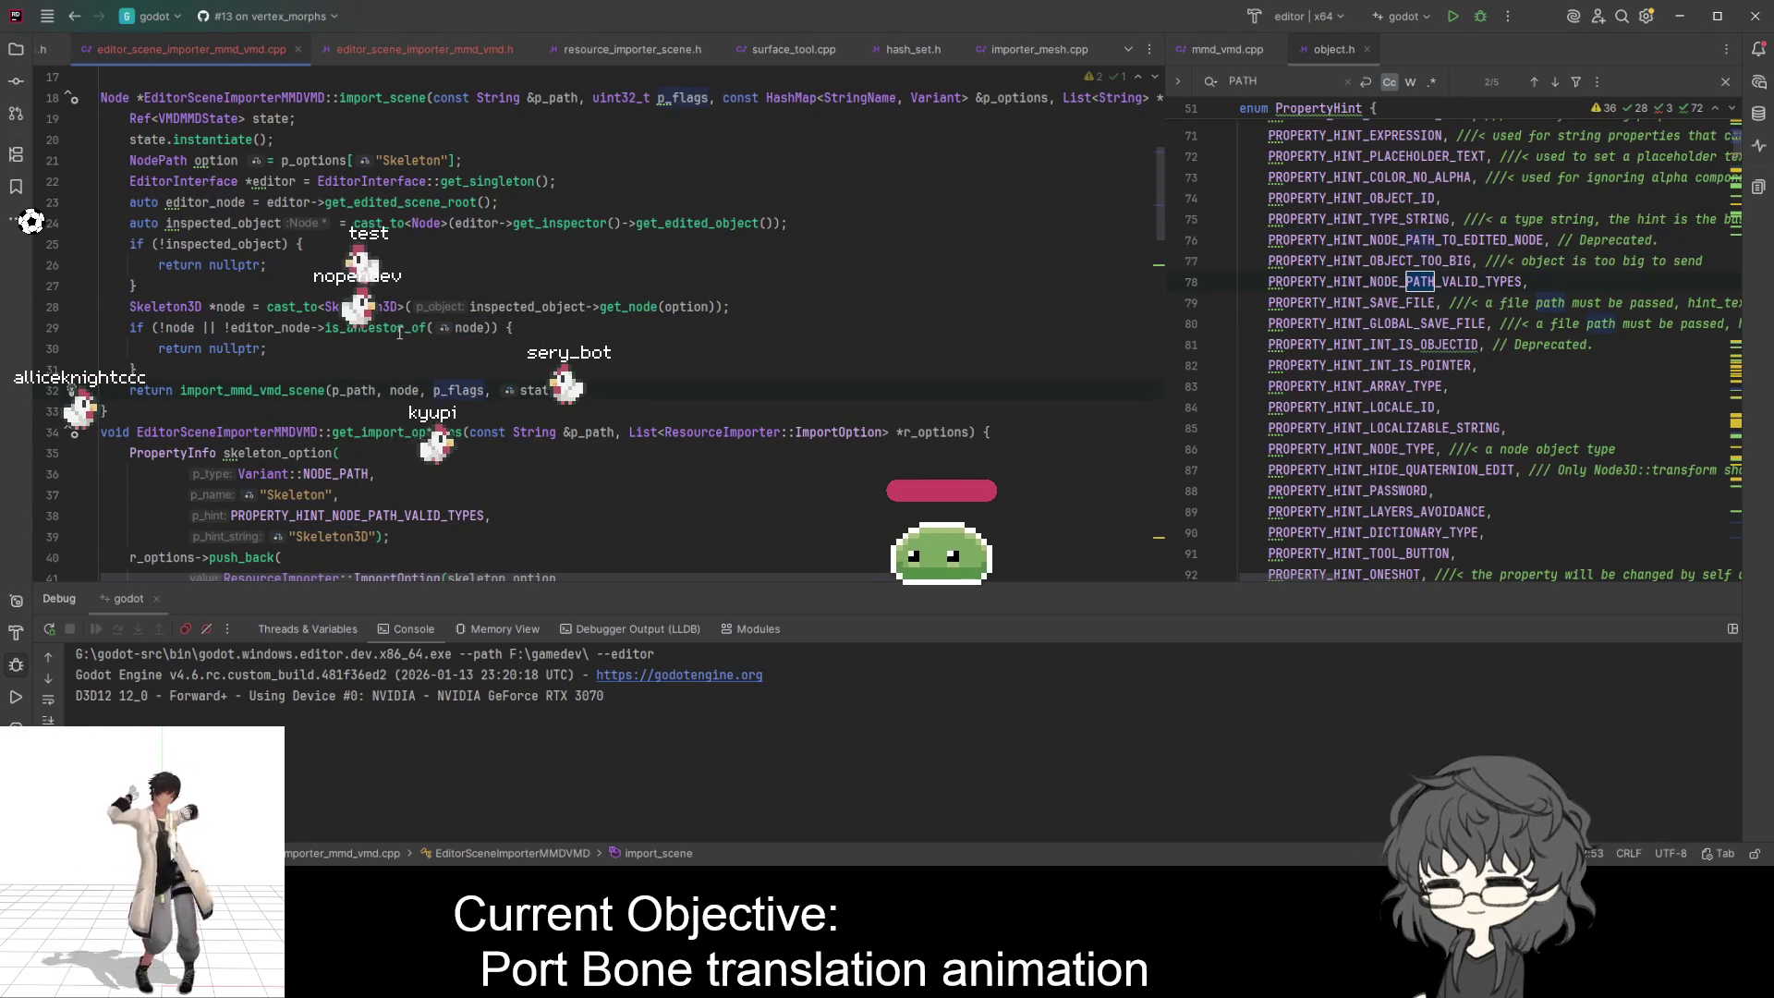
pyautogui.scroll(-3, 406, 337)
pyautogui.scroll(-4, 425, 346)
pyautogui.scroll(6, 450, 359)
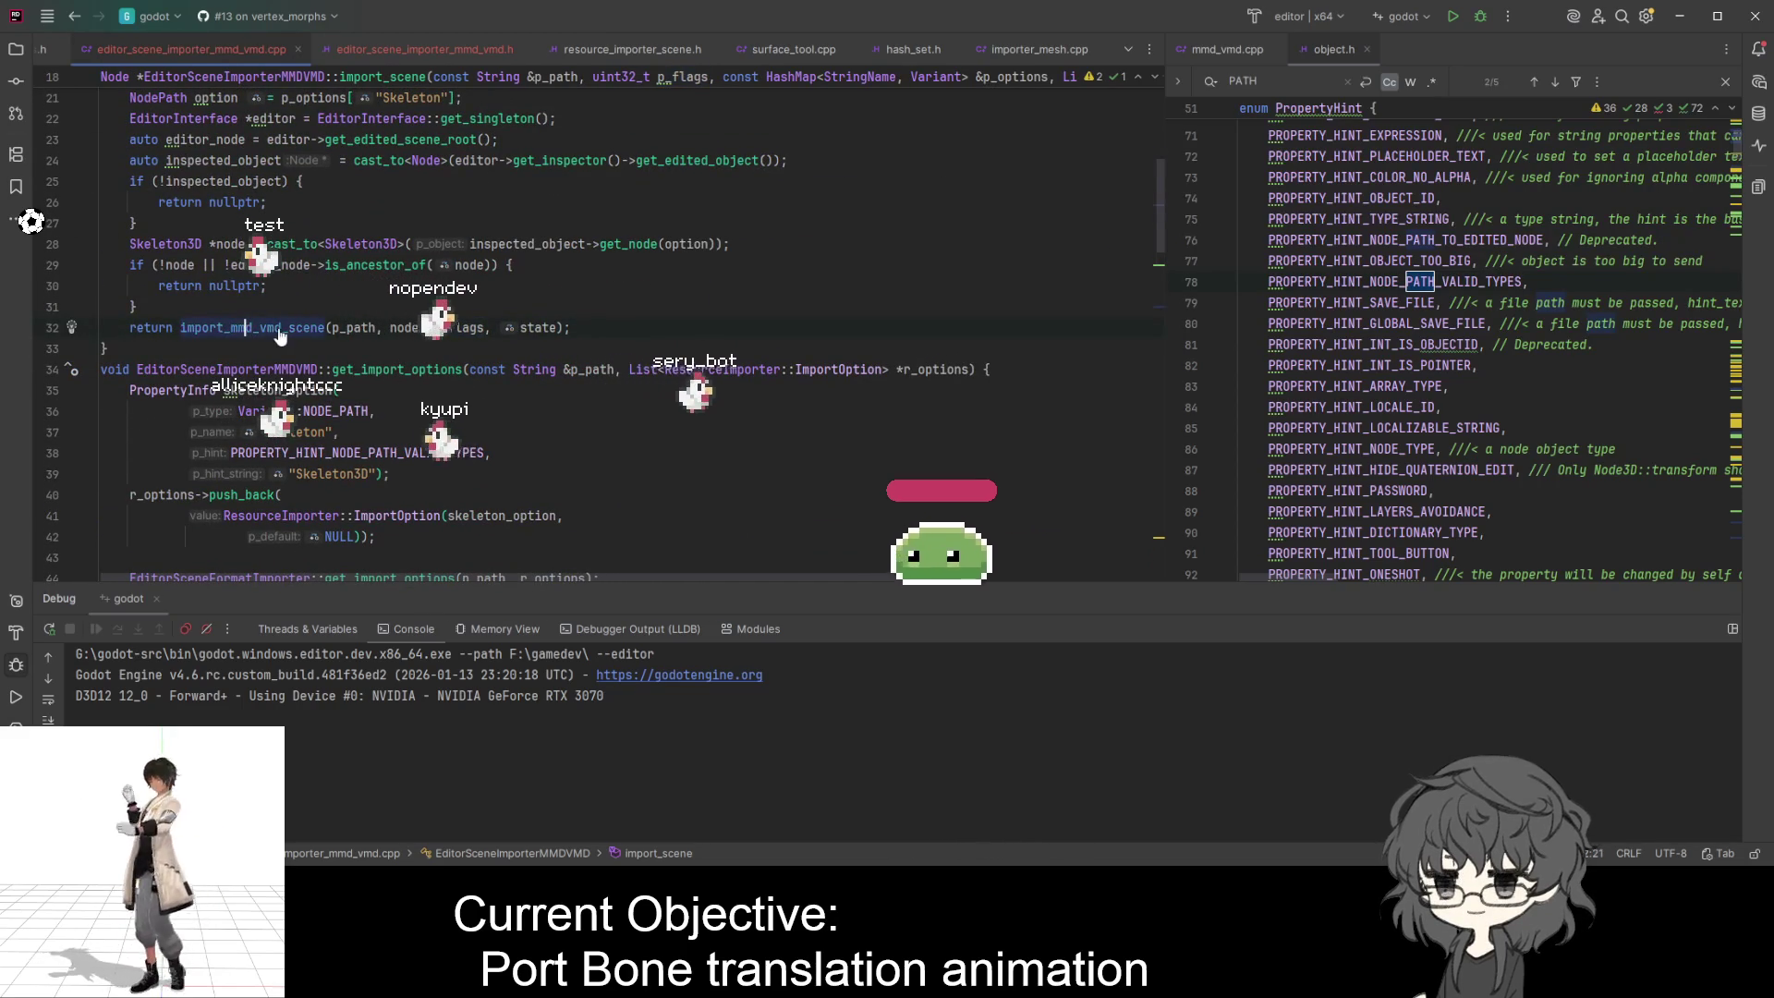
# Step: Look at the import_mmd_vmd_scene definition and launch a debug build of Godot
pyautogui.keyDown('ctrl'); pyautogui.click(247, 332); pyautogui.keyUp('ctrl')
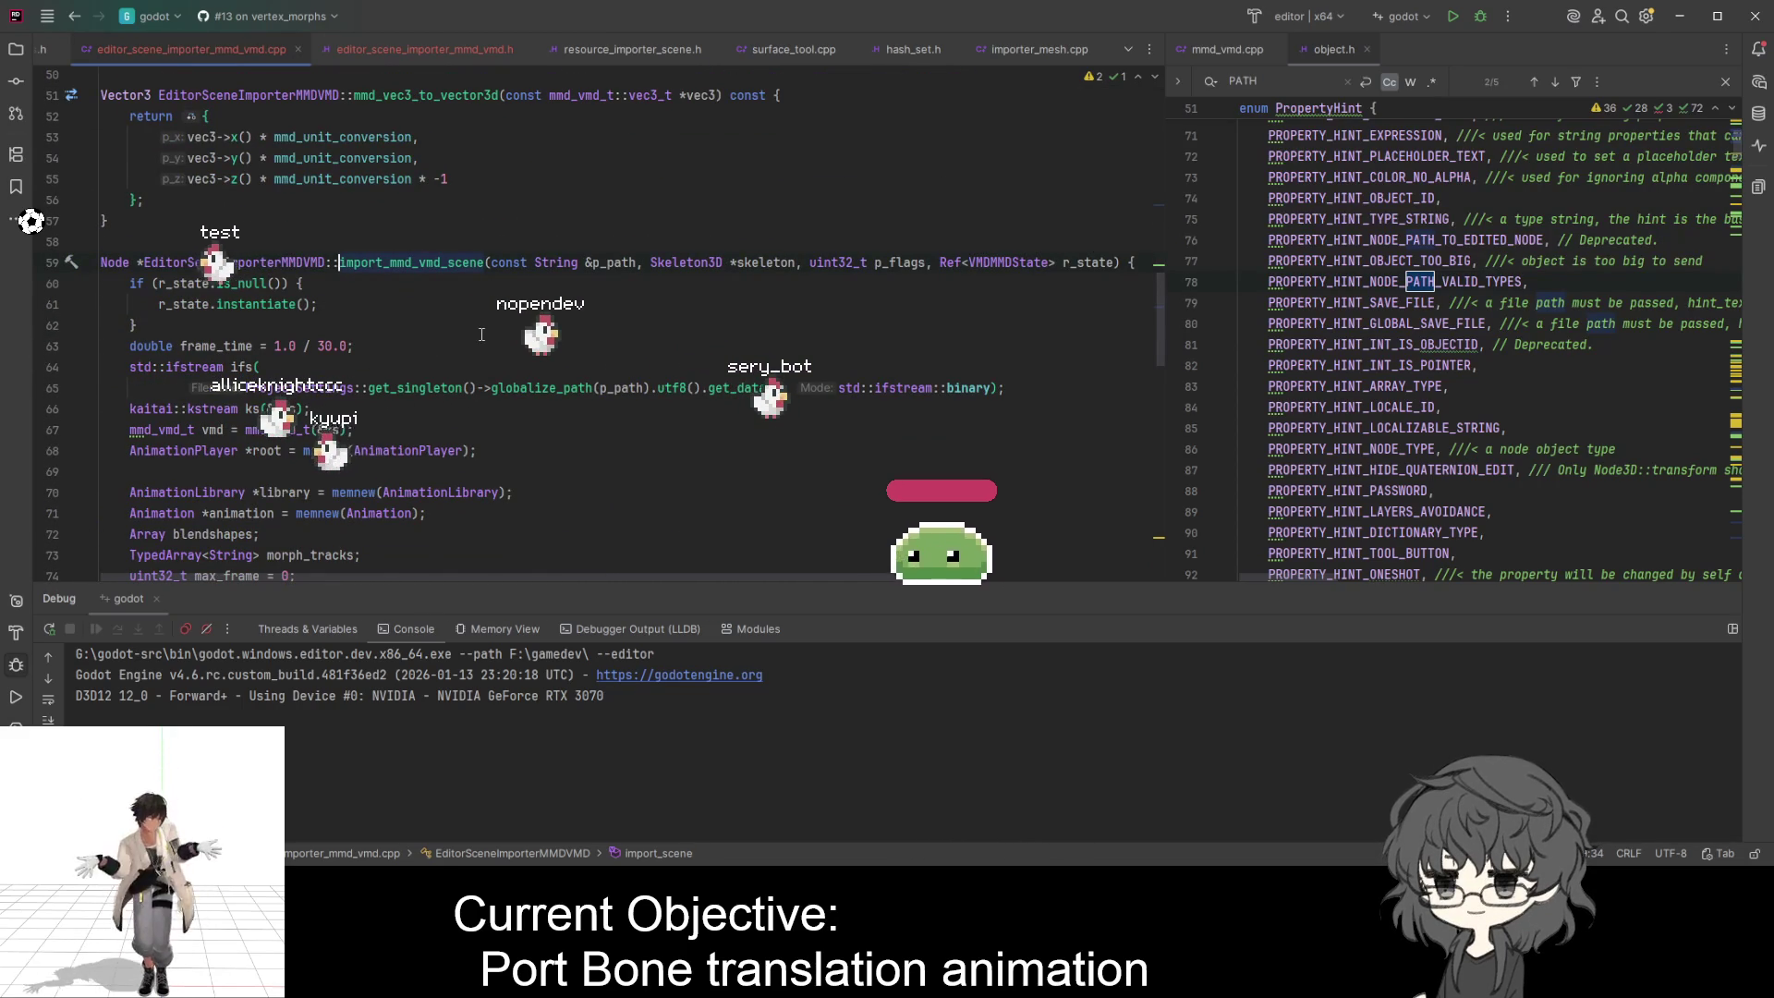
pyautogui.scroll(-3, 484, 332)
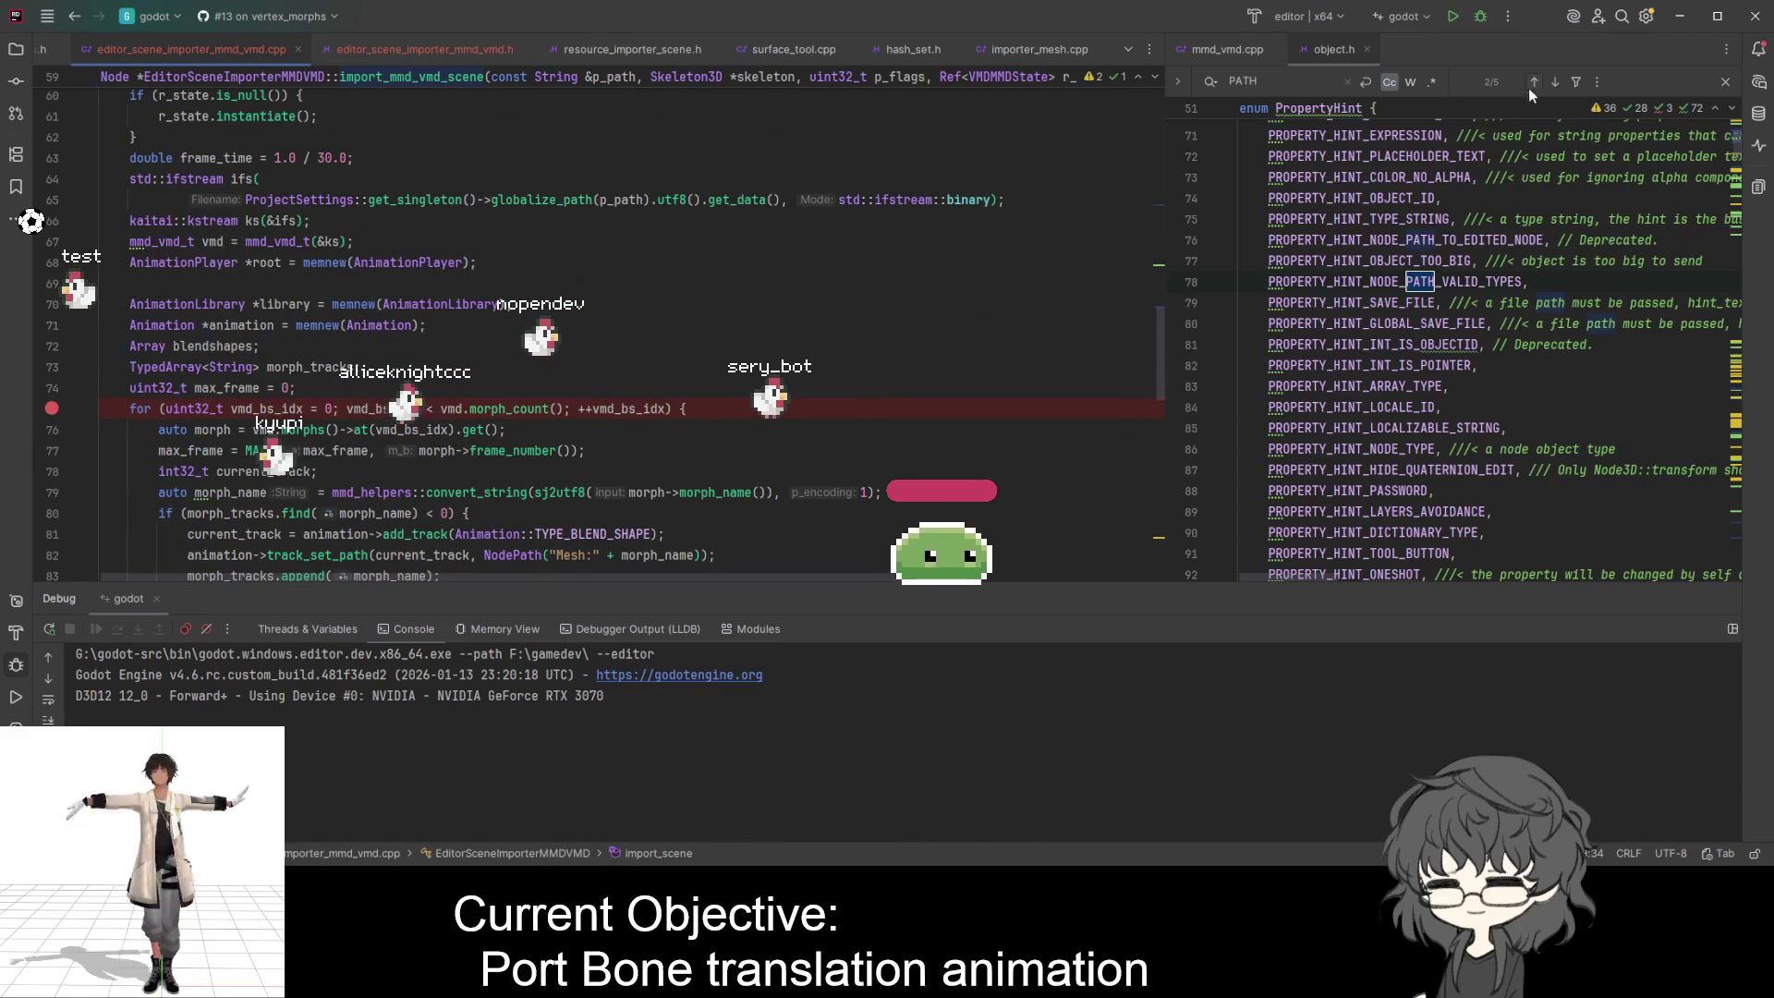
pyautogui.click(1482, 21)
# Step: Set a breakpoint on the inspected_object null check at line 25
pyautogui.scroll(14, 438, 226)
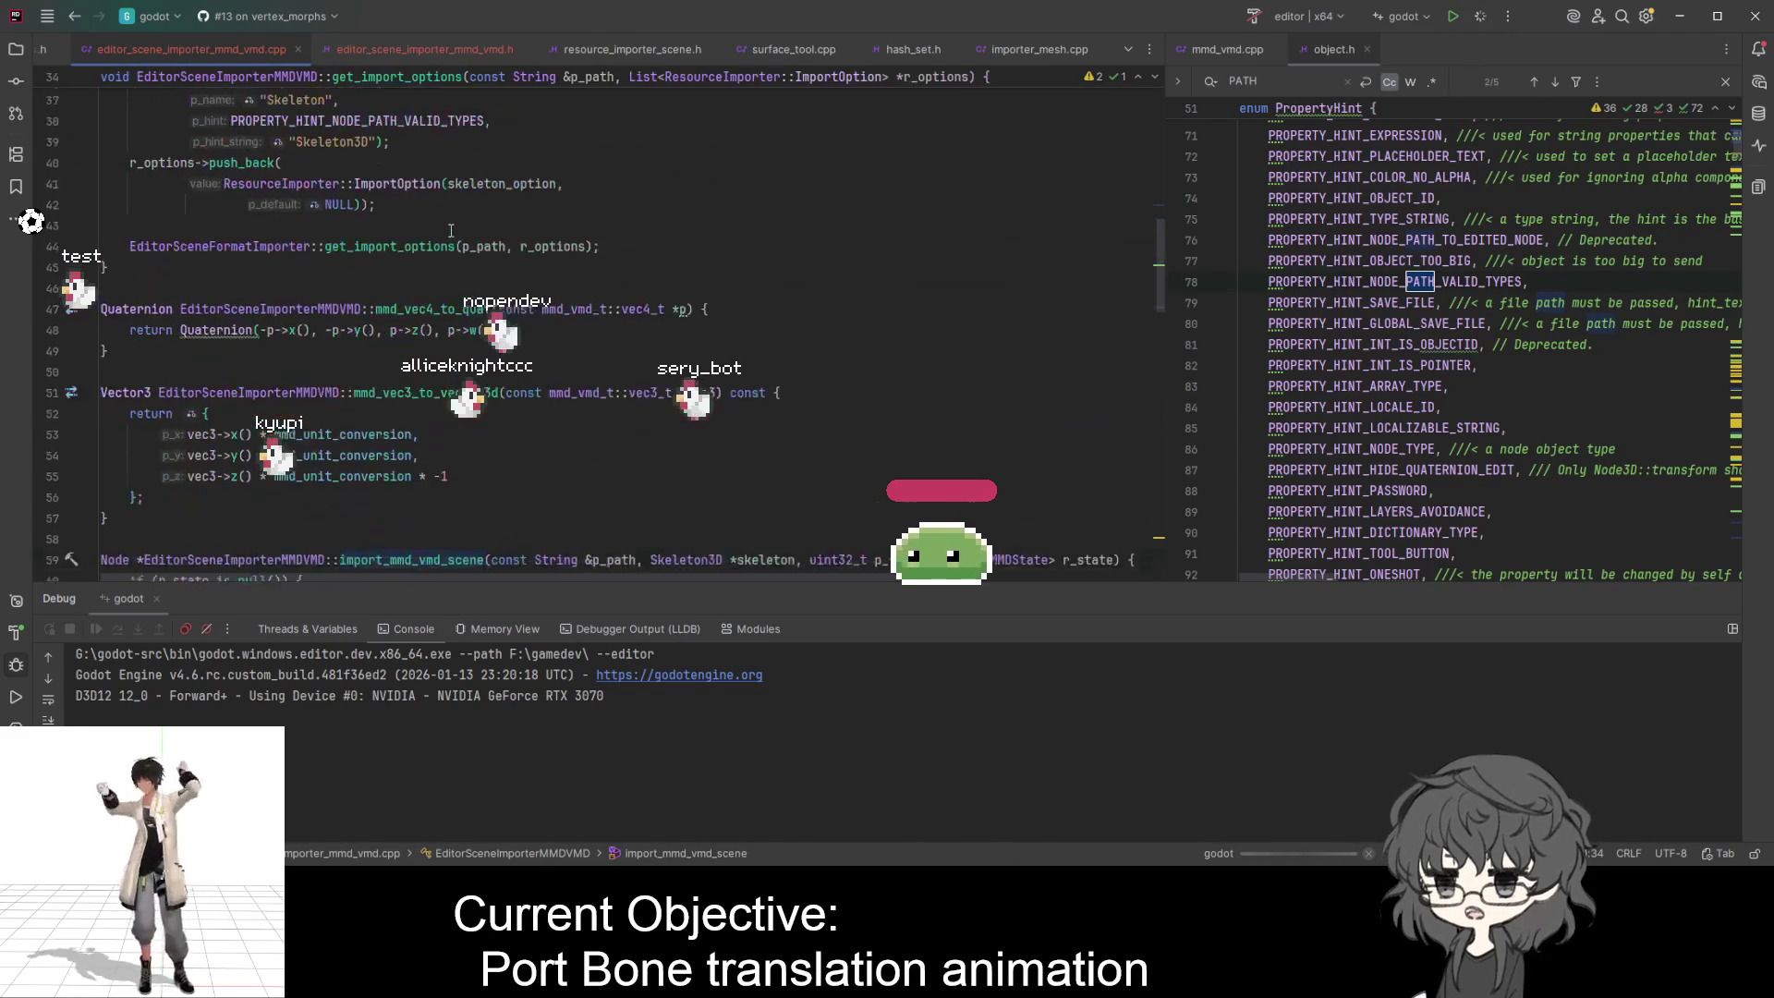
pyautogui.scroll(-6, 434, 226)
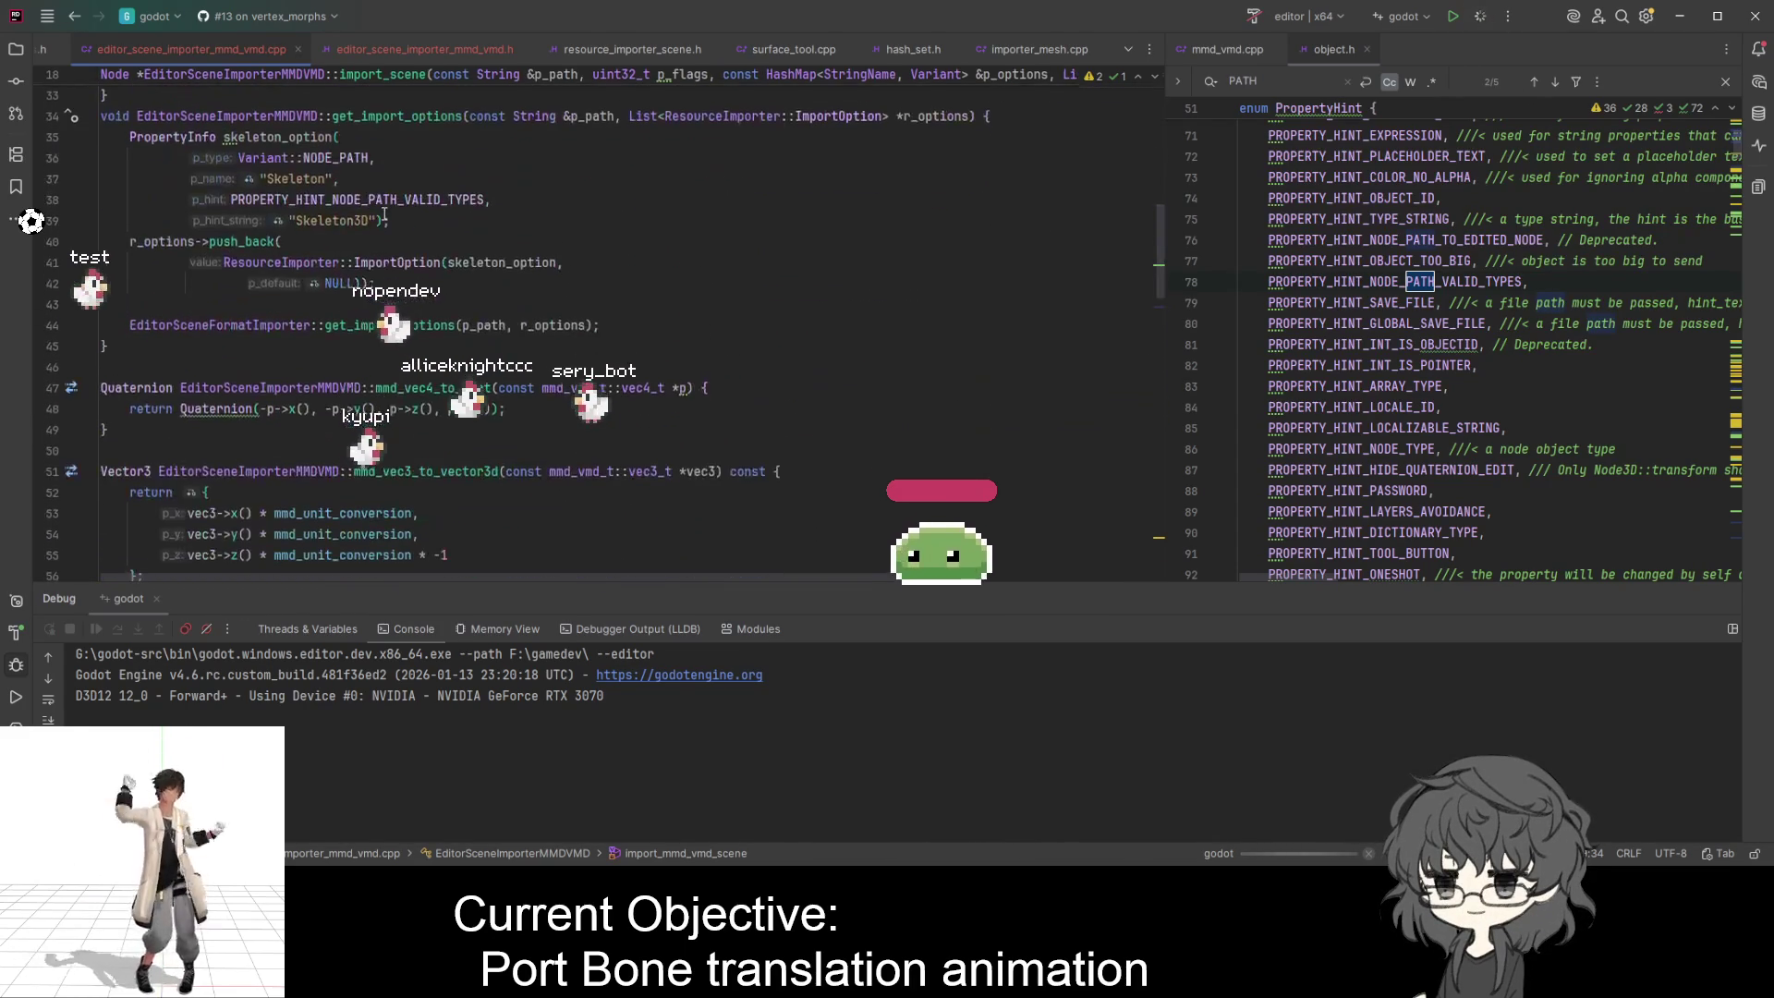
pyautogui.scroll(5, 377, 210)
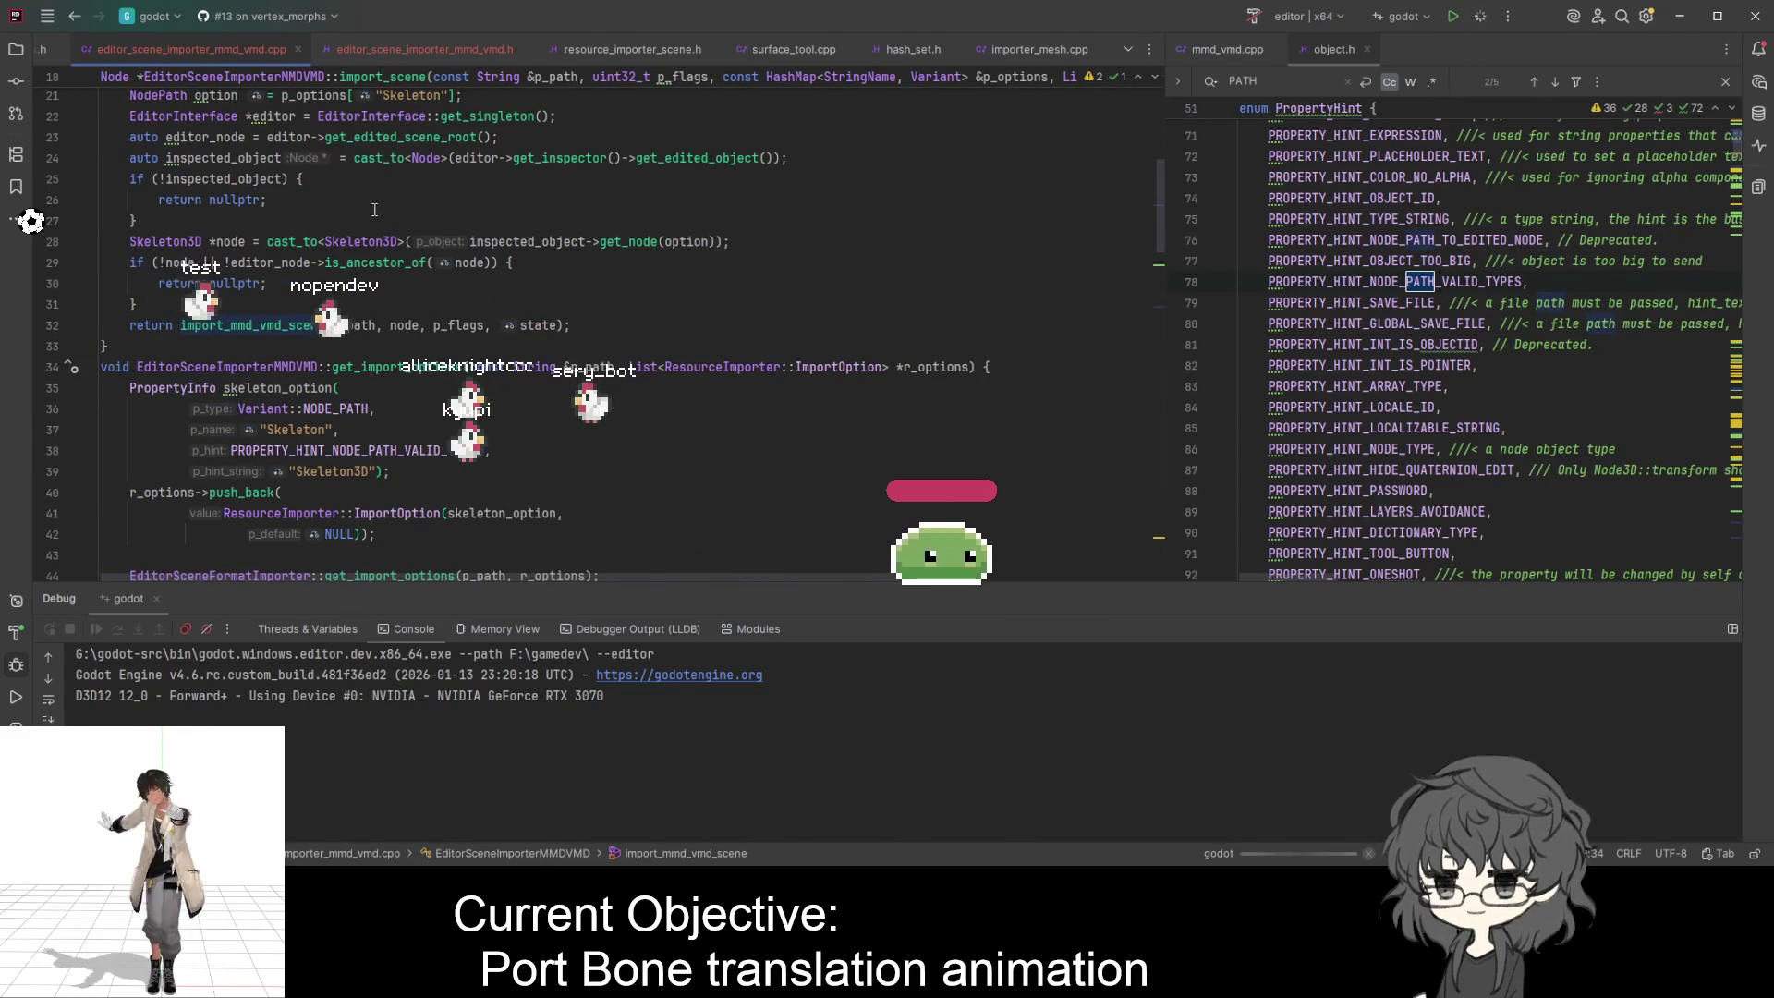
pyautogui.scroll(2, 303, 301)
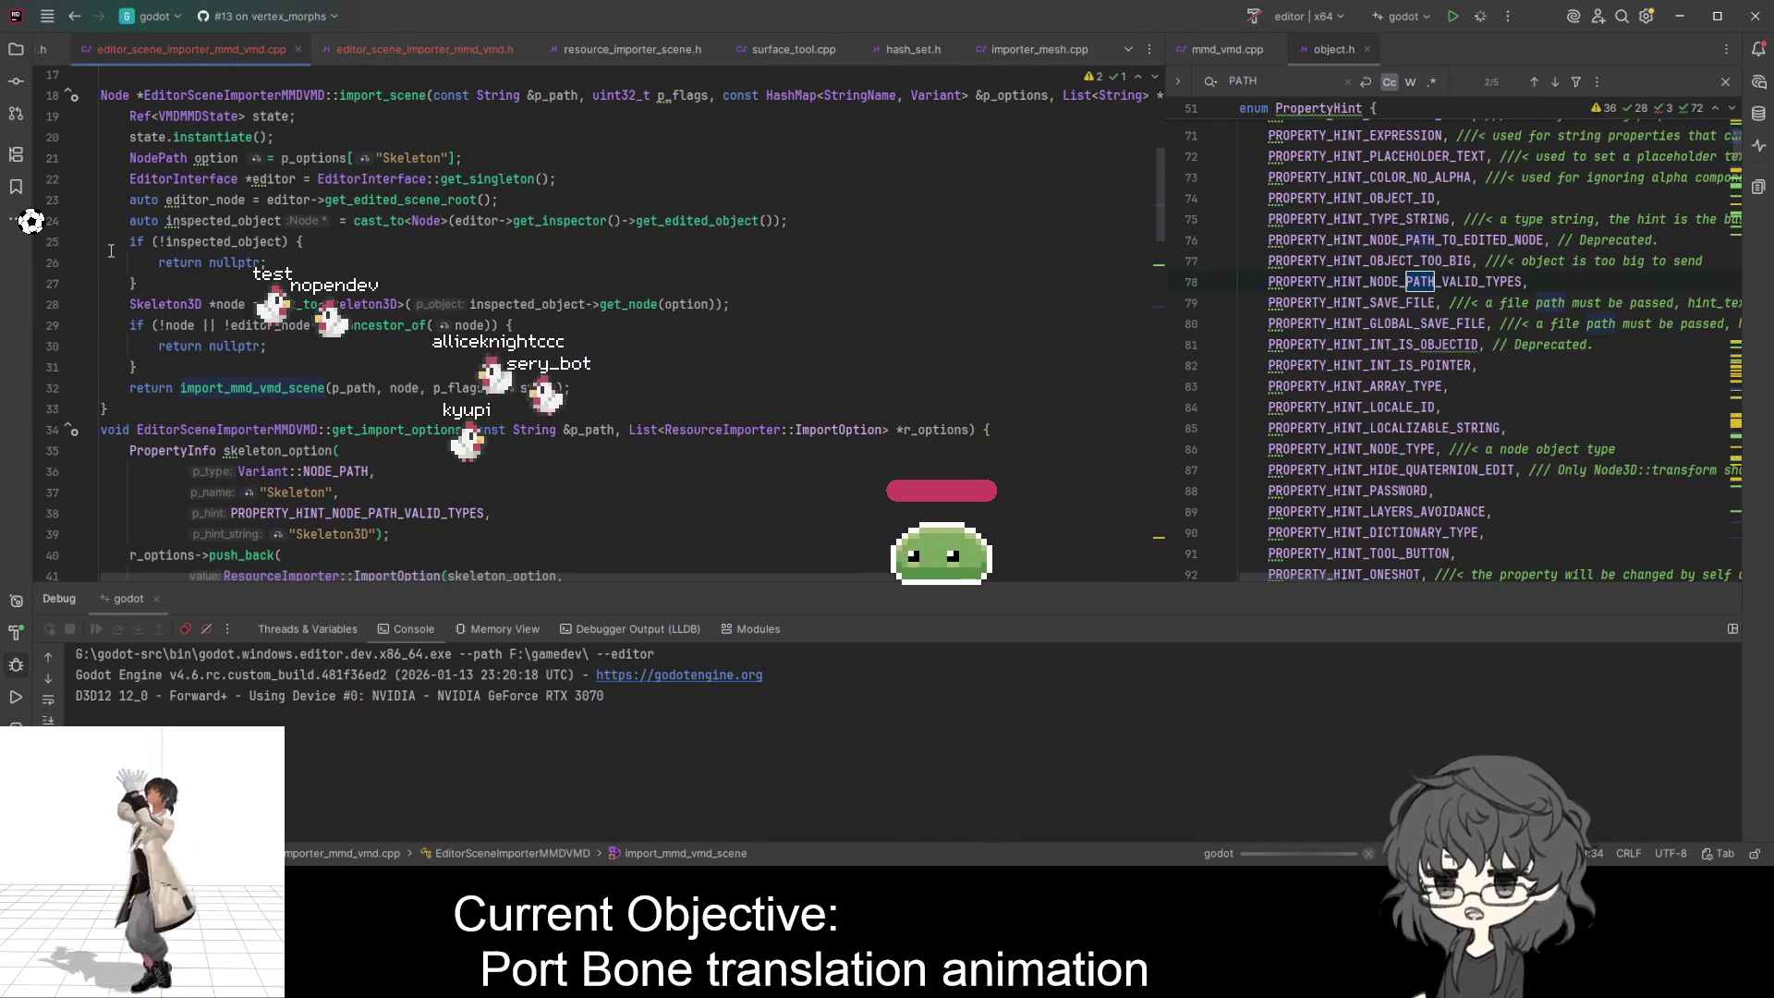
pyautogui.click(52, 242)
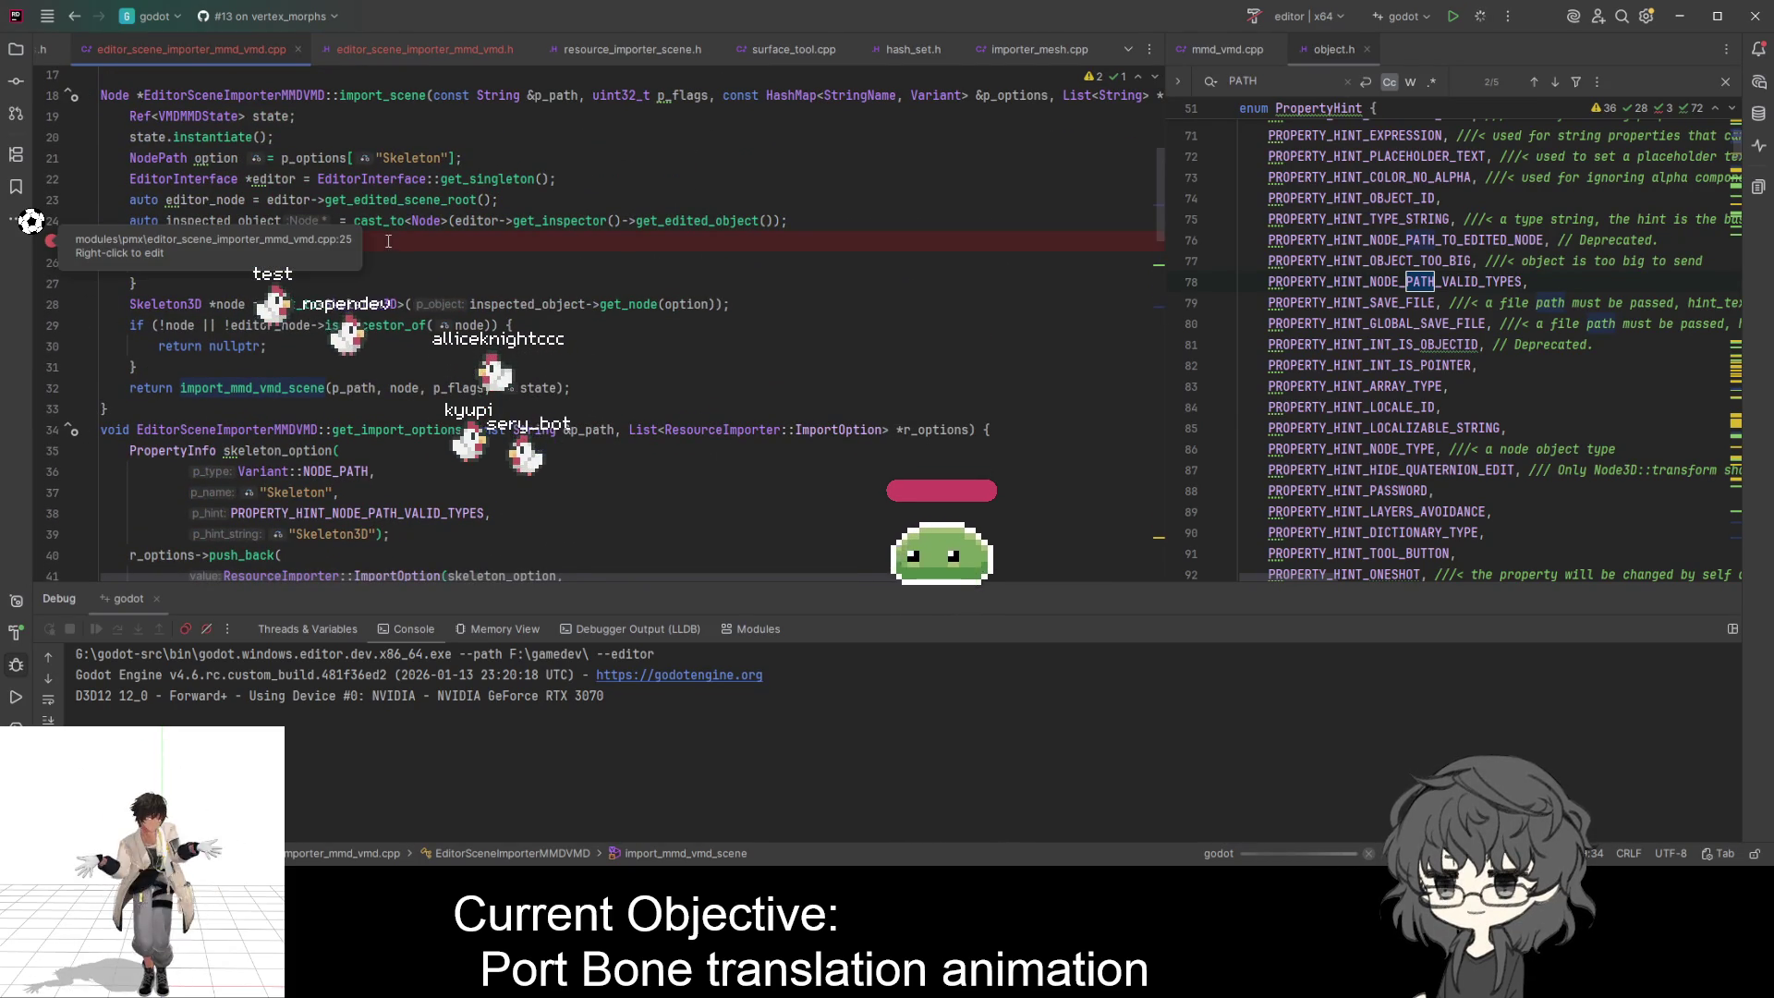
# Step: Dismiss the breakpoint tip while the debugger waits at the line-25 null check
pyautogui.click(595, 238)
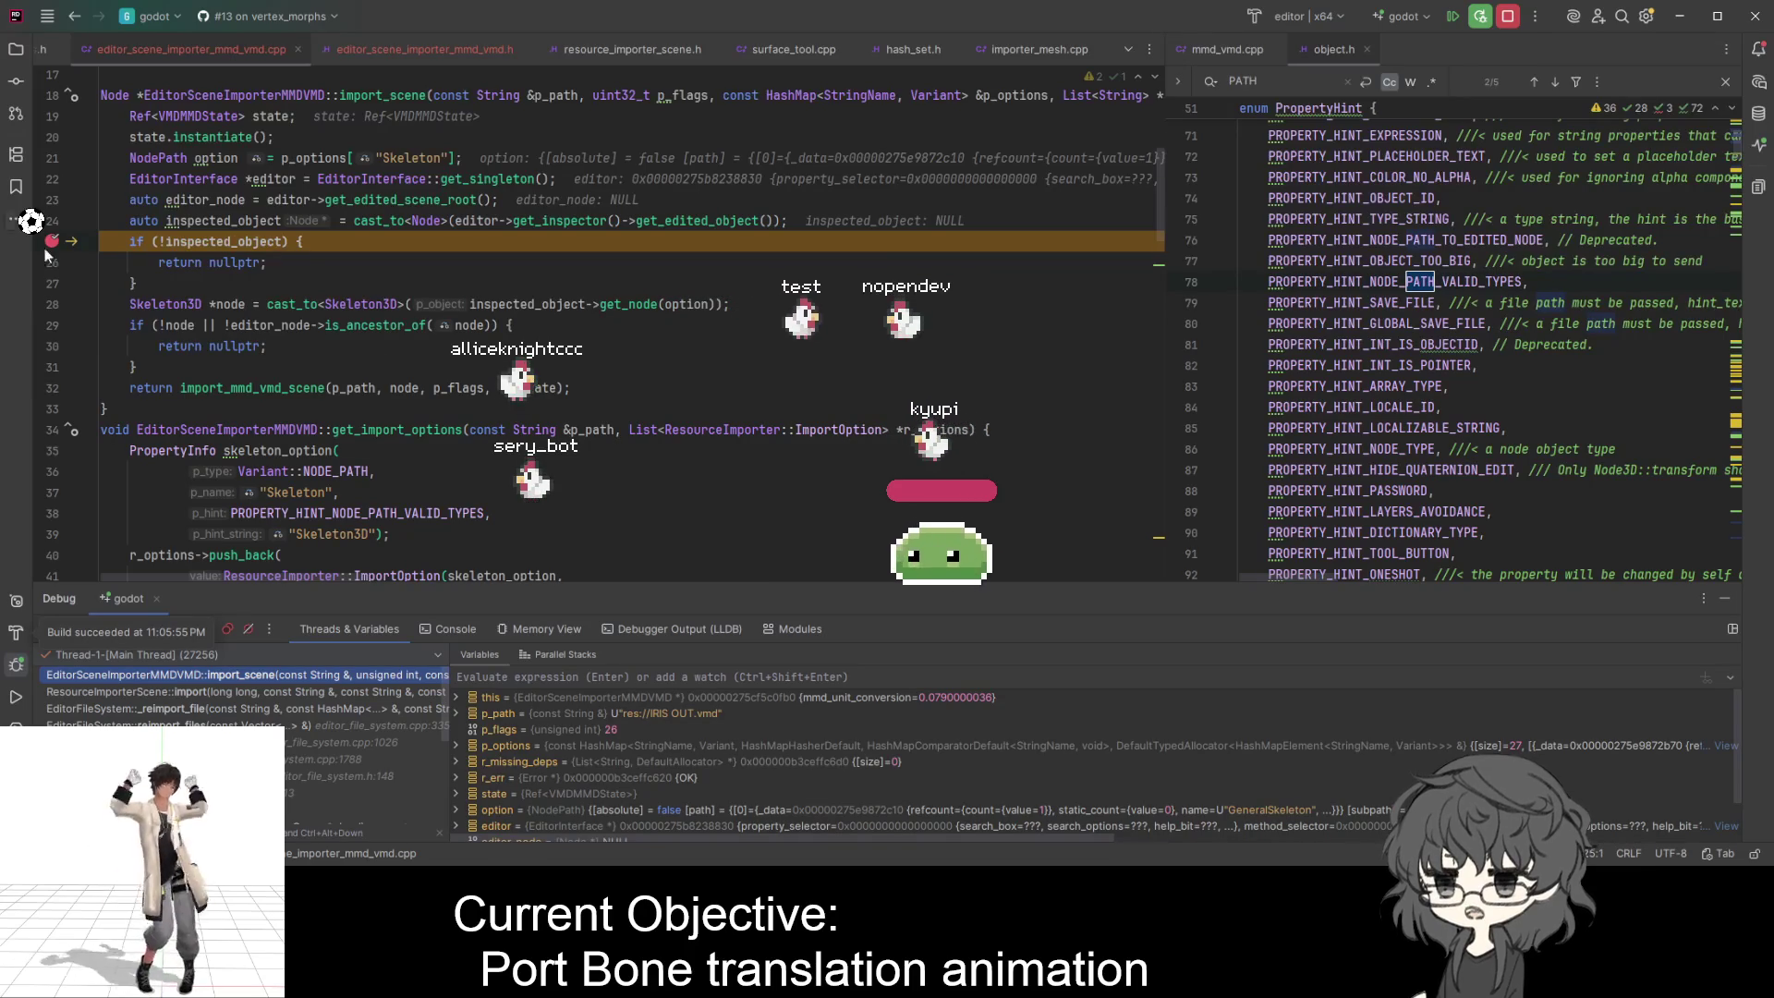
# Step: Review inspected_object's usages, then resume Godot so it stops again at line 25
pyautogui.click(350, 278)
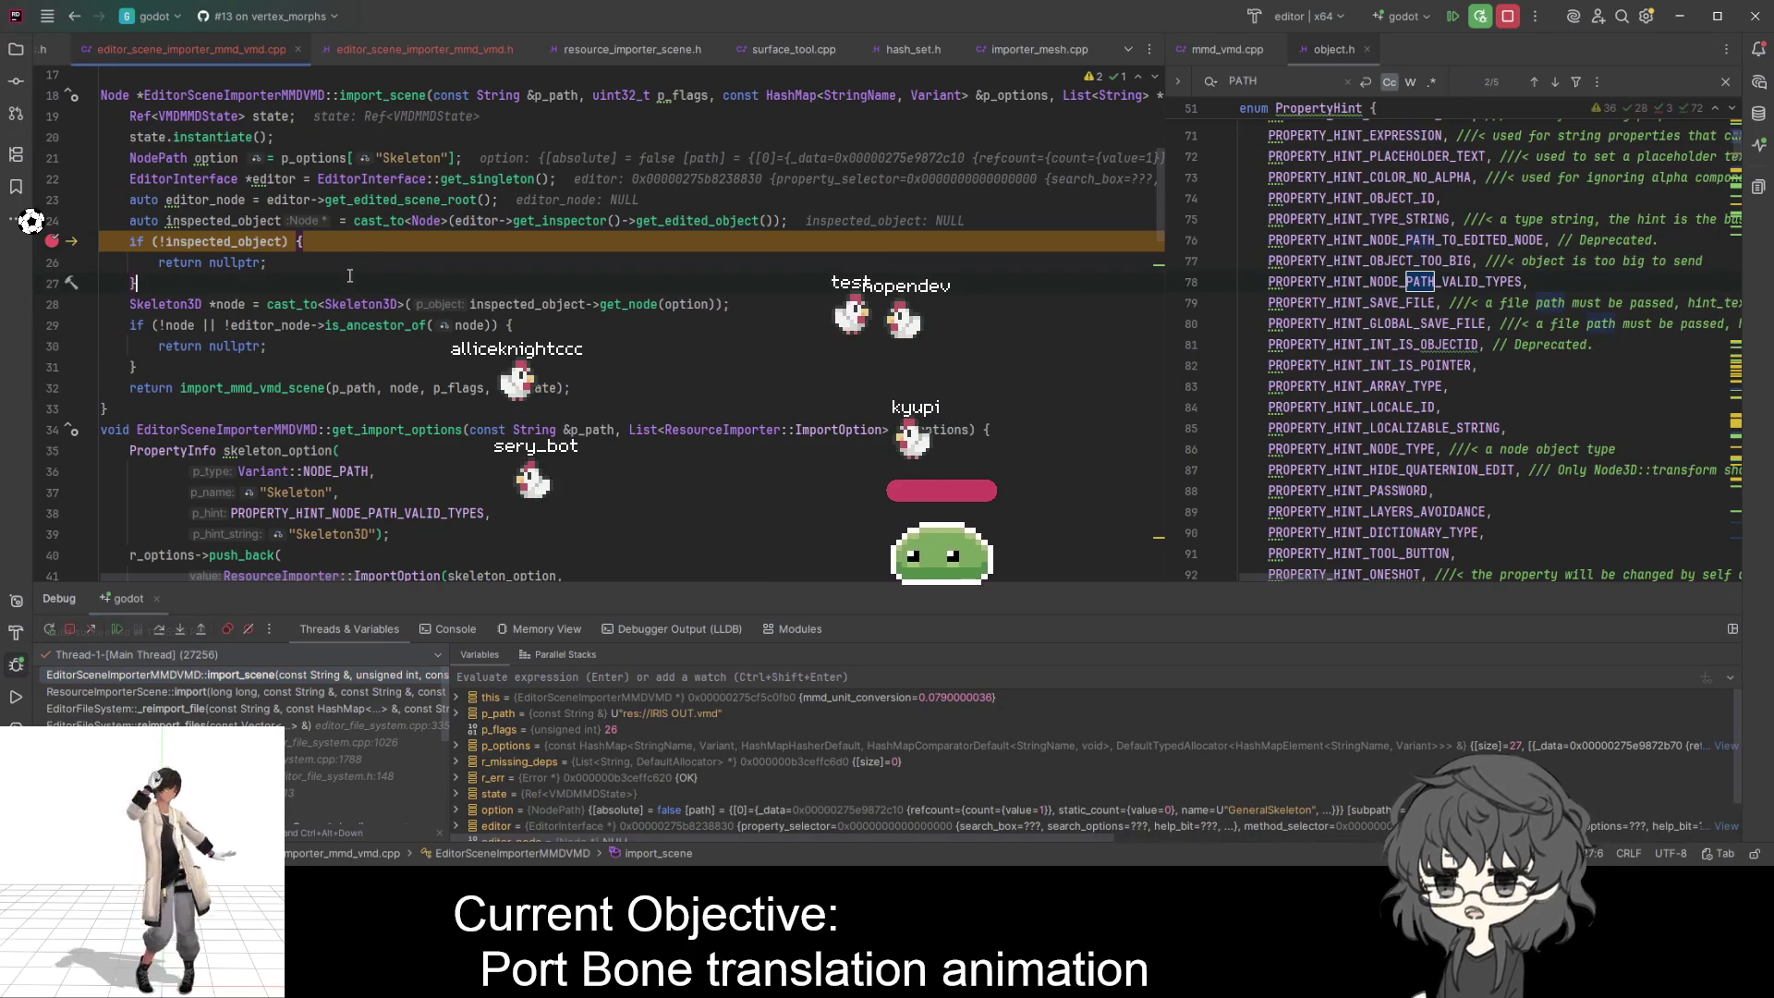
pyautogui.click(194, 241)
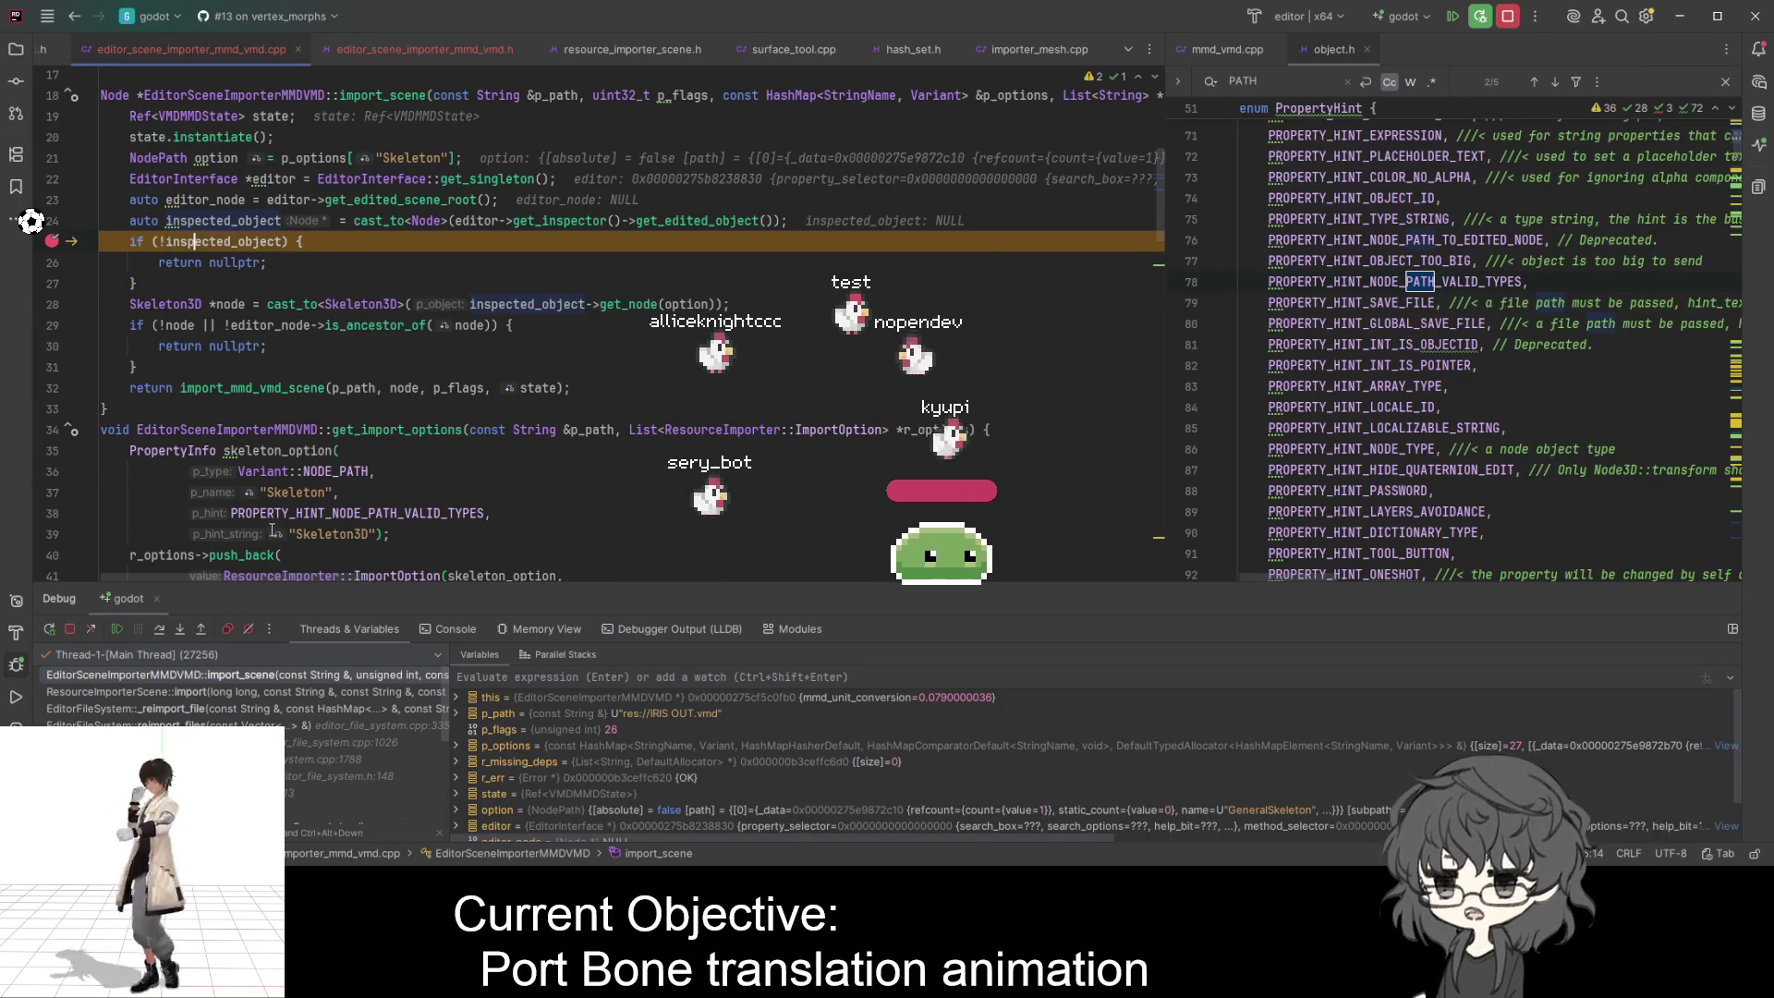
pyautogui.click(117, 629)
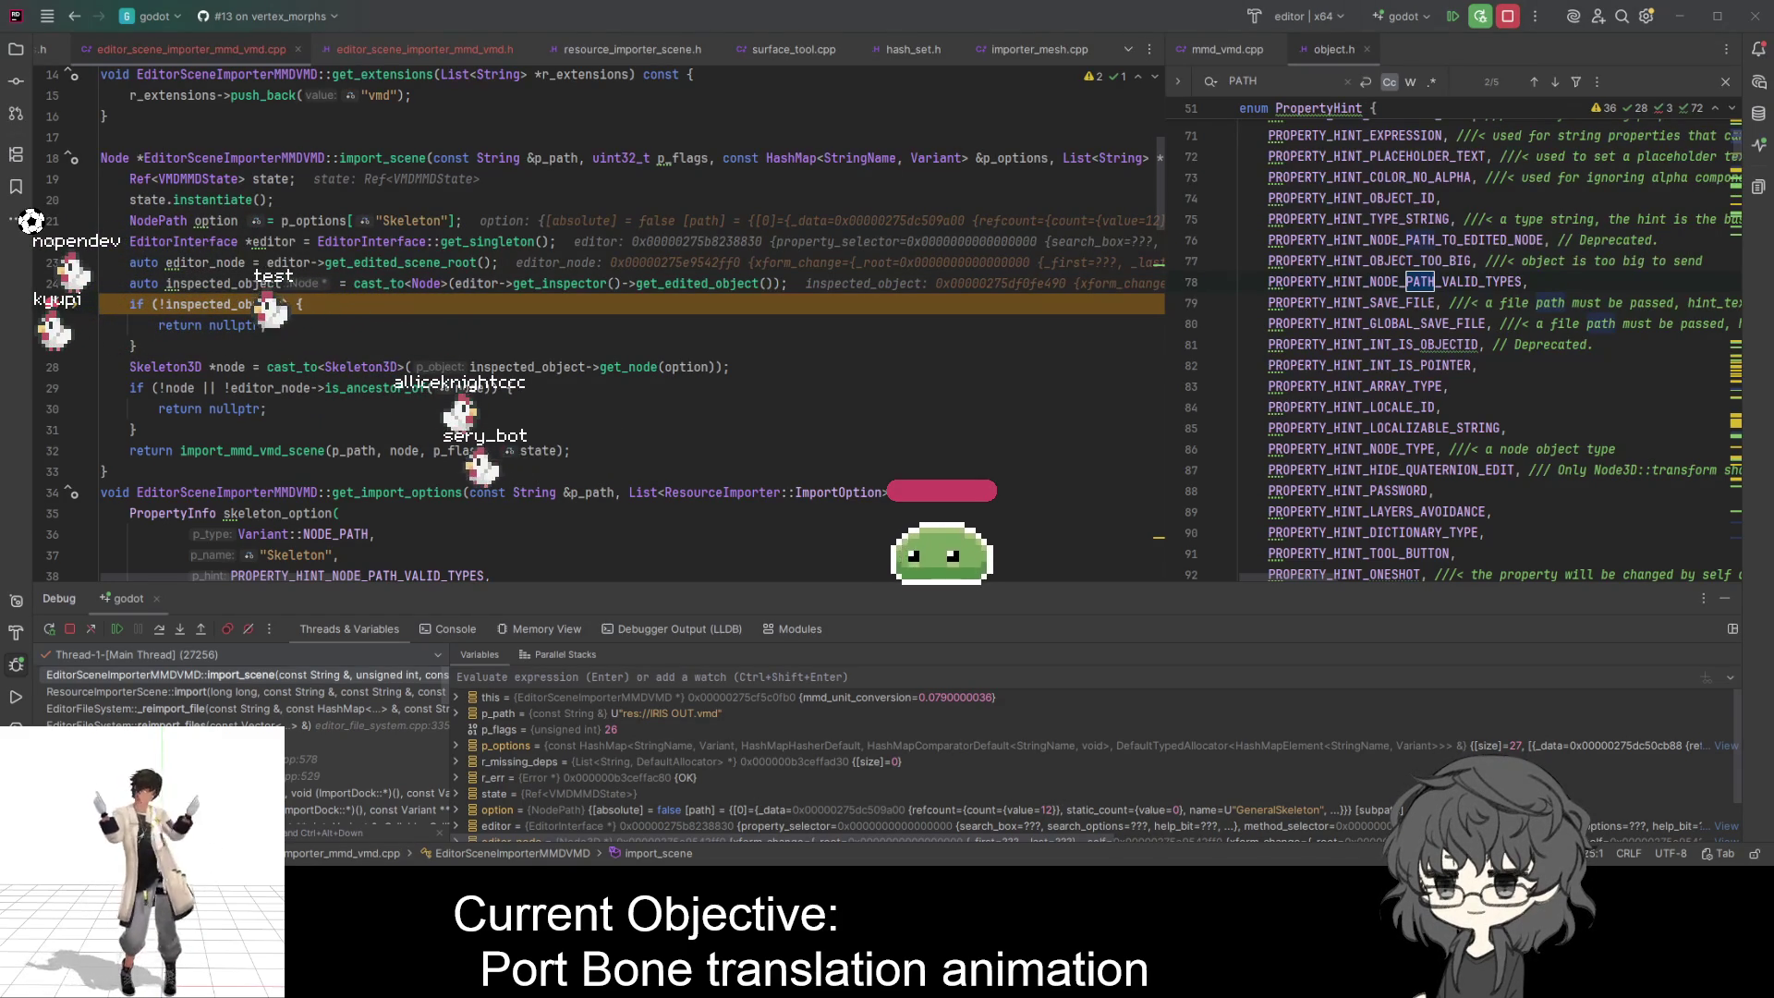
# Step: Step over the null check and skeleton lookup to the import_mmd_vmd_scene call
pyautogui.click(159, 629)
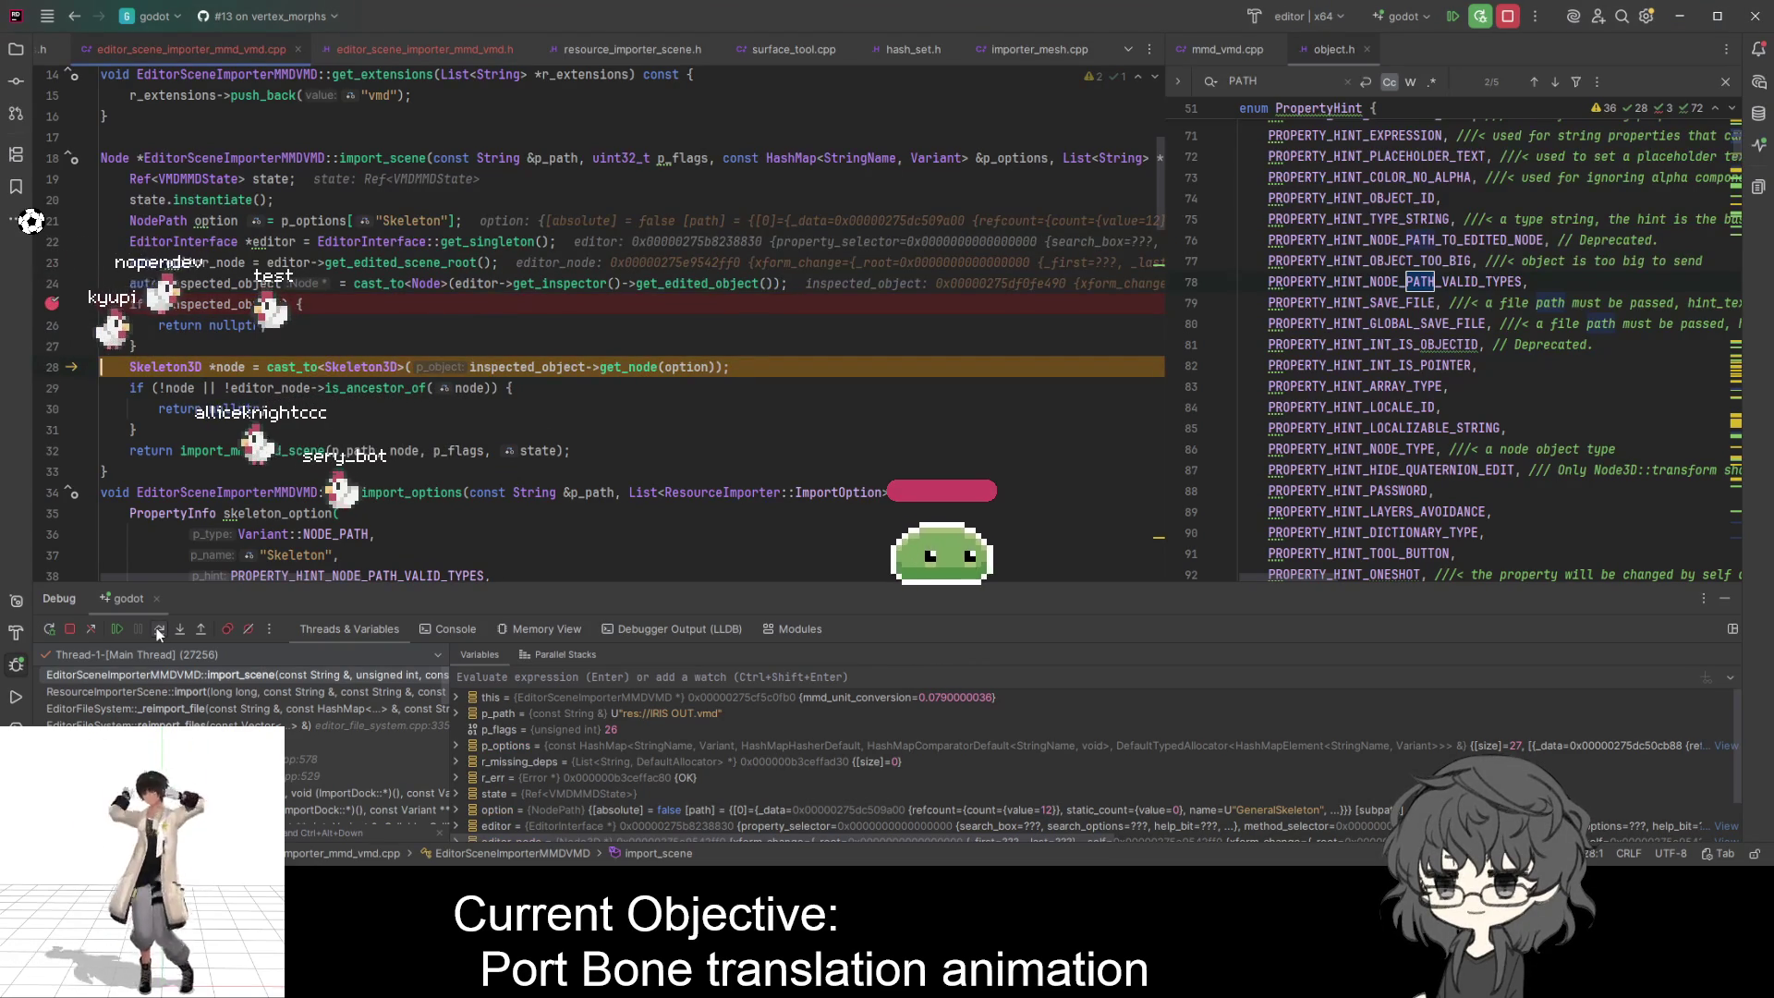
pyautogui.click(157, 628)
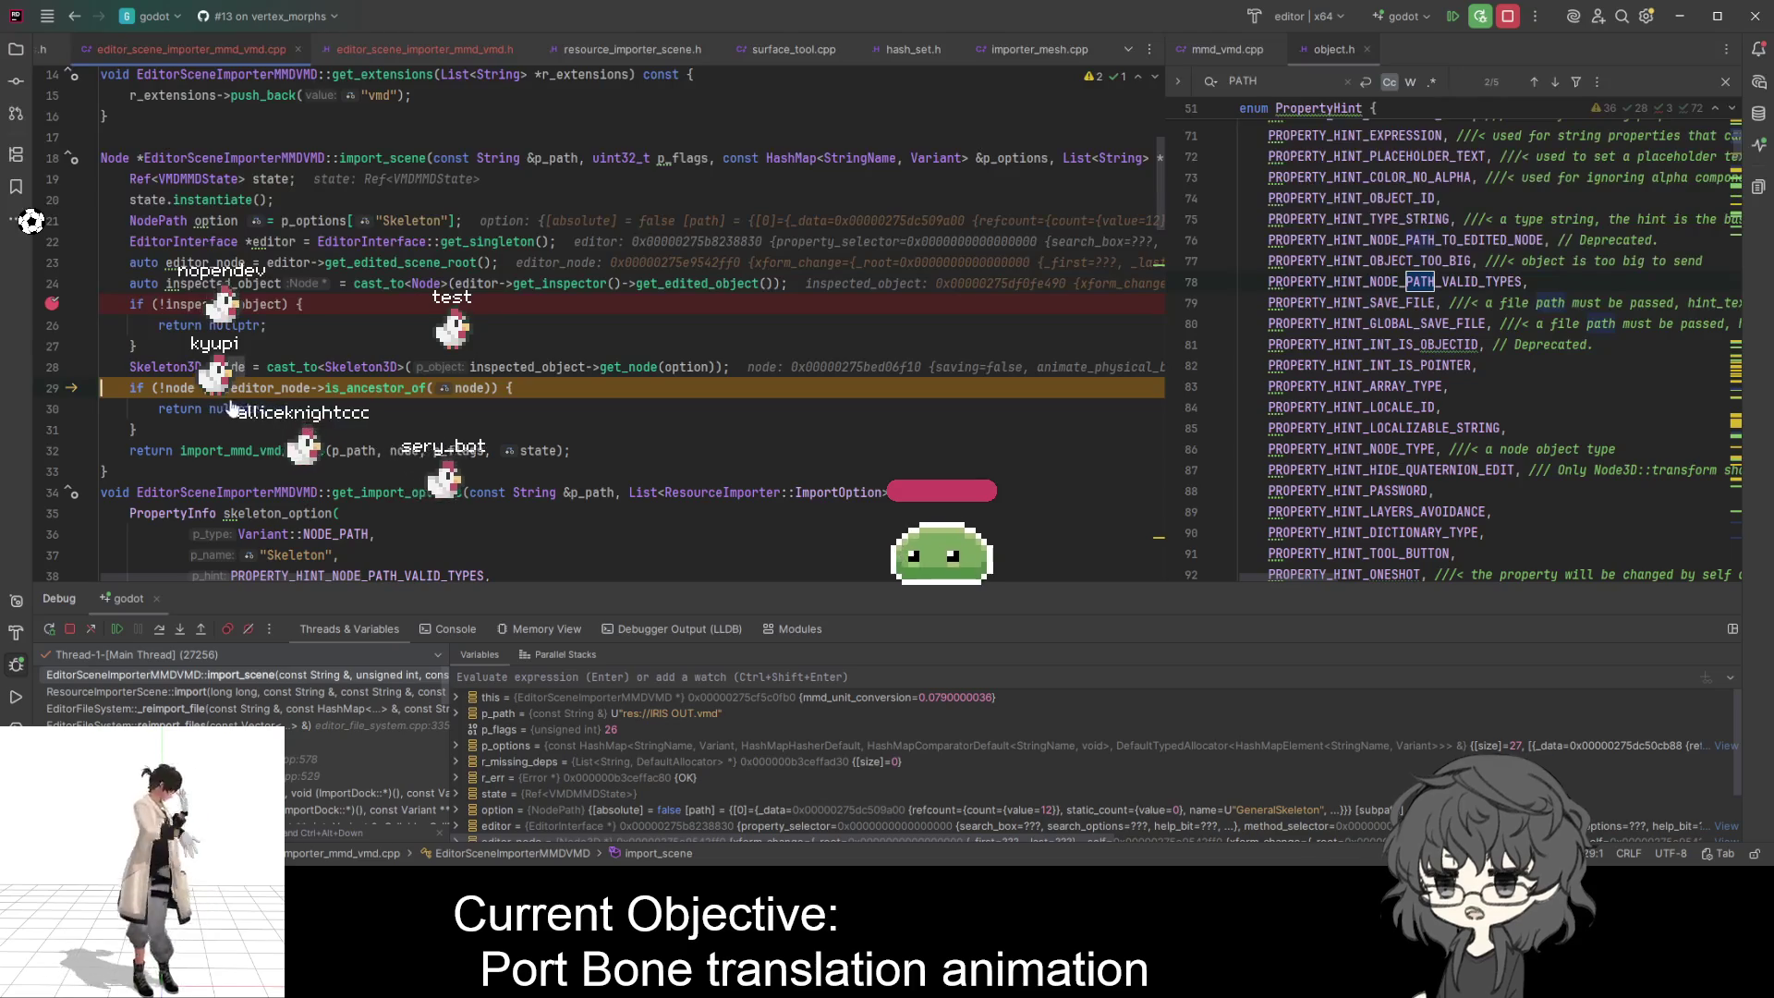
pyautogui.click(165, 355)
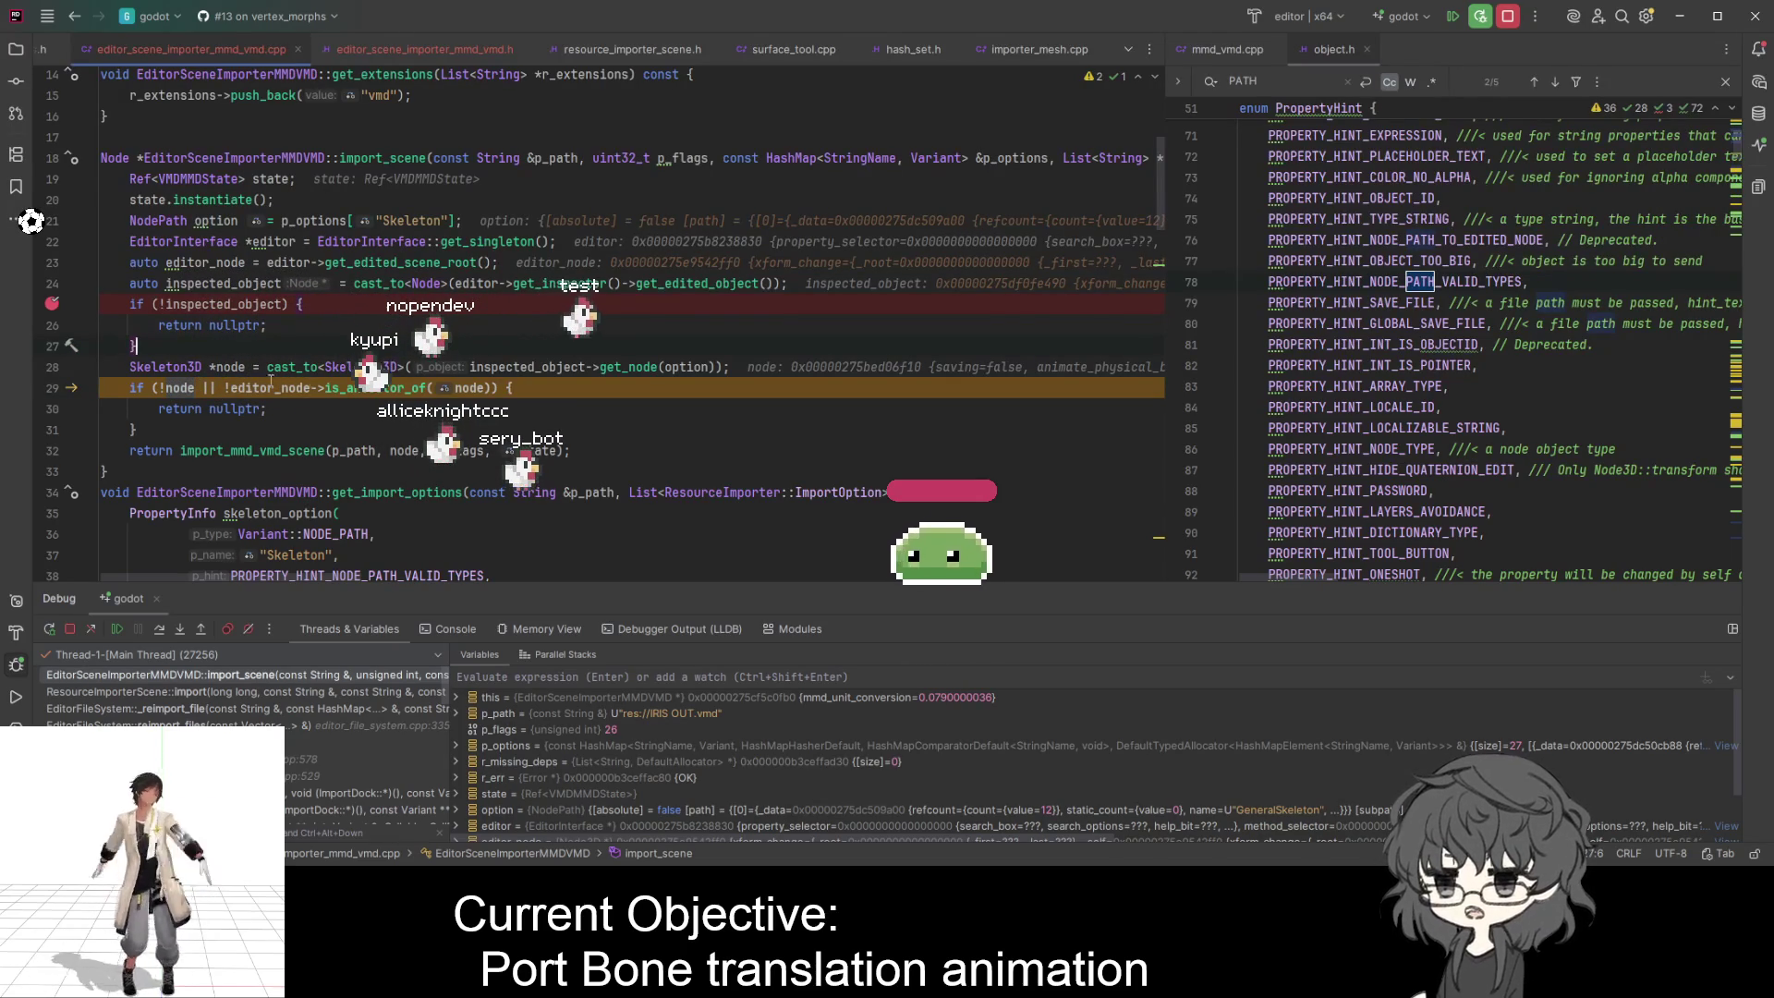
pyautogui.click(159, 631)
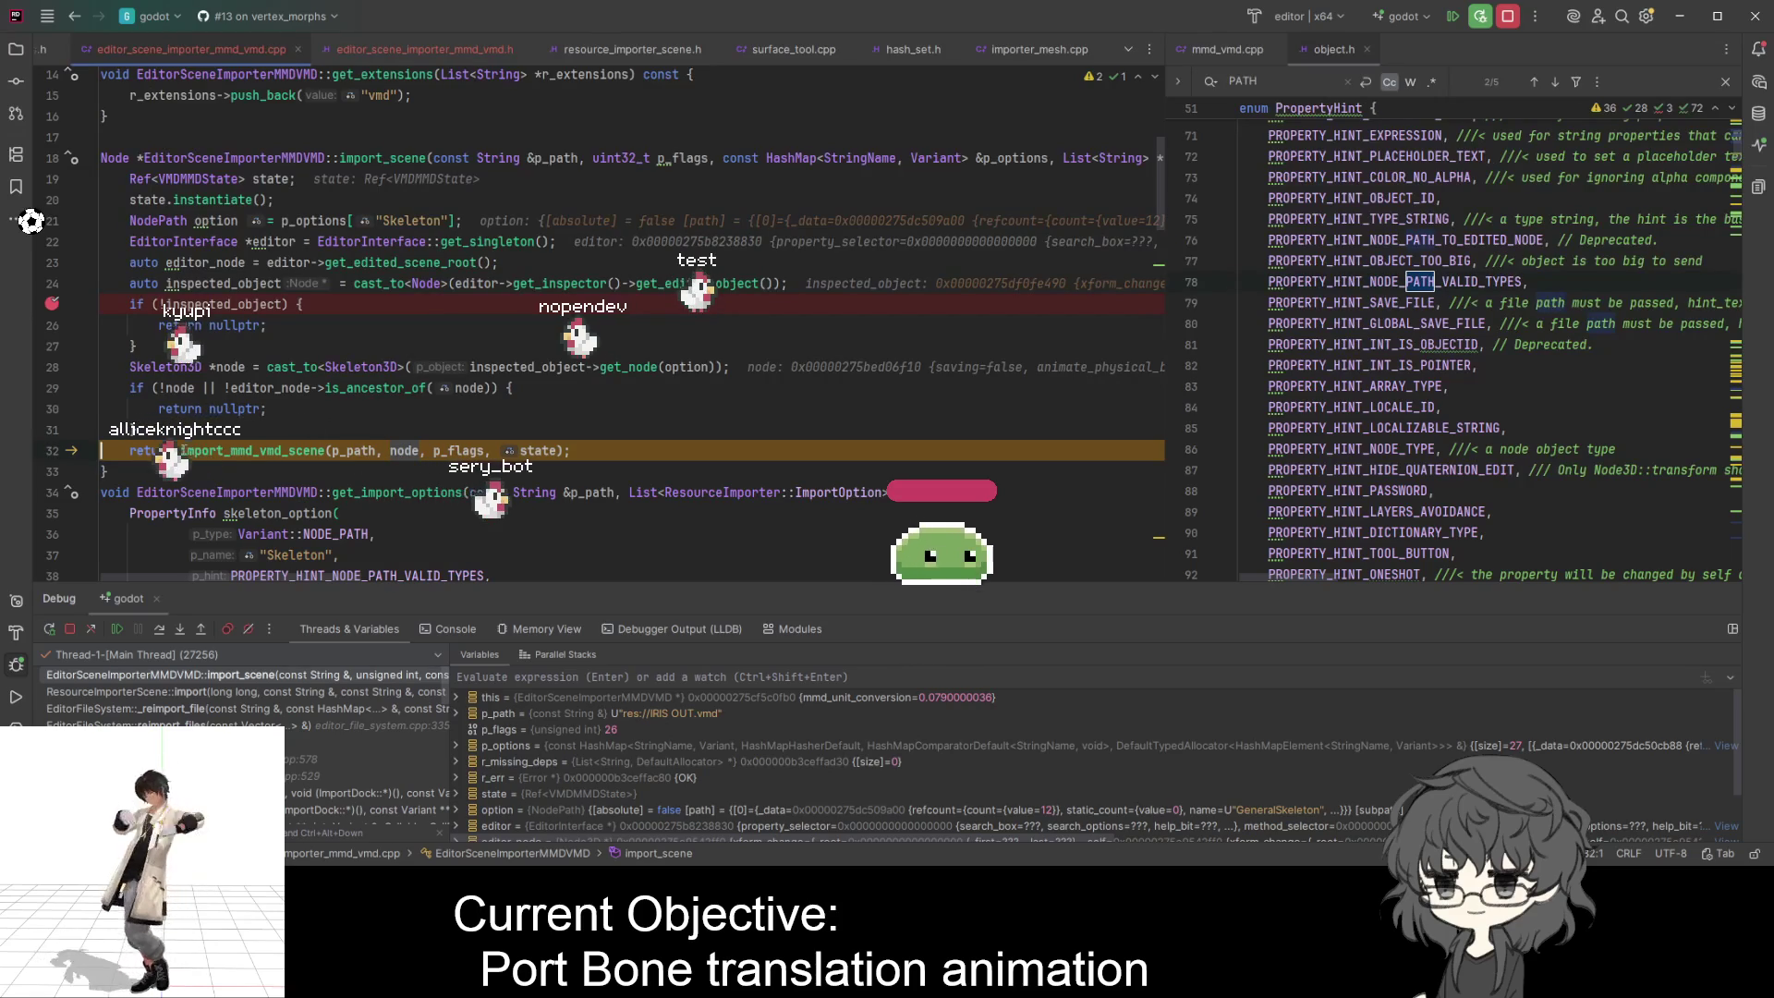
# Step: Continue past the morph-loop and position-keyframe breakpoints, removing the morph one, and resume
pyautogui.click(116, 627)
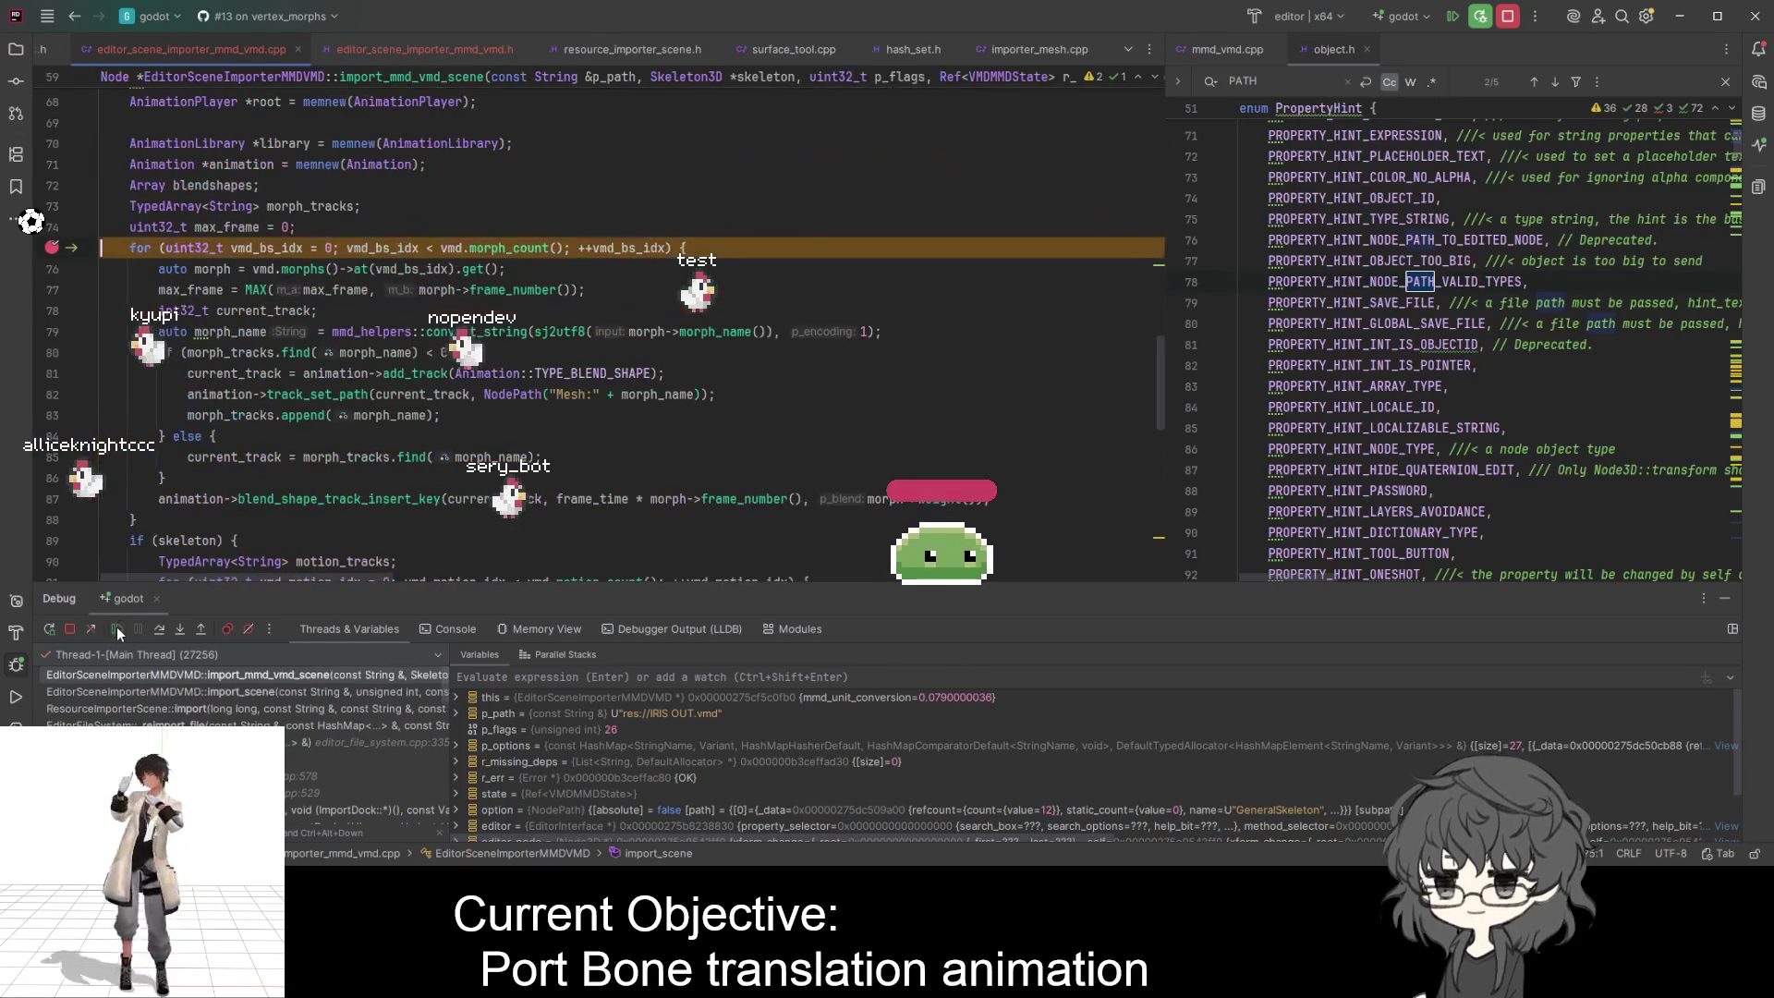
pyautogui.scroll(2, 340, 337)
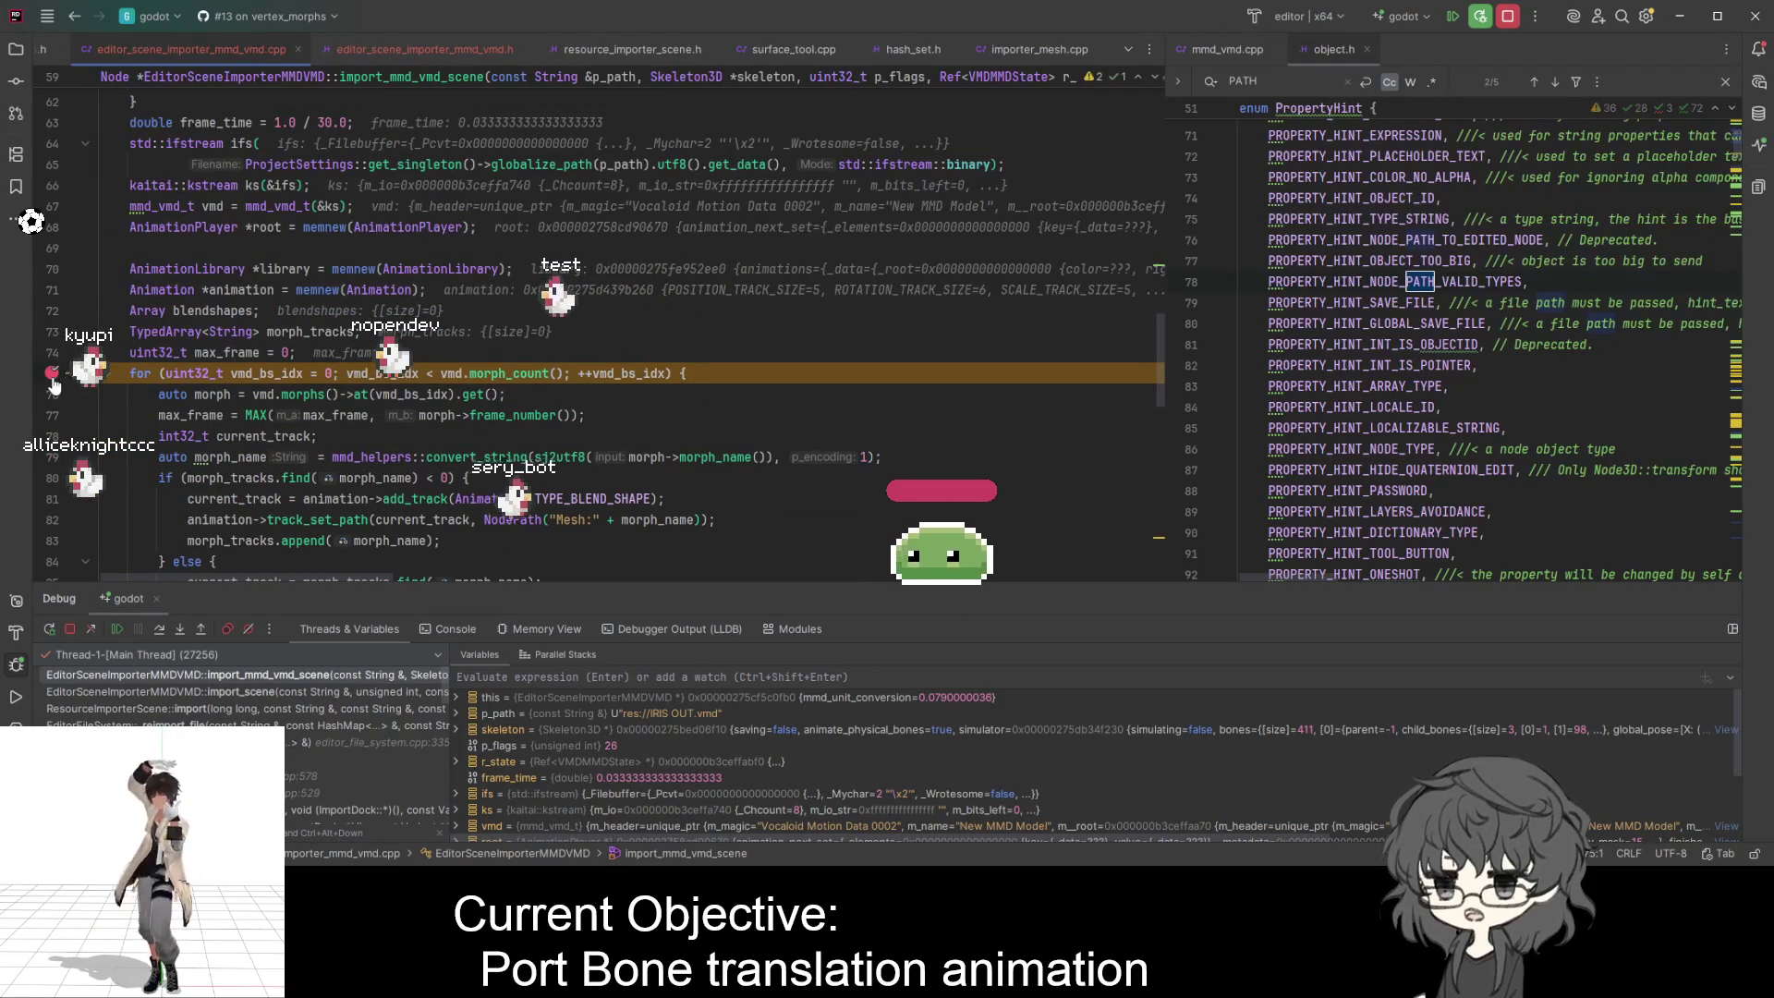
pyautogui.hotkey('ctrl', 'F8')
pyautogui.click(116, 629)
pyautogui.scroll(3, 413, 321)
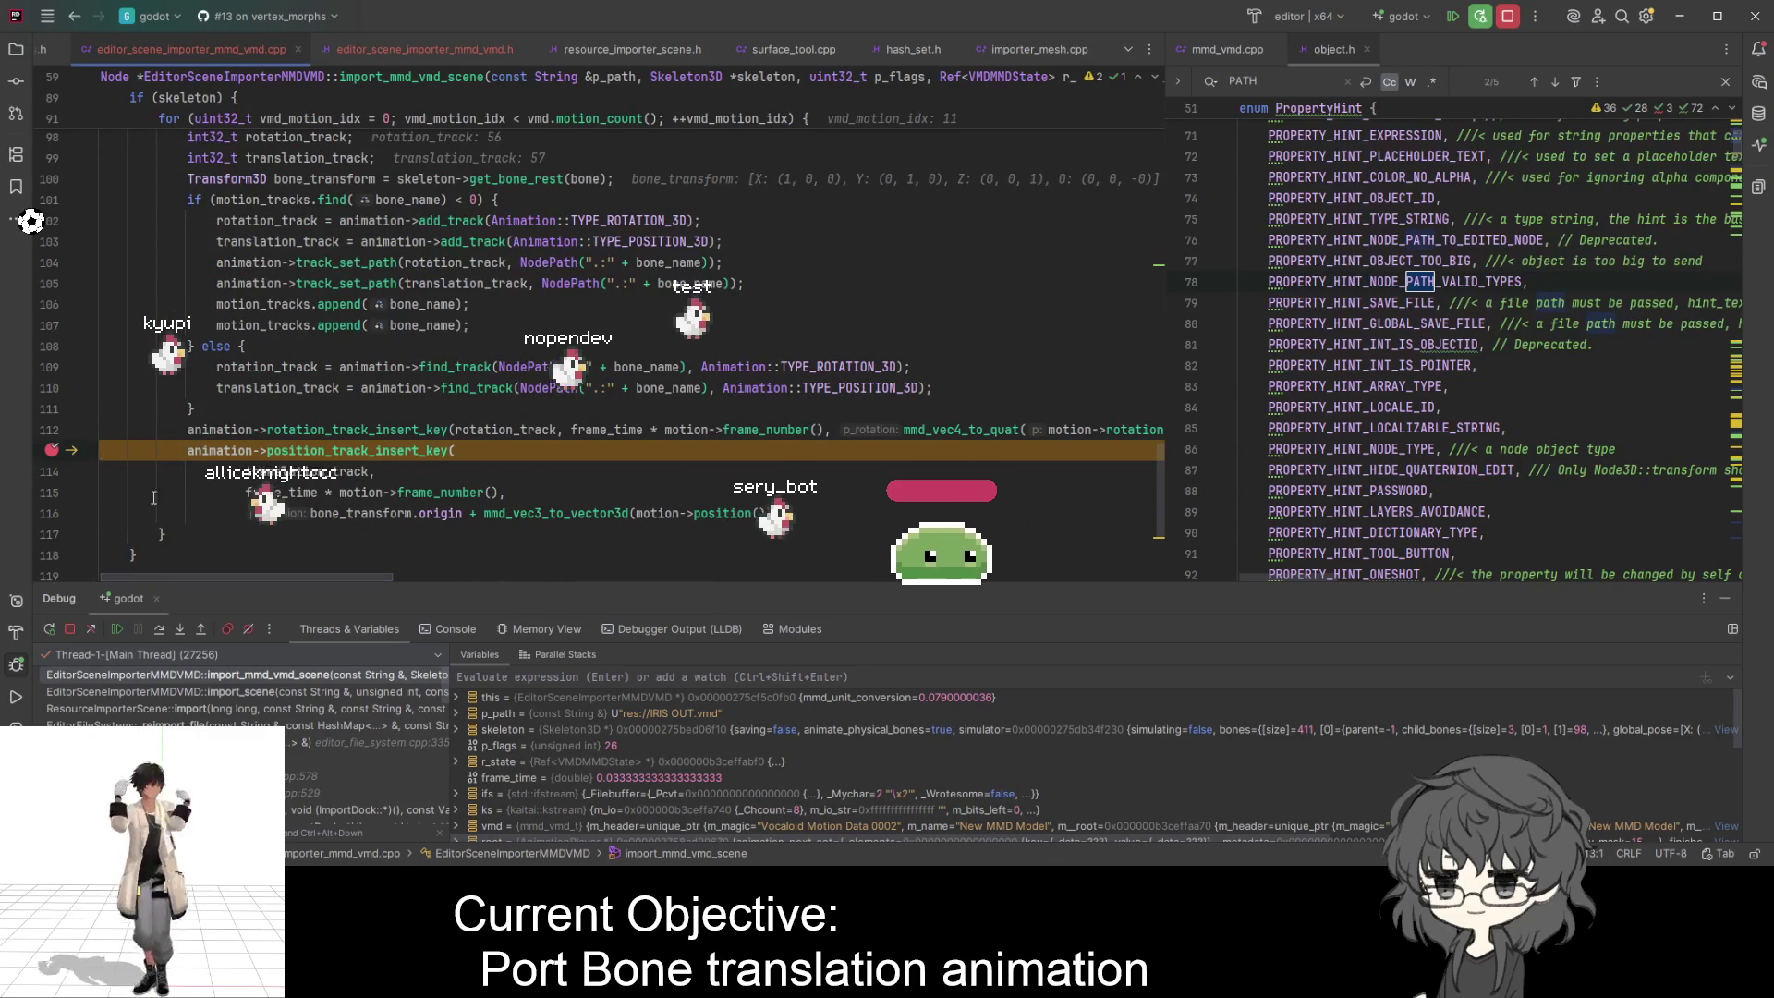
pyautogui.click(116, 628)
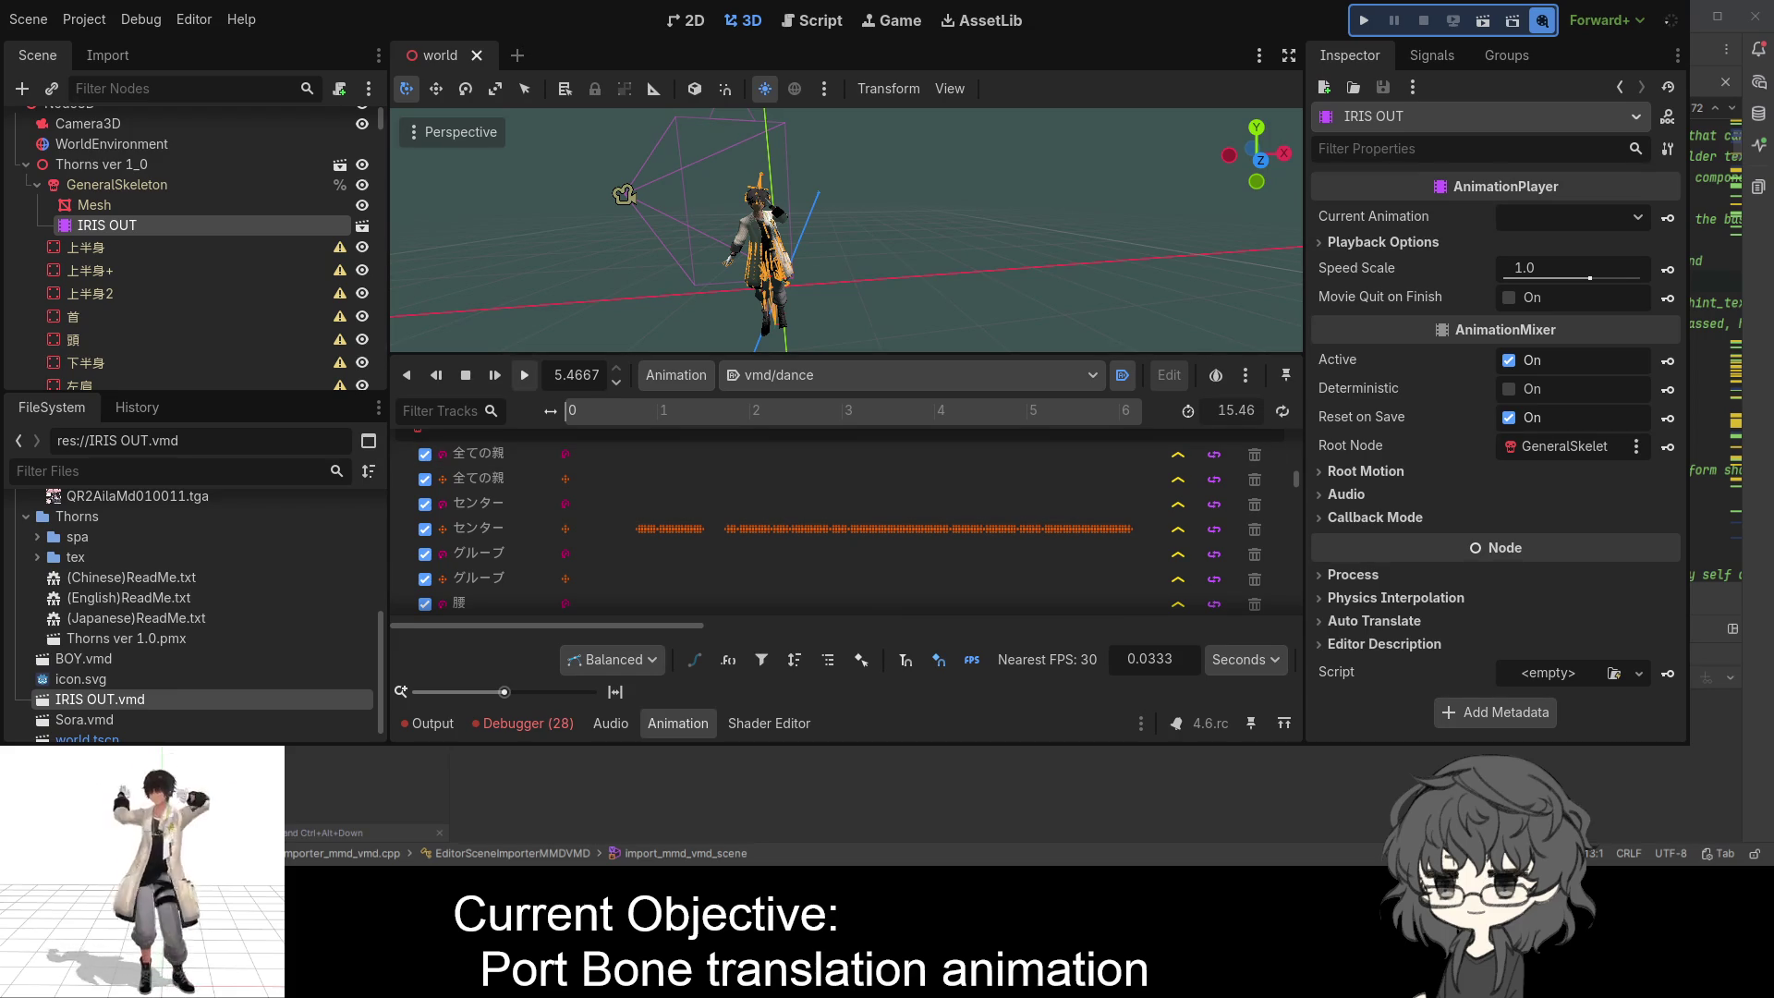
# Step: Play vmd/dance, stop it at 5.4667 s, then deselect and zoom in on the model
pyautogui.click(524, 375)
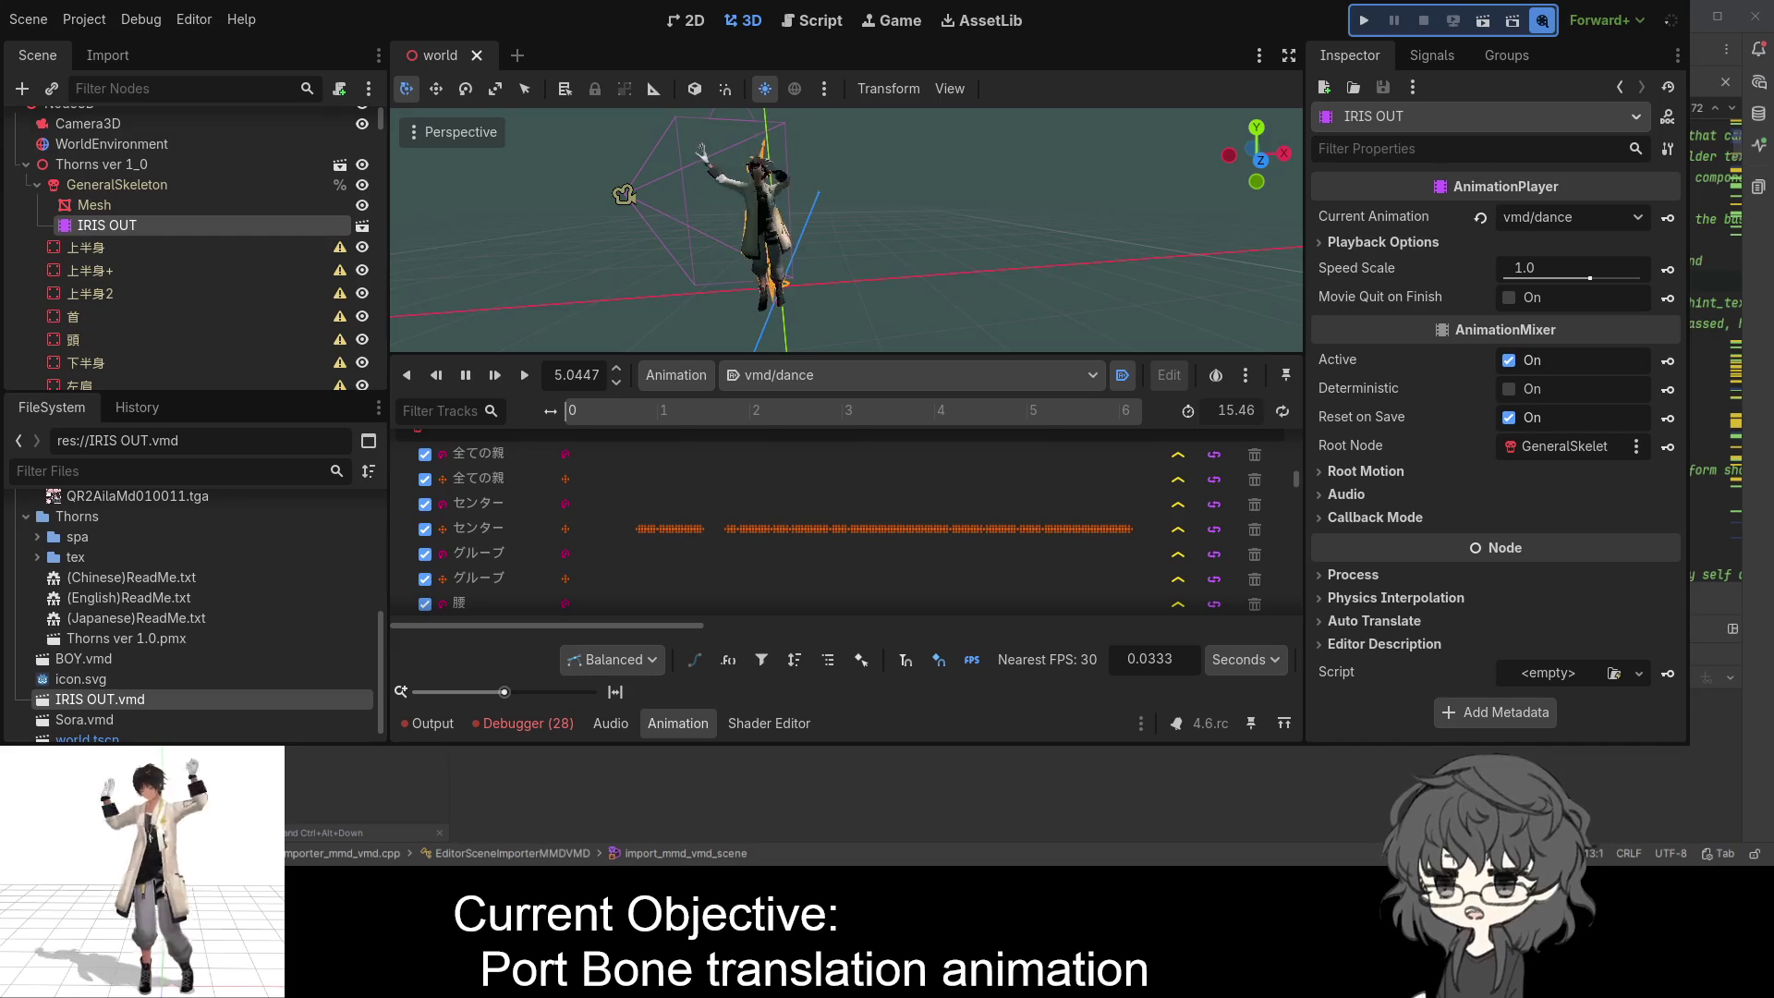
pyautogui.press('s')
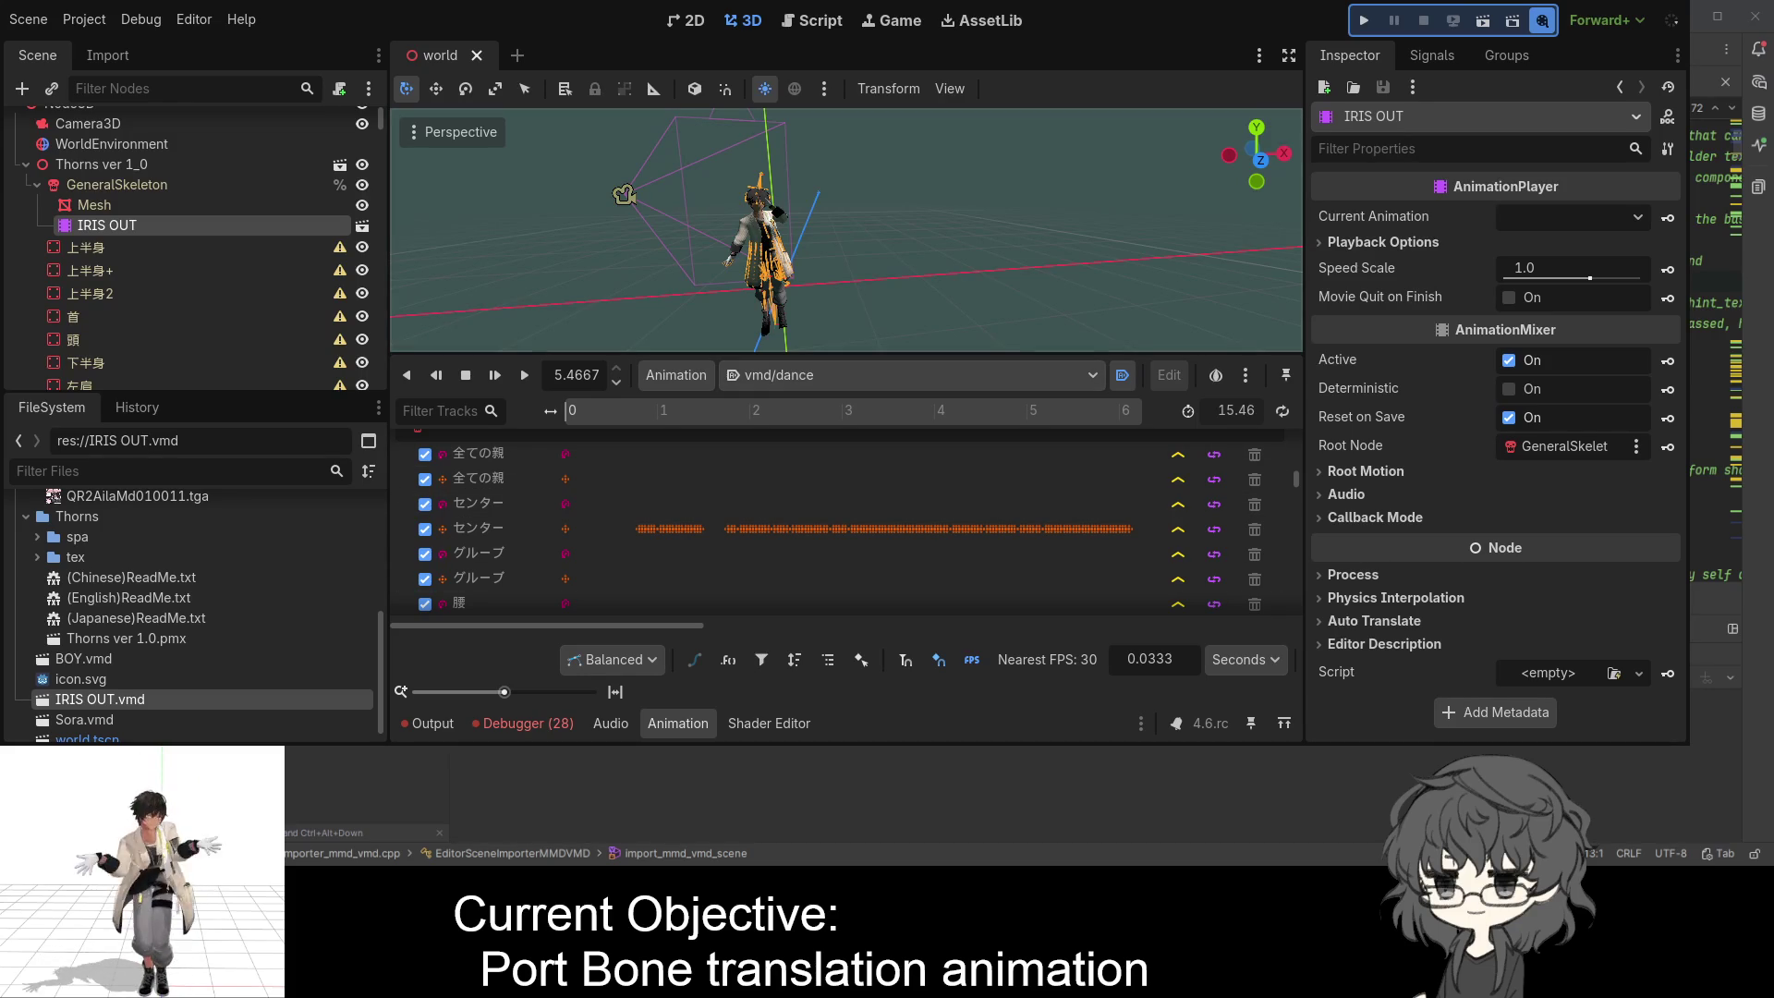
pyautogui.click(576, 229)
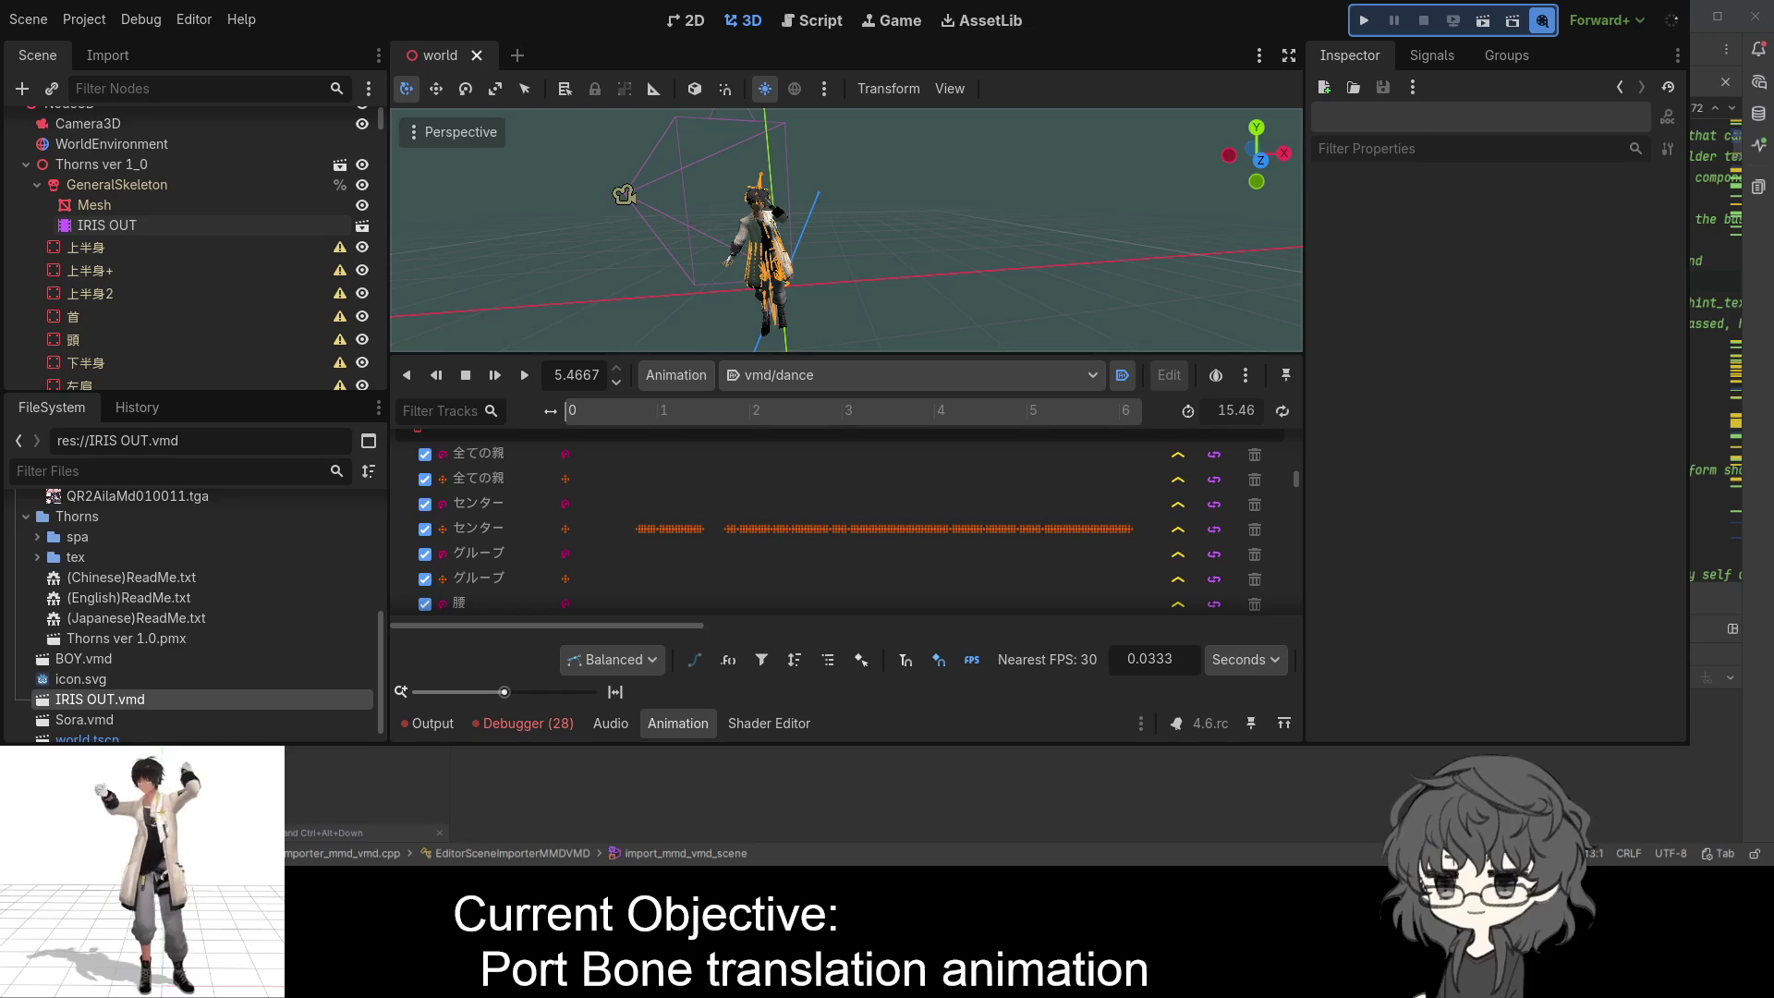
pyautogui.scroll(6, 827, 262)
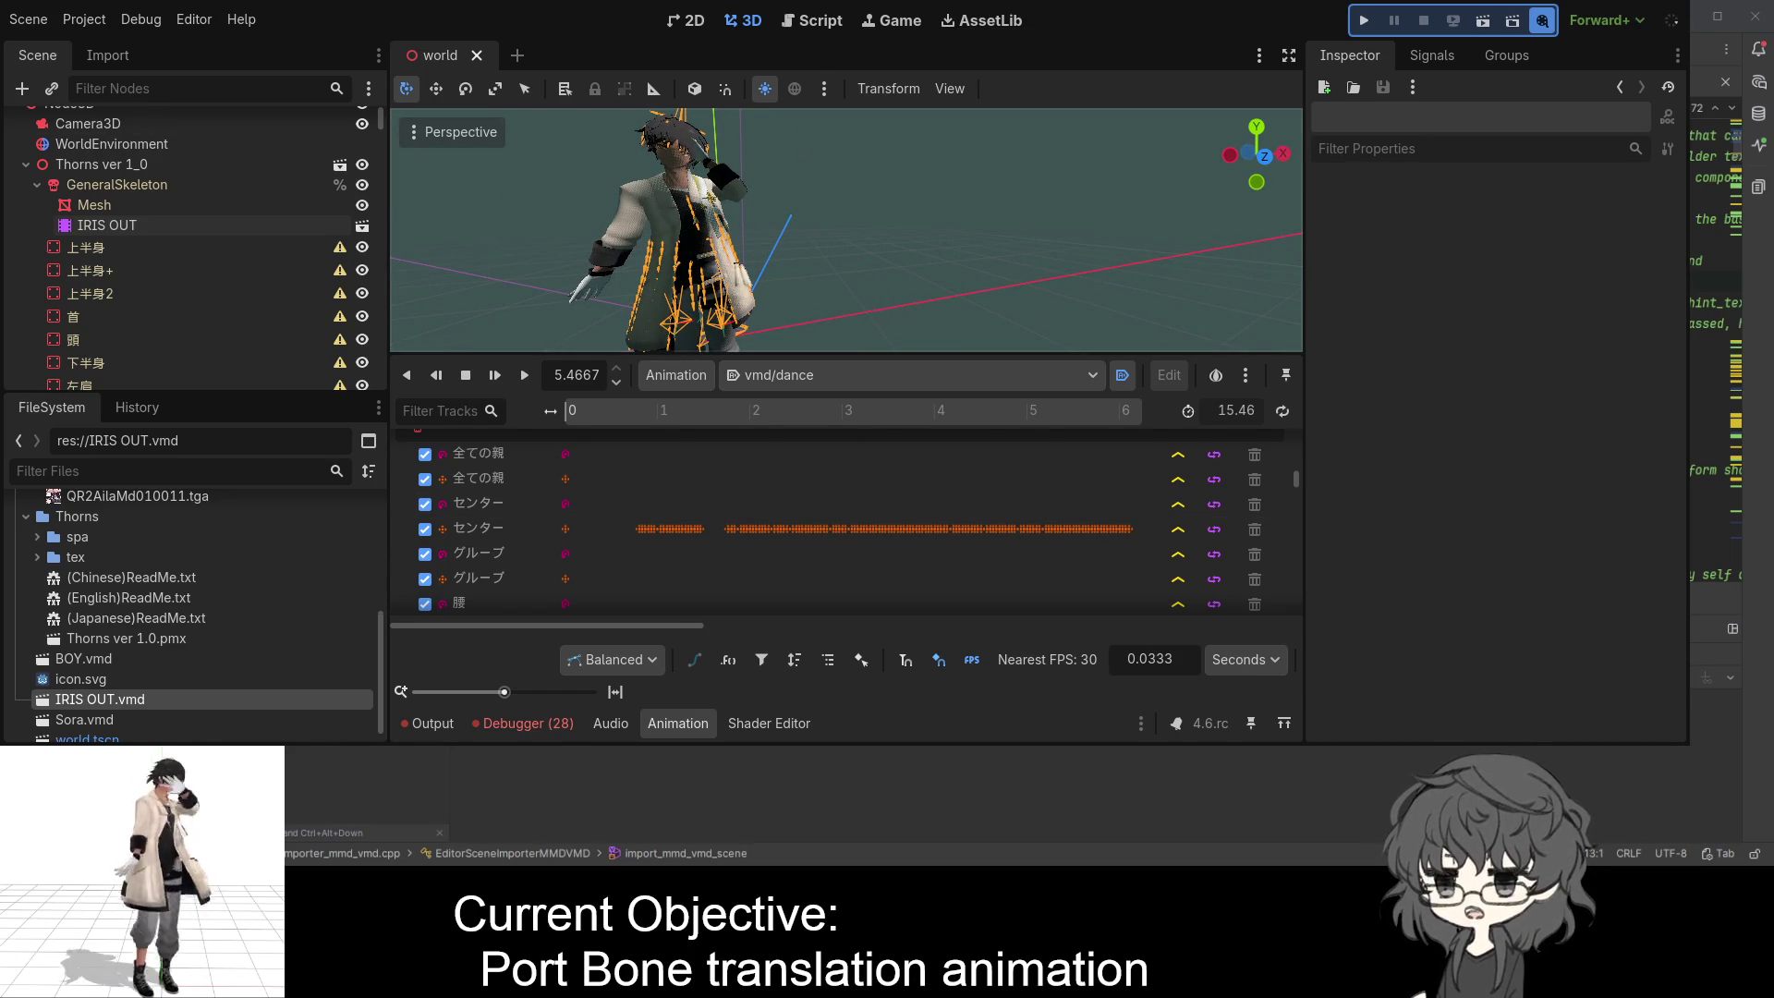
pyautogui.doubleClick(499, 28)
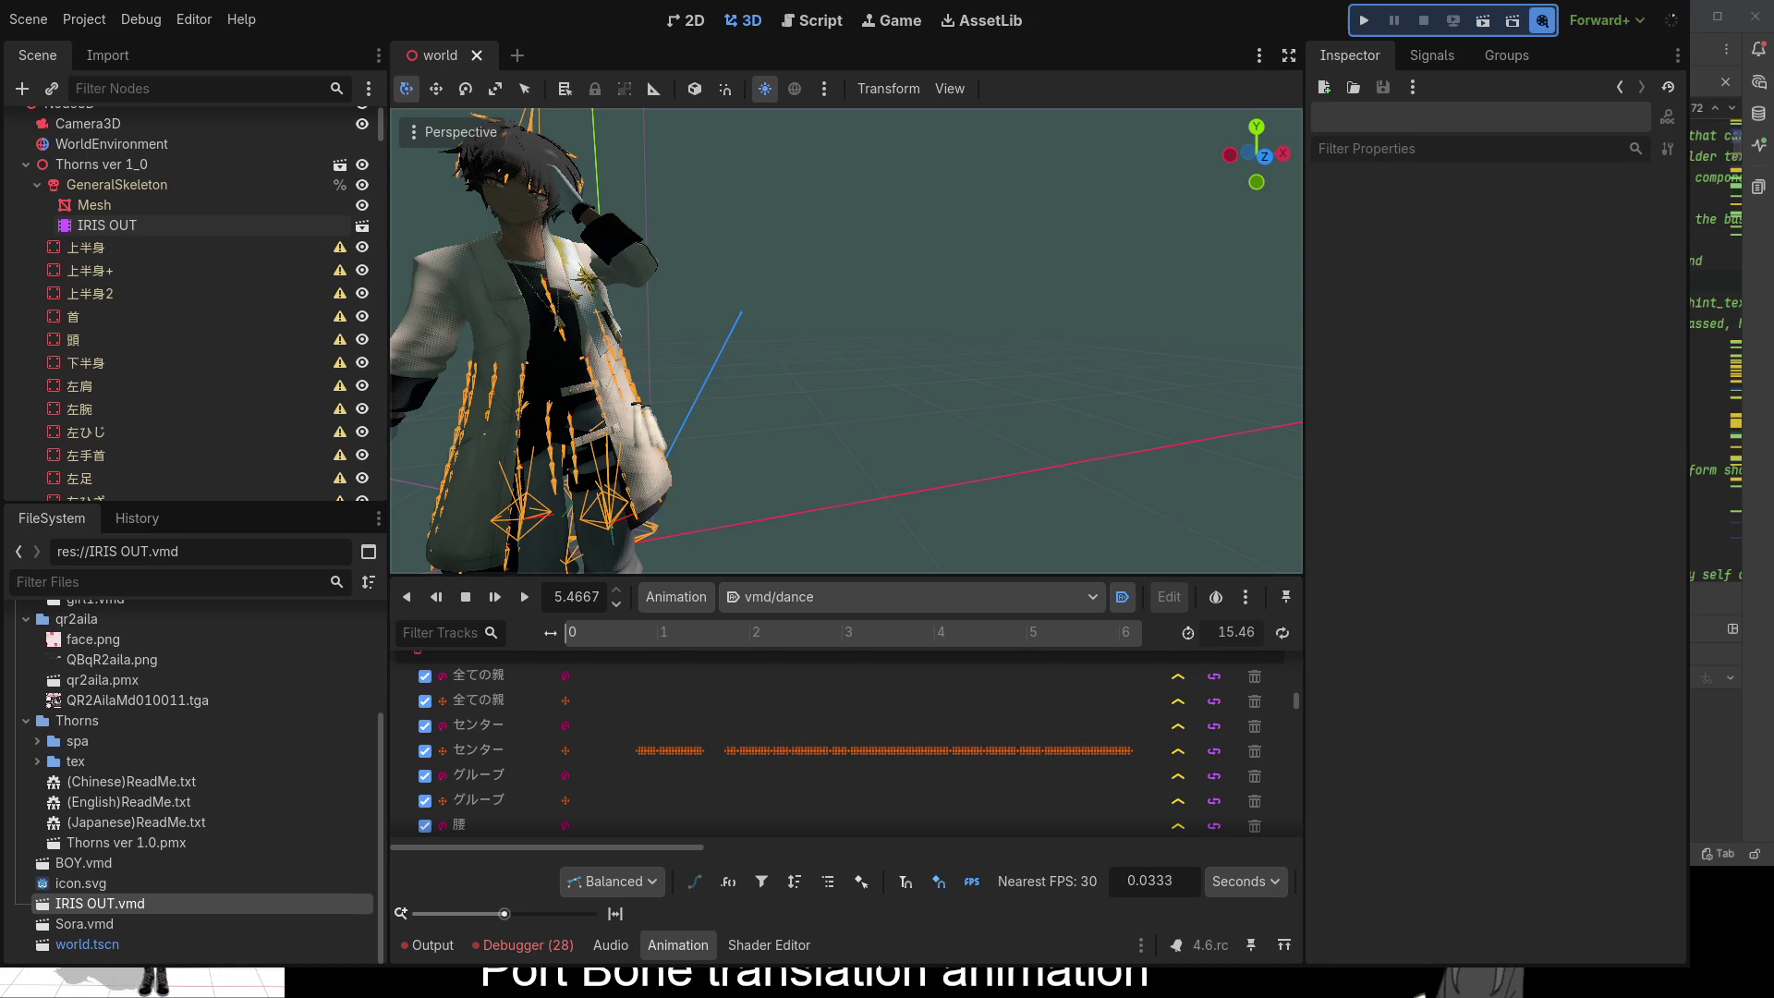
# Step: Make the Godot editor window taller so the bottom panels fit
pyautogui.moveTo(878, 963); pyautogui.dragTo(877, 997)
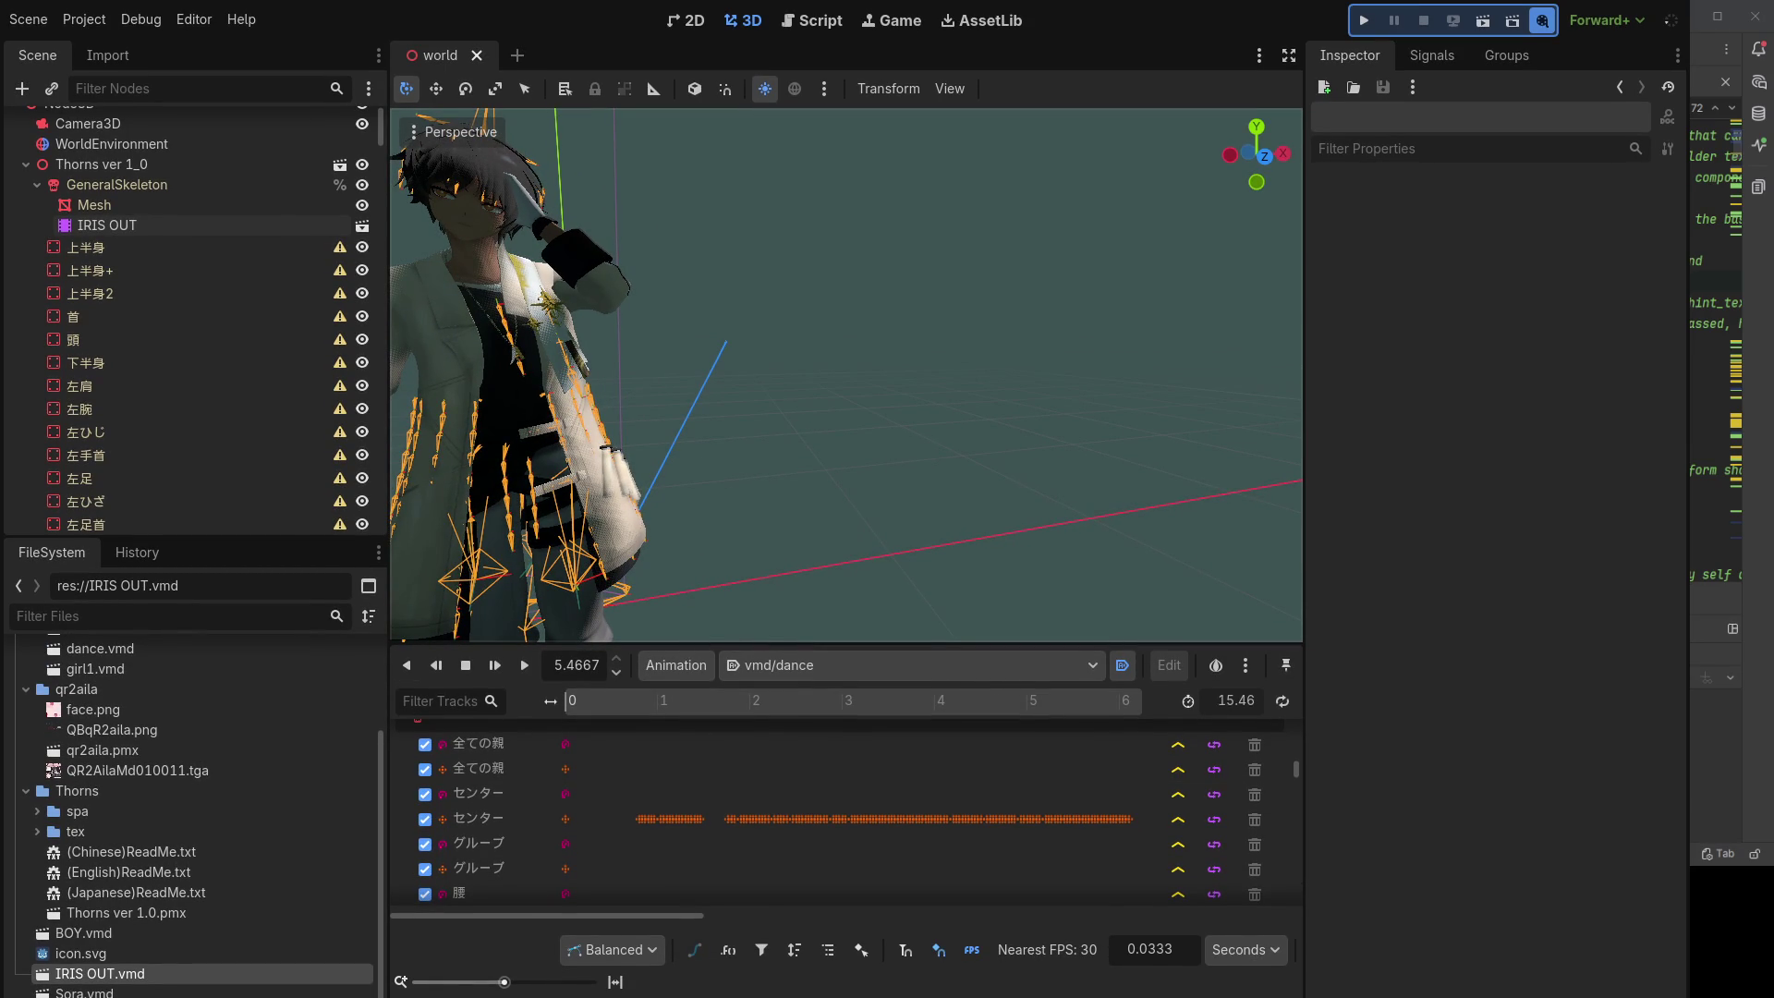
pyautogui.moveTo(979, 997); pyautogui.dragTo(978, 993)
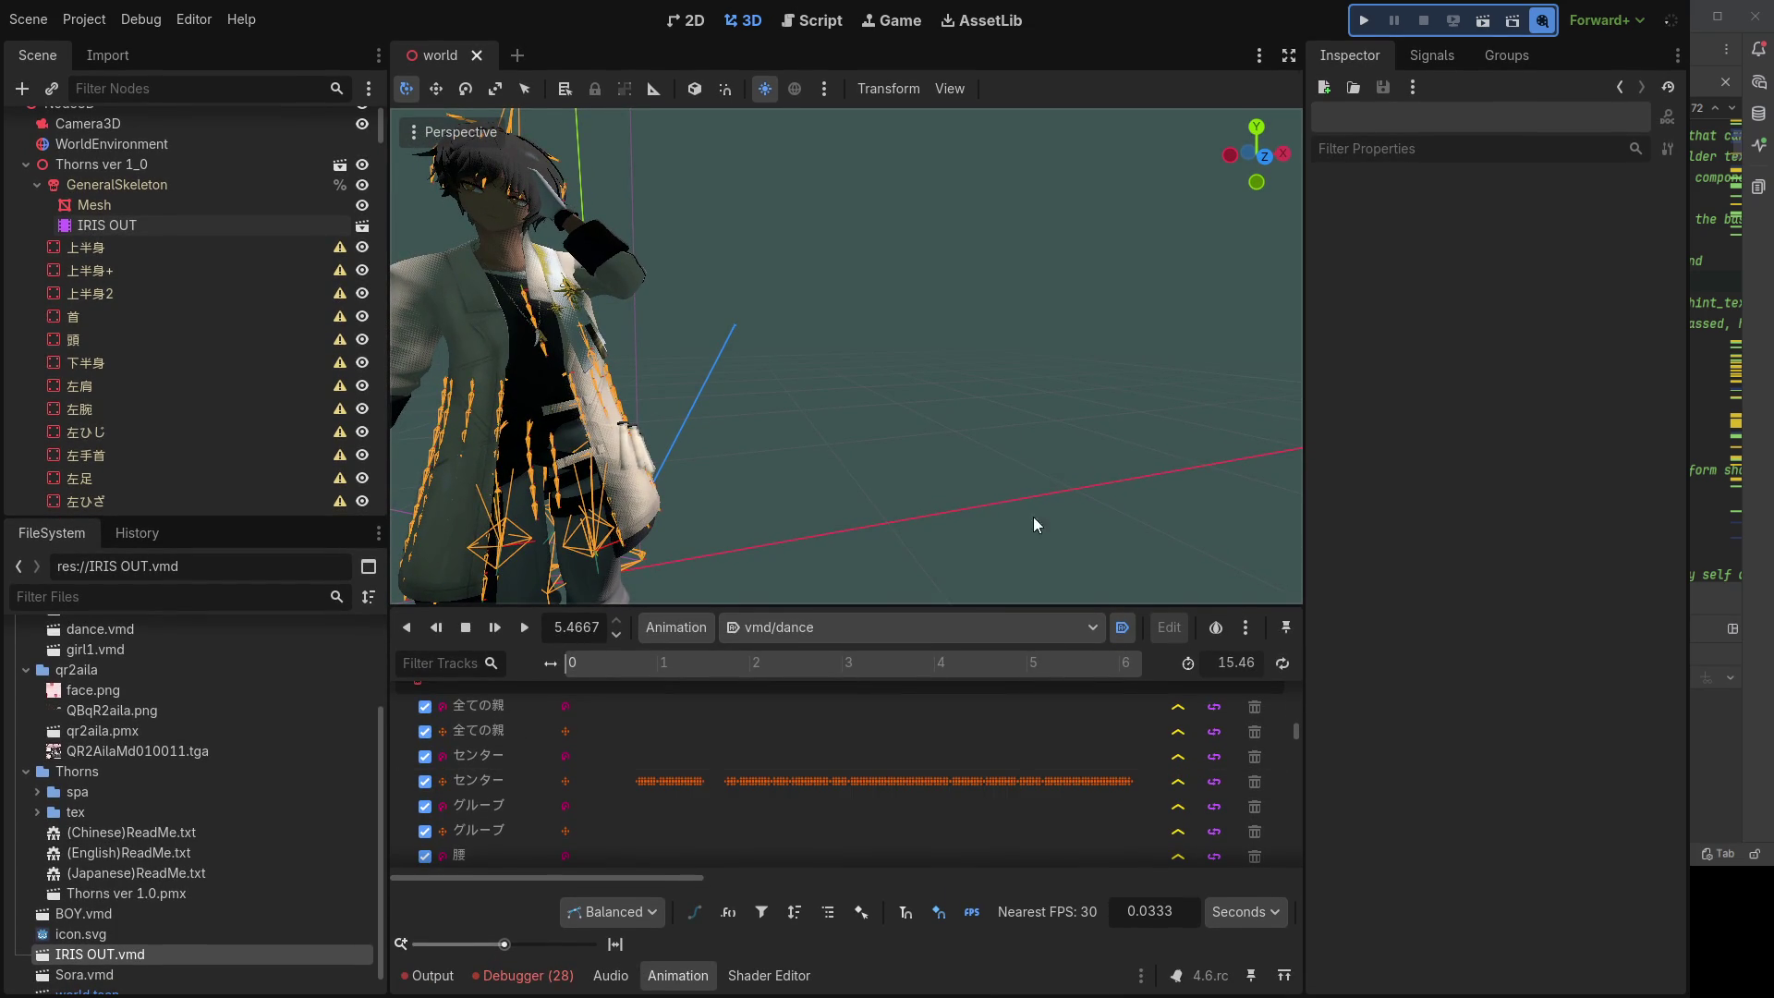
pyautogui.scroll(2, 756, 414)
pyautogui.scroll(-5, 786, 425)
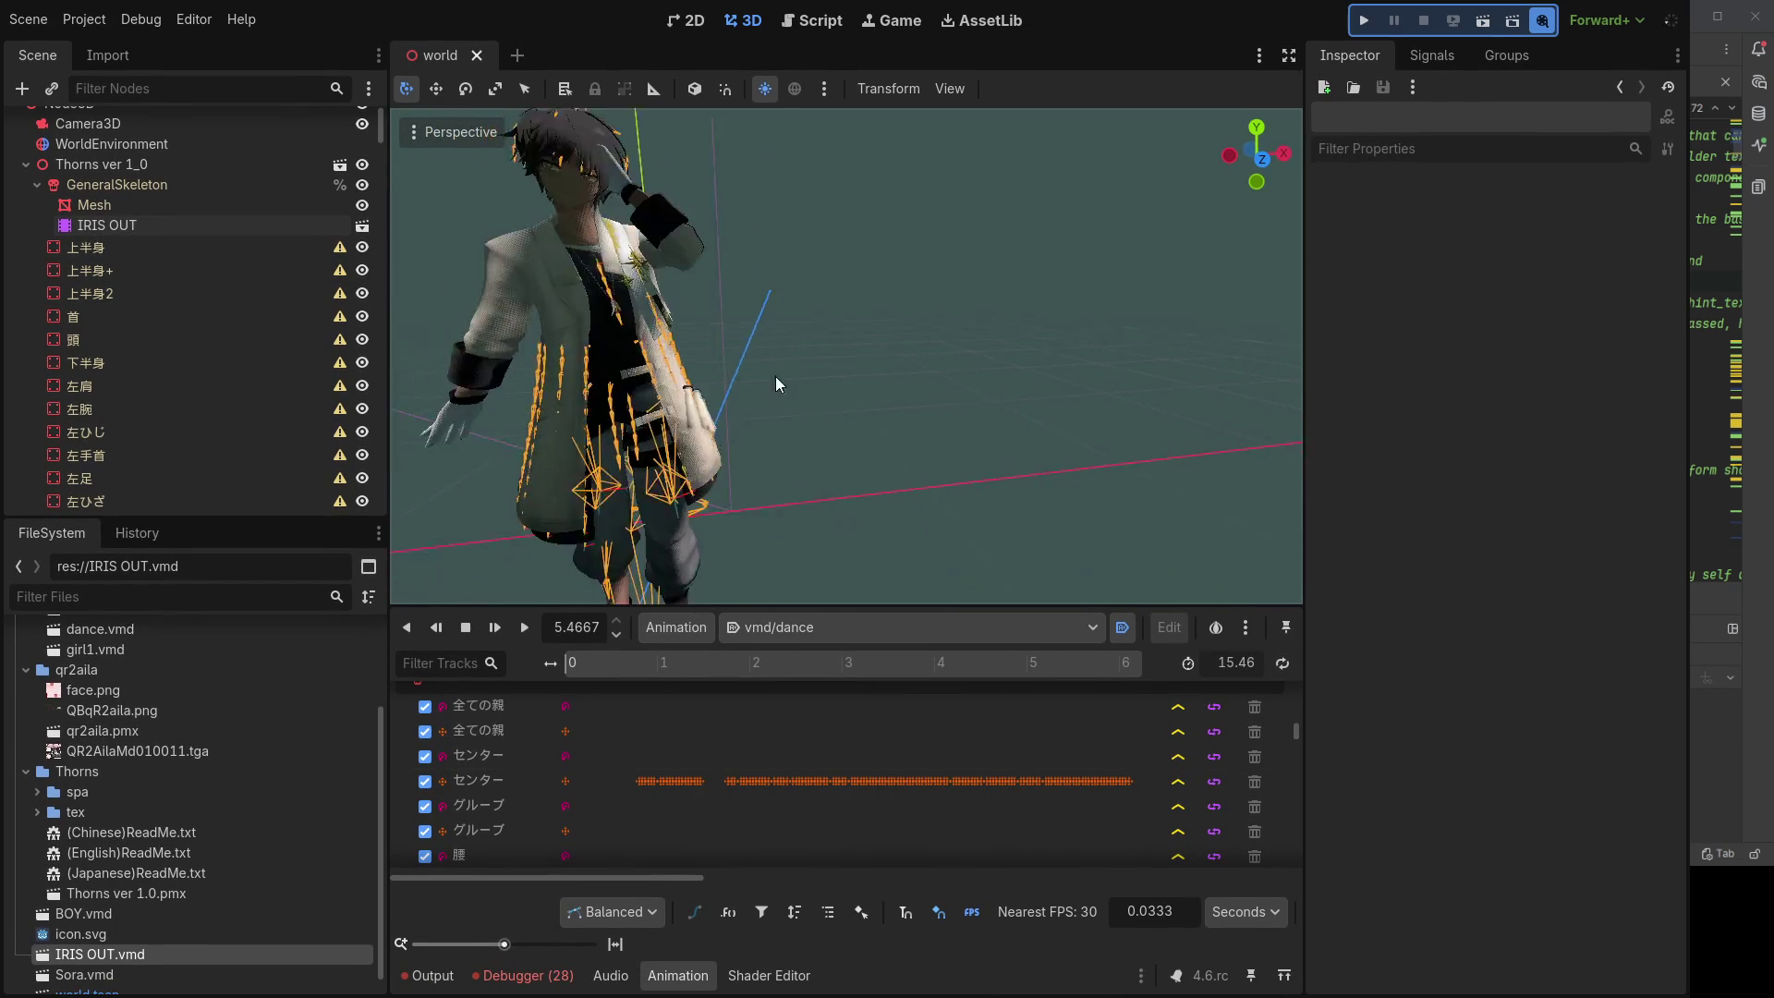
# Step: Orbit and zoom around the posed model, then select the GeneralSkeleton node
pyautogui.moveTo(791, 389)
pyautogui.mouseDown()
pyautogui.moveTo(968, 419)
pyautogui.moveTo(978, 392)
pyautogui.moveTo(880, 392)
pyautogui.moveTo(978, 369)
pyautogui.moveTo(679, 401)
pyautogui.moveTo(974, 423)
pyautogui.moveTo(1090, 416)
pyautogui.moveTo(912, 407)
pyautogui.moveTo(1105, 402)
pyautogui.moveTo(855, 407)
pyautogui.moveTo(843, 436)
pyautogui.moveTo(710, 435)
pyautogui.moveTo(772, 407)
pyautogui.moveTo(714, 390)
pyautogui.moveTo(757, 413)
pyautogui.mouseUp()
pyautogui.scroll(3, 693, 416)
pyautogui.scroll(-3, 843, 435)
pyautogui.scroll(3, 783, 423)
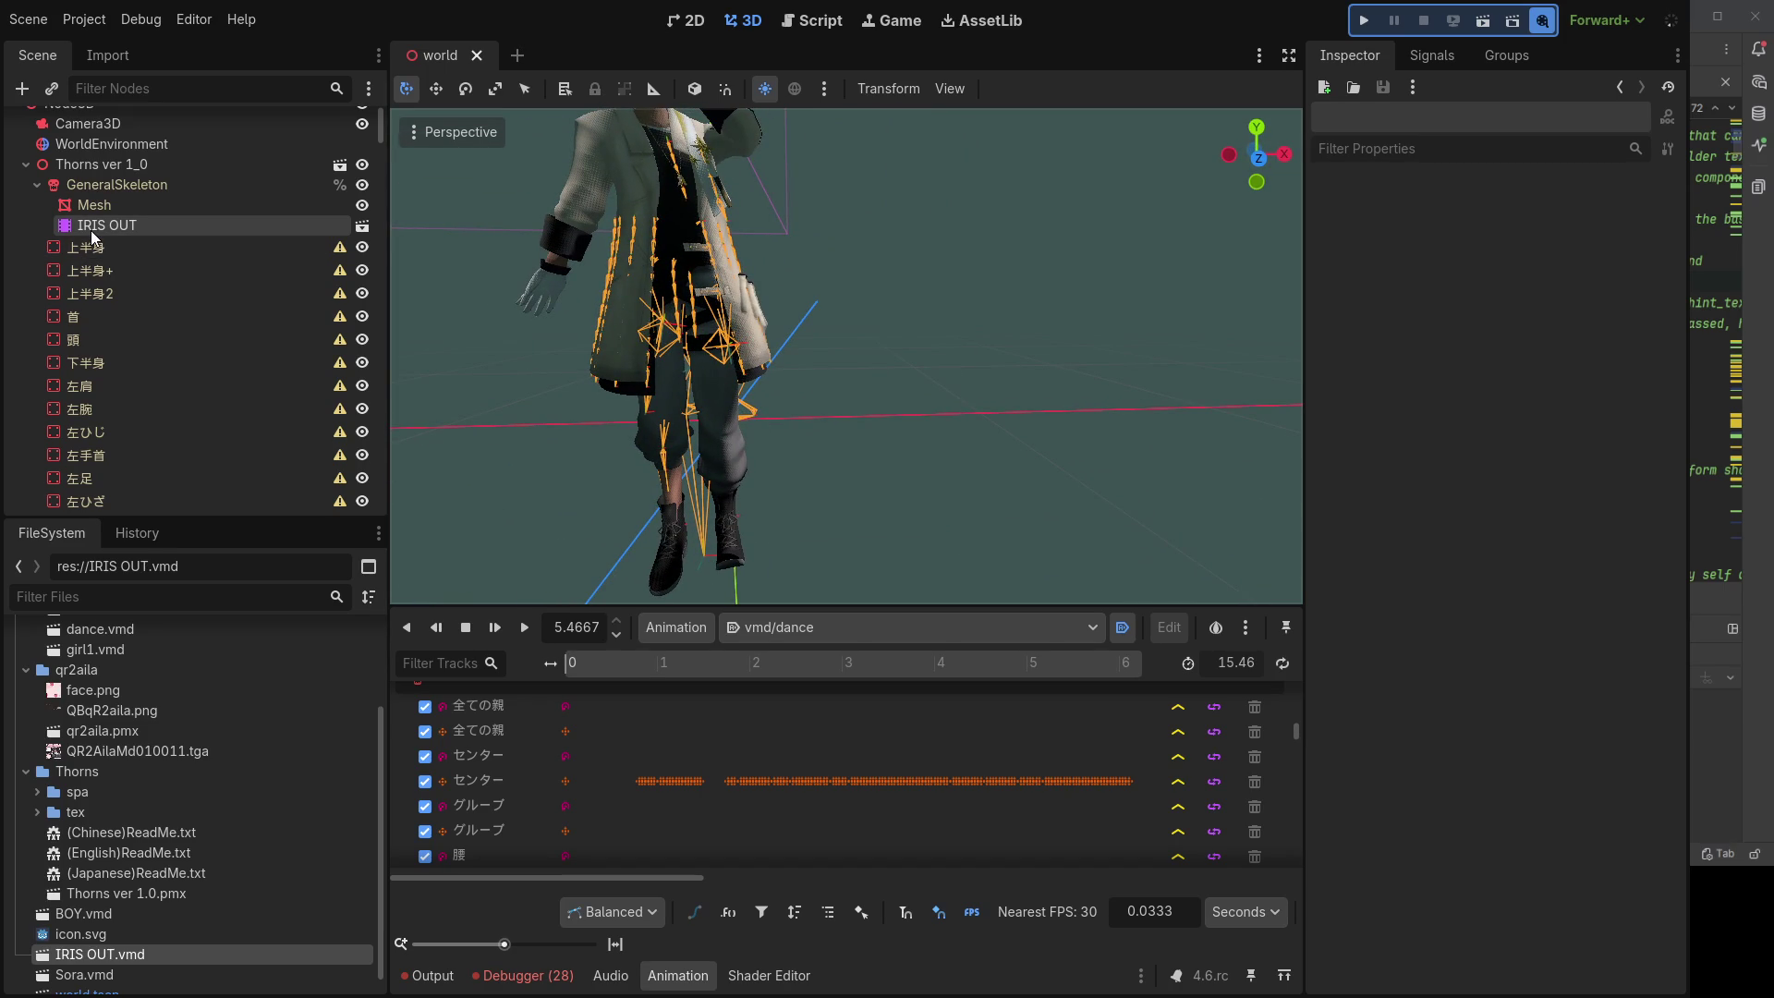
pyautogui.click(131, 190)
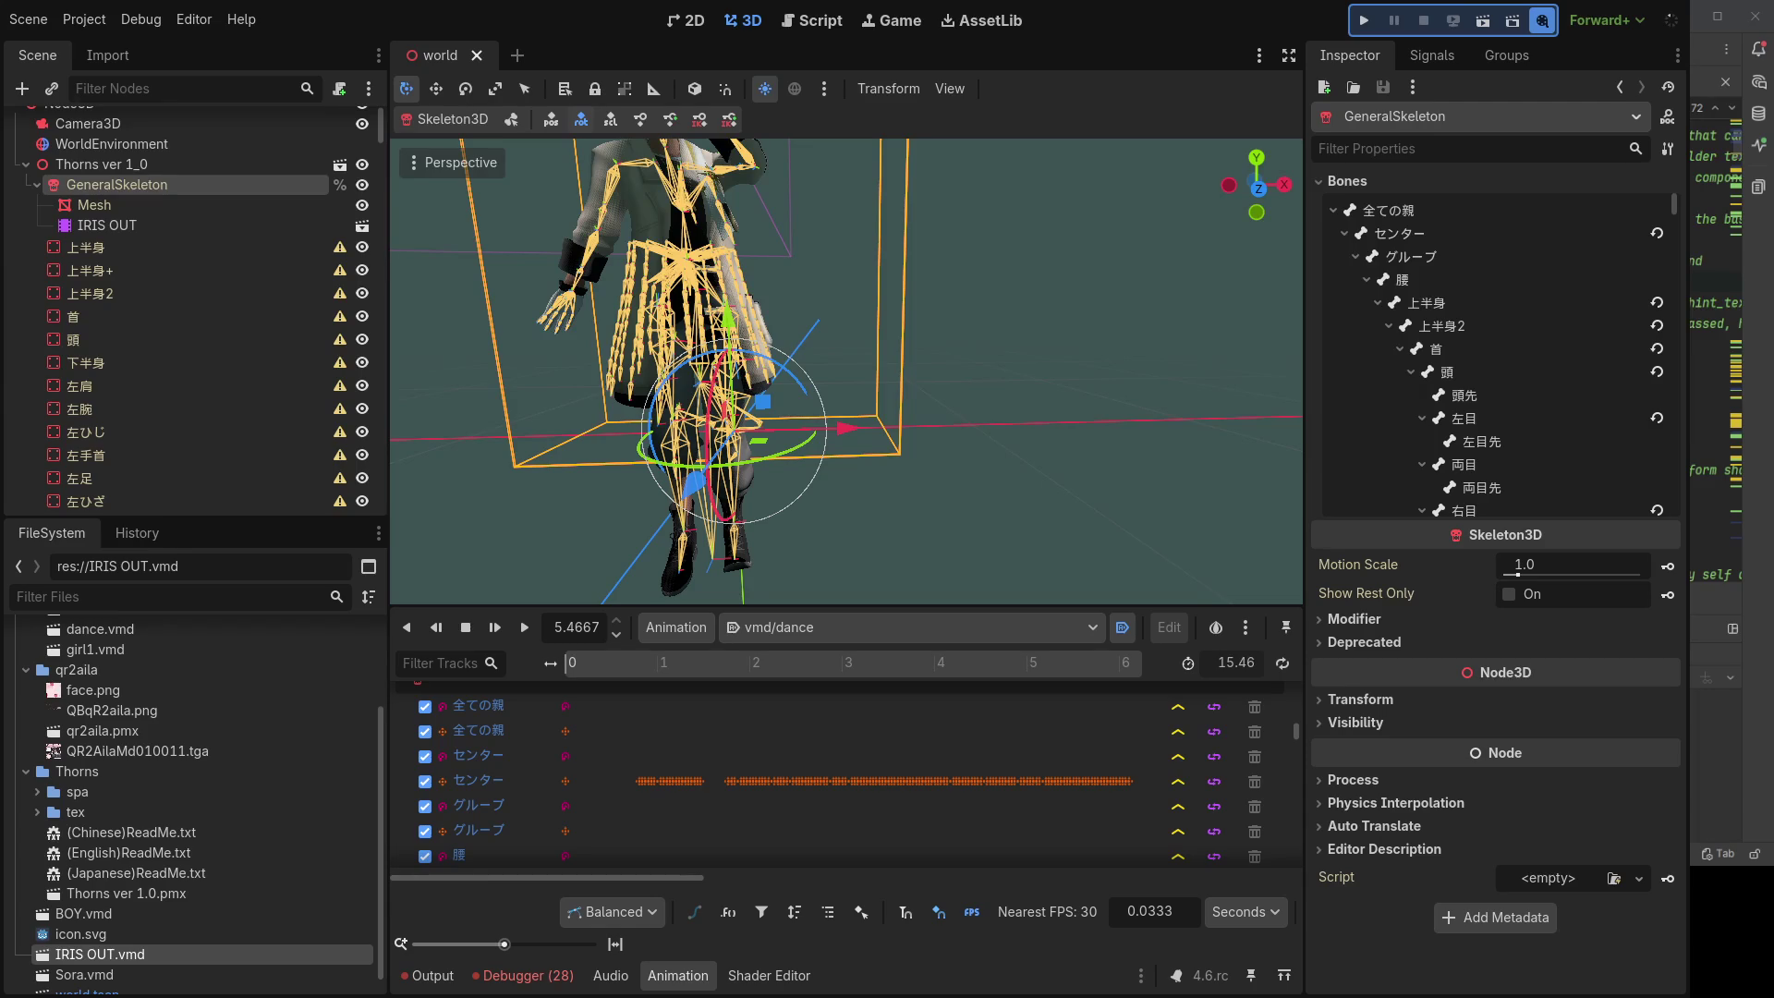
# Step: Orbit around the character, then reselect GeneralSkeleton so its bone list appears in the Inspector
pyautogui.scroll(3, 614, 520)
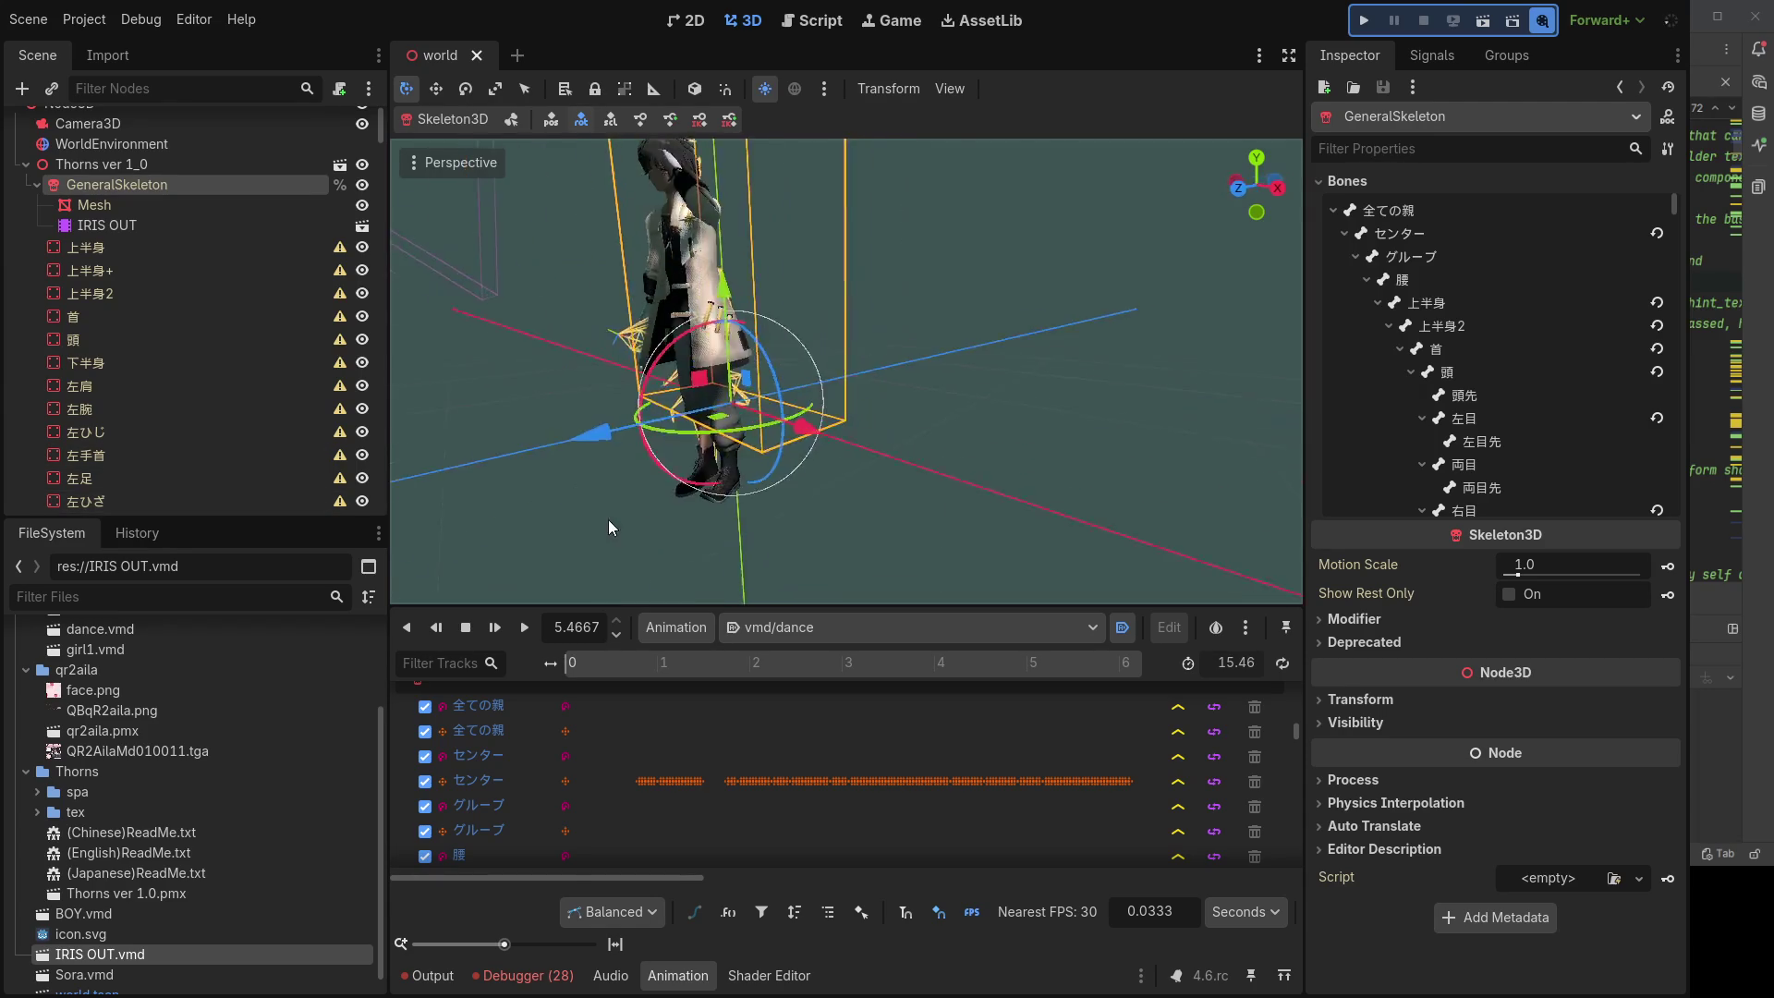
pyautogui.moveTo(851, 492)
pyautogui.mouseDown()
pyautogui.moveTo(946, 453)
pyautogui.moveTo(1038, 501)
pyautogui.mouseUp()
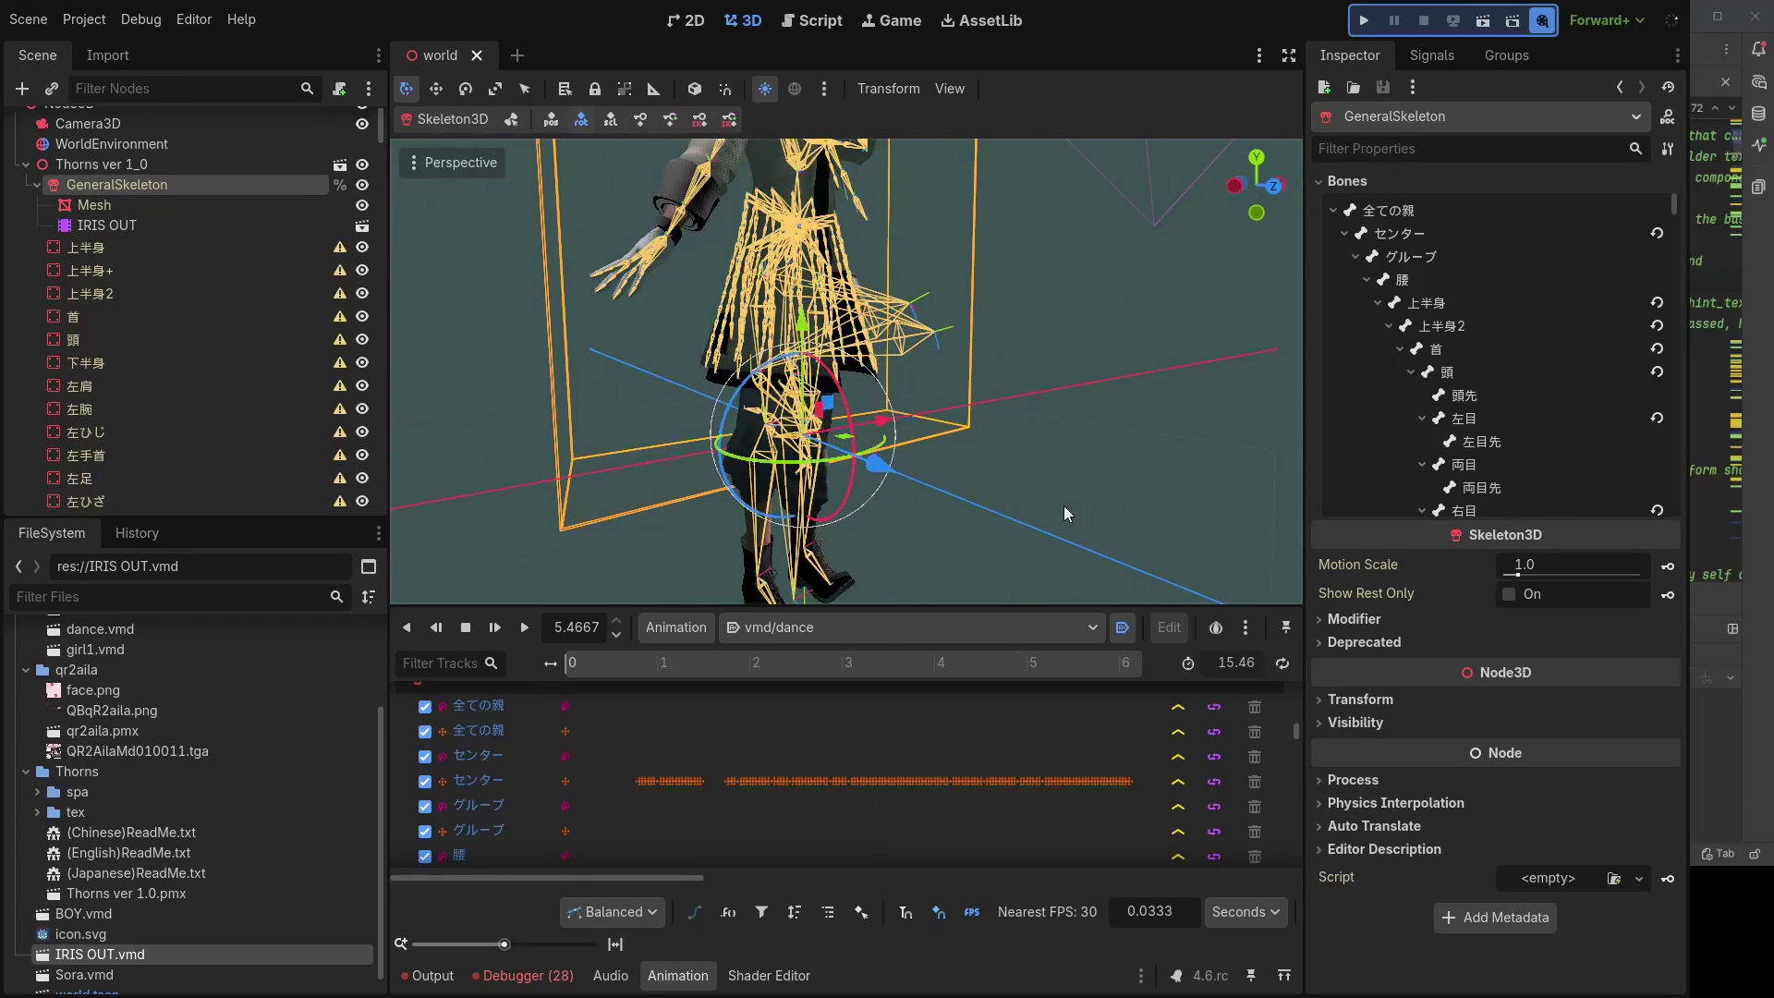
pyautogui.click(972, 514)
pyautogui.moveTo(955, 564)
pyautogui.mouseDown()
pyautogui.moveTo(855, 523)
pyautogui.moveTo(763, 530)
pyautogui.moveTo(968, 497)
pyautogui.moveTo(914, 535)
pyautogui.moveTo(702, 499)
pyautogui.mouseUp()
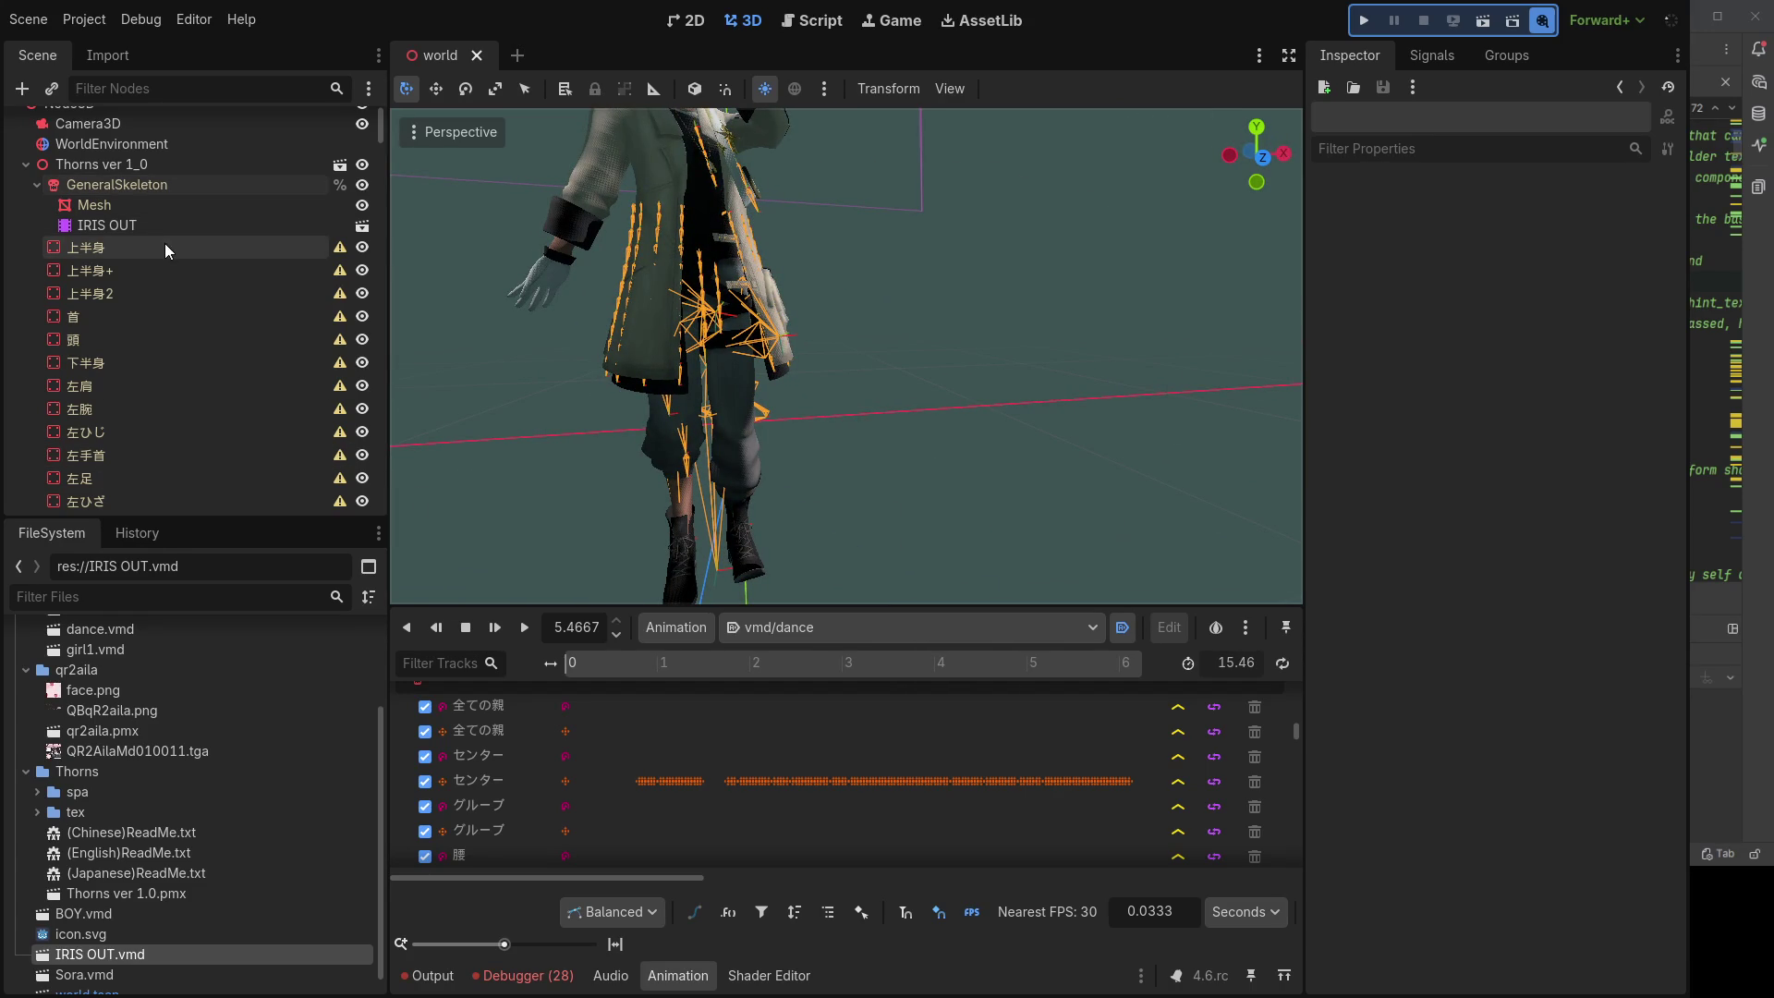
pyautogui.click(109, 185)
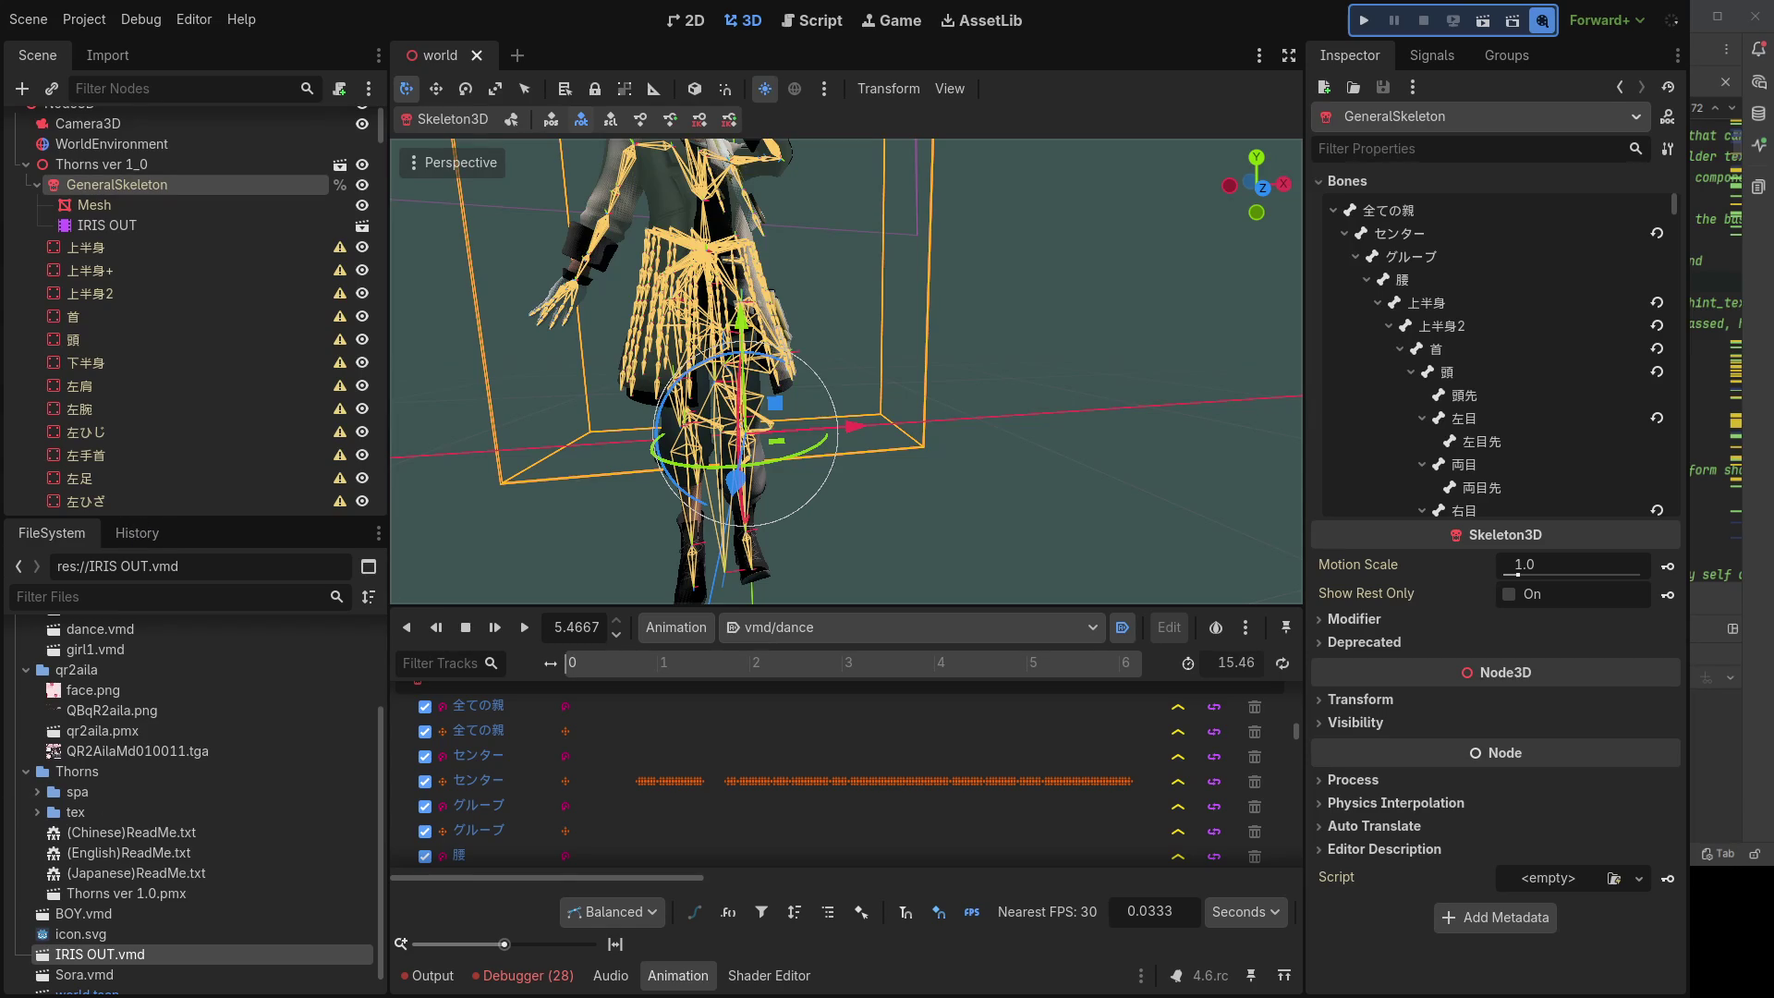
# Step: Paste a CCDIK3D node under GeneralSkeleton and add one empty IK settings element
pyautogui.hotkey('ctrl', 'v')
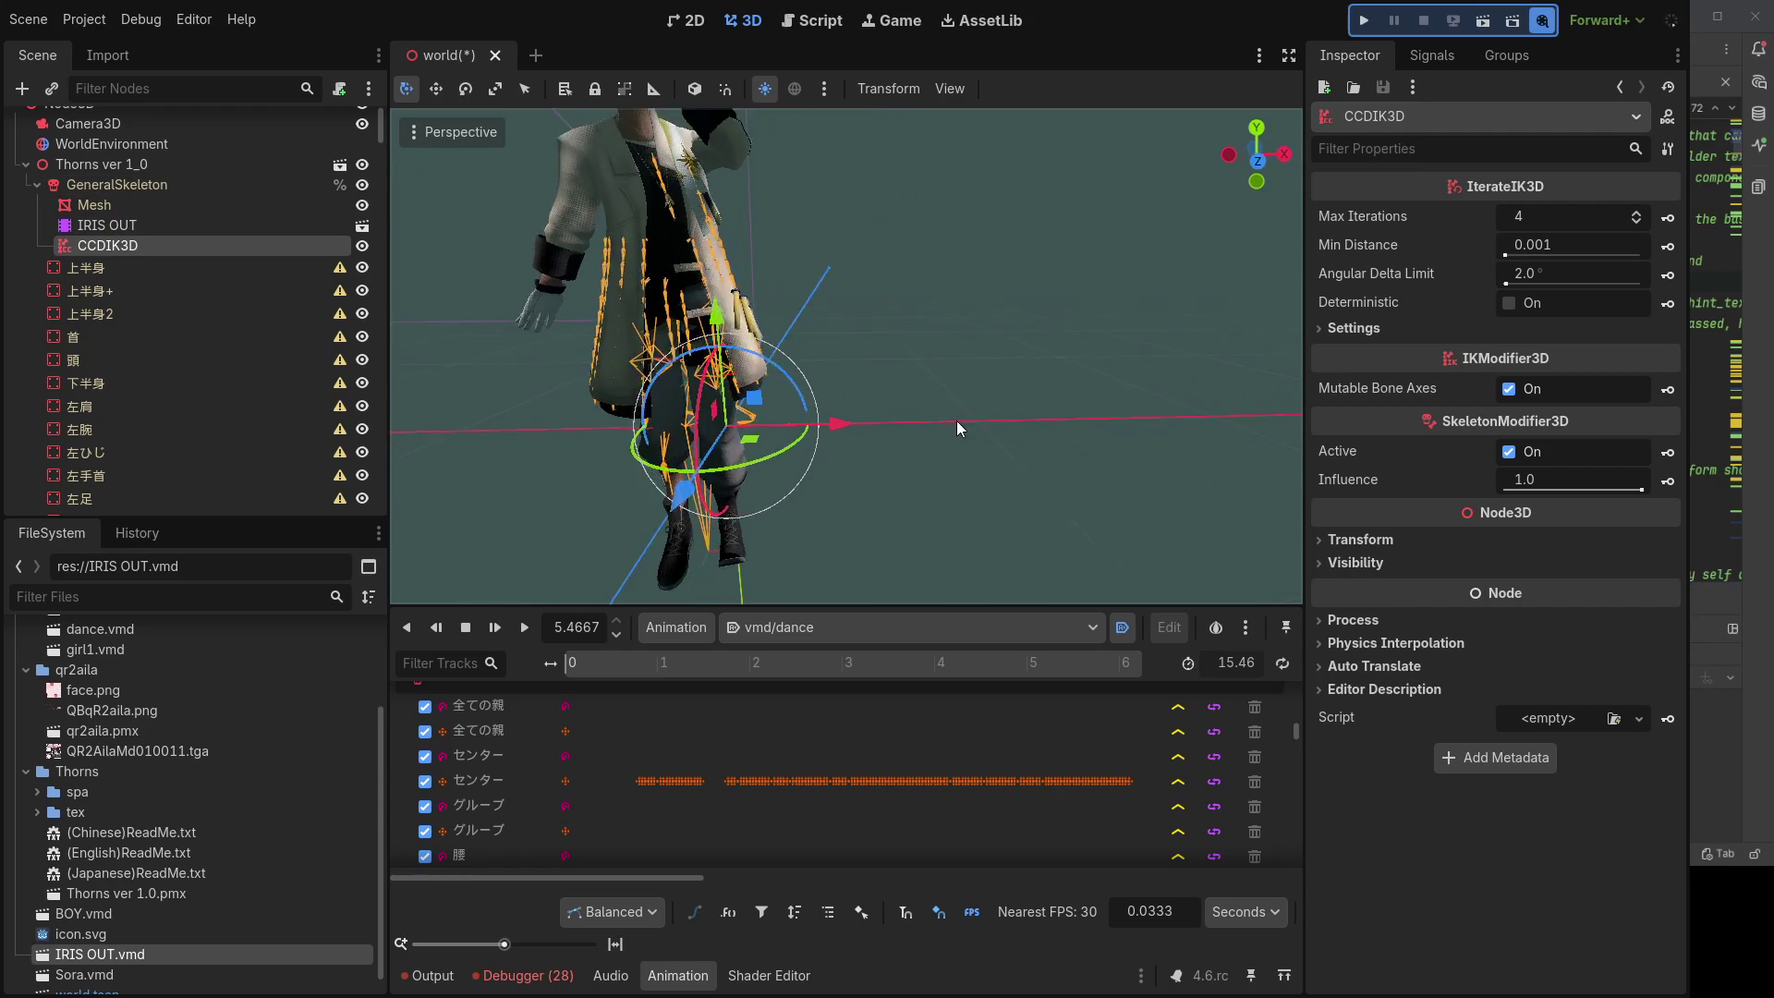
pyautogui.click(1355, 328)
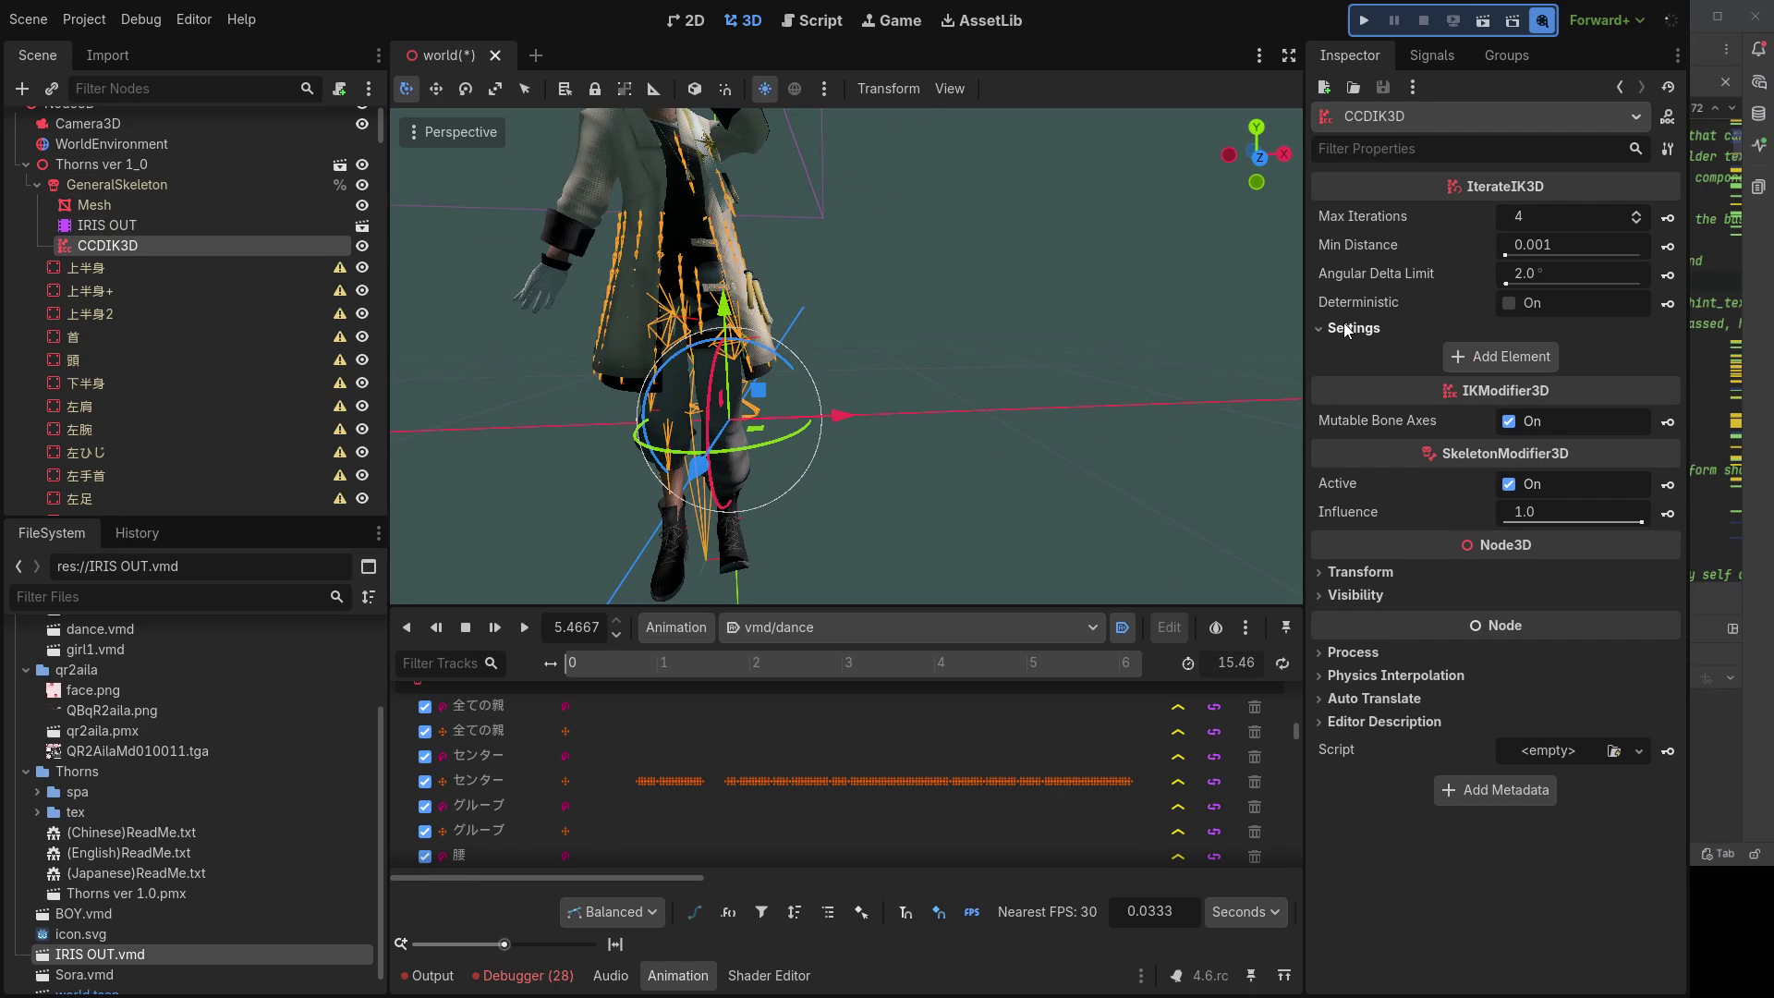
pyautogui.click(1501, 359)
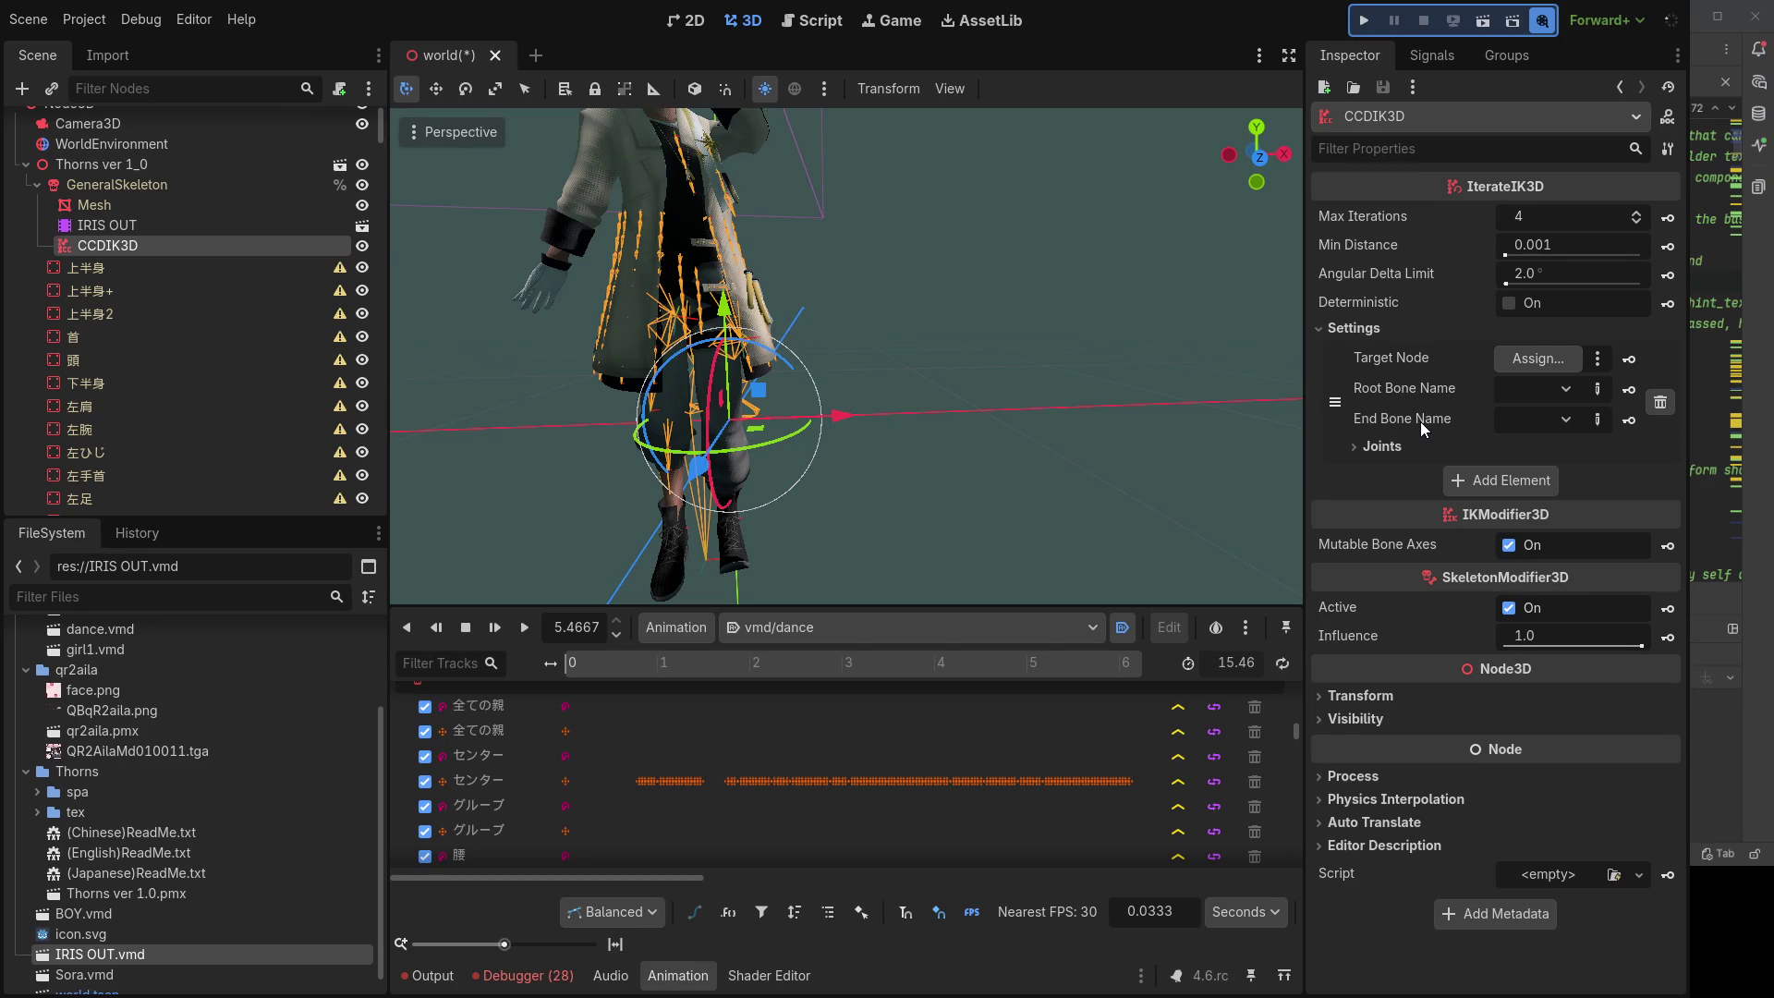
# Step: Scrub the dance back to 5.33 s and hide the Mesh, leaving only the bones
pyautogui.moveTo(948, 357)
pyautogui.mouseDown()
pyautogui.moveTo(917, 366)
pyautogui.moveTo(1031, 341)
pyautogui.moveTo(795, 367)
pyautogui.moveTo(878, 370)
pyautogui.moveTo(950, 536)
pyautogui.mouseUp()
pyautogui.moveTo(1100, 667); pyautogui.dragTo(1057, 667)
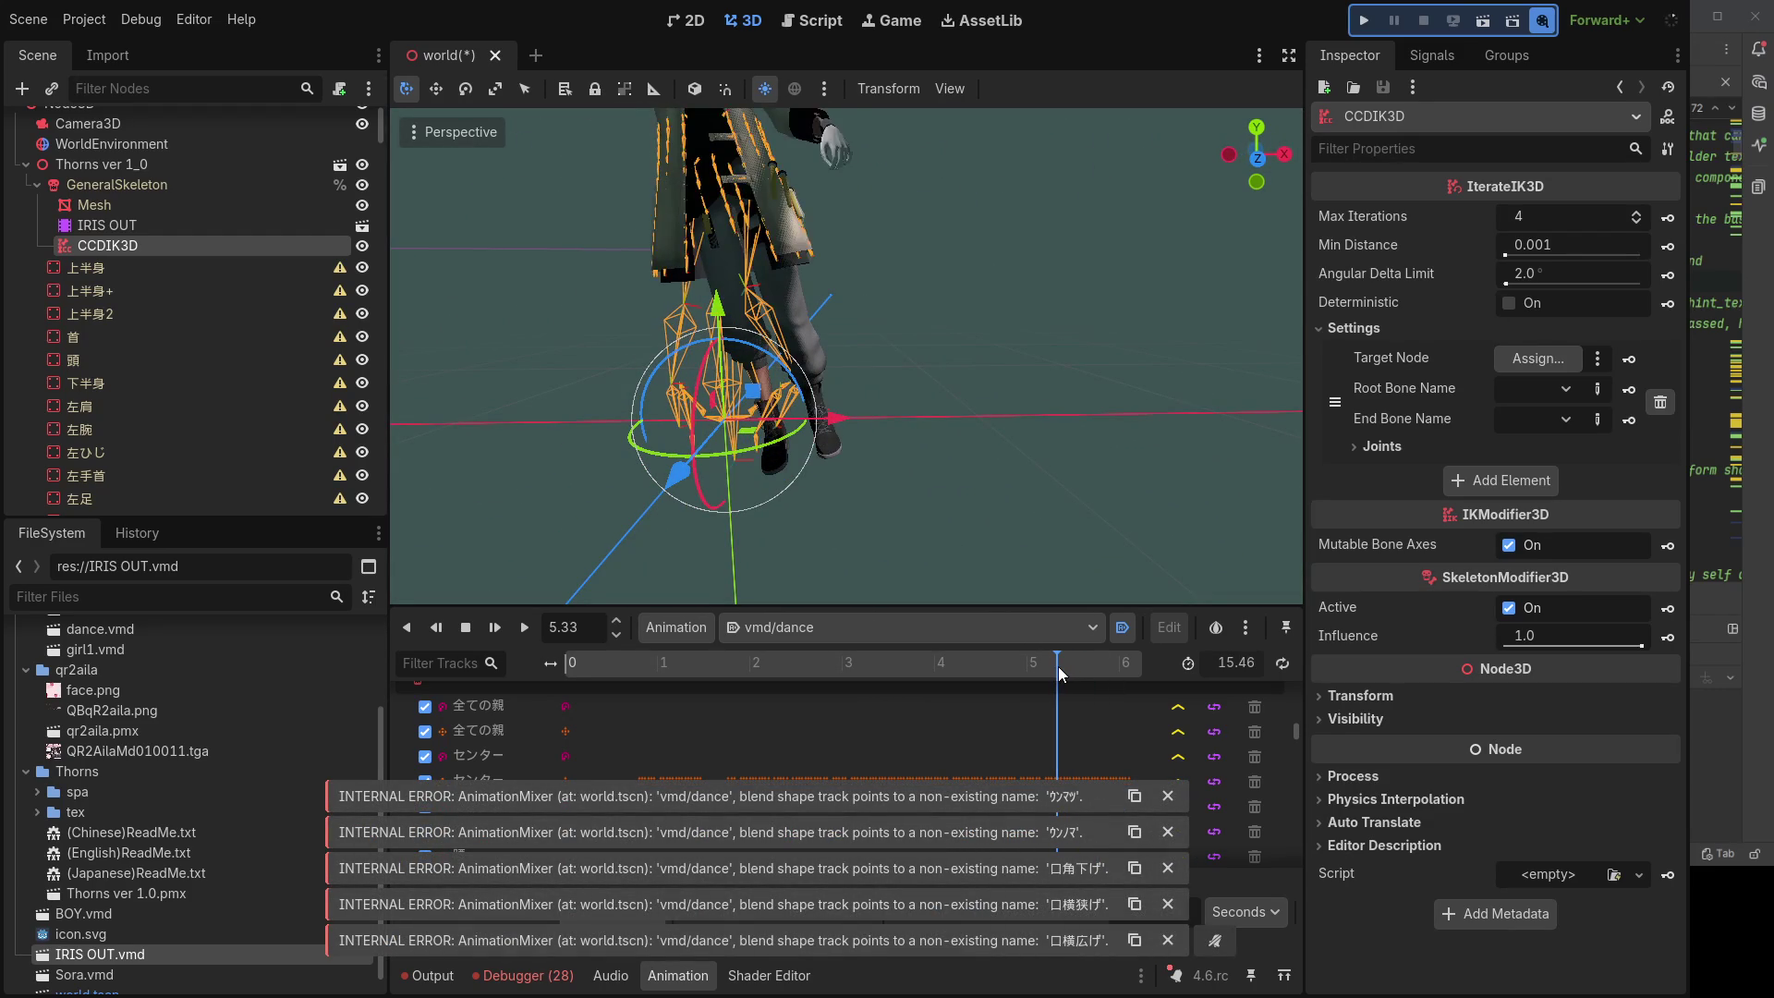
pyautogui.moveTo(733, 504)
pyautogui.mouseDown()
pyautogui.moveTo(892, 495)
pyautogui.moveTo(830, 455)
pyautogui.moveTo(961, 462)
pyautogui.moveTo(610, 464)
pyautogui.moveTo(825, 477)
pyautogui.moveTo(746, 489)
pyautogui.moveTo(813, 480)
pyautogui.mouseUp()
pyautogui.scroll(2, 887, 434)
pyautogui.moveTo(950, 416)
pyautogui.mouseDown()
pyautogui.moveTo(1103, 403)
pyautogui.moveTo(887, 408)
pyautogui.moveTo(822, 448)
pyautogui.mouseUp()
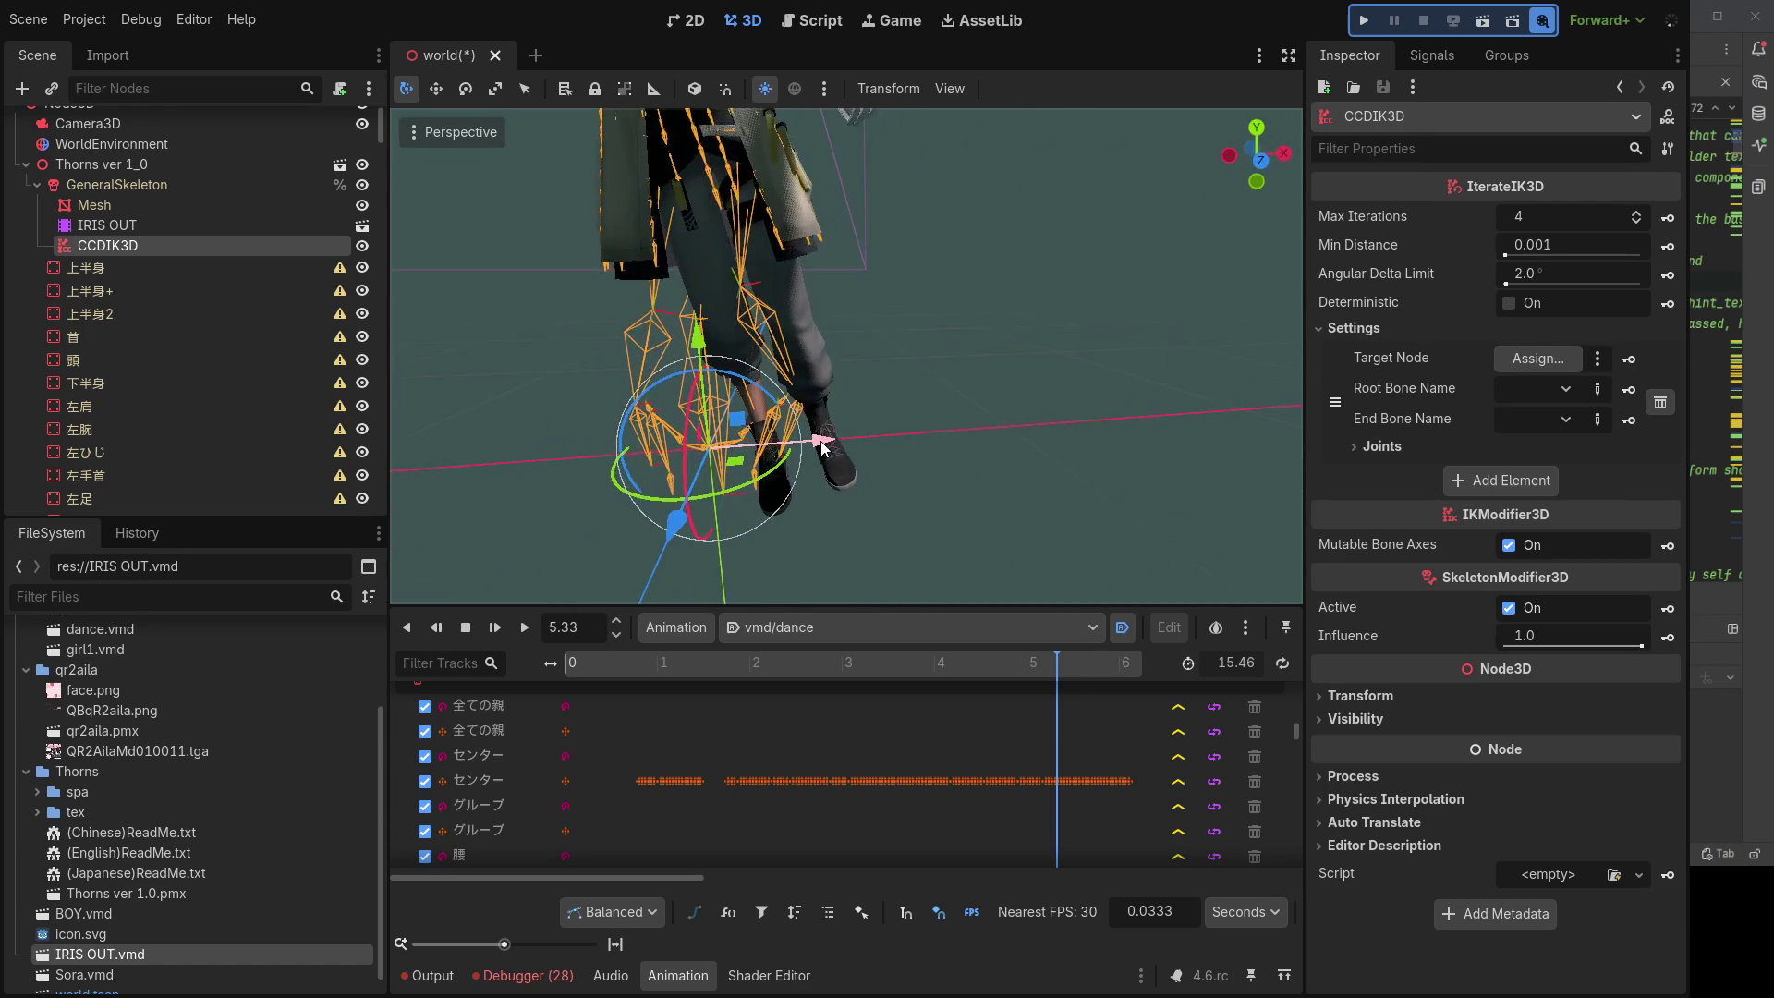
pyautogui.click(362, 205)
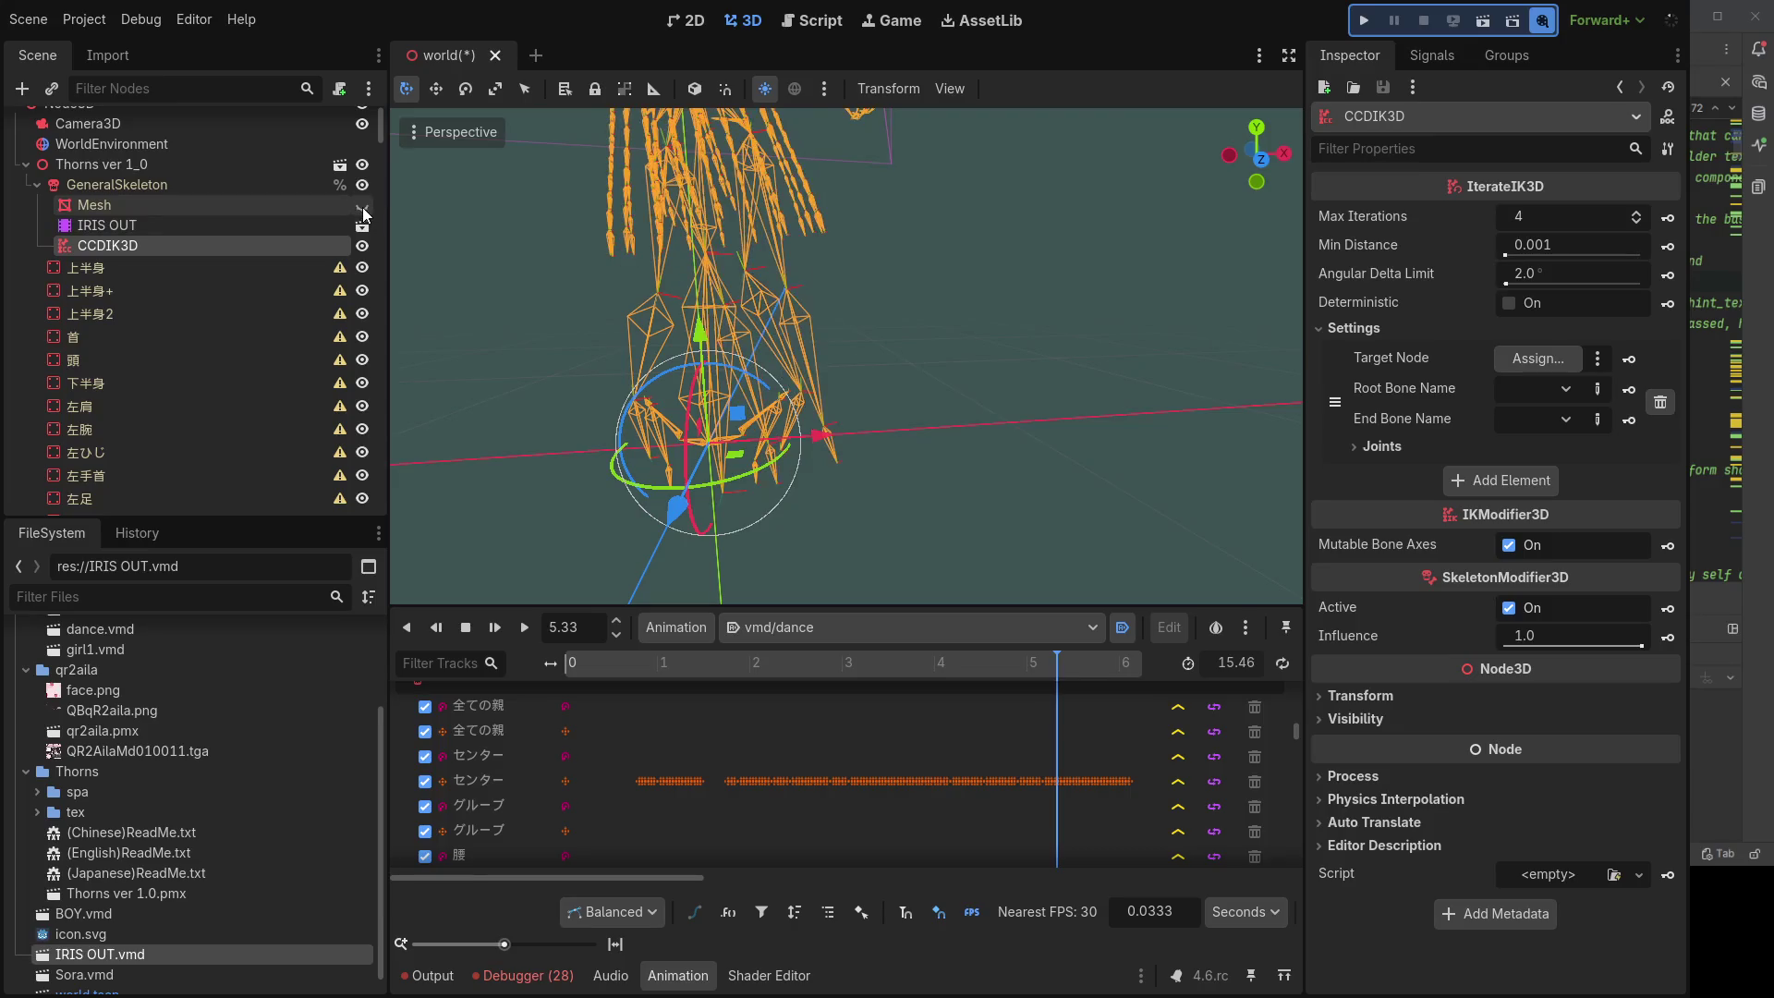
# Step: Orbit the view around the bare skeleton's leg and foot IK bones from several angles
pyautogui.moveTo(1004, 330)
pyautogui.mouseDown()
pyautogui.moveTo(879, 334)
pyautogui.moveTo(1013, 329)
pyautogui.moveTo(1037, 351)
pyautogui.moveTo(945, 329)
pyautogui.mouseUp()
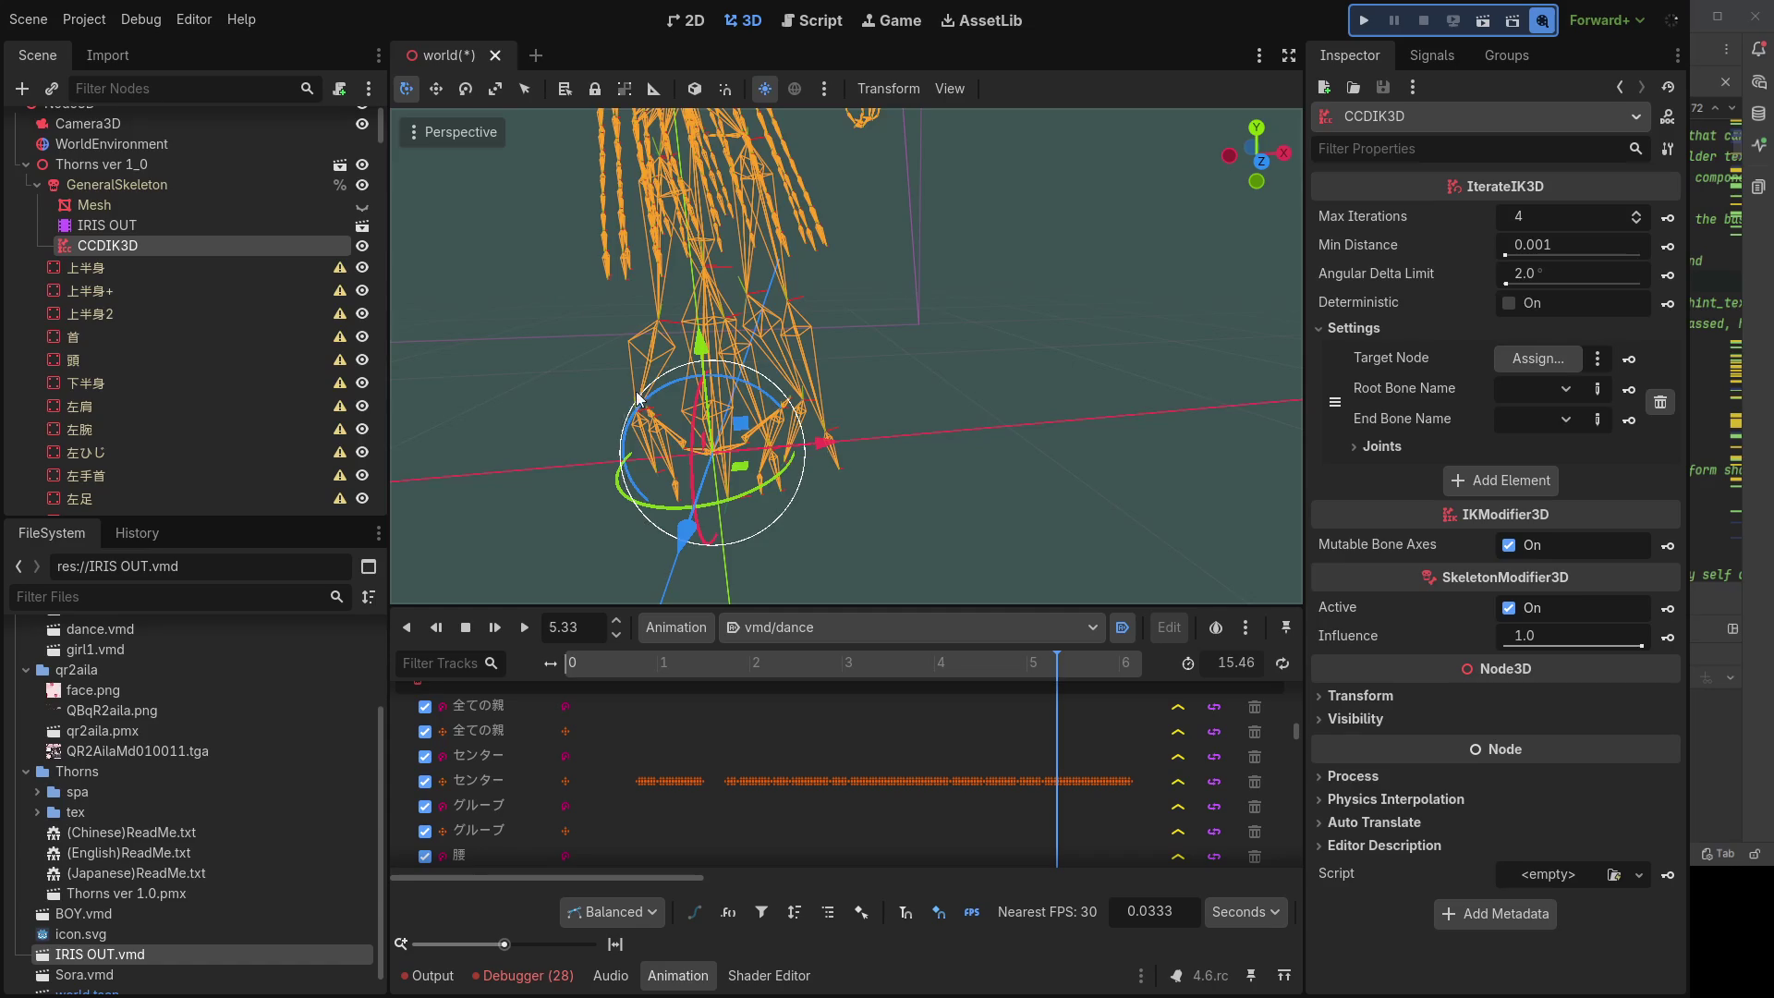
pyautogui.moveTo(630, 450)
pyautogui.mouseDown()
pyautogui.moveTo(675, 439)
pyautogui.moveTo(562, 458)
pyautogui.moveTo(668, 226)
pyautogui.moveTo(823, 329)
pyautogui.moveTo(896, 337)
pyautogui.moveTo(769, 324)
pyautogui.moveTo(717, 190)
pyautogui.mouseUp()
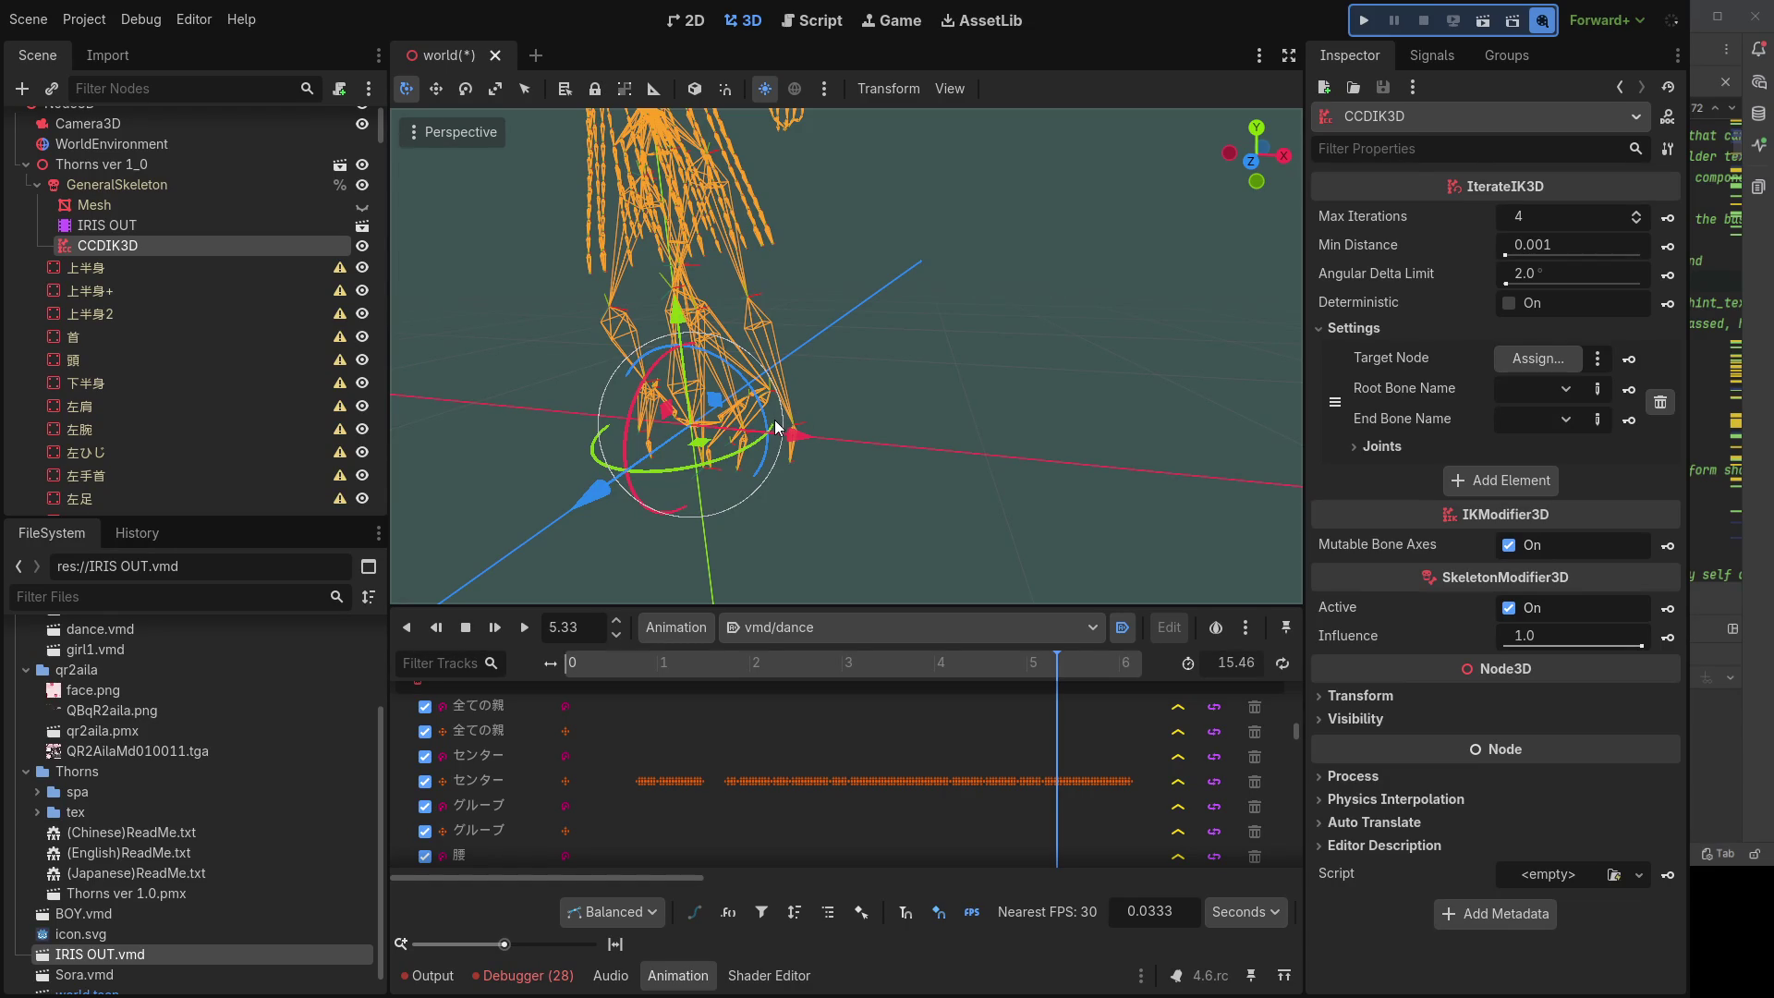
pyautogui.moveTo(709, 323)
pyautogui.mouseDown()
pyautogui.moveTo(879, 358)
pyautogui.moveTo(834, 368)
pyautogui.moveTo(869, 341)
pyautogui.moveTo(819, 327)
pyautogui.moveTo(907, 334)
pyautogui.moveTo(876, 358)
pyautogui.moveTo(768, 368)
pyautogui.moveTo(774, 330)
pyautogui.moveTo(807, 363)
pyautogui.moveTo(777, 368)
pyautogui.mouseUp()
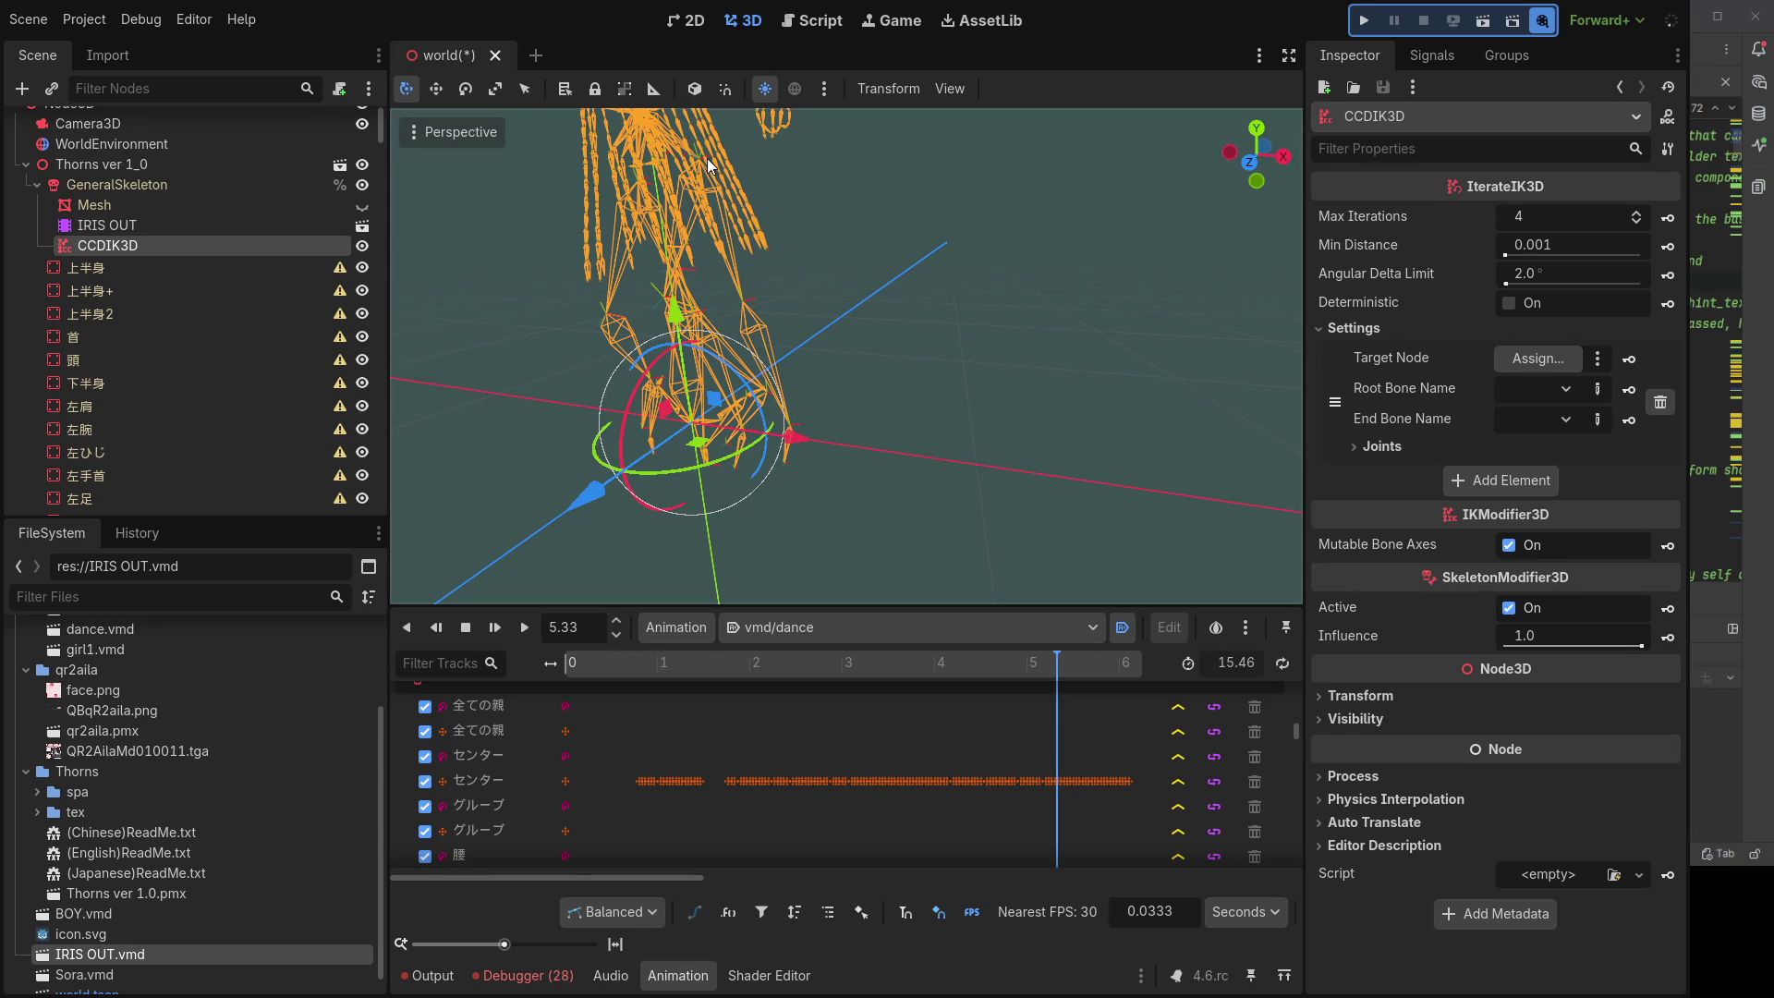
pyautogui.moveTo(795, 405)
pyautogui.mouseDown()
pyautogui.moveTo(880, 324)
pyautogui.moveTo(896, 333)
pyautogui.moveTo(800, 420)
pyautogui.mouseUp()
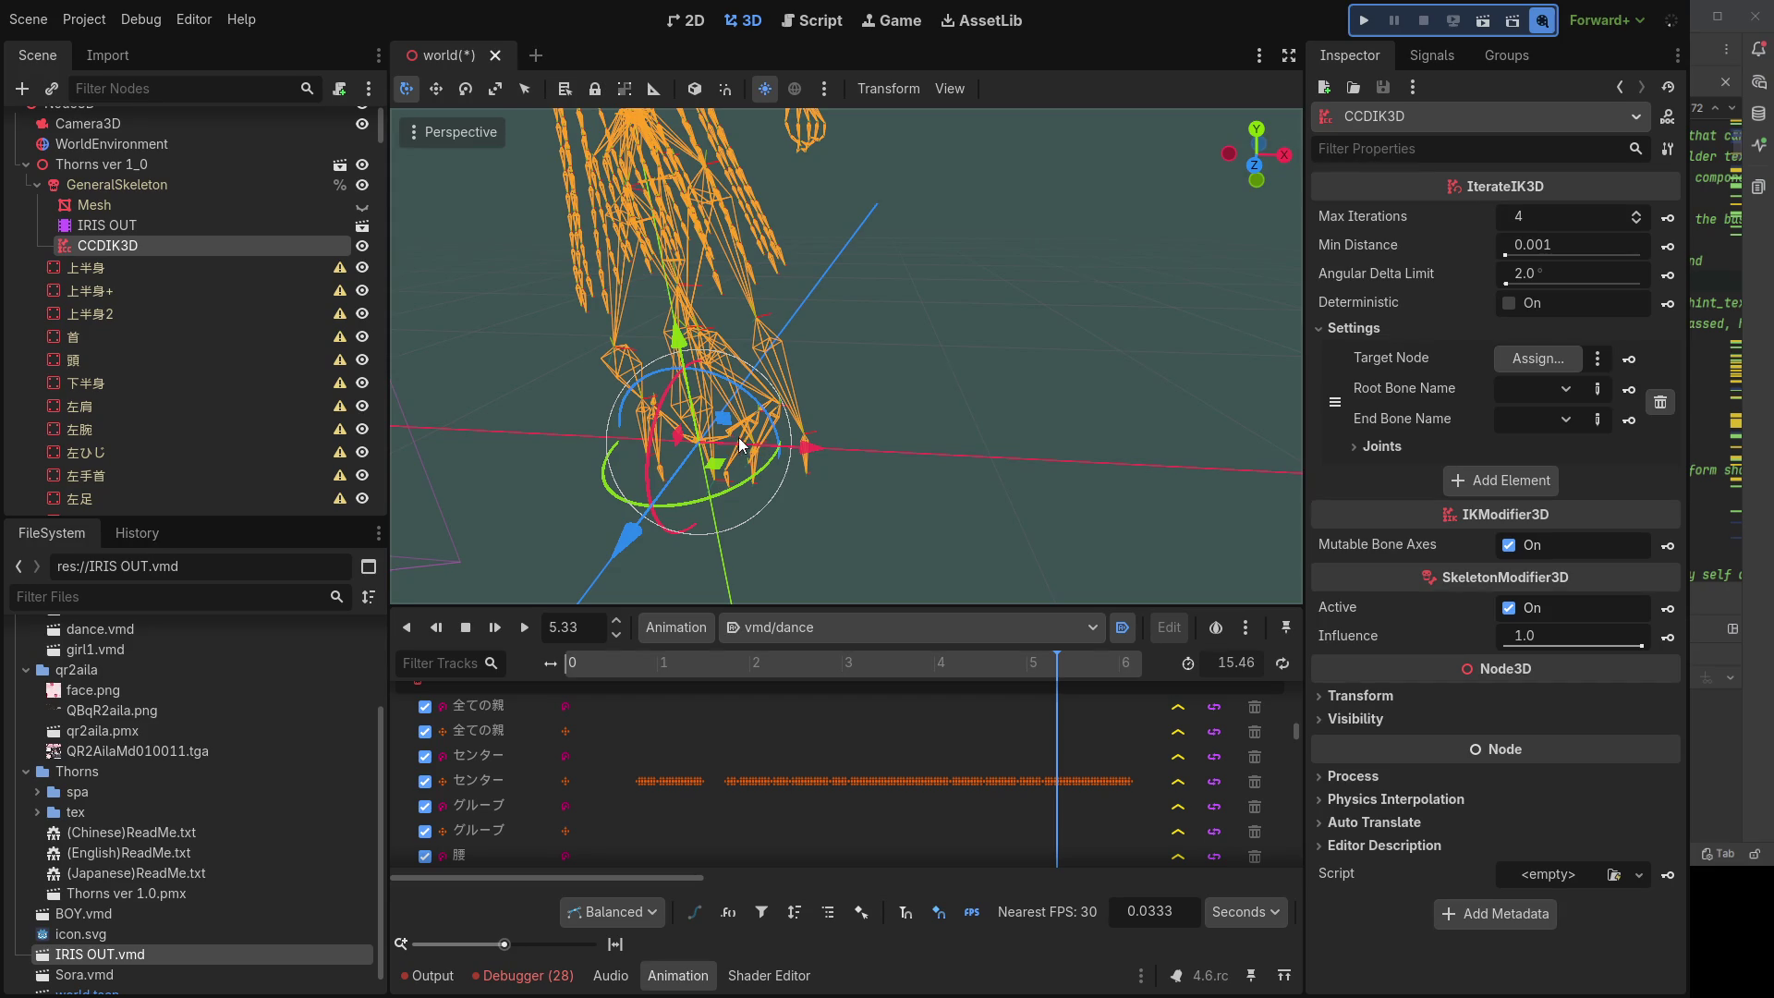
pyautogui.moveTo(739, 442)
pyautogui.mouseDown()
pyautogui.moveTo(950, 463)
pyautogui.moveTo(995, 452)
pyautogui.moveTo(930, 447)
pyautogui.moveTo(995, 419)
pyautogui.moveTo(1066, 425)
pyautogui.moveTo(756, 393)
pyautogui.mouseUp()
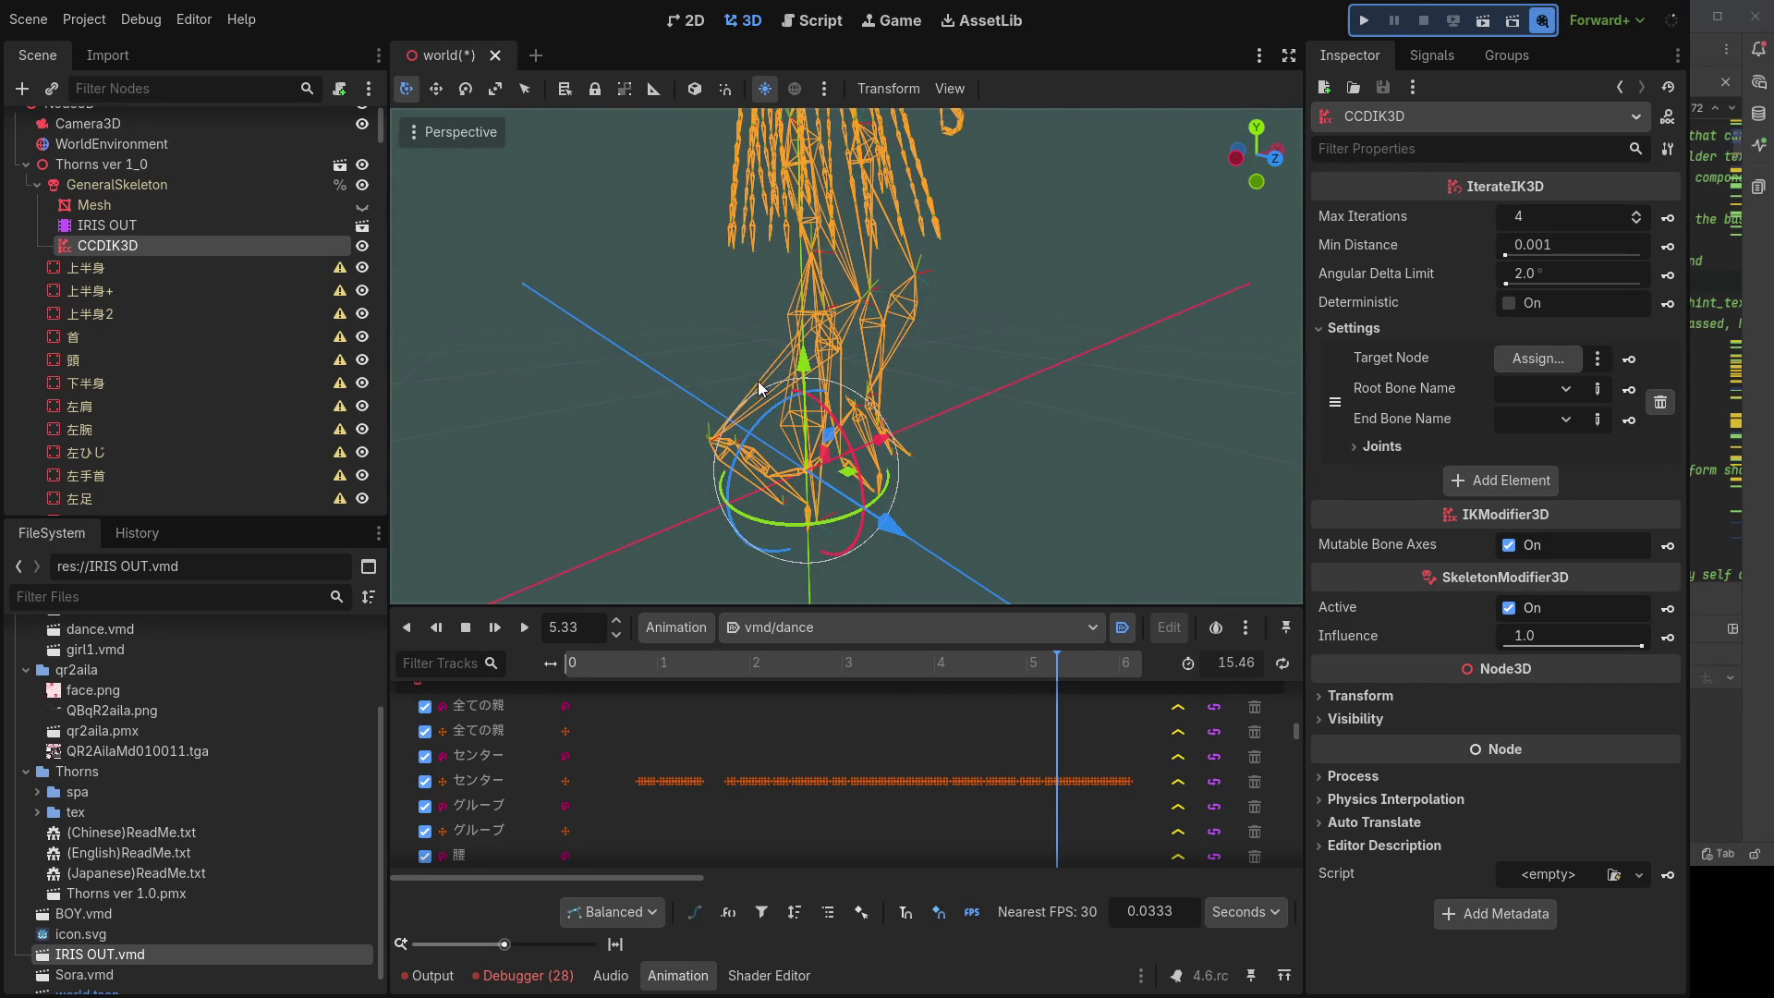
pyautogui.moveTo(857, 327)
pyautogui.mouseDown()
pyautogui.moveTo(861, 381)
pyautogui.moveTo(879, 346)
pyautogui.moveTo(833, 374)
pyautogui.moveTo(889, 385)
pyautogui.moveTo(660, 307)
pyautogui.mouseUp()
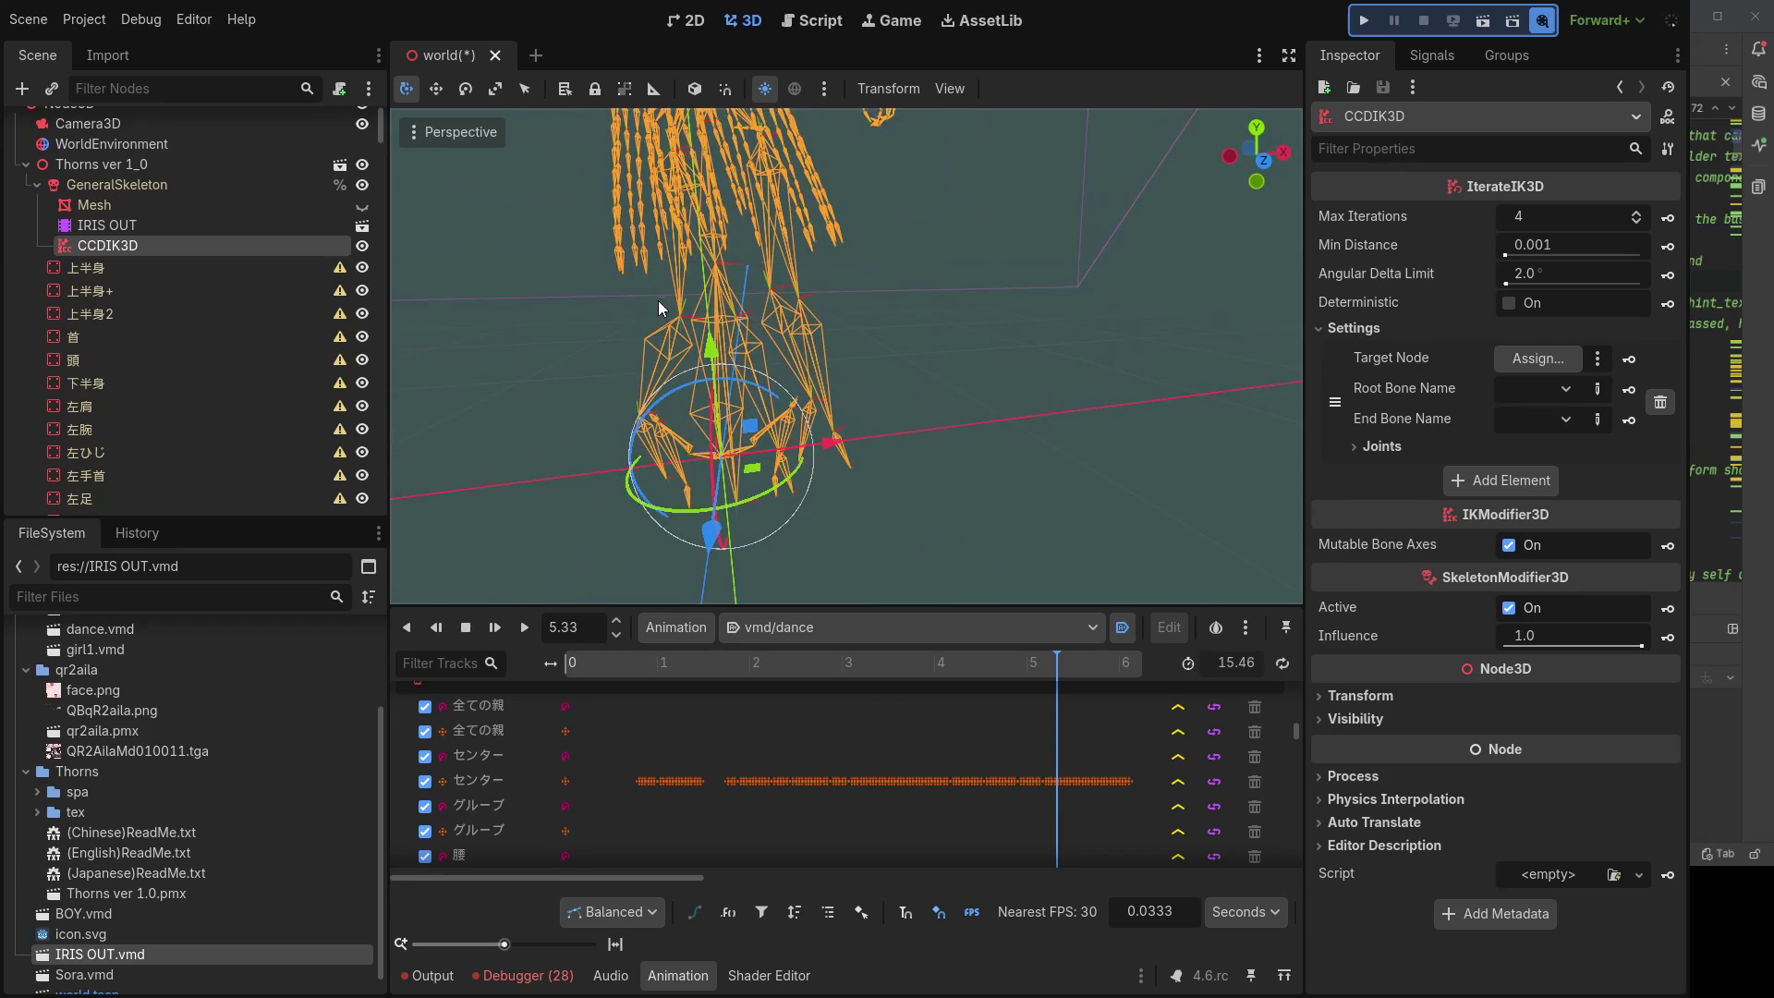
pyautogui.moveTo(889, 384)
pyautogui.mouseDown()
pyautogui.moveTo(743, 371)
pyautogui.moveTo(841, 351)
pyautogui.moveTo(851, 370)
pyautogui.moveTo(845, 348)
pyautogui.moveTo(856, 374)
pyautogui.mouseUp()
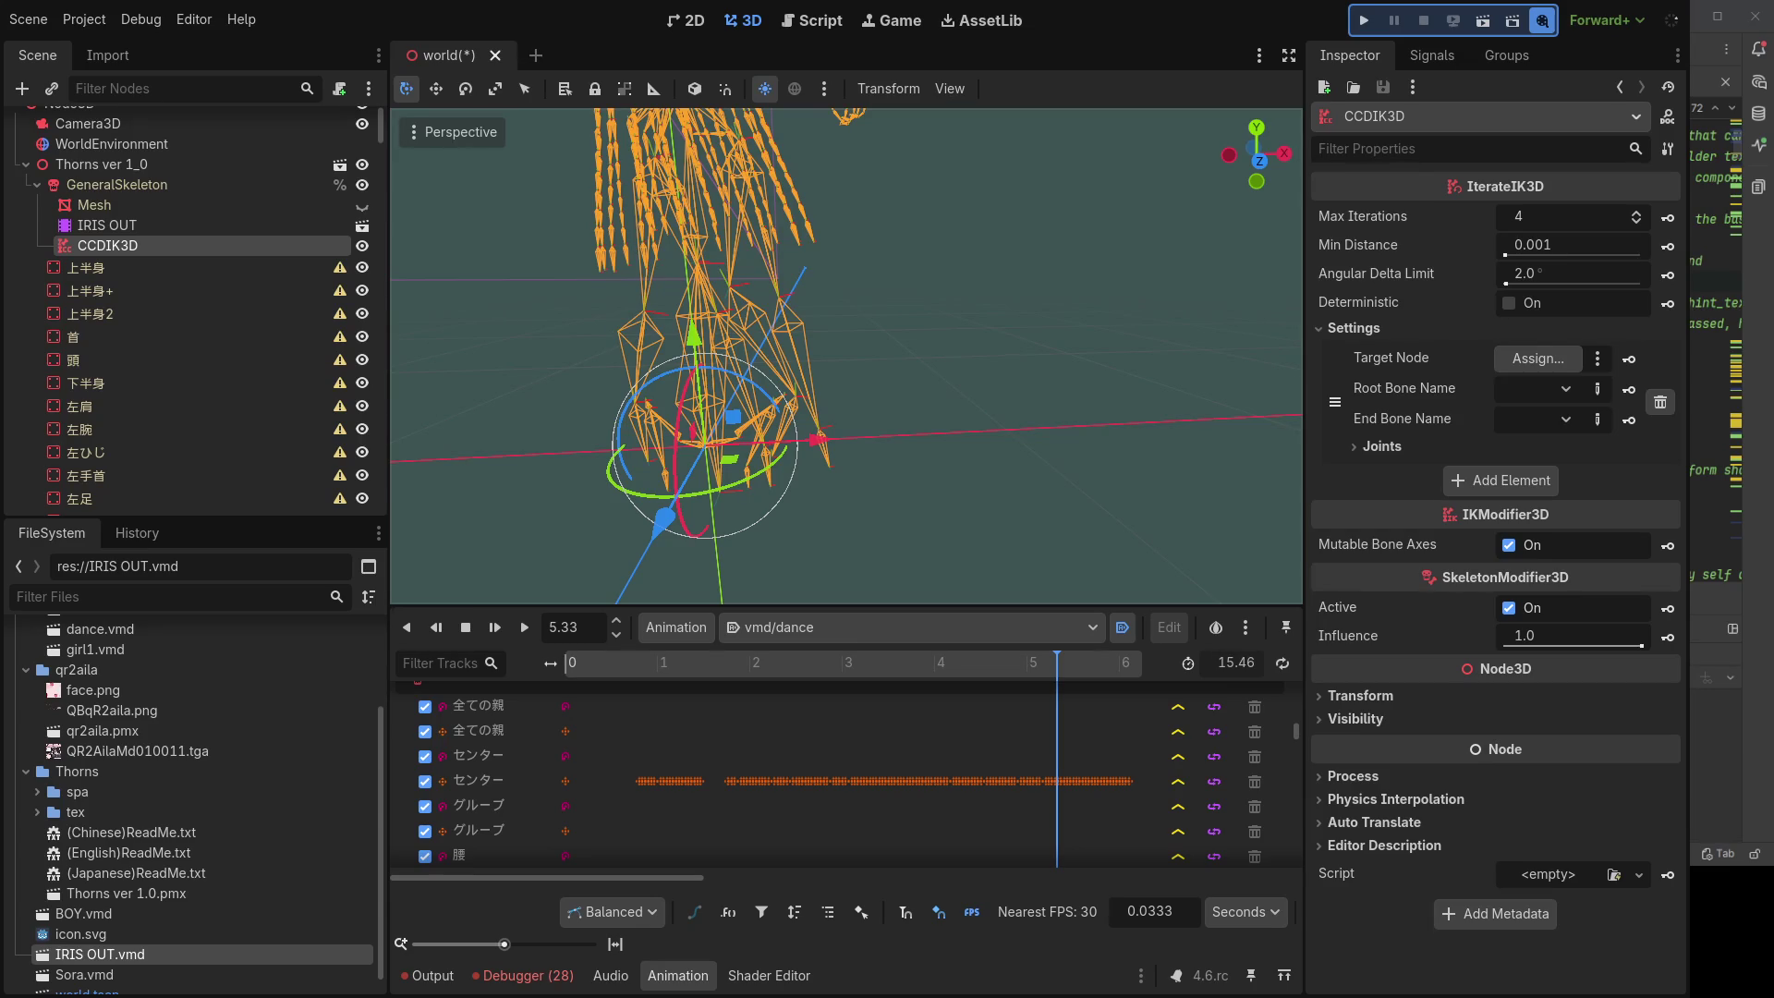
# Step: Orbit the view to see the bare skeleton from another angle
pyautogui.moveTo(1255, 155); pyautogui.dragTo(1223, 236)
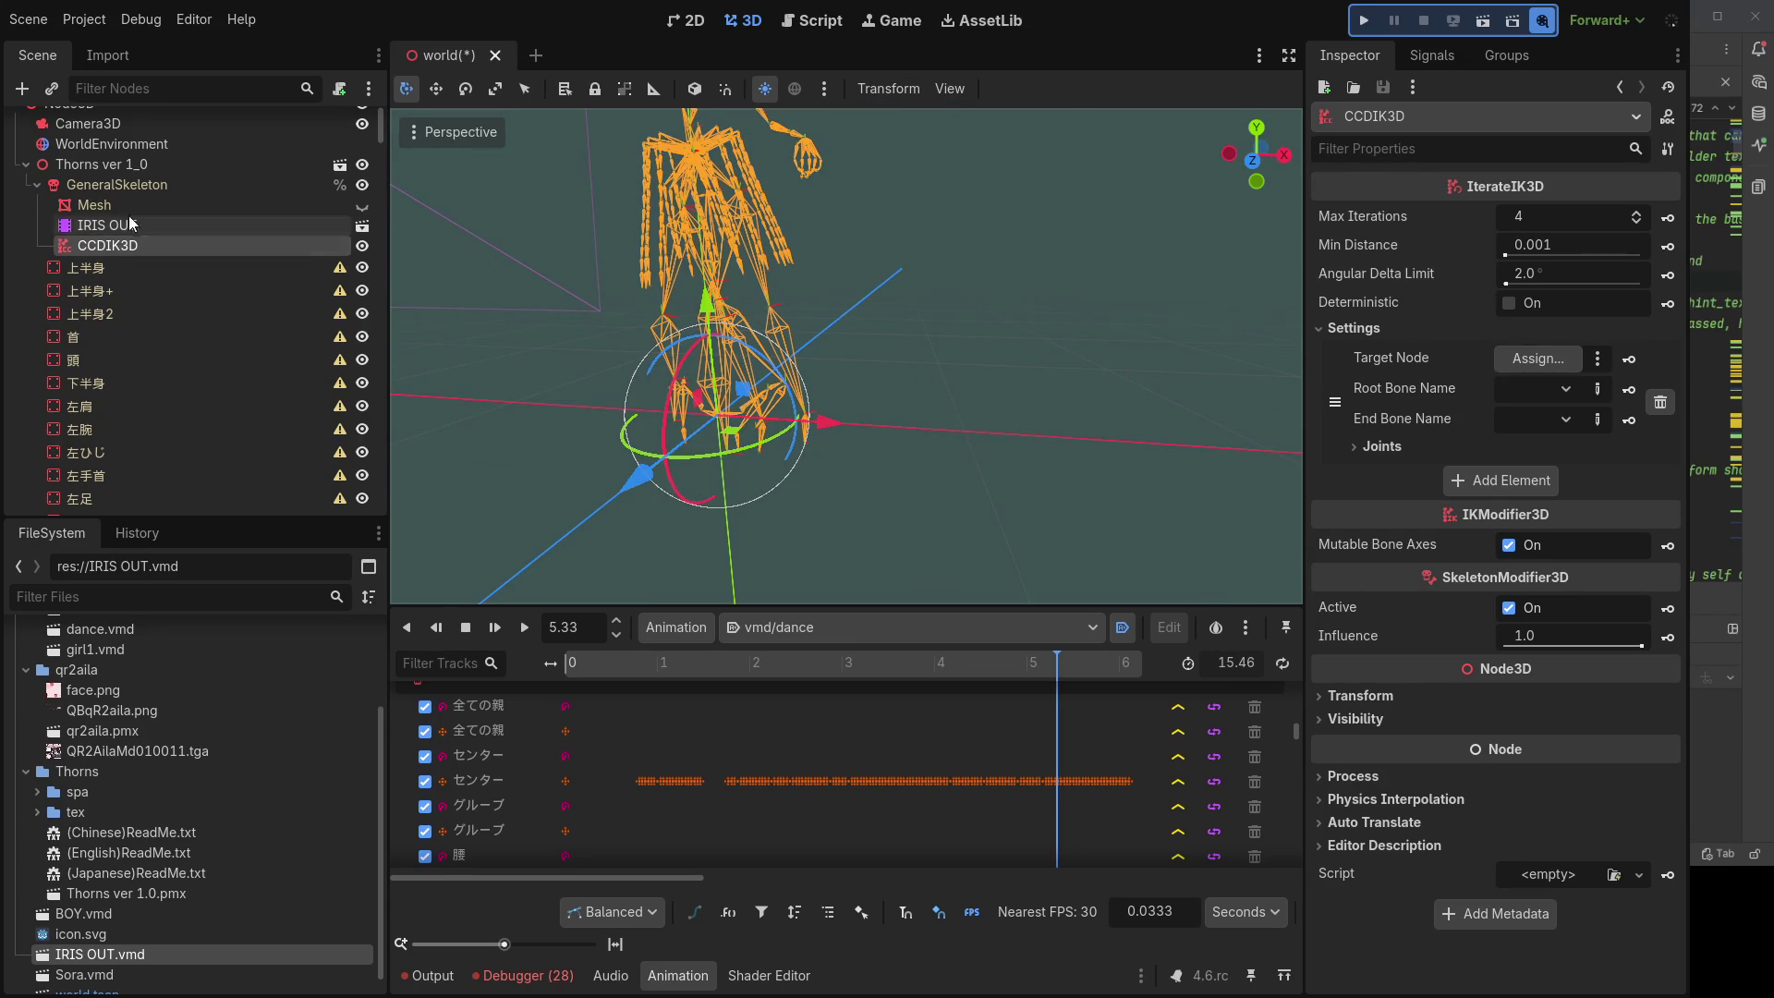
# Step: Select GeneralSkeleton, turn on bone editing, and pick the 左足首D ankle joint
pyautogui.click(107, 190)
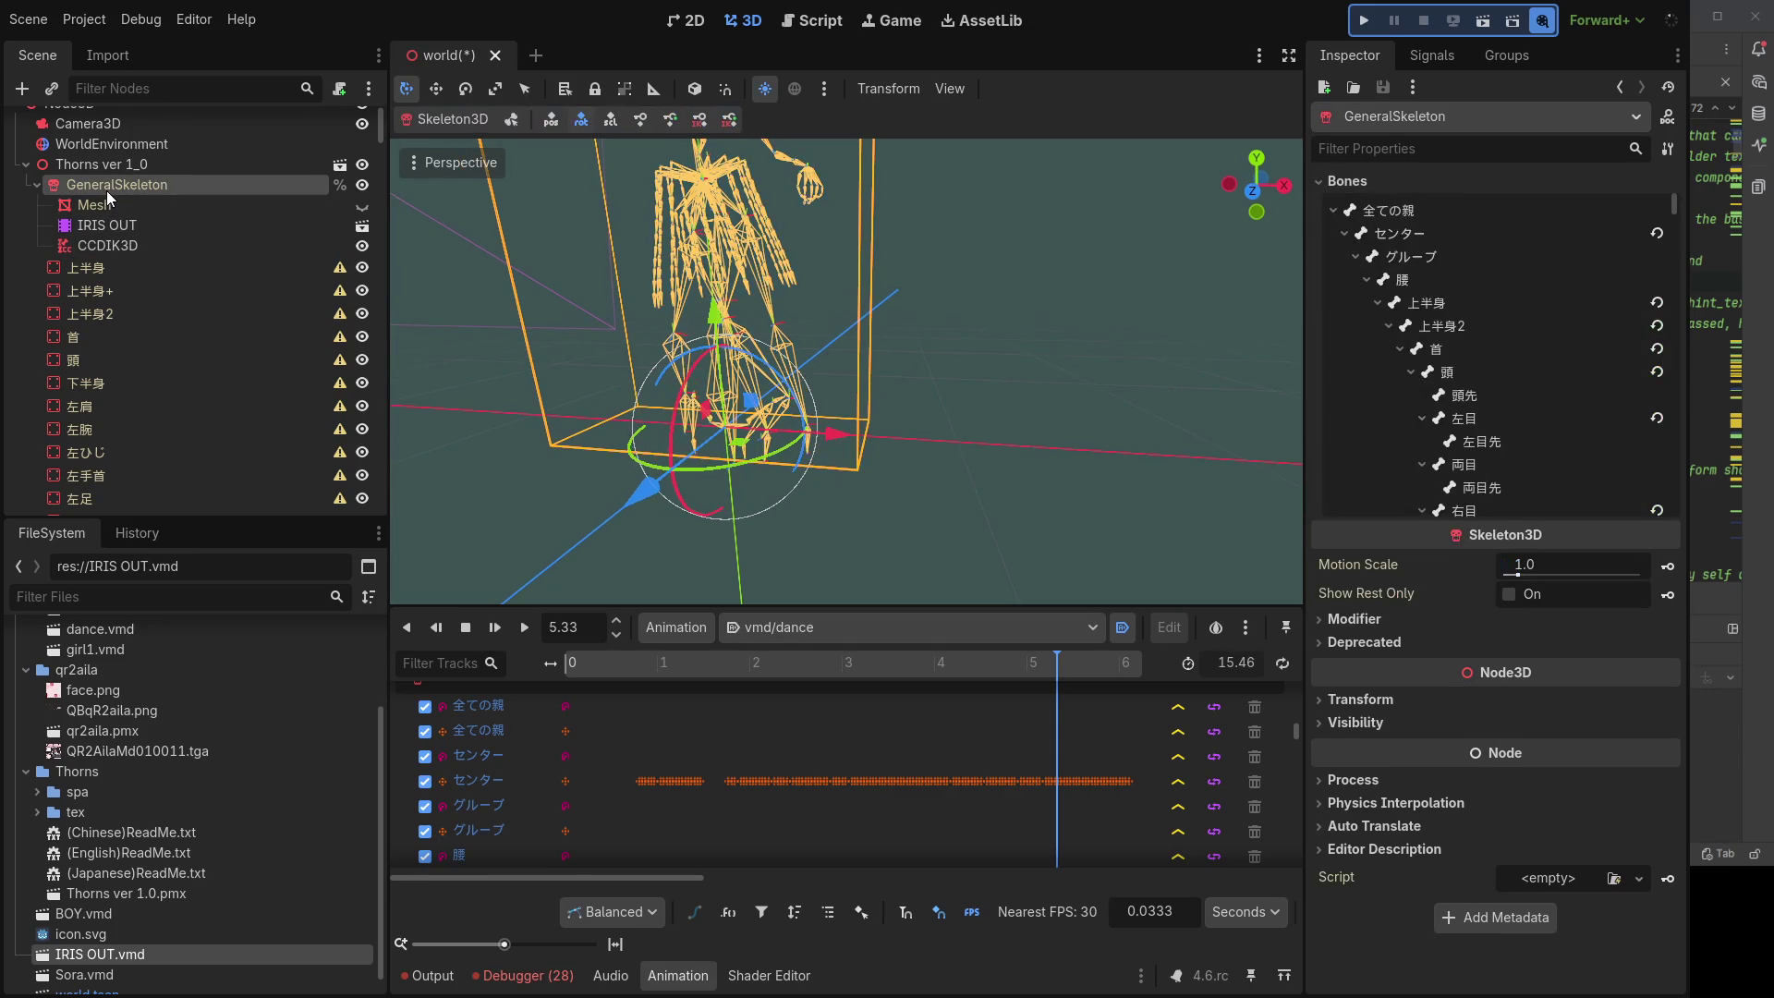
pyautogui.scroll(3, 750, 231)
pyautogui.moveTo(846, 242); pyautogui.dragTo(811, 236)
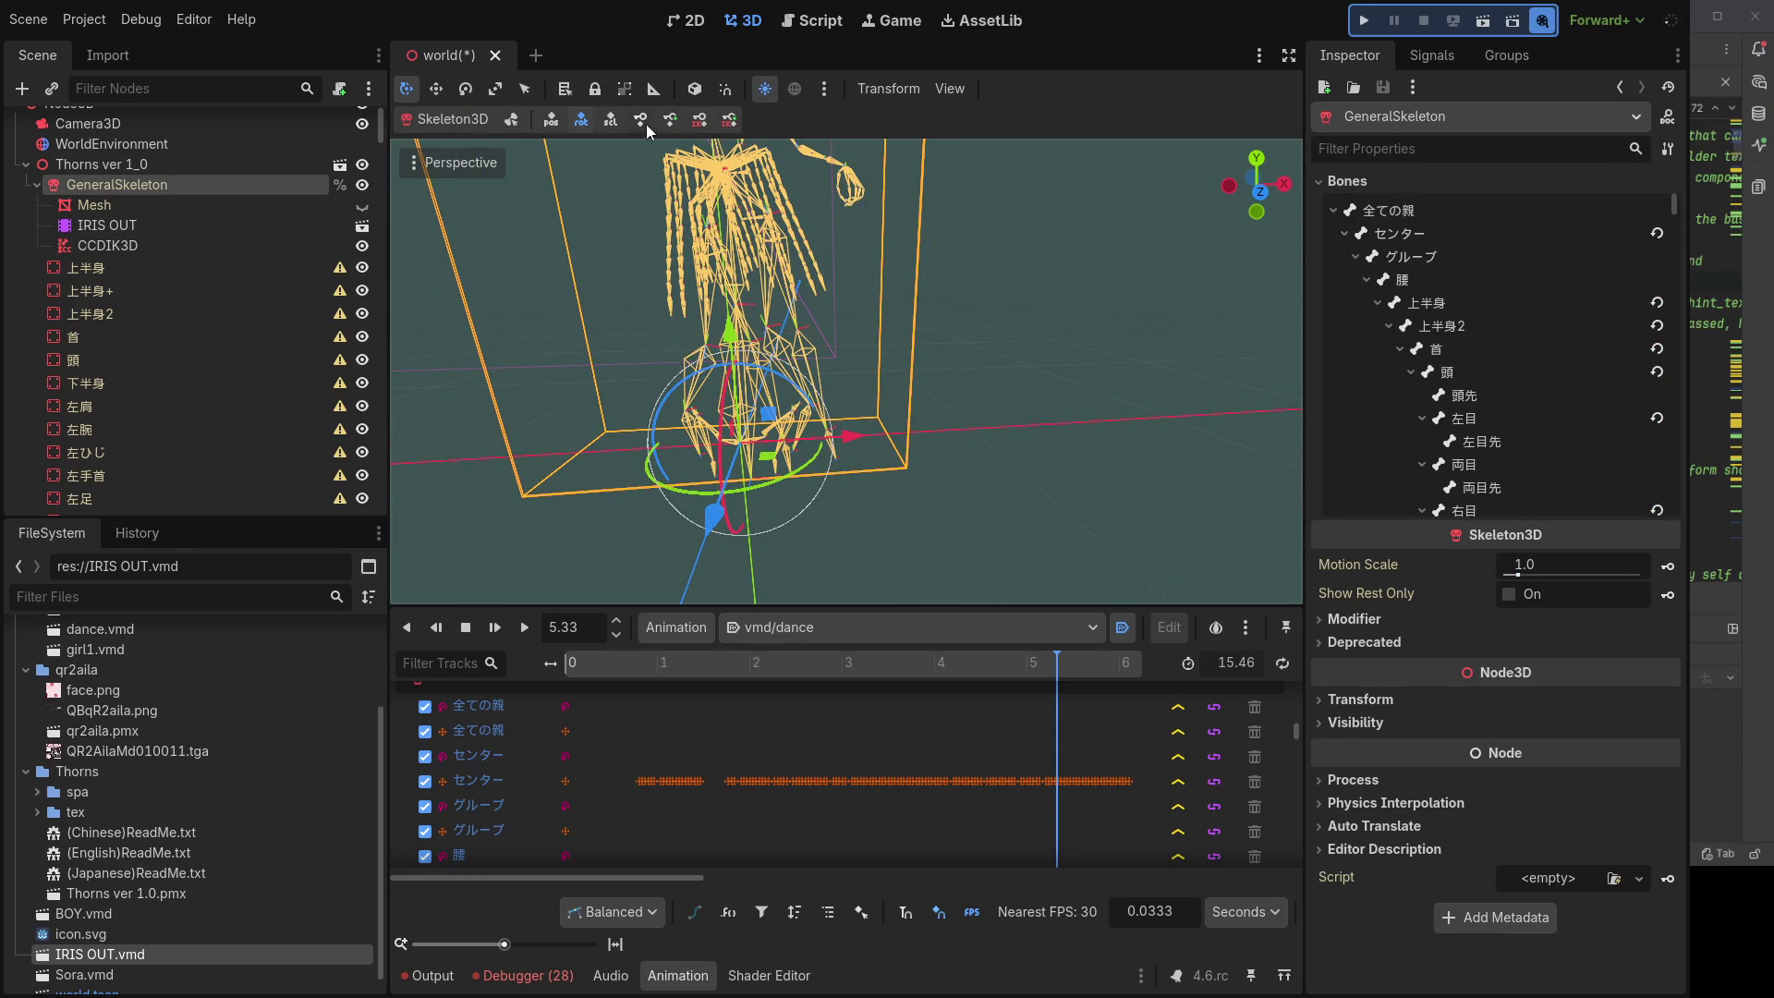
pyautogui.click(511, 119)
pyautogui.scroll(5, 923, 363)
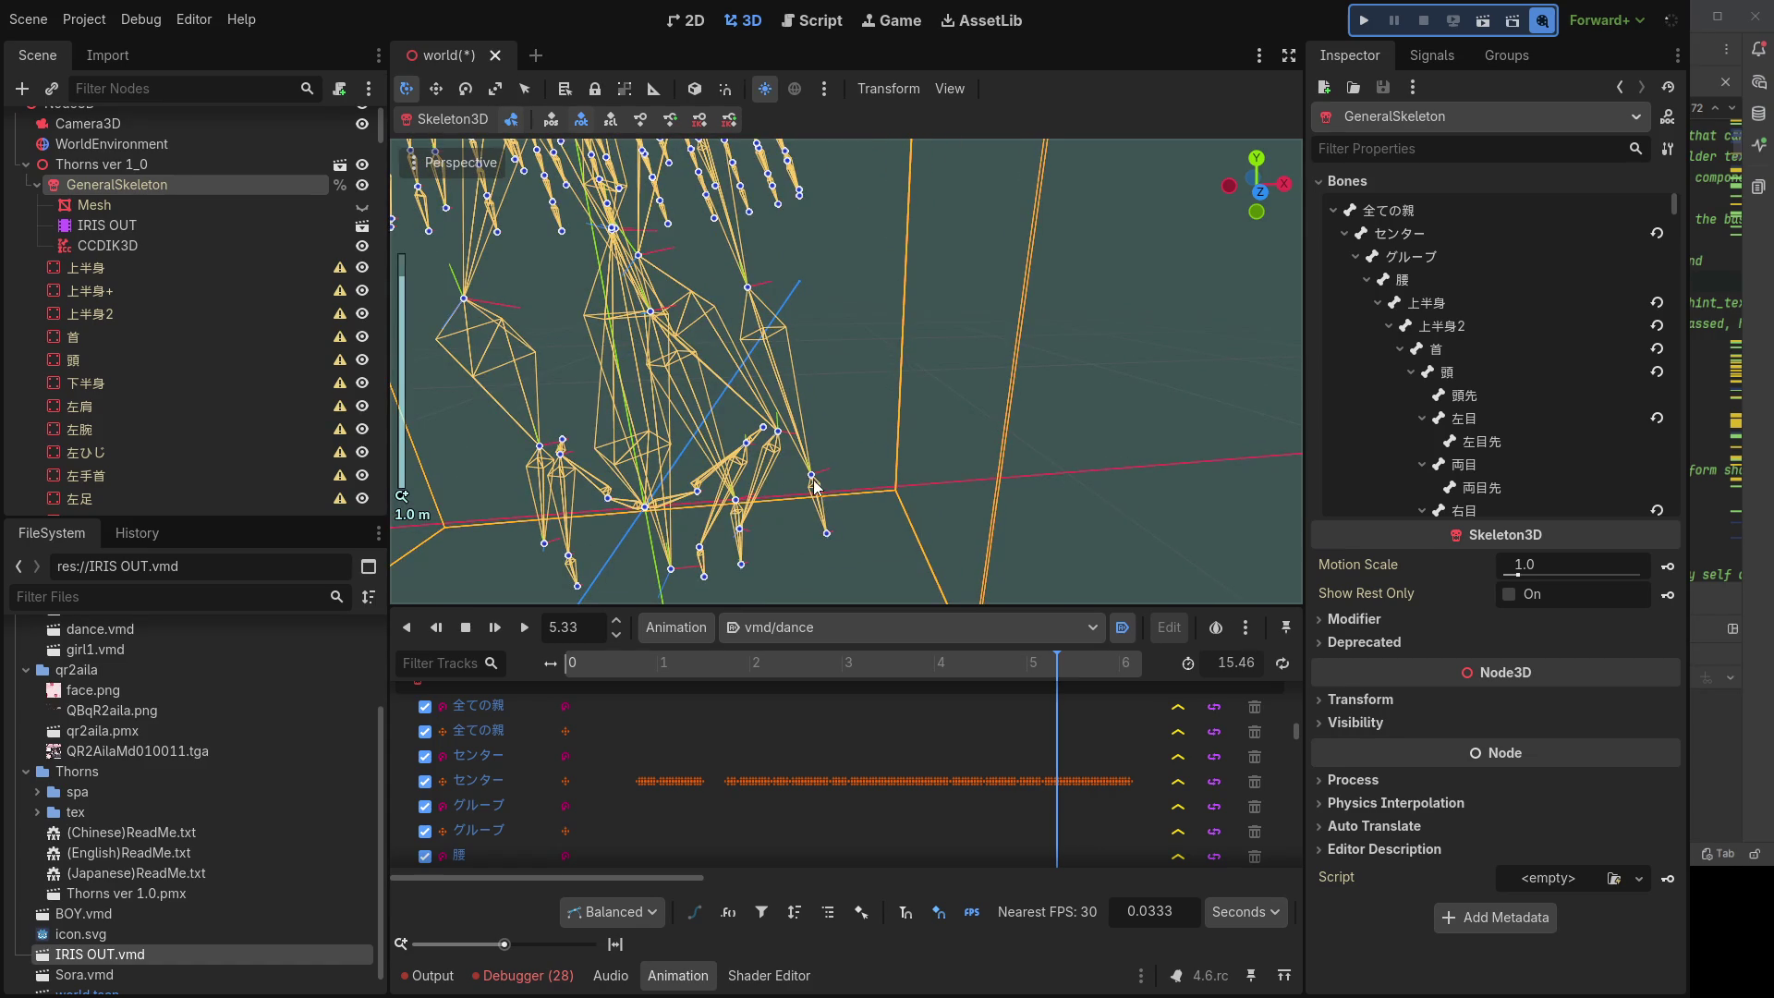
pyautogui.click(812, 479)
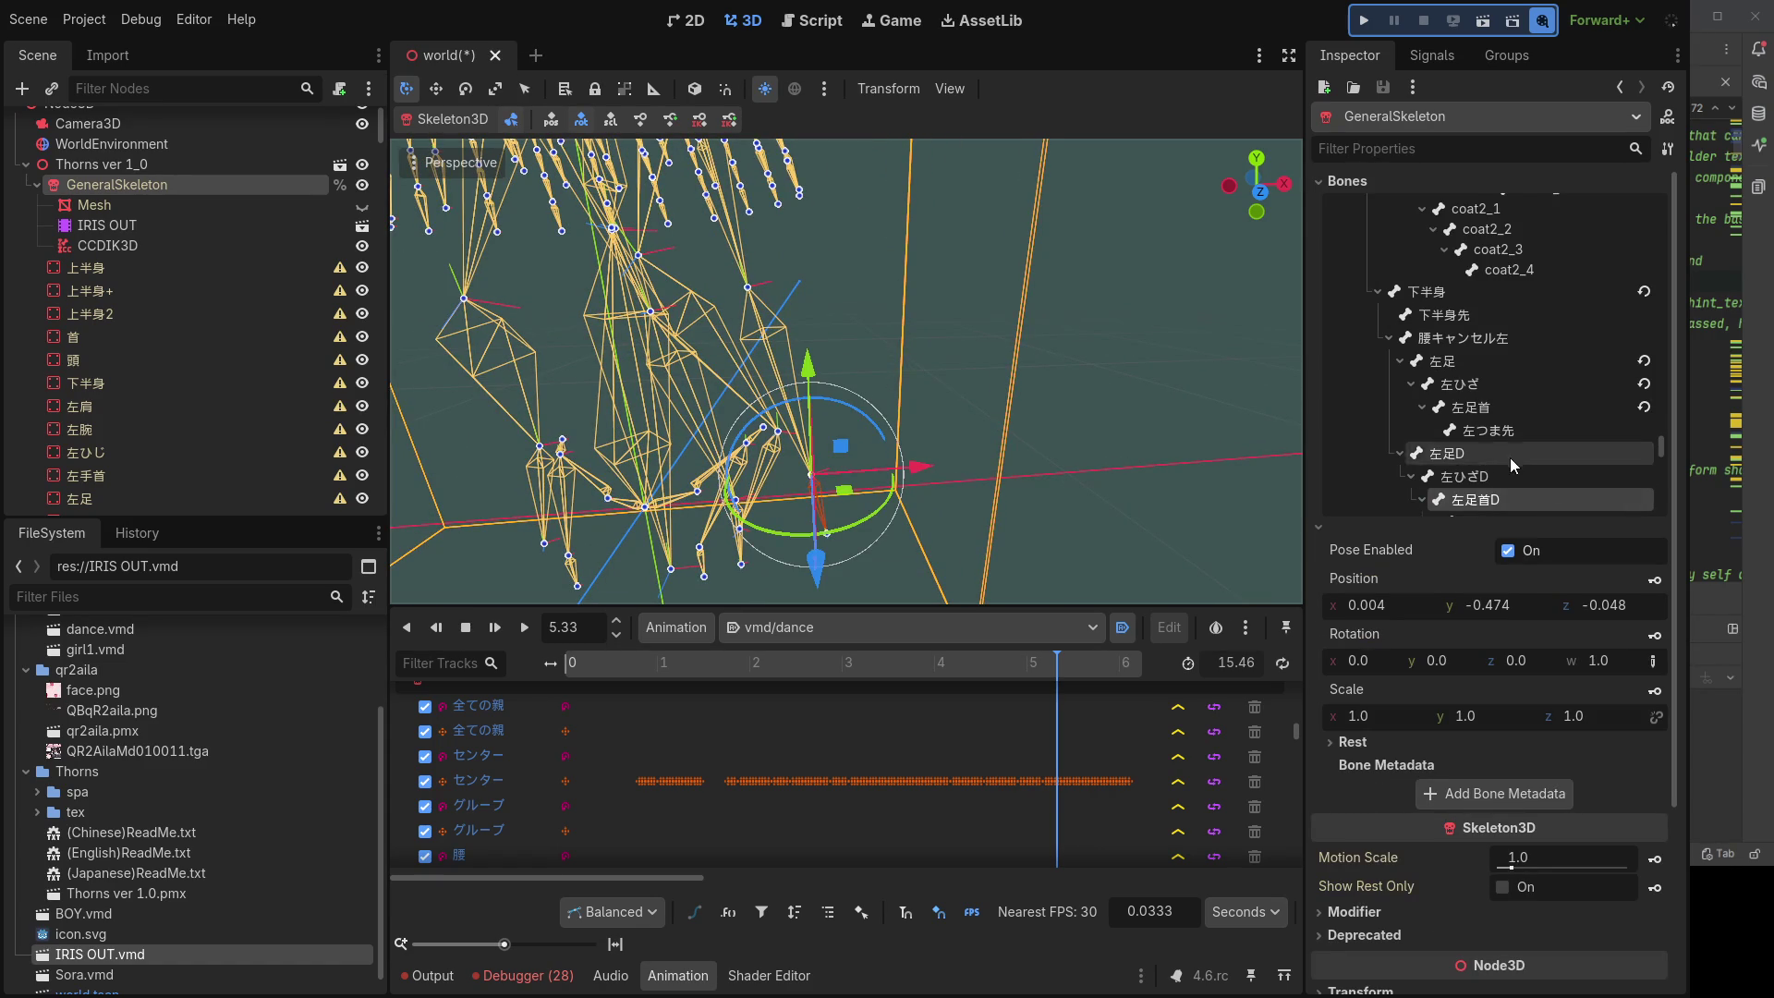
# Step: Inspect the 左足D bone's pose: zero position and rotation
pyautogui.scroll(-1, 1528, 464)
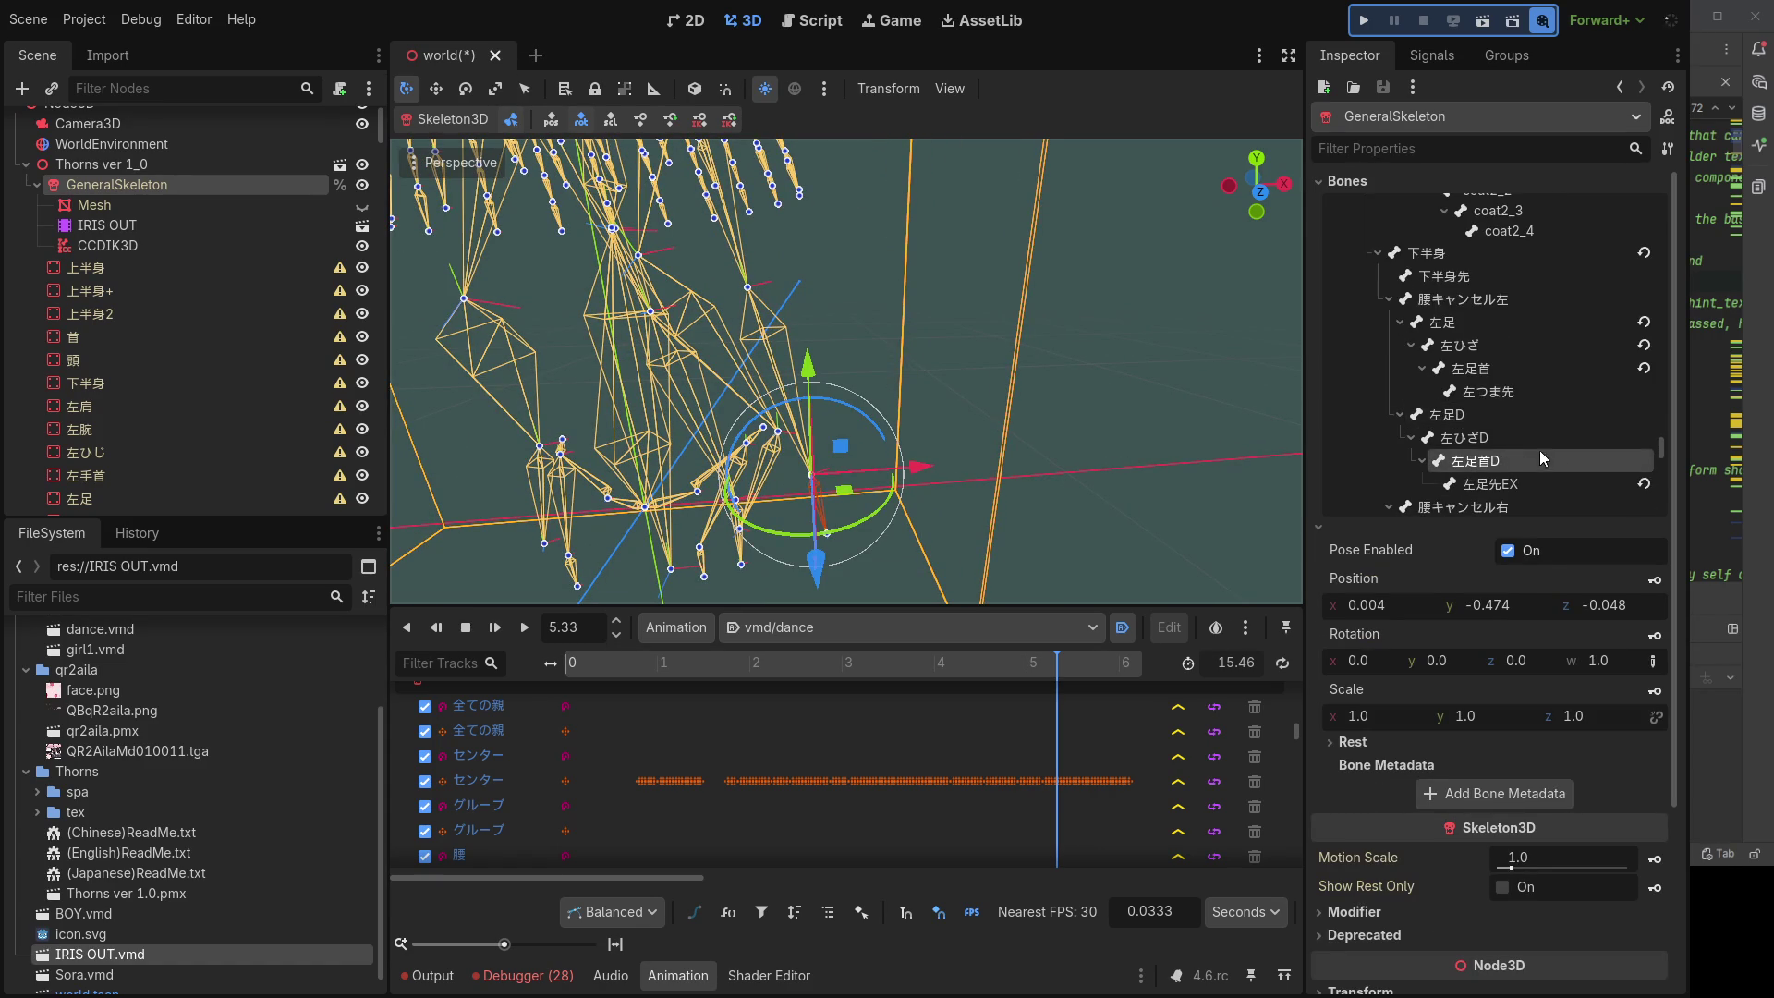
pyautogui.click(1476, 416)
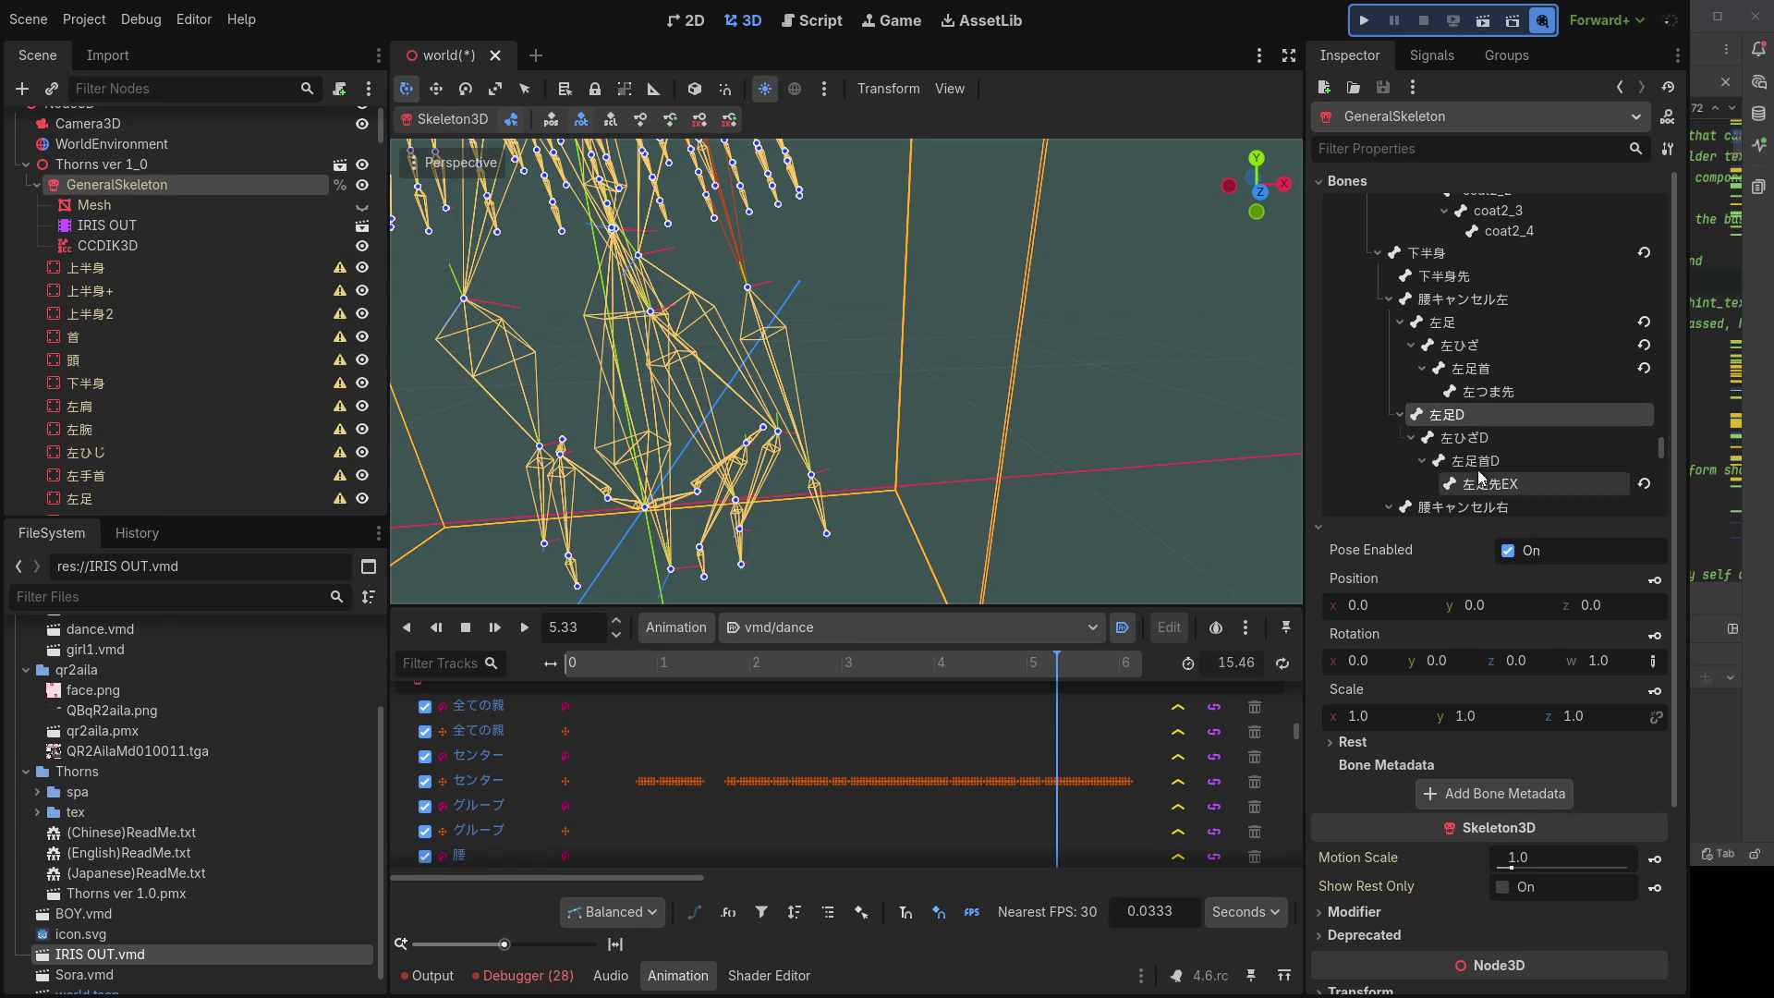
pyautogui.scroll(-2, 878, 401)
pyautogui.moveTo(876, 392)
pyautogui.mouseDown()
pyautogui.moveTo(918, 460)
pyautogui.moveTo(984, 446)
pyautogui.moveTo(850, 453)
pyautogui.moveTo(865, 464)
pyautogui.moveTo(916, 436)
pyautogui.moveTo(889, 474)
pyautogui.moveTo(862, 457)
pyautogui.moveTo(951, 436)
pyautogui.moveTo(842, 457)
pyautogui.moveTo(873, 462)
pyautogui.moveTo(850, 441)
pyautogui.moveTo(800, 452)
pyautogui.moveTo(802, 499)
pyautogui.moveTo(828, 506)
pyautogui.mouseUp()
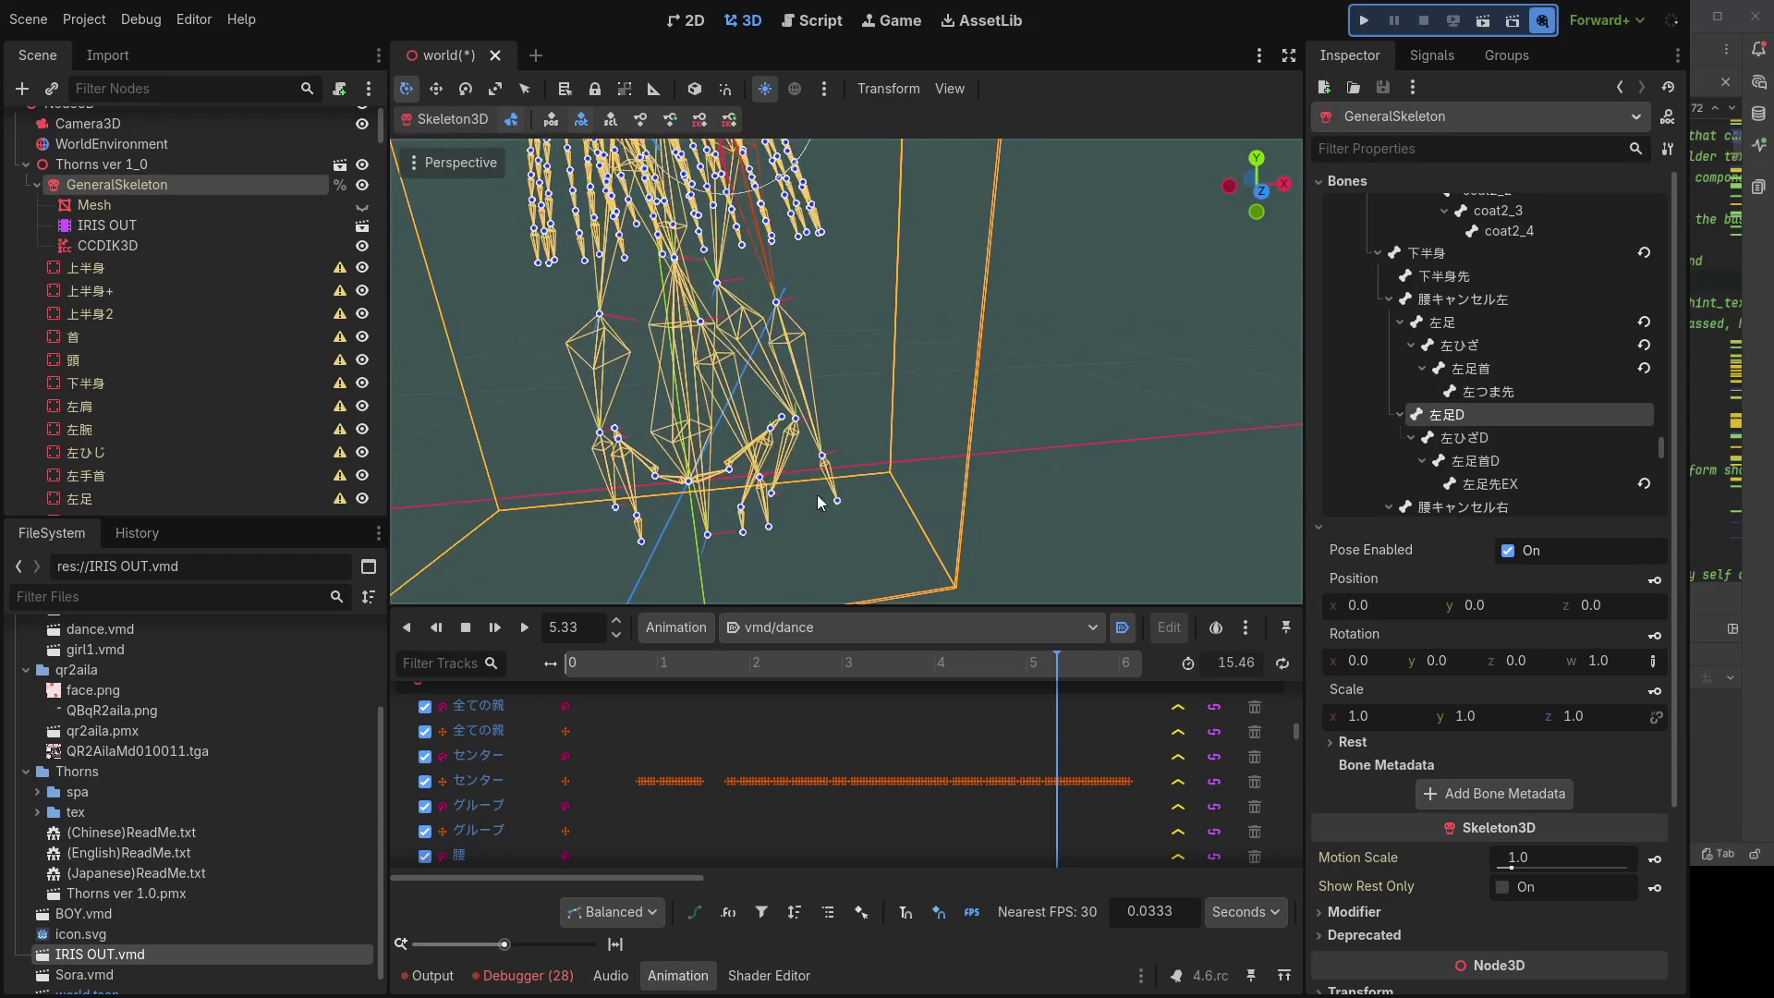
# Step: Check the poses of the 左足首, 左ひざD and 左足D bones
pyautogui.click(796, 420)
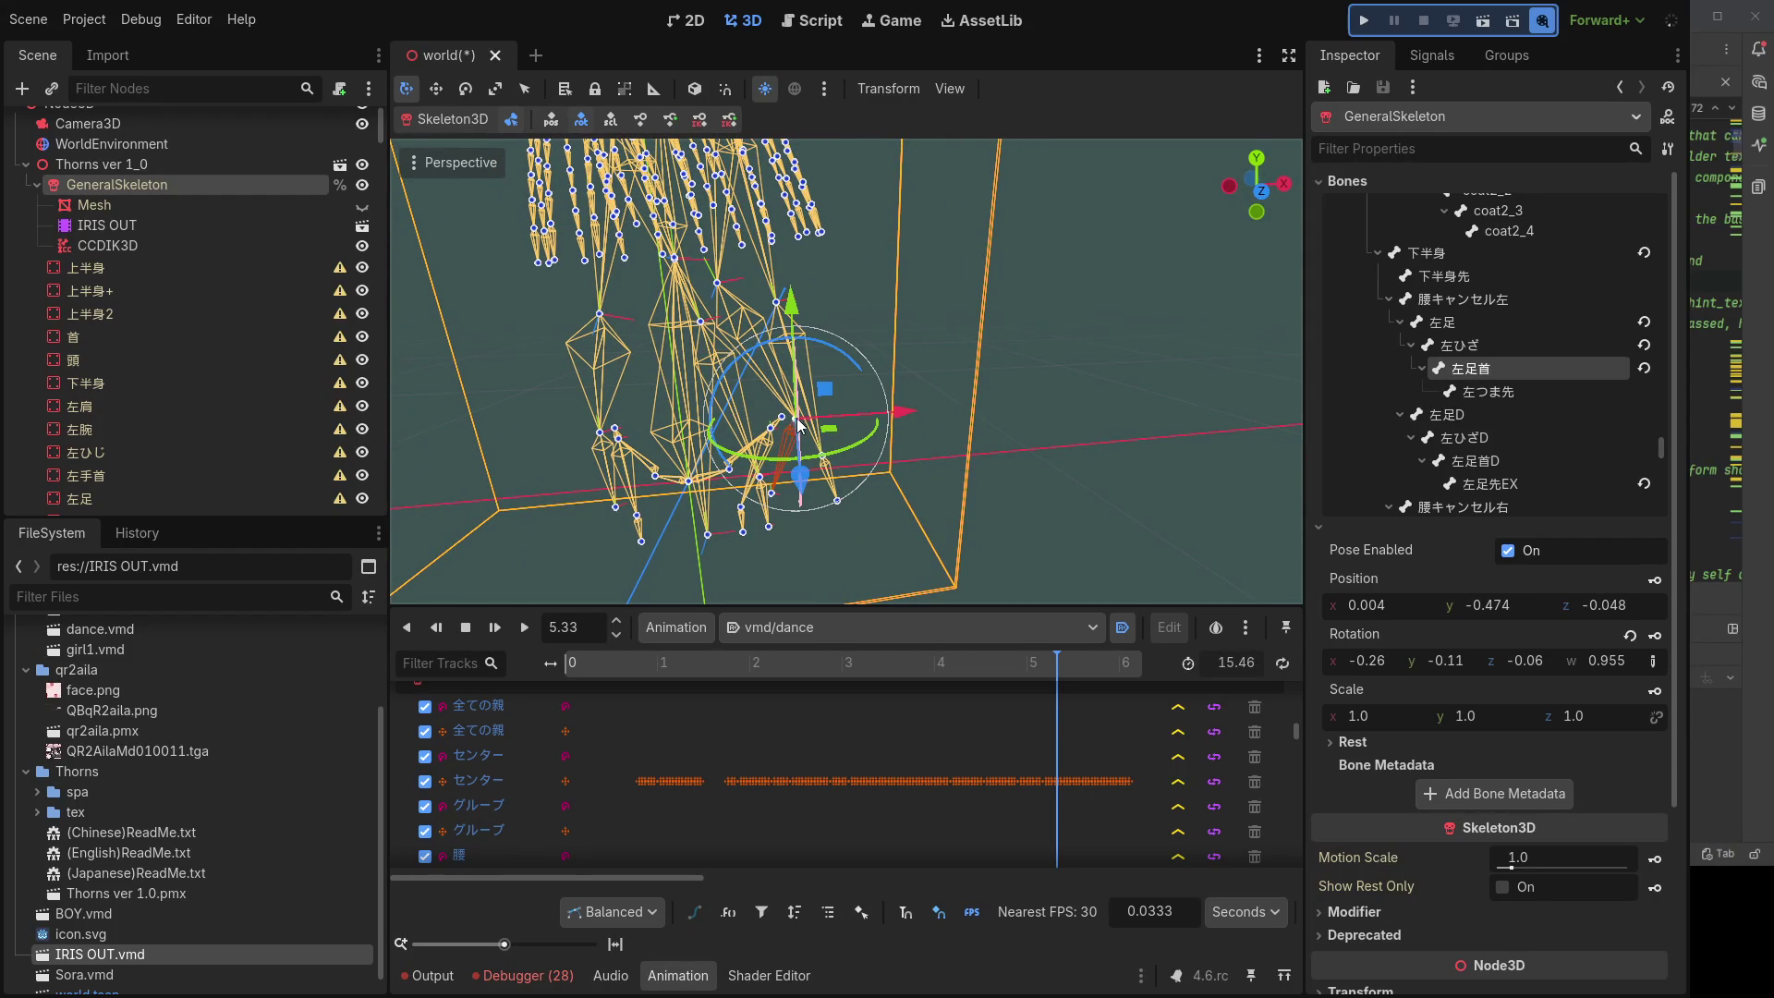
pyautogui.moveTo(792, 423)
pyautogui.mouseDown()
pyautogui.moveTo(628, 425)
pyautogui.moveTo(874, 434)
pyautogui.moveTo(774, 444)
pyautogui.moveTo(858, 438)
pyautogui.moveTo(781, 415)
pyautogui.mouseUp()
pyautogui.scroll(3, 689, 426)
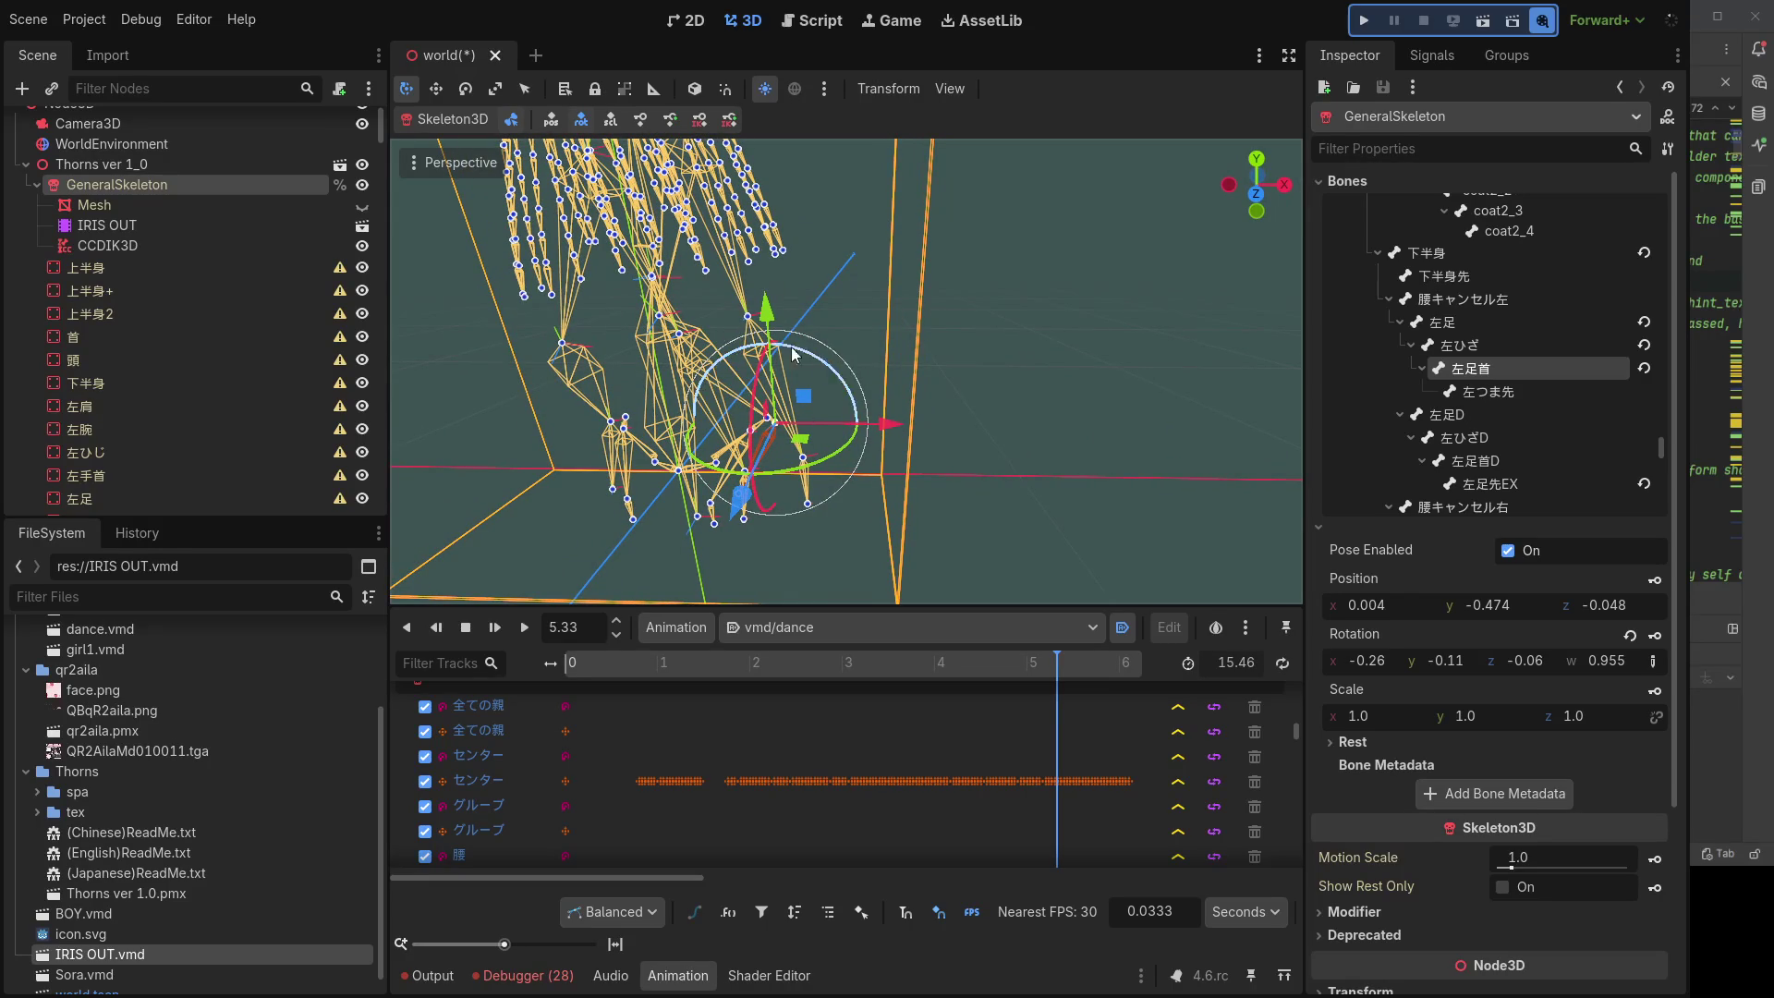
pyautogui.moveTo(825, 298)
pyautogui.mouseDown()
pyautogui.moveTo(804, 330)
pyautogui.moveTo(723, 346)
pyautogui.mouseUp()
pyautogui.click(744, 336)
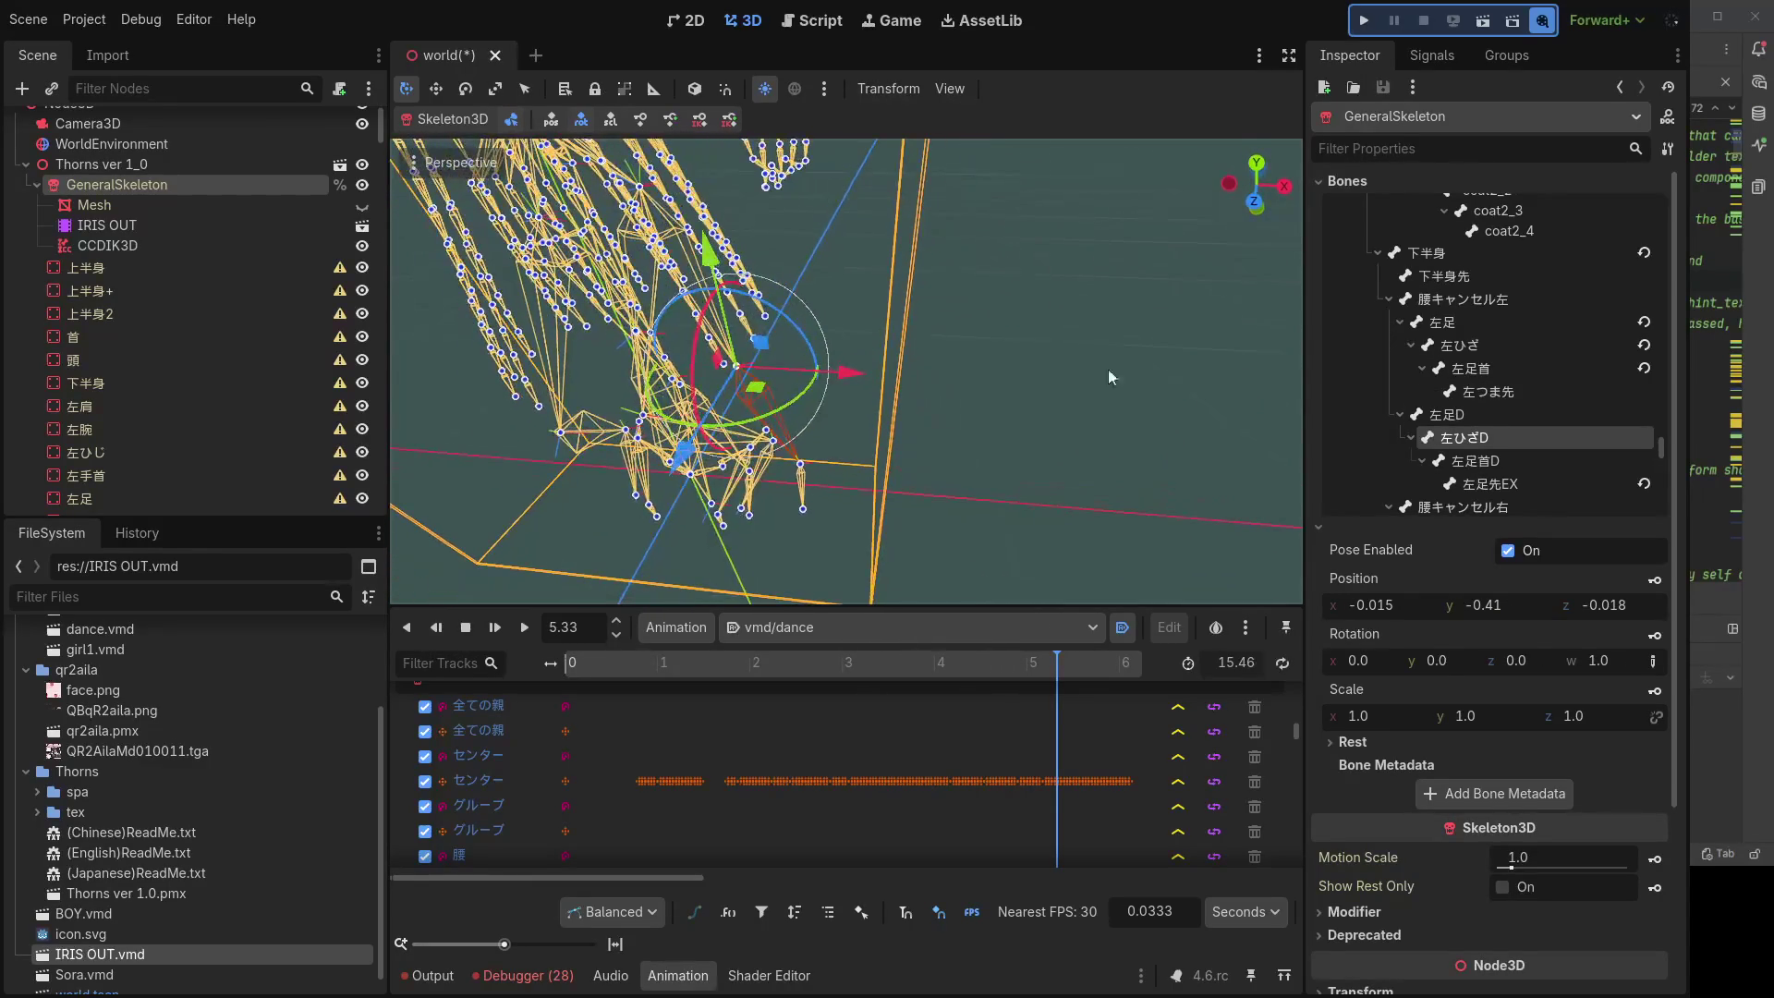
pyautogui.click(1464, 420)
# Step: Check the 左ひざ knee, 左つま先 toe and 右つま先IK先 toe IK tip bones
pyautogui.moveTo(874, 394)
pyautogui.mouseDown()
pyautogui.moveTo(937, 412)
pyautogui.moveTo(835, 457)
pyautogui.mouseUp()
pyautogui.click(674, 435)
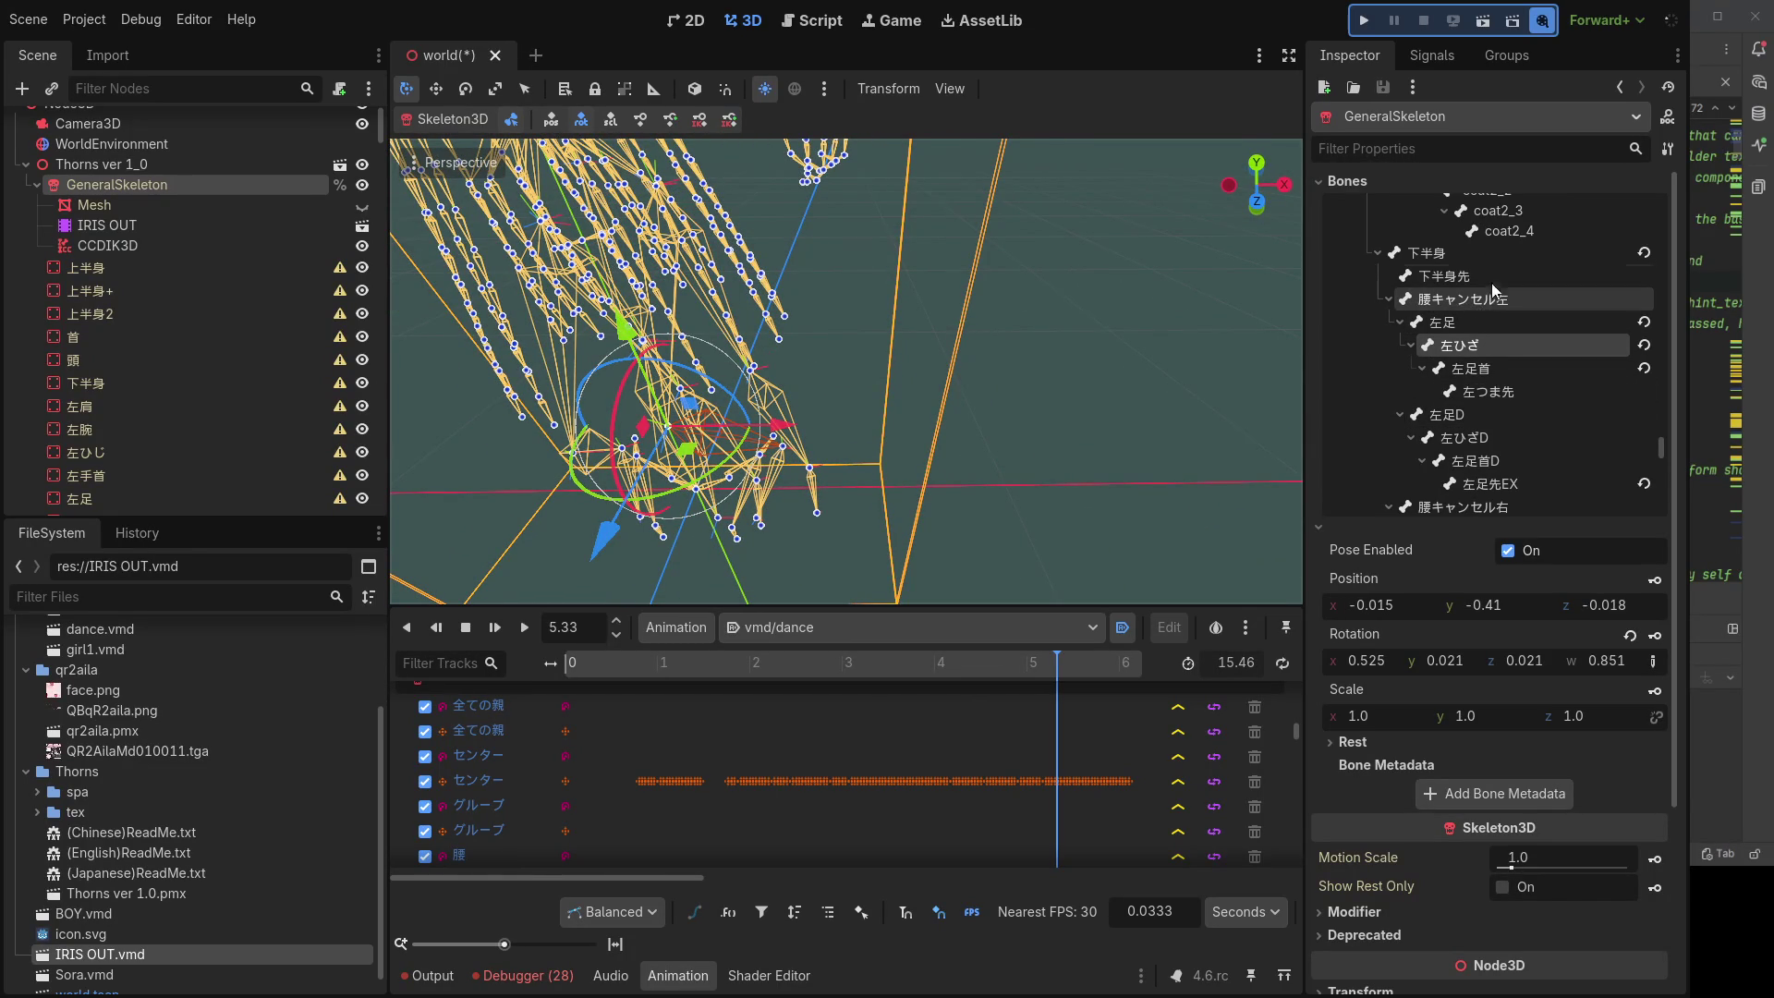
pyautogui.moveTo(1108, 351)
pyautogui.mouseDown()
pyautogui.moveTo(976, 369)
pyautogui.moveTo(1013, 325)
pyautogui.moveTo(993, 273)
pyautogui.moveTo(961, 272)
pyautogui.moveTo(978, 281)
pyautogui.moveTo(730, 434)
pyautogui.mouseUp()
pyautogui.click(740, 484)
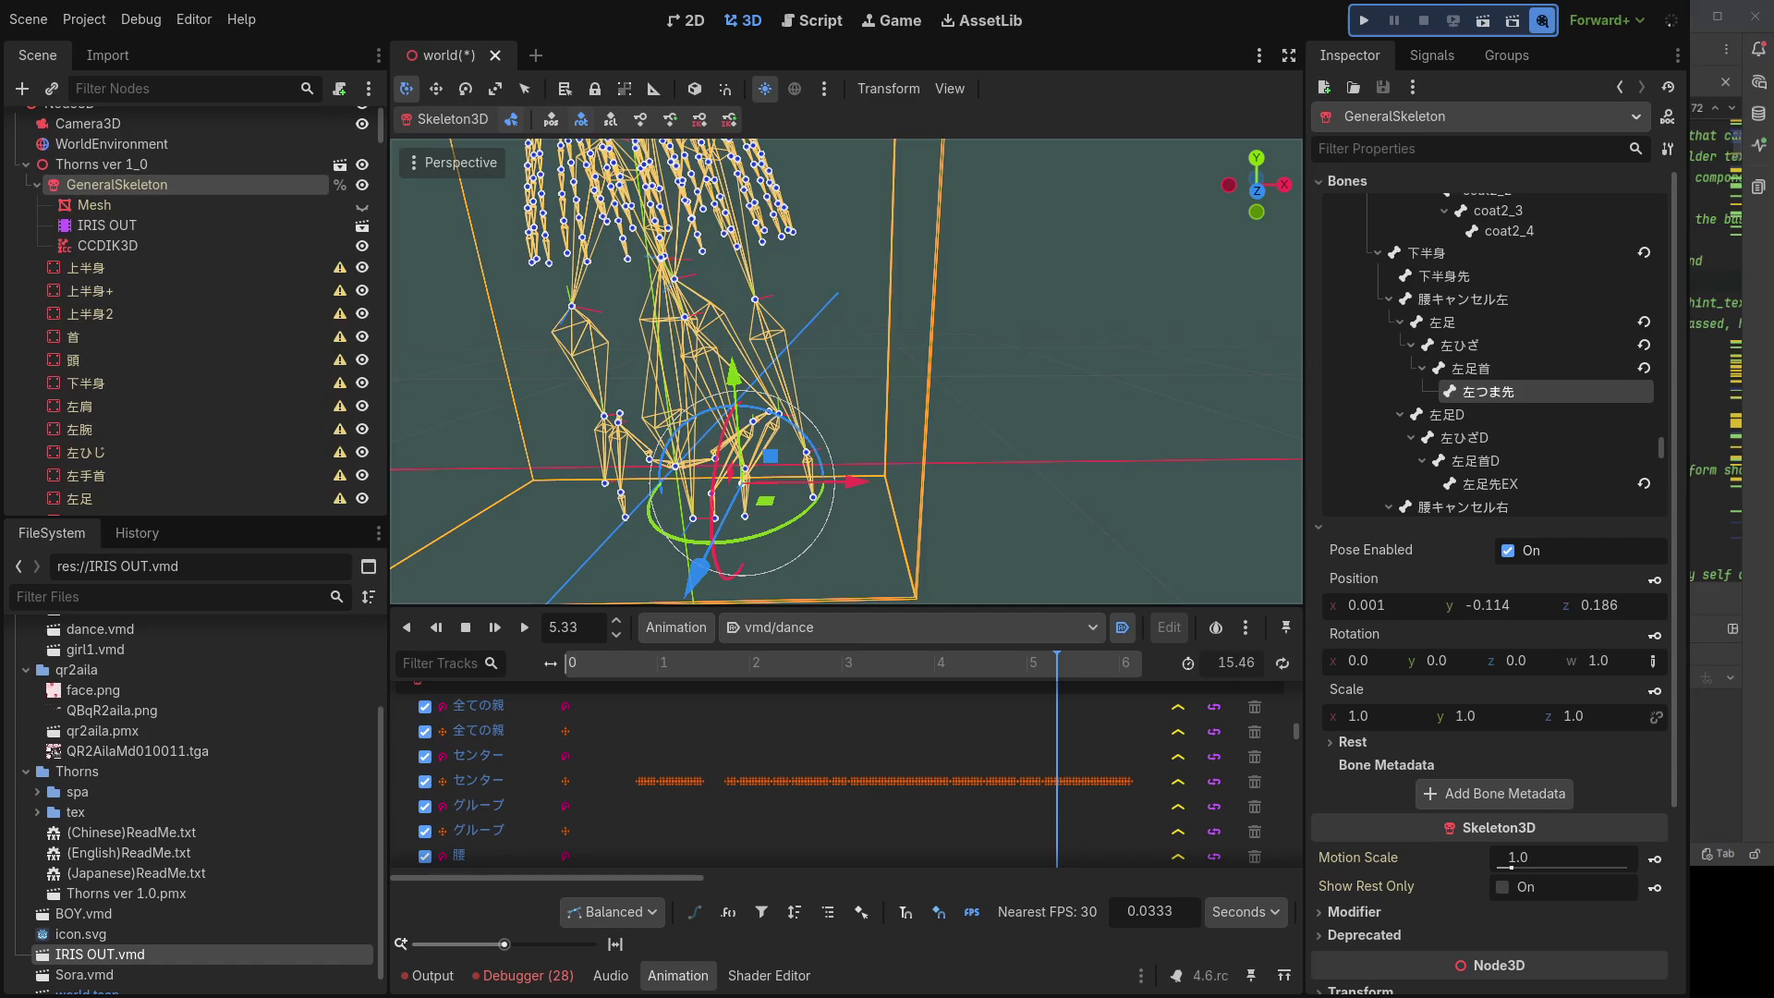
pyautogui.moveTo(878, 485)
pyautogui.mouseDown()
pyautogui.moveTo(973, 462)
pyautogui.moveTo(951, 484)
pyautogui.moveTo(940, 469)
pyautogui.moveTo(714, 510)
pyautogui.moveTo(735, 539)
pyautogui.mouseUp()
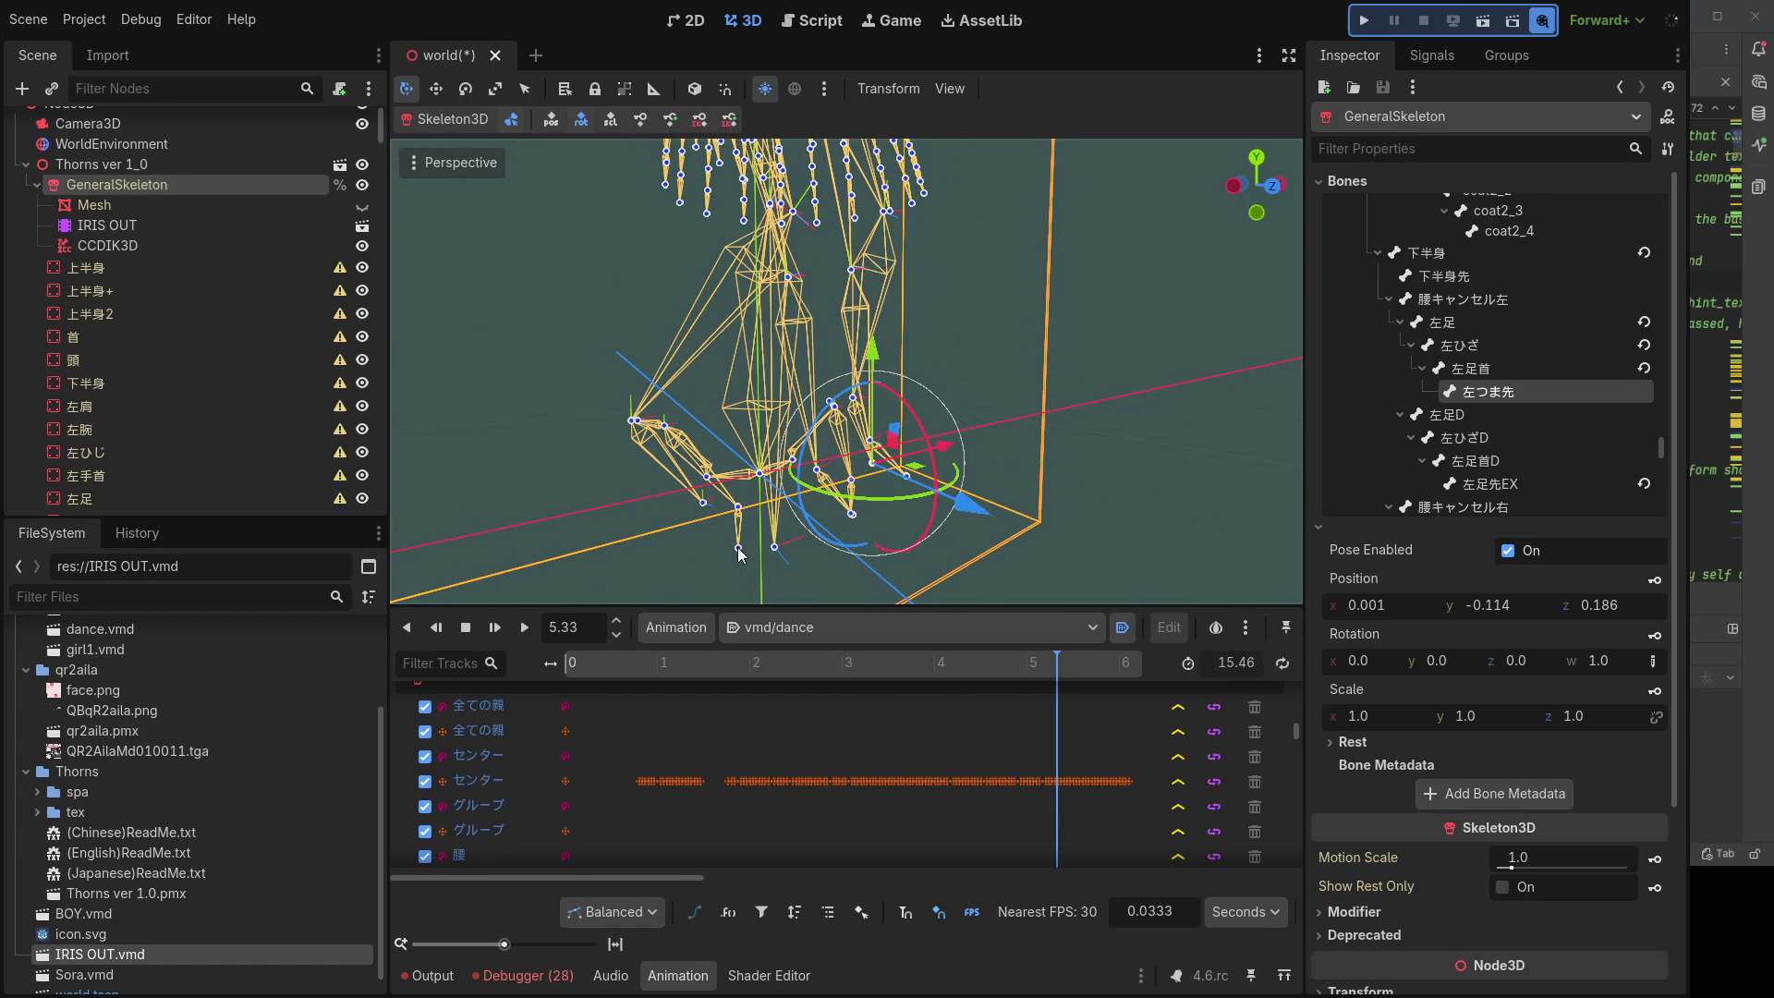
pyautogui.click(739, 552)
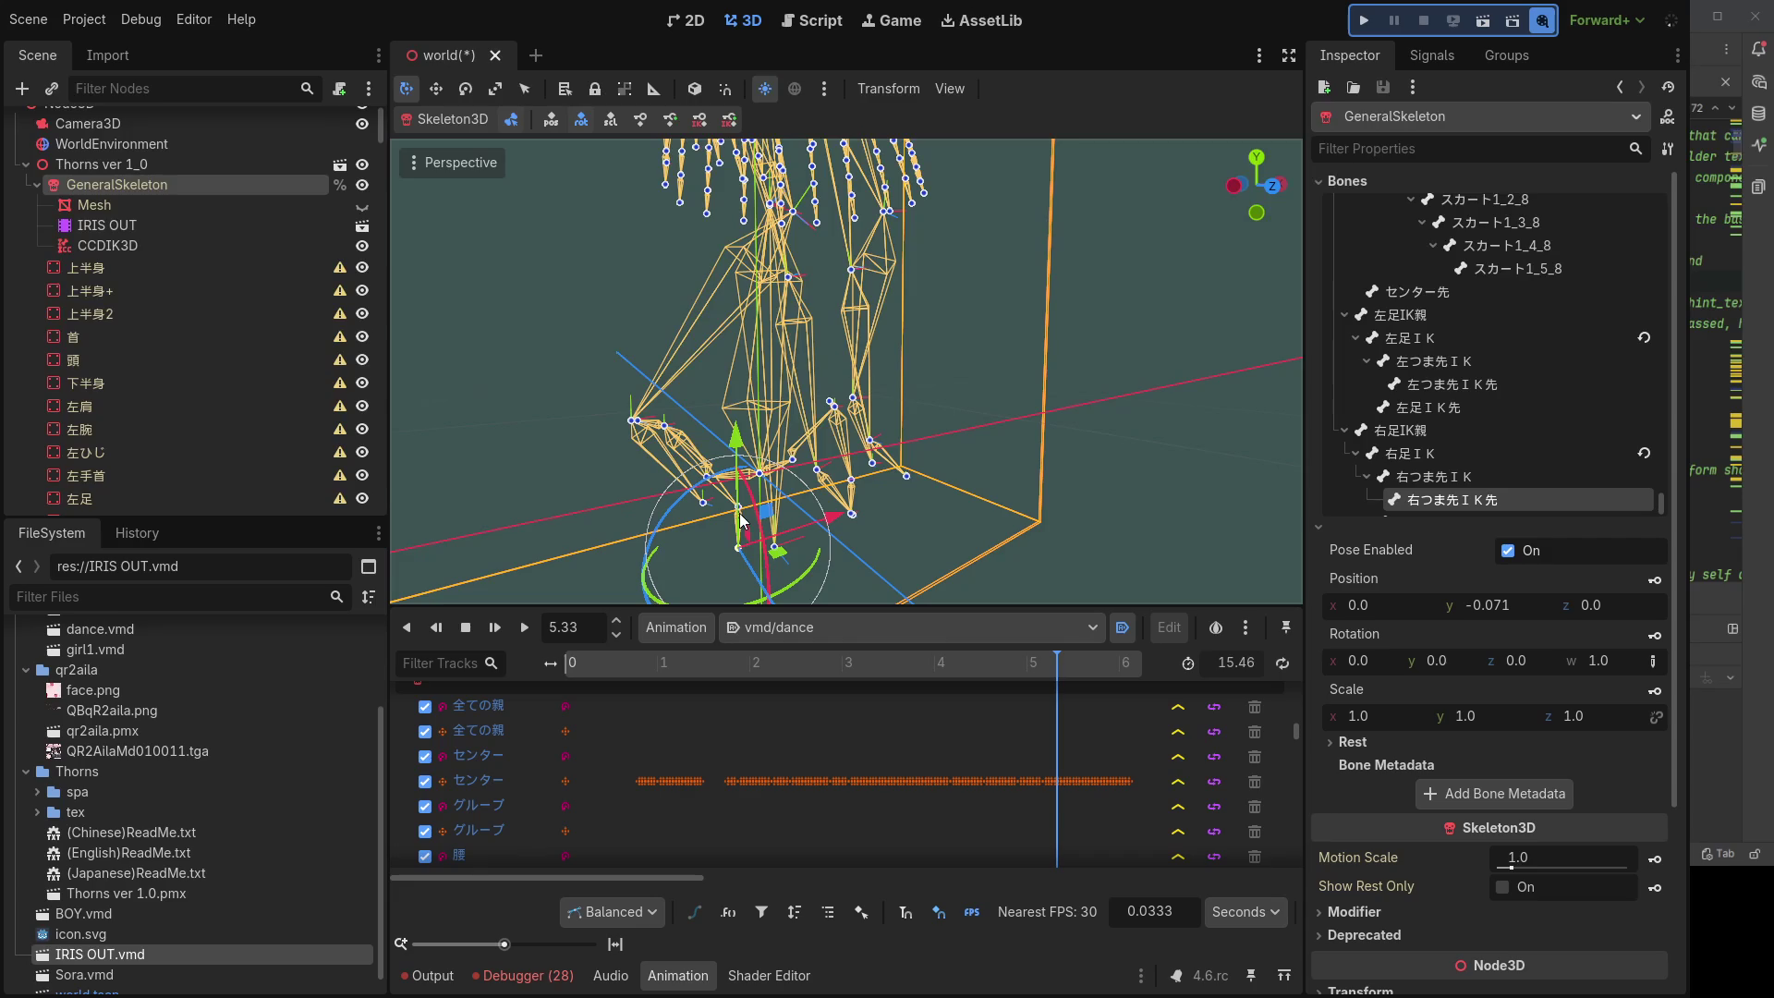
# Step: Inspect the right toe IK bones 右つま先IK, 右つま先IK先 and 右足IK先
pyautogui.click(760, 472)
pyautogui.moveTo(928, 442)
pyautogui.mouseDown()
pyautogui.moveTo(837, 449)
pyautogui.moveTo(852, 519)
pyautogui.moveTo(872, 445)
pyautogui.moveTo(912, 462)
pyautogui.moveTo(846, 469)
pyautogui.moveTo(800, 417)
pyautogui.moveTo(915, 434)
pyautogui.mouseUp()
pyautogui.scroll(-1, 1482, 407)
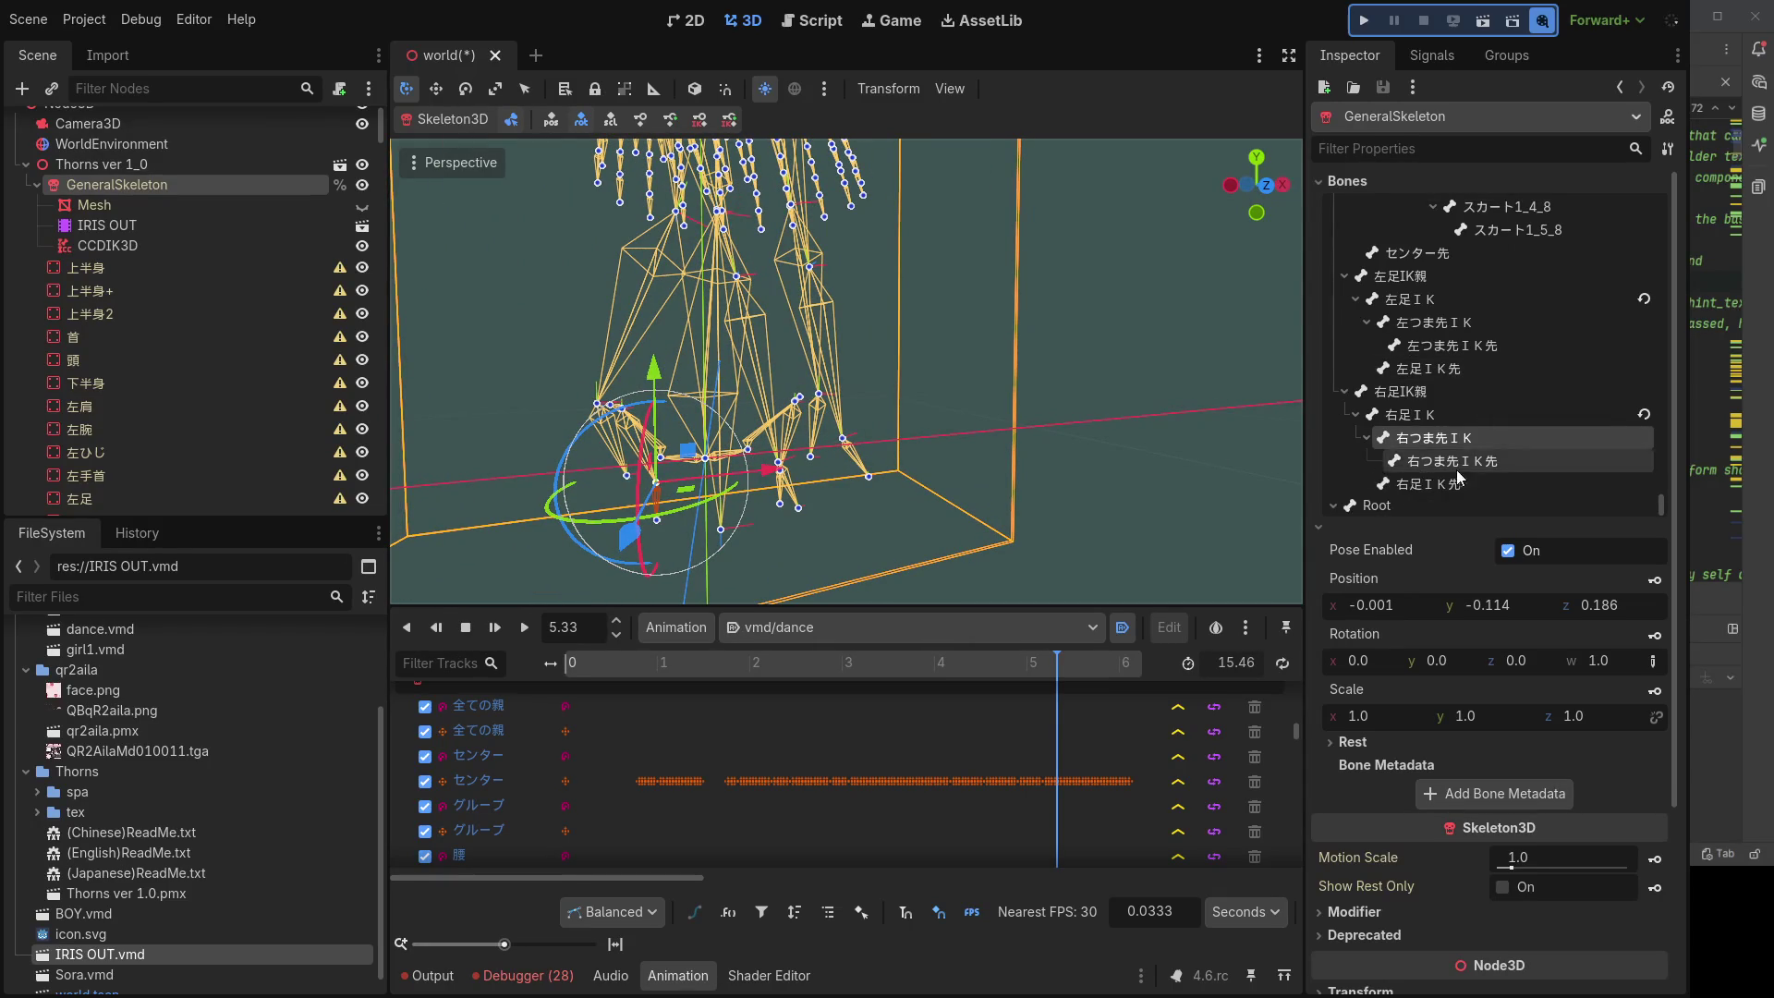
pyautogui.click(1458, 462)
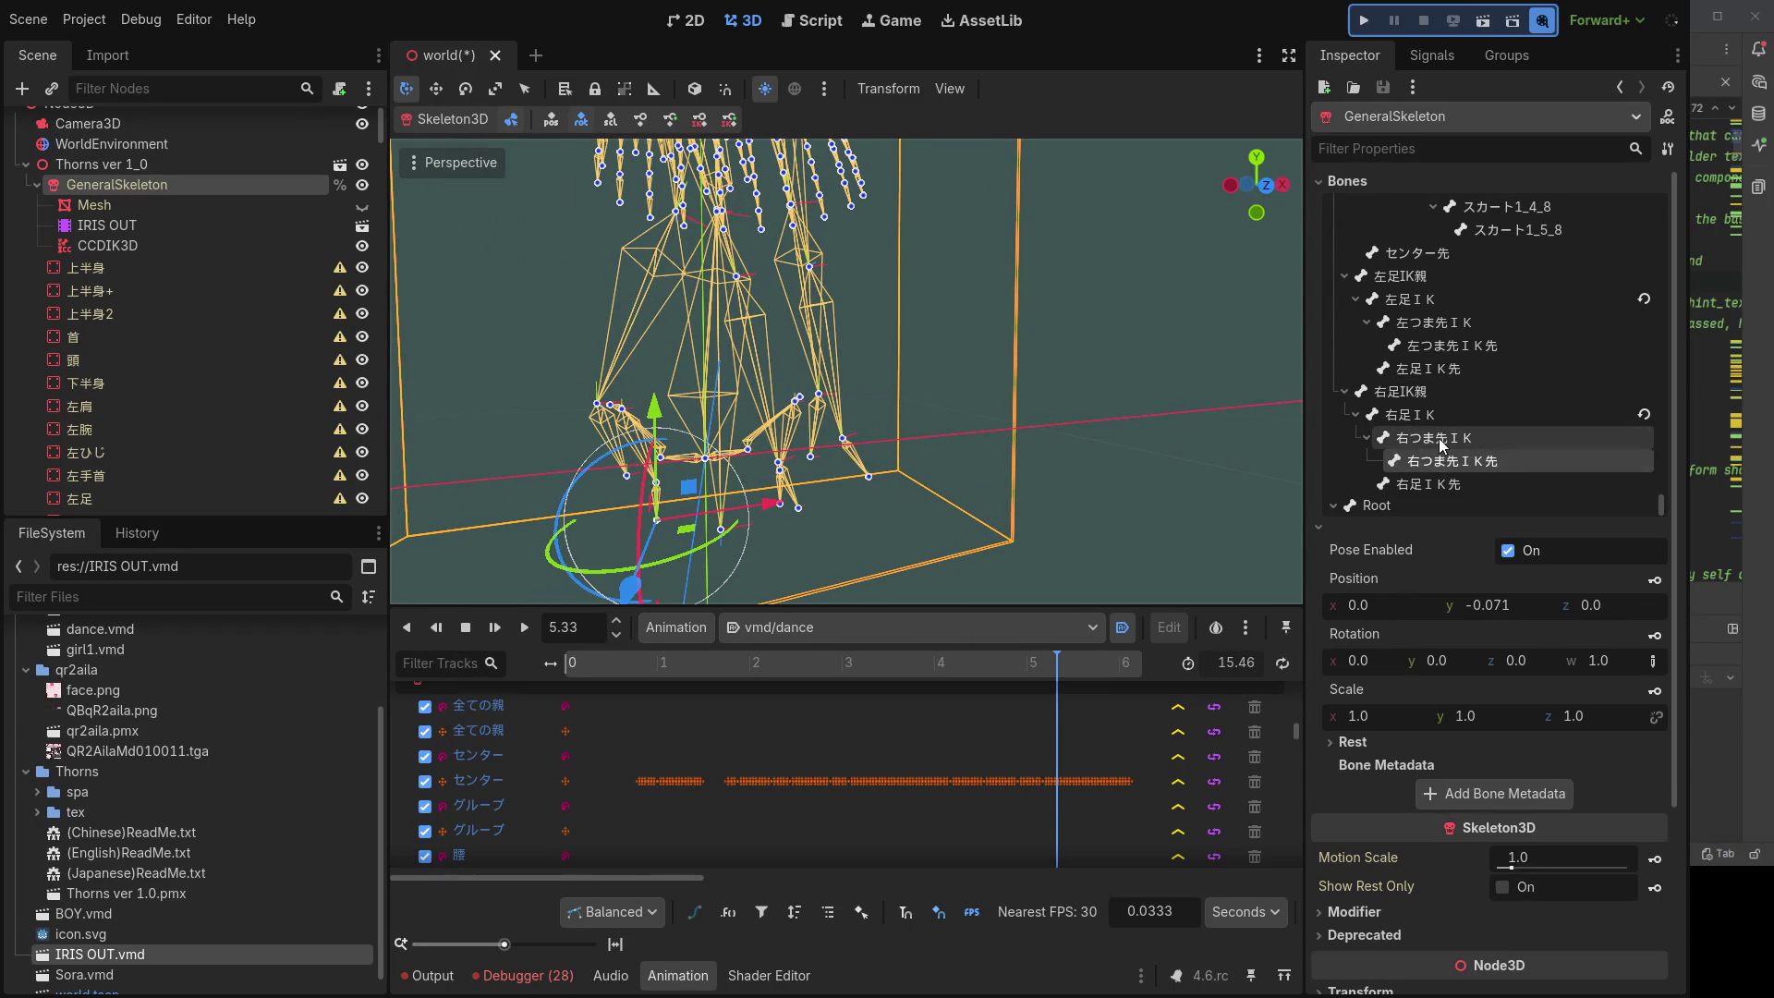
pyautogui.click(1441, 484)
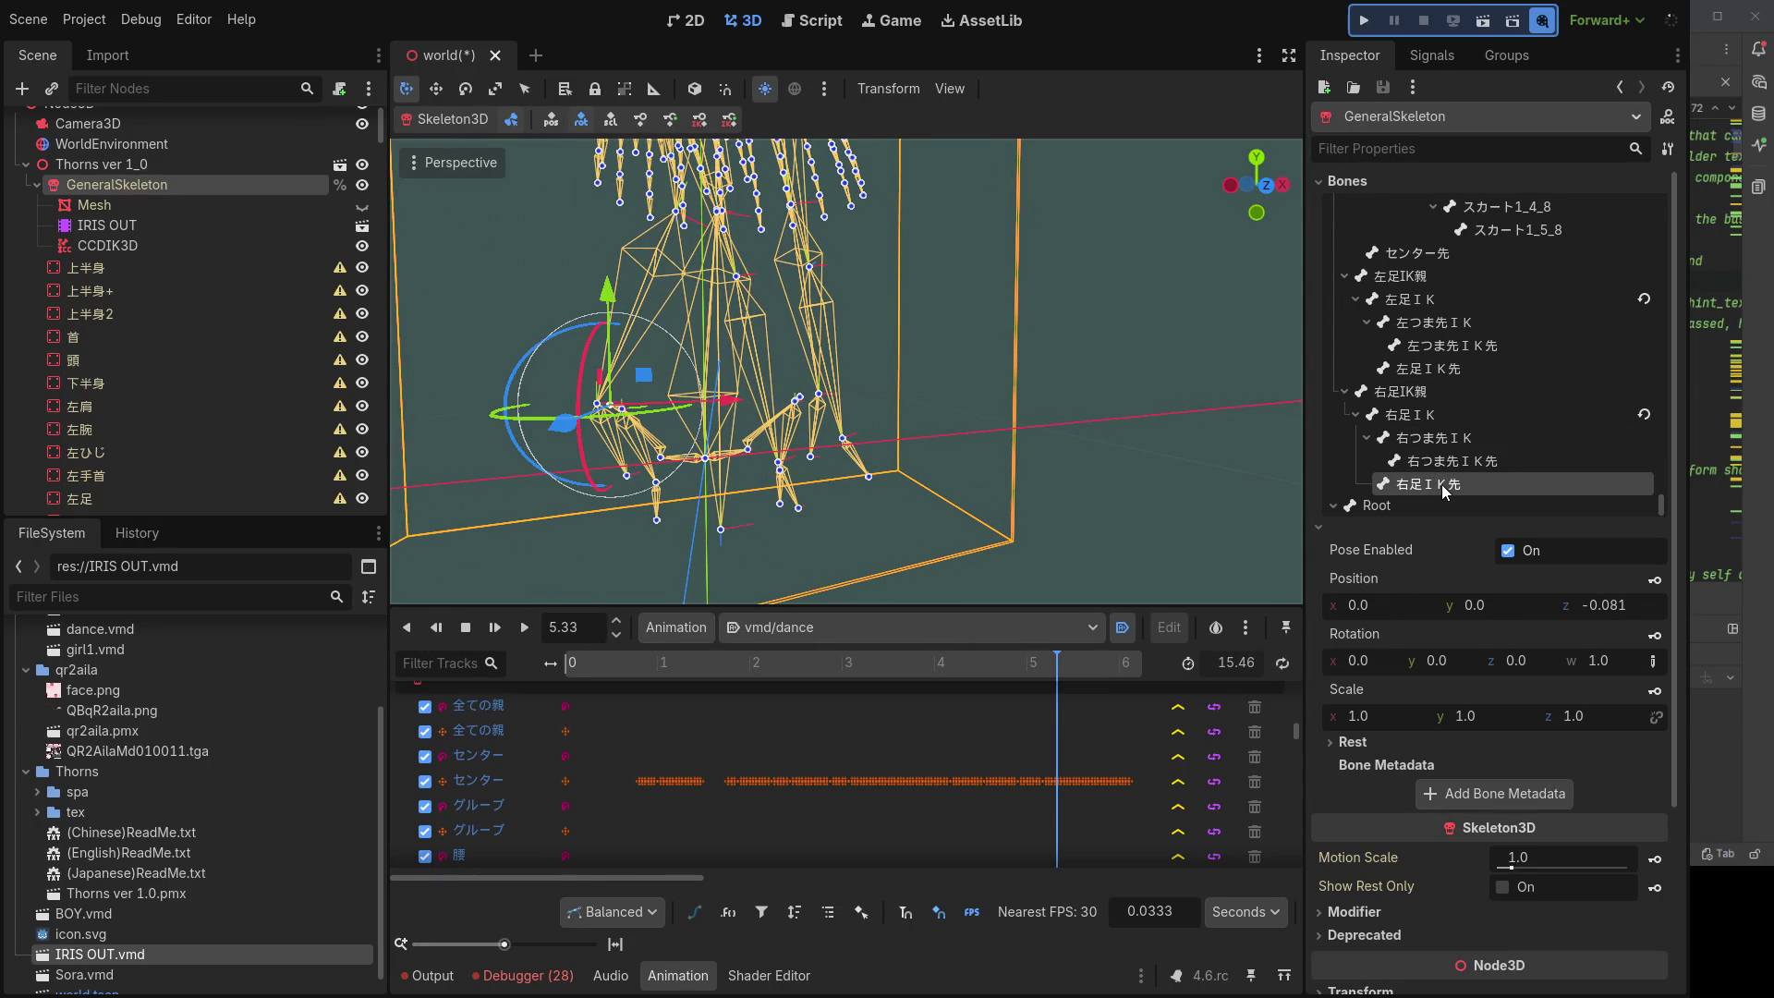
pyautogui.click(1432, 441)
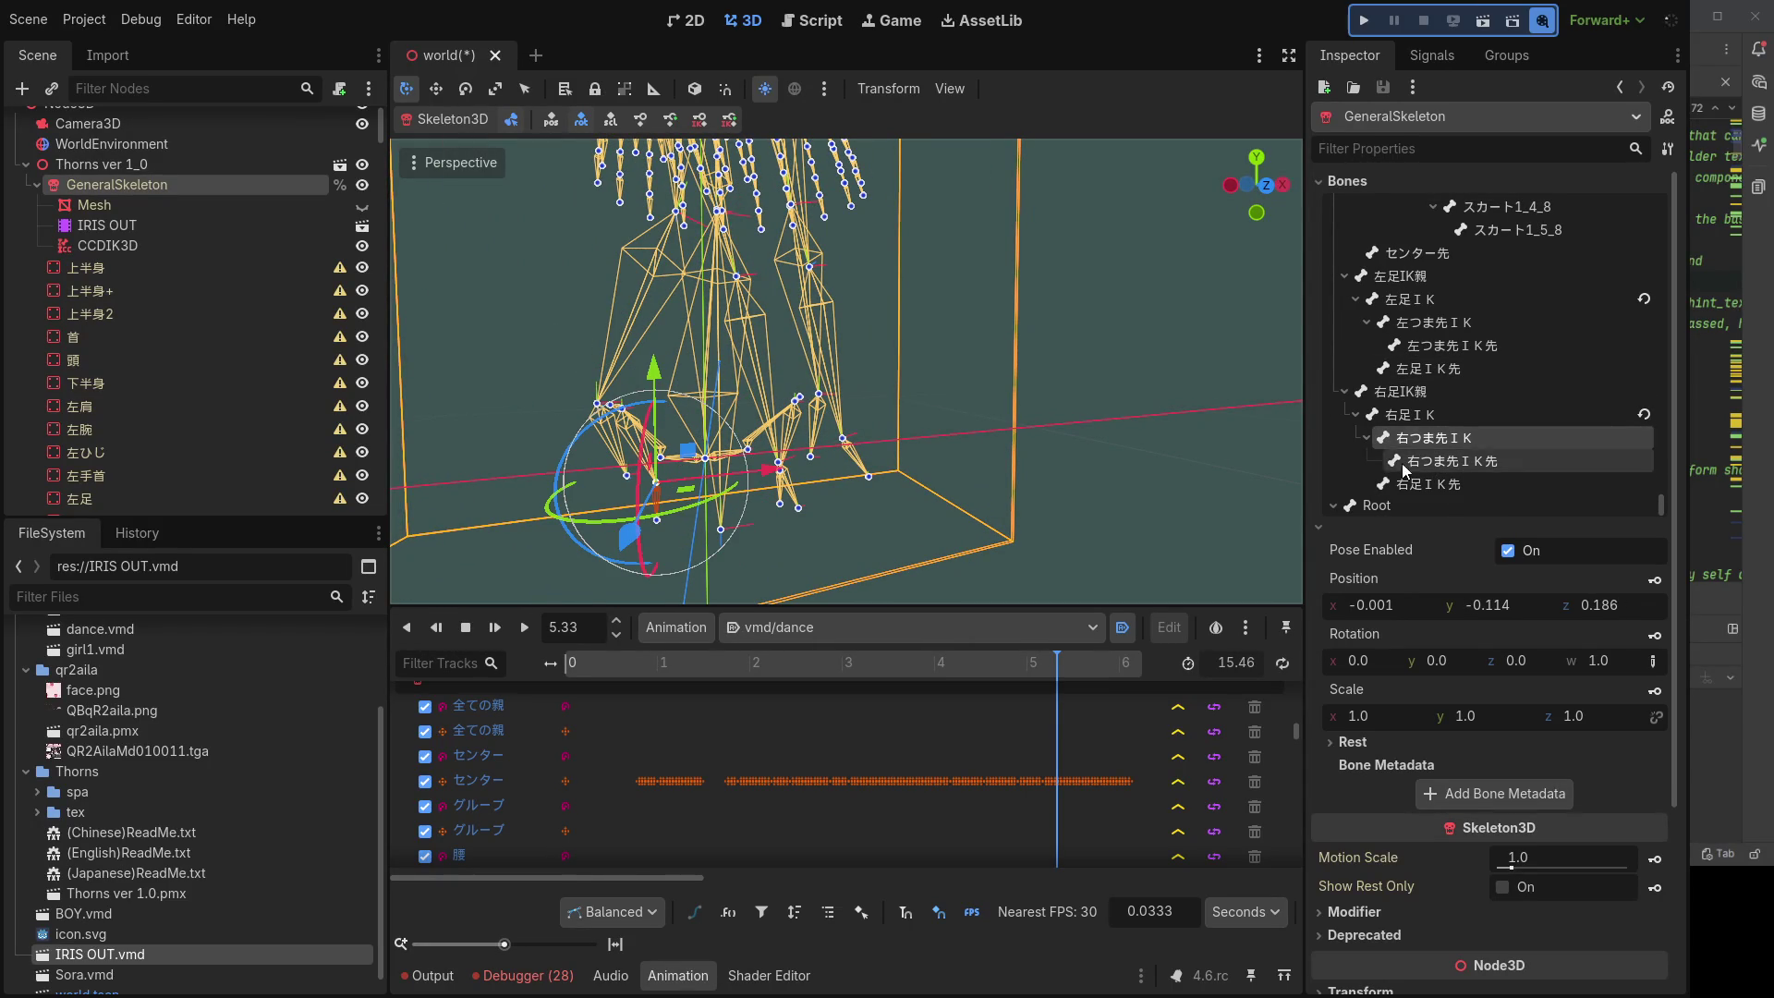
pyautogui.click(1432, 488)
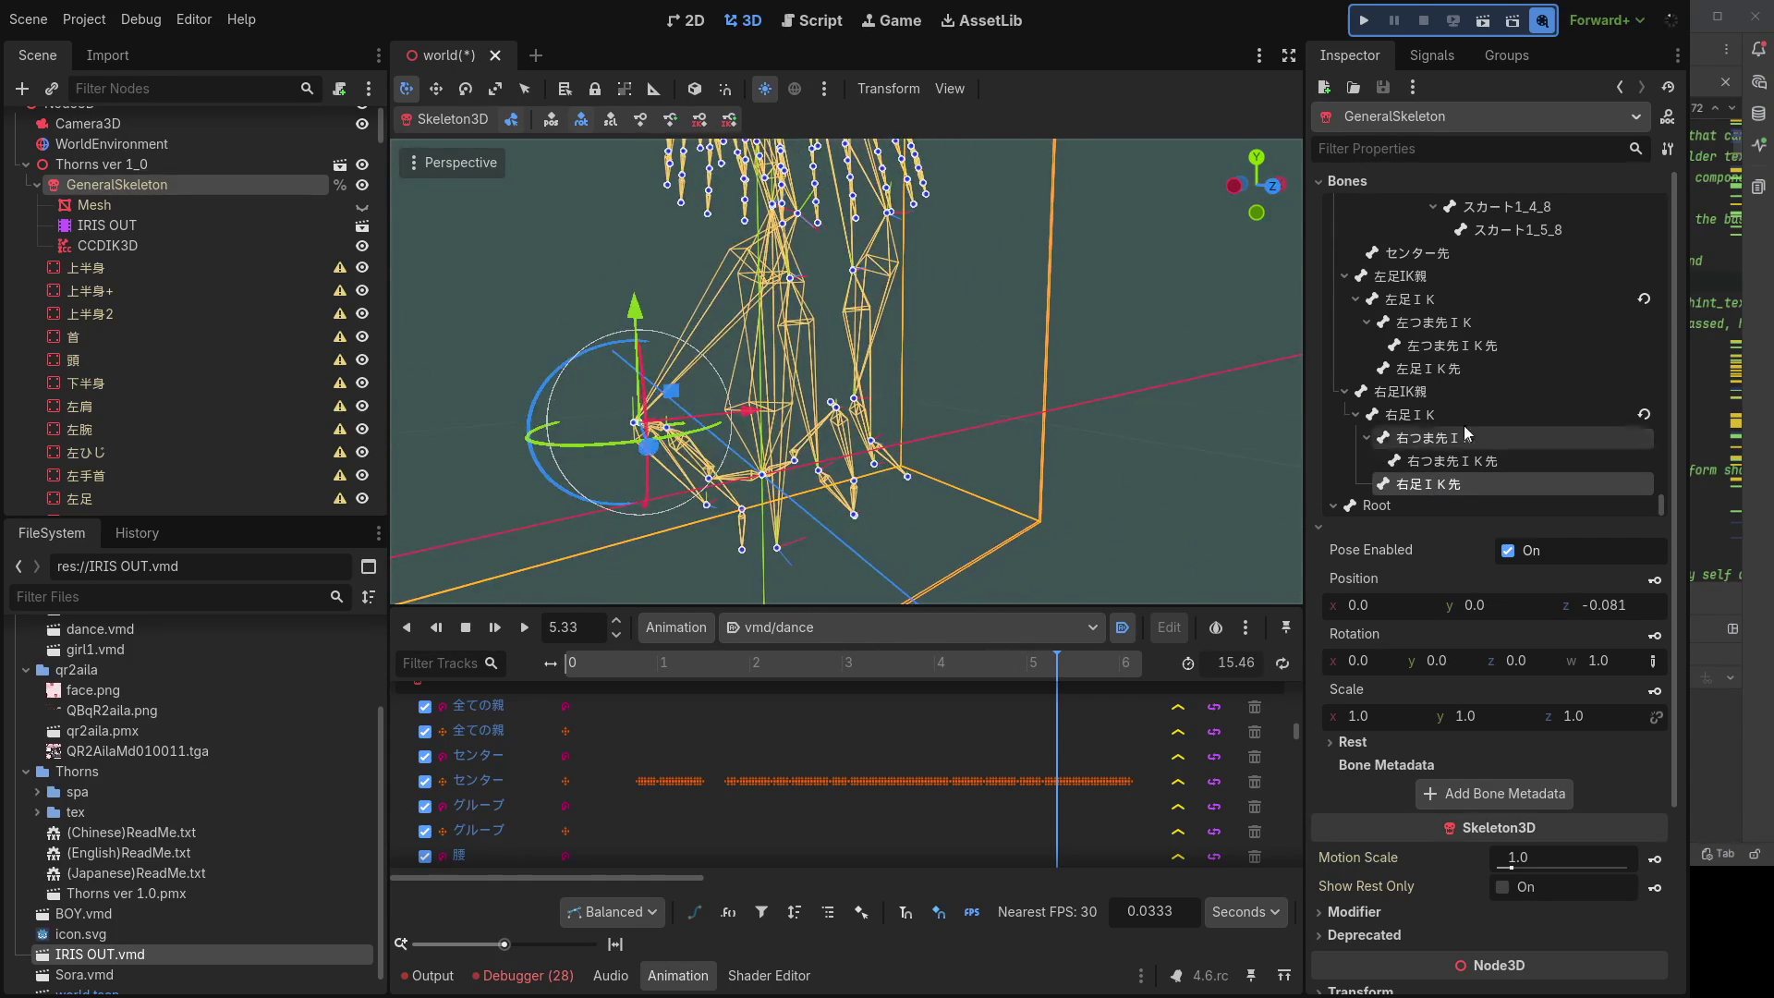
# Step: Compare 右足IK with its parent 右足IK親, then zoom onto the right foot IK
pyautogui.click(1425, 418)
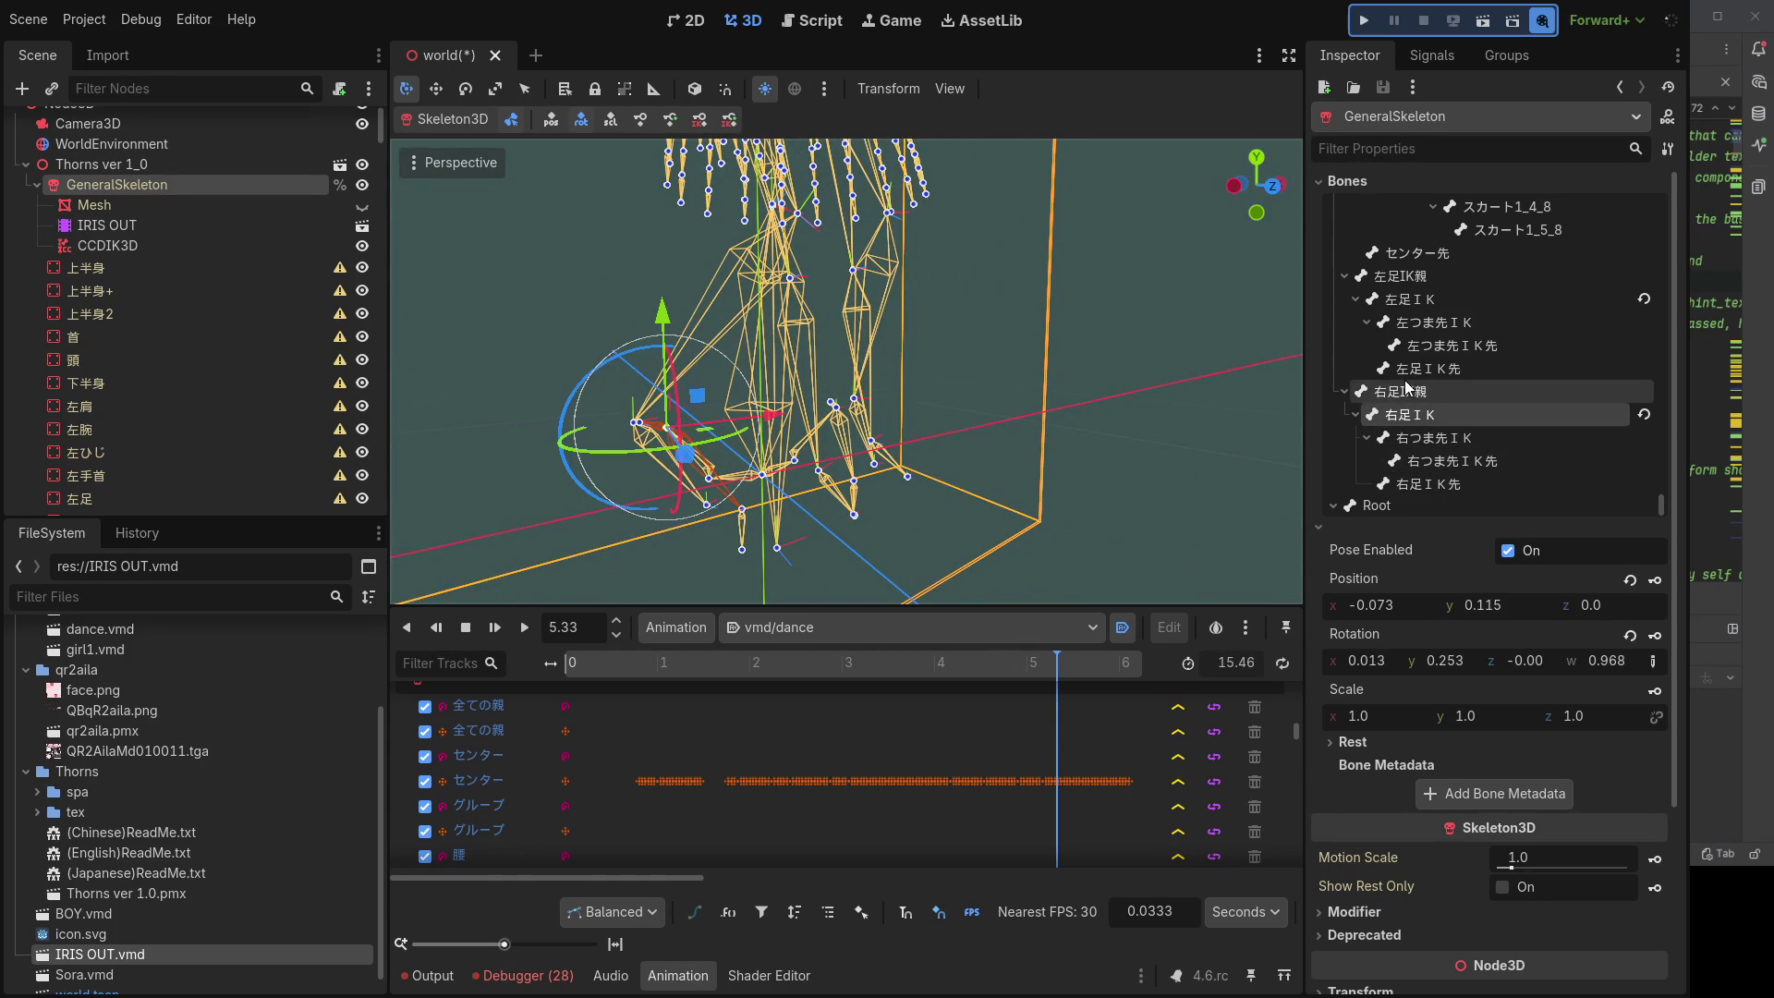
pyautogui.click(1405, 395)
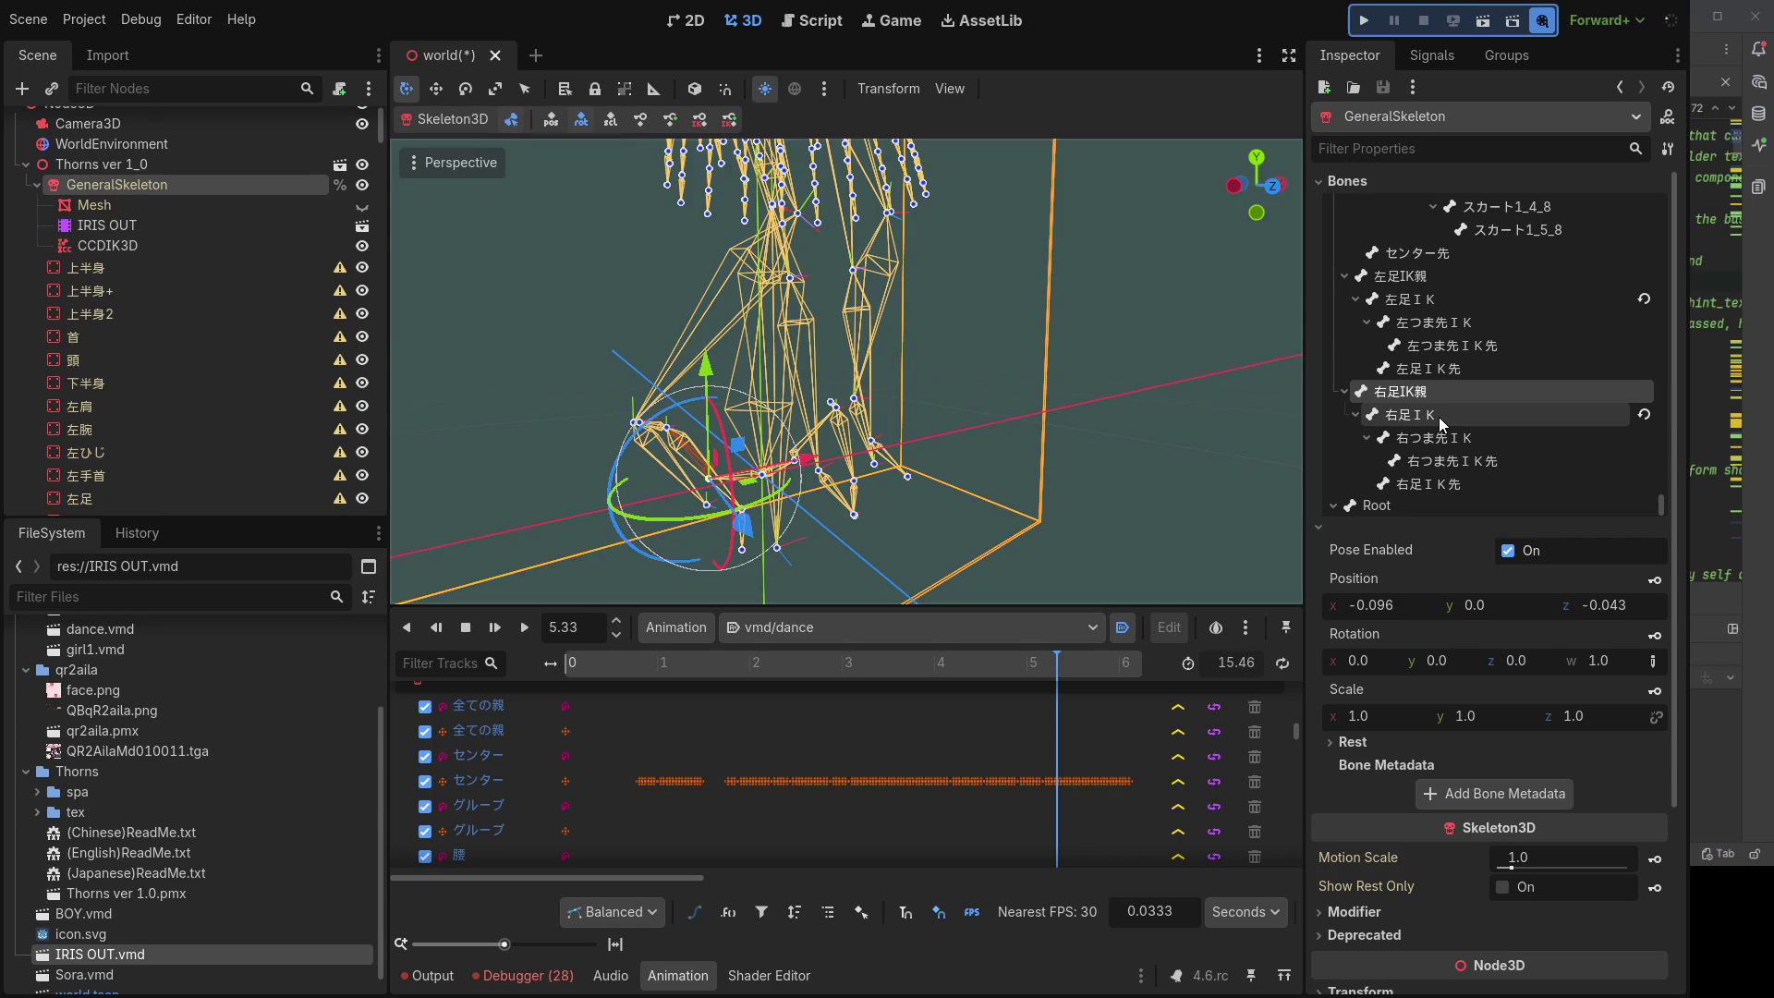
pyautogui.click(1438, 417)
pyautogui.moveTo(939, 473)
pyautogui.mouseDown()
pyautogui.moveTo(920, 436)
pyautogui.moveTo(889, 474)
pyautogui.moveTo(989, 430)
pyautogui.moveTo(1075, 458)
pyautogui.moveTo(700, 452)
pyautogui.moveTo(708, 424)
pyautogui.moveTo(629, 485)
pyautogui.moveTo(611, 474)
pyautogui.moveTo(621, 487)
pyautogui.mouseUp()
pyautogui.scroll(3, 878, 452)
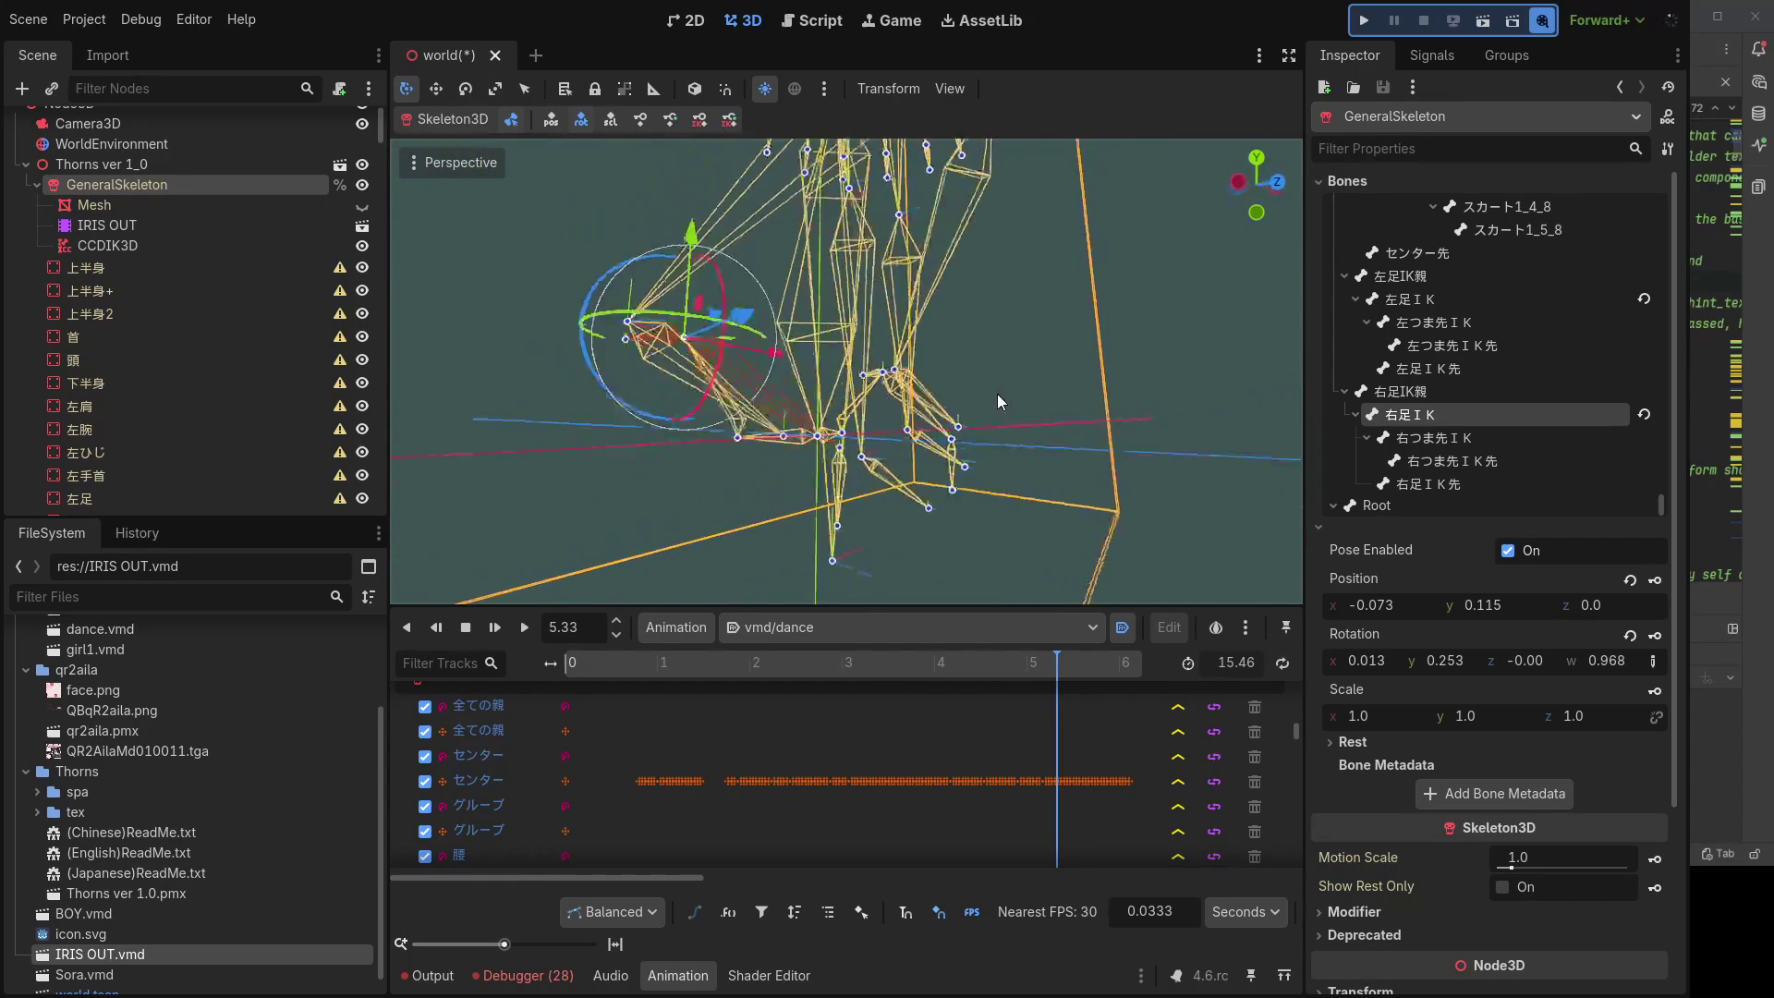
# Step: Compare 右足IK with parent 右足IK親, orbit around the legs, then clear the bone selection
pyautogui.click(1404, 397)
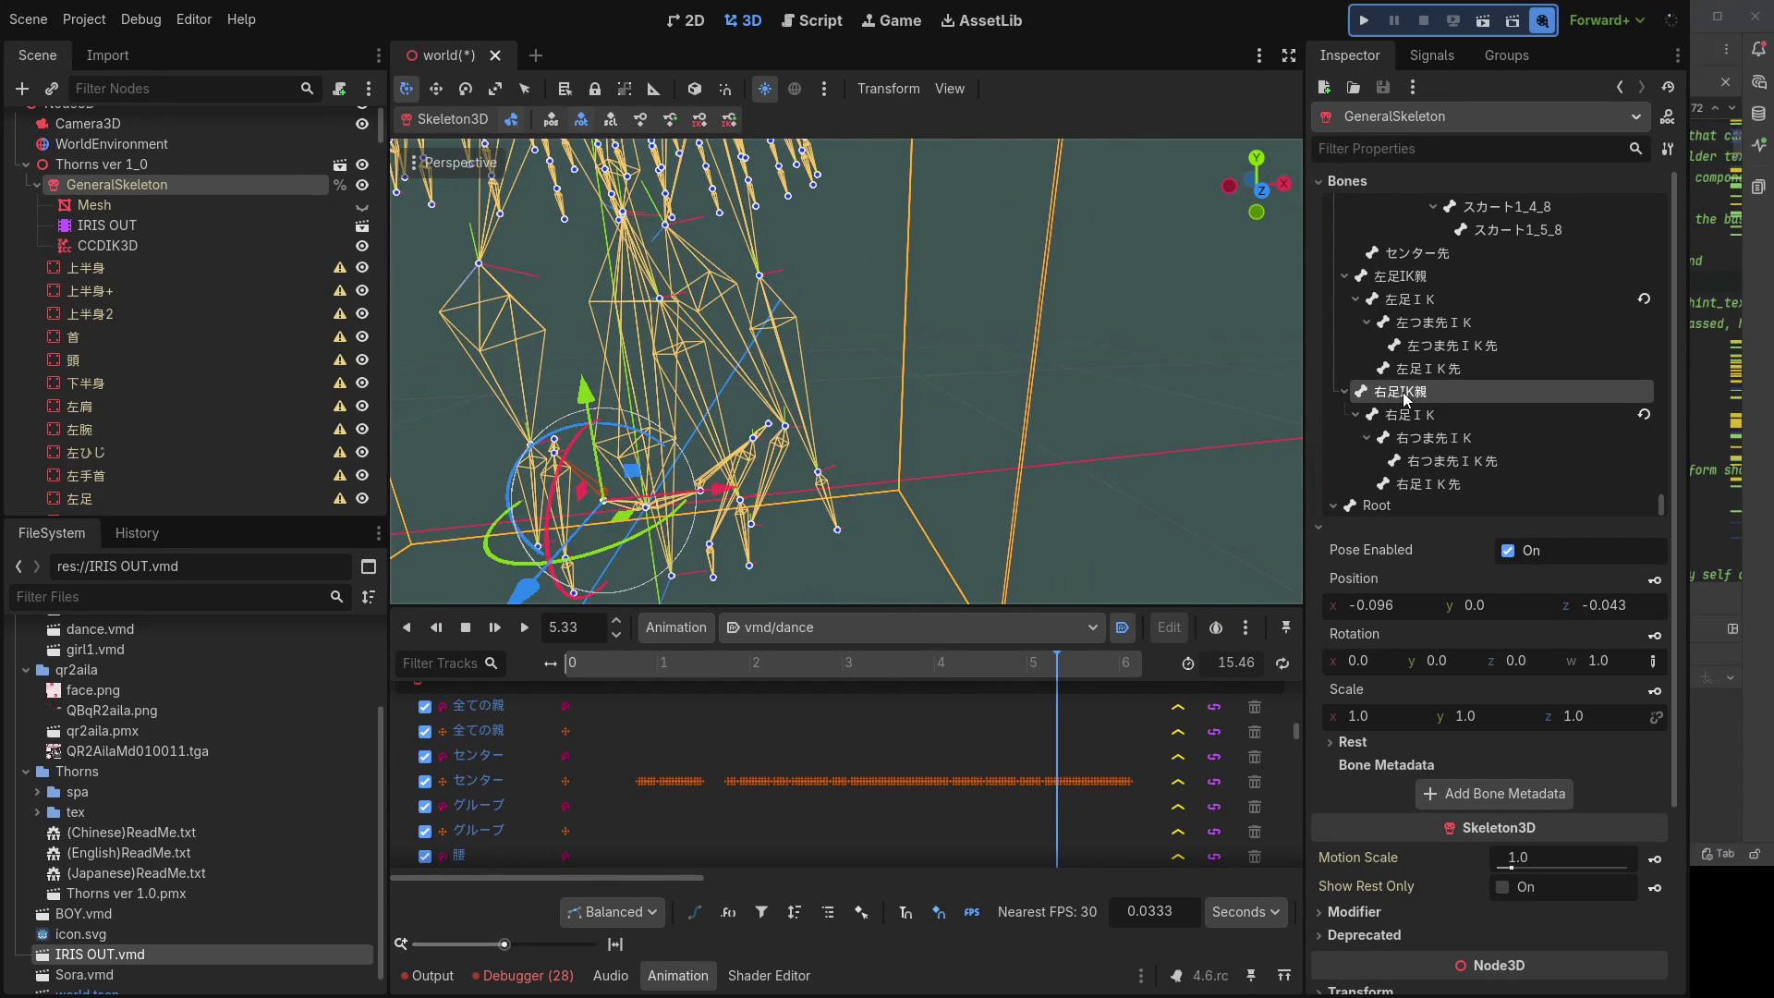
pyautogui.click(1411, 421)
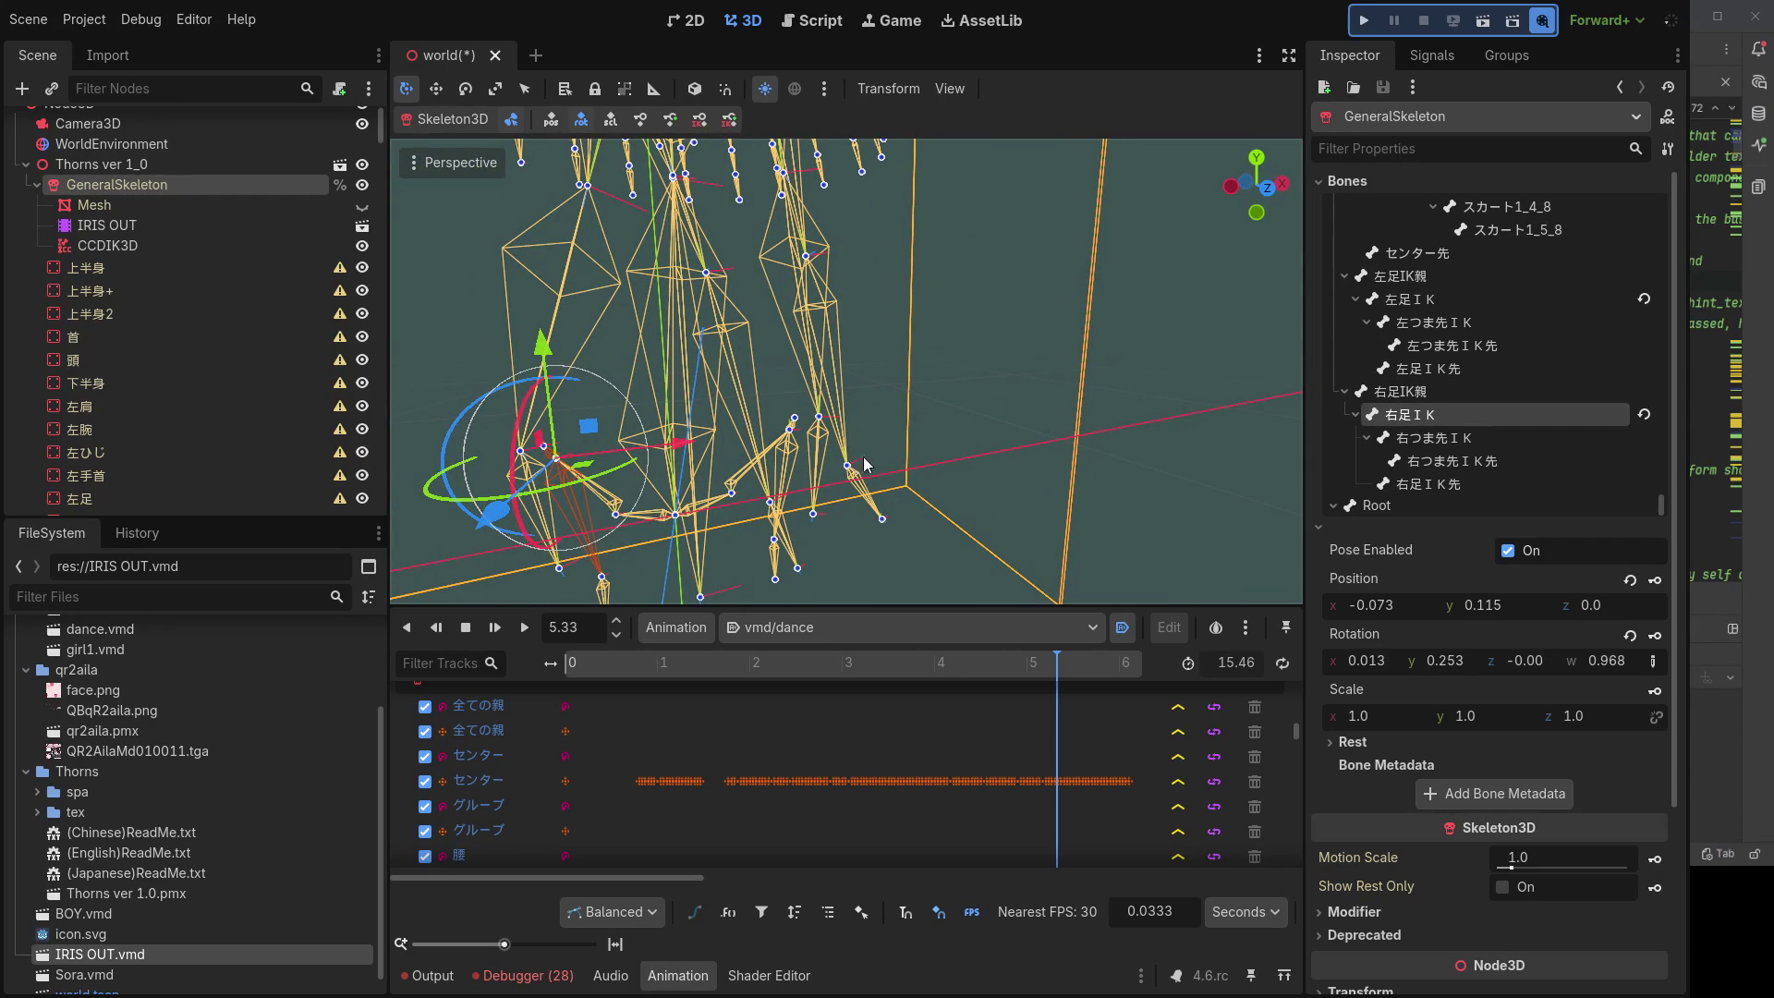
pyautogui.moveTo(885, 472)
pyautogui.mouseDown()
pyautogui.moveTo(857, 463)
pyautogui.moveTo(896, 452)
pyautogui.moveTo(837, 464)
pyautogui.moveTo(826, 487)
pyautogui.moveTo(726, 493)
pyautogui.moveTo(801, 512)
pyautogui.moveTo(865, 480)
pyautogui.moveTo(834, 469)
pyautogui.moveTo(729, 324)
pyautogui.moveTo(803, 291)
pyautogui.moveTo(876, 301)
pyautogui.mouseUp()
pyautogui.scroll(-4, 833, 469)
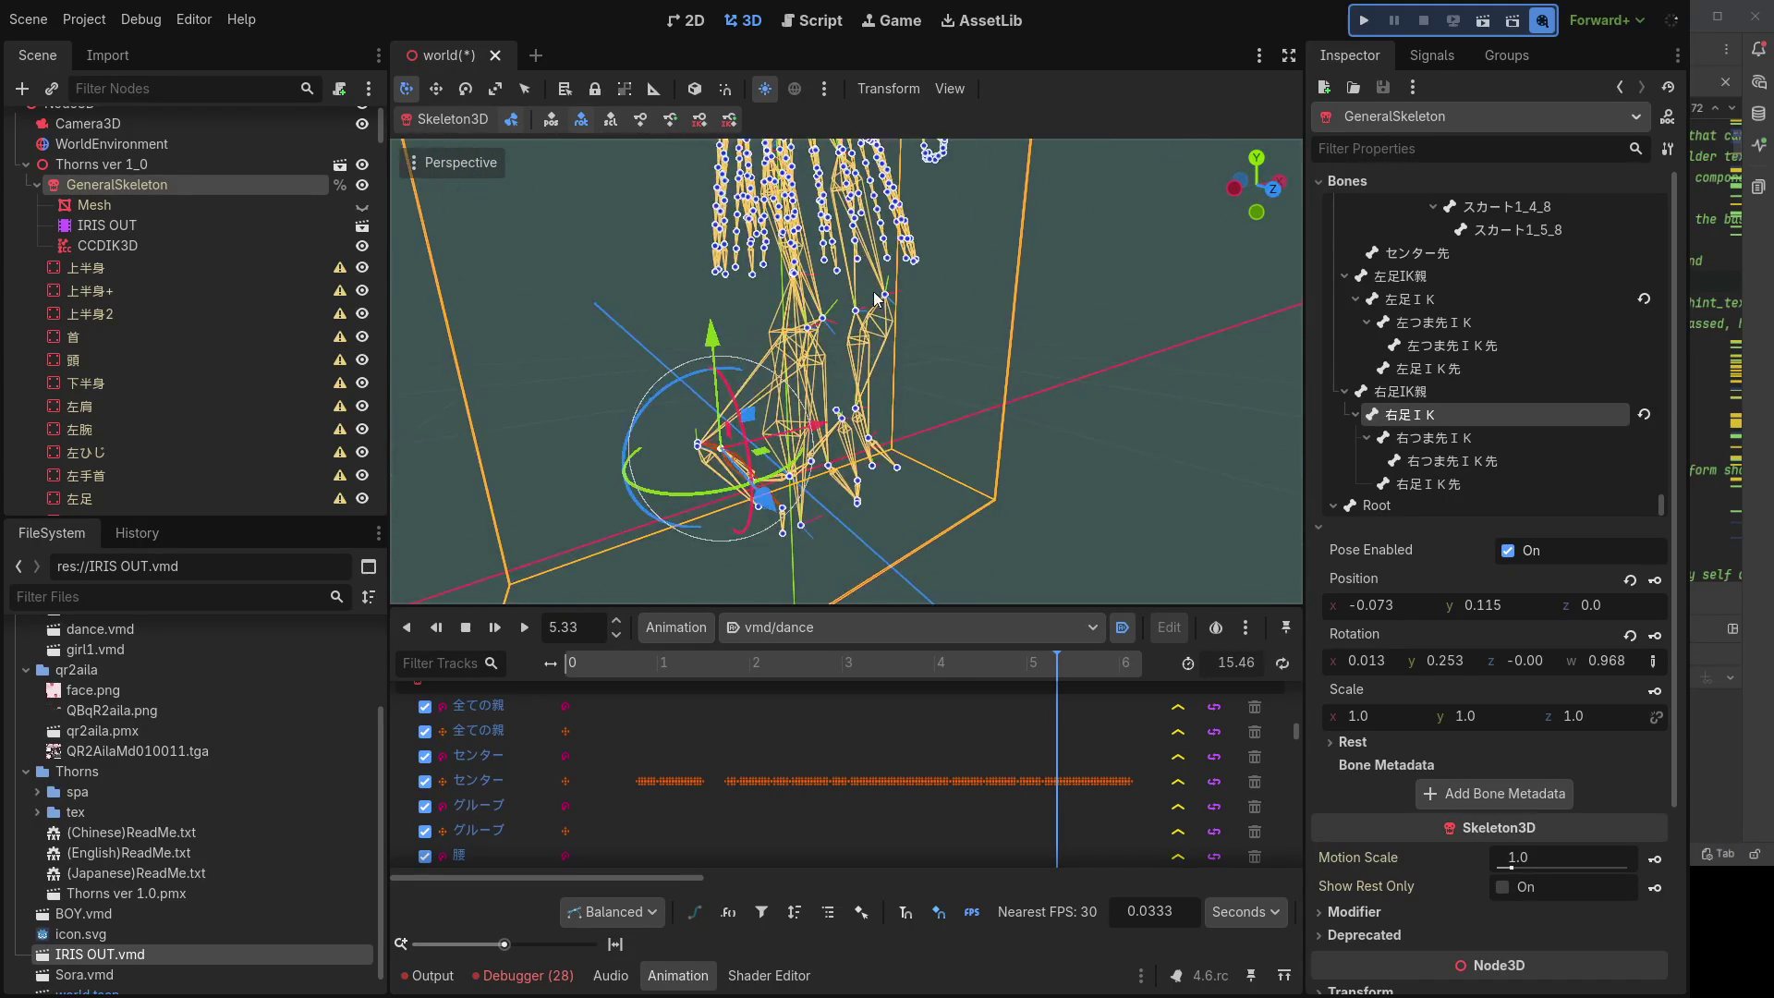
pyautogui.moveTo(985, 347); pyautogui.dragTo(850, 363)
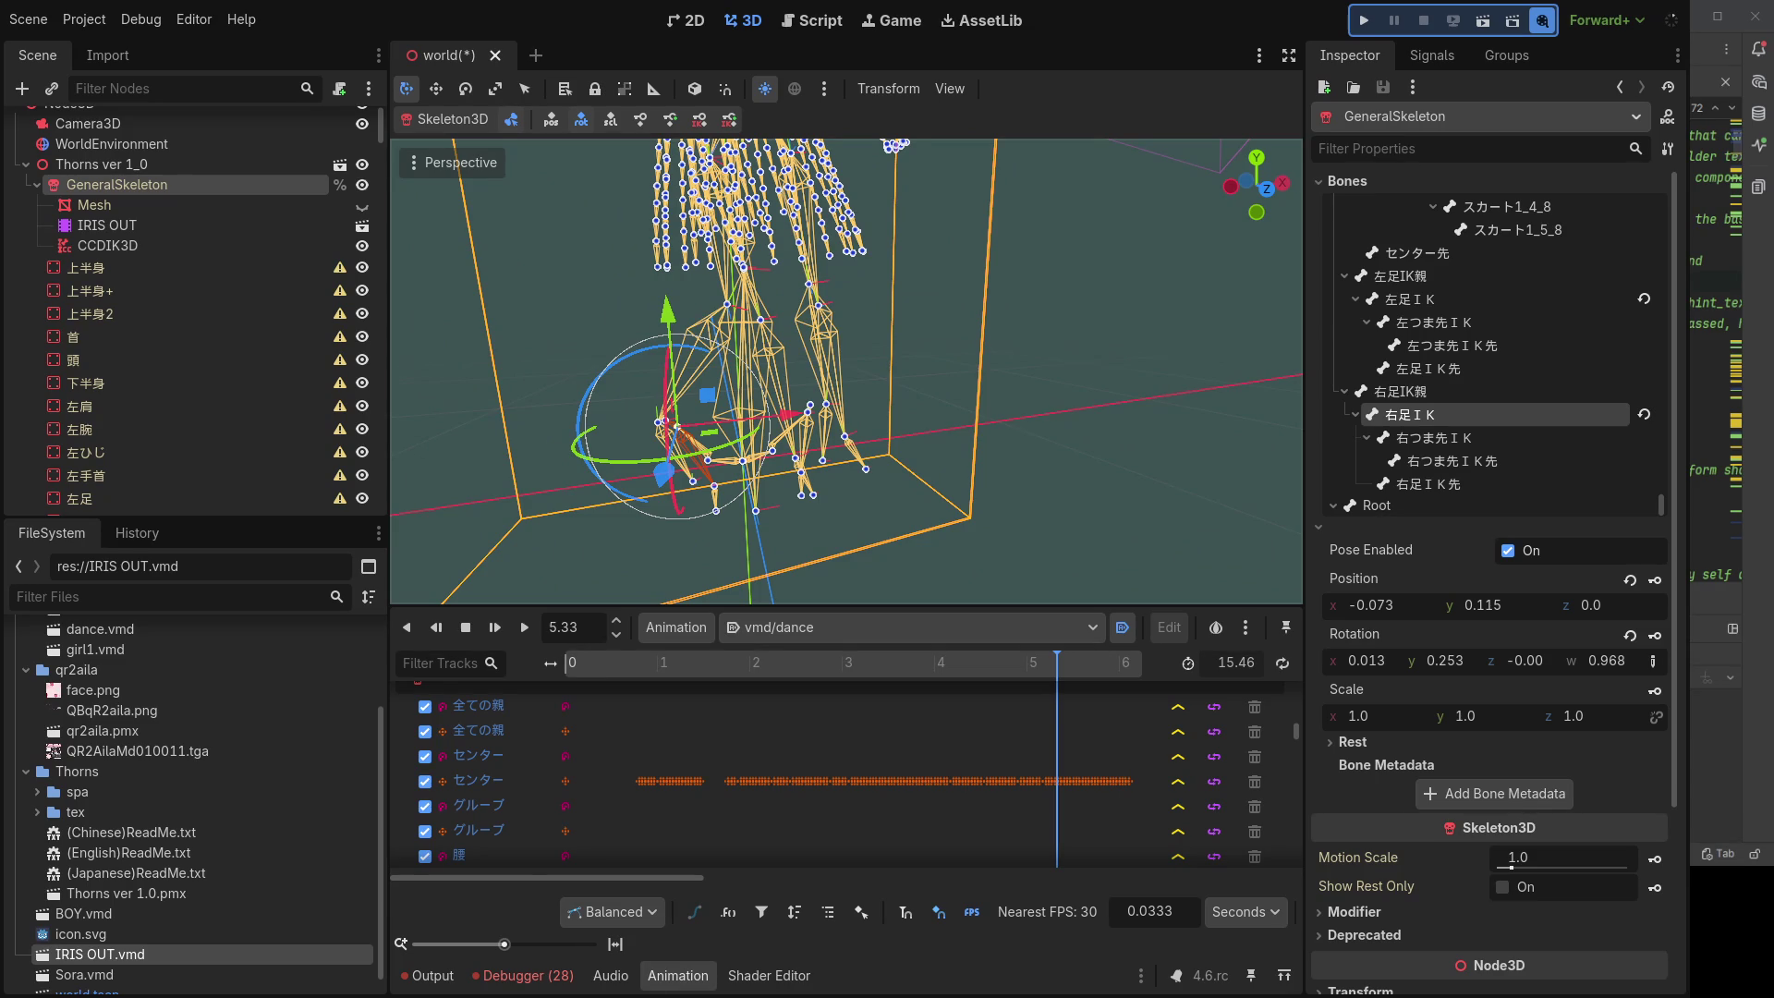
pyautogui.moveTo(840, 547)
pyautogui.mouseDown()
pyautogui.moveTo(724, 501)
pyautogui.moveTo(680, 507)
pyautogui.moveTo(775, 513)
pyautogui.moveTo(580, 564)
pyautogui.moveTo(666, 522)
pyautogui.moveTo(623, 543)
pyautogui.moveTo(589, 512)
pyautogui.moveTo(514, 535)
pyautogui.moveTo(717, 488)
pyautogui.moveTo(898, 487)
pyautogui.mouseUp()
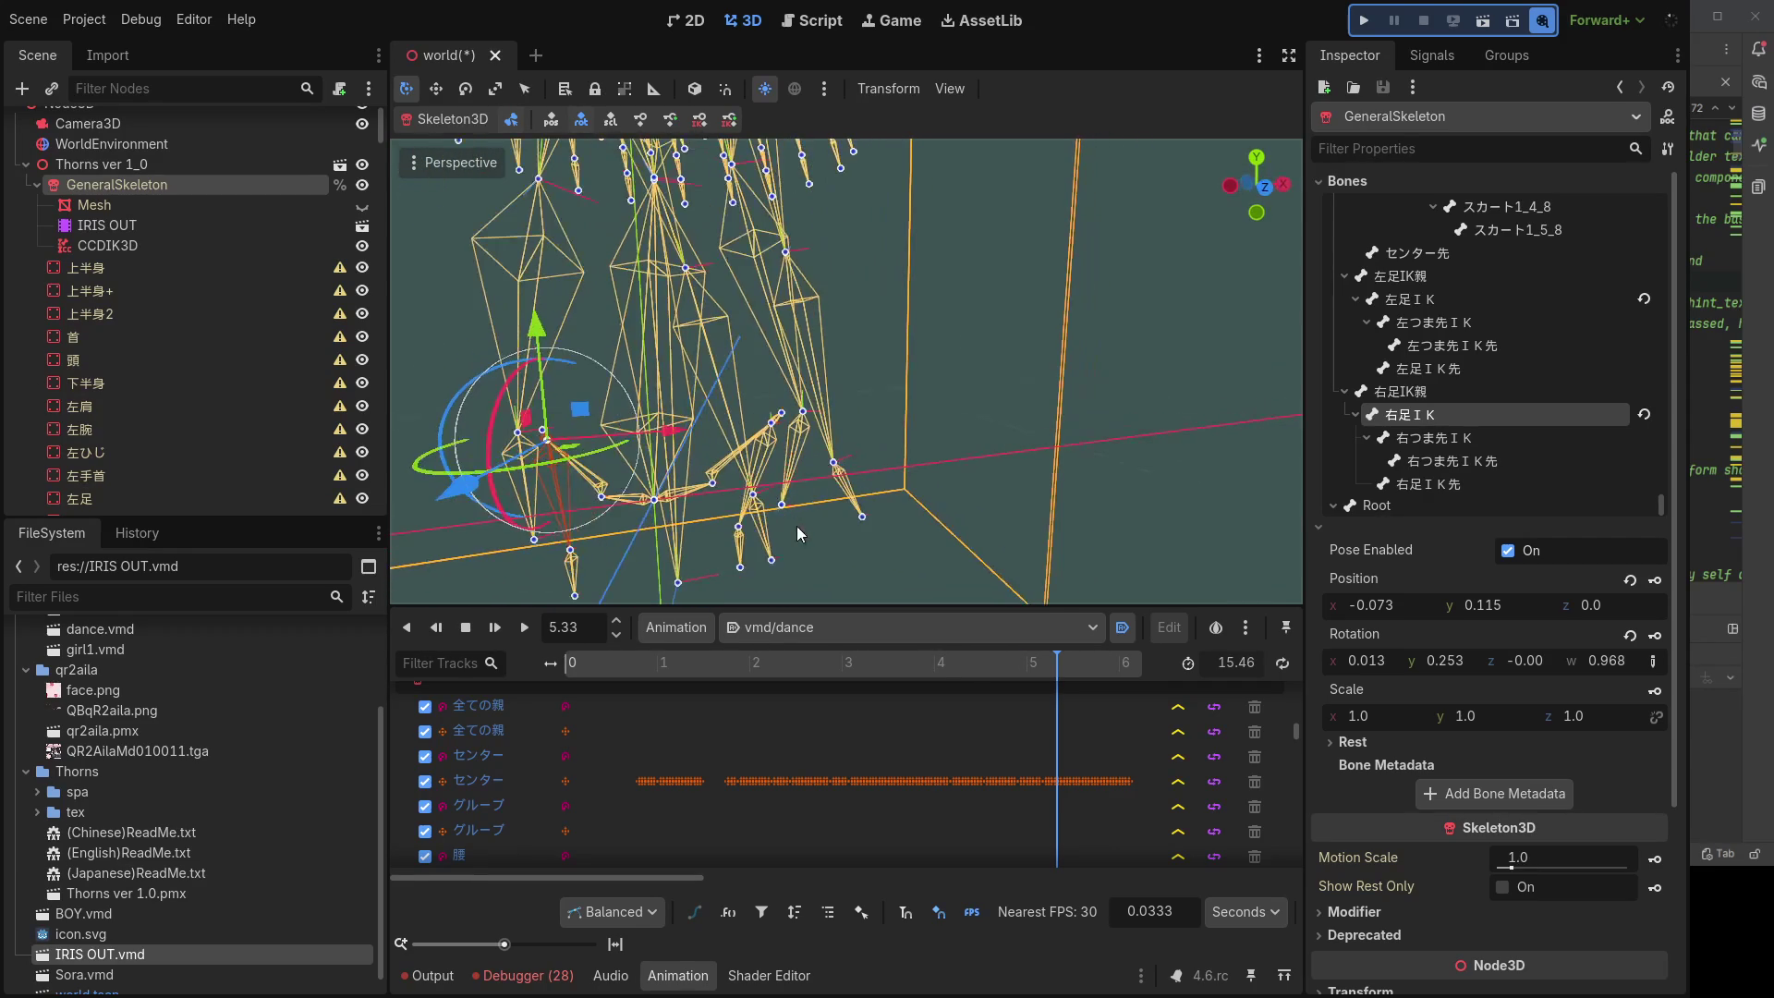
pyautogui.click(768, 439)
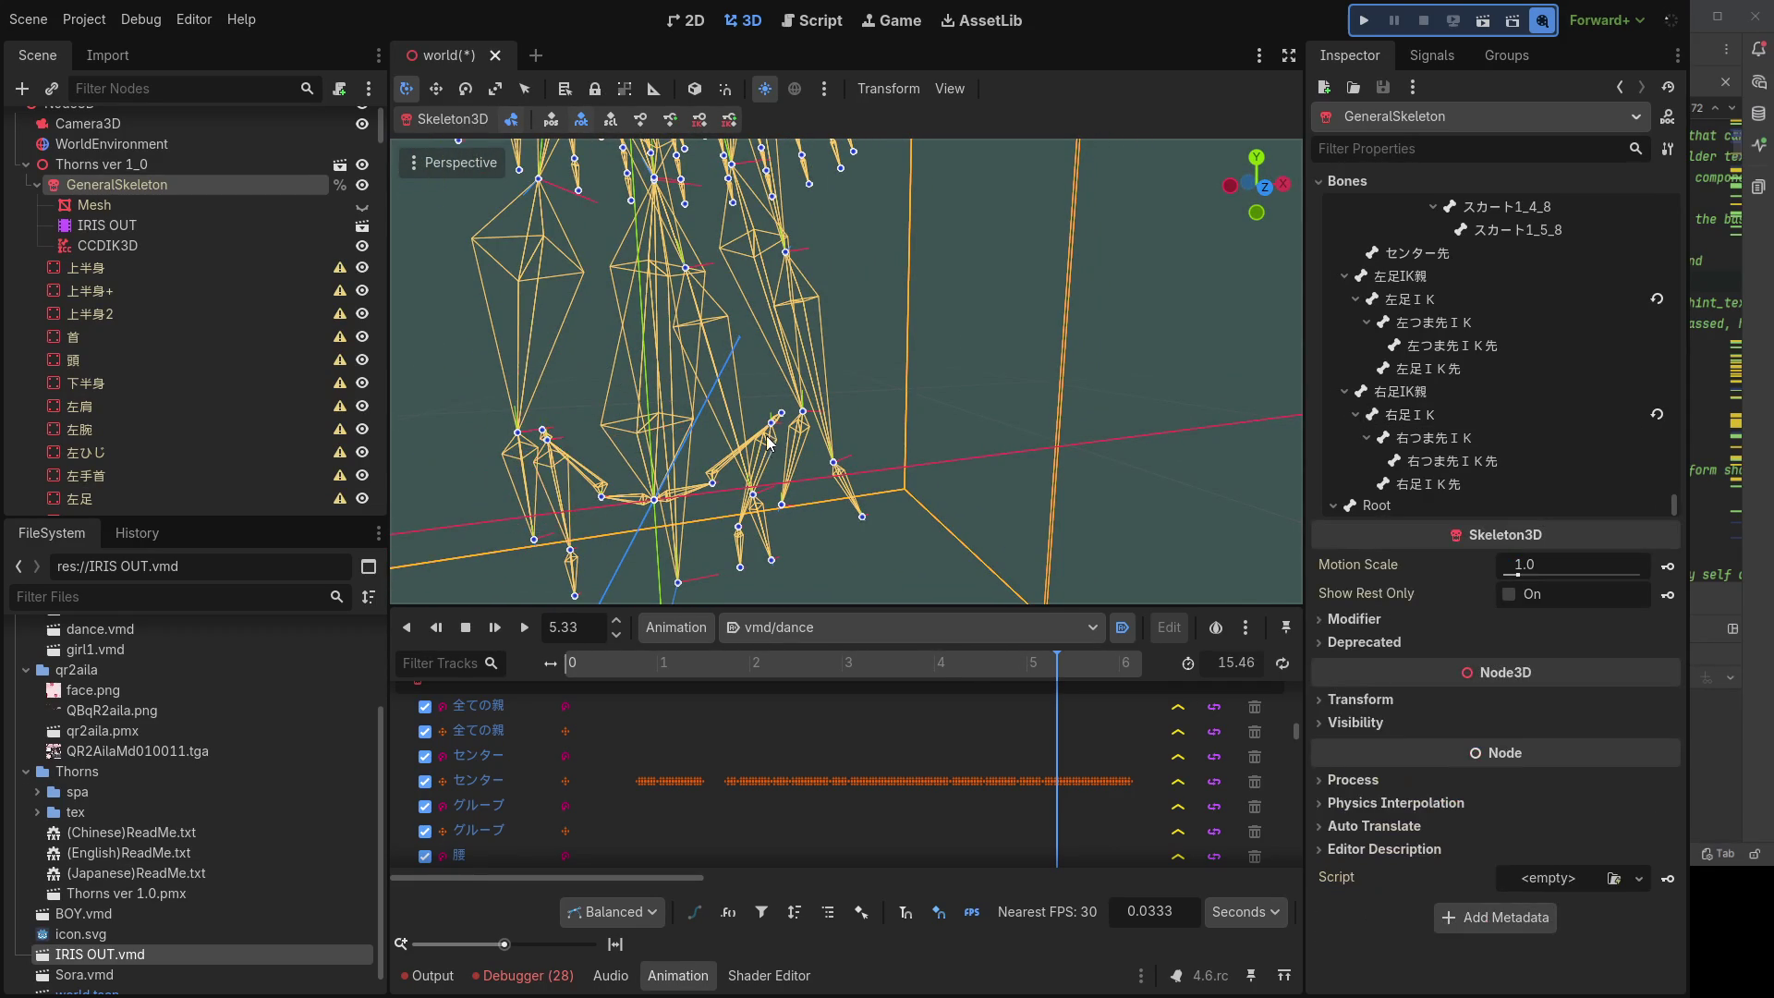
# Step: Select the foot IK bones 左足IK and 右足IK, orbit, then deselect
pyautogui.click(773, 430)
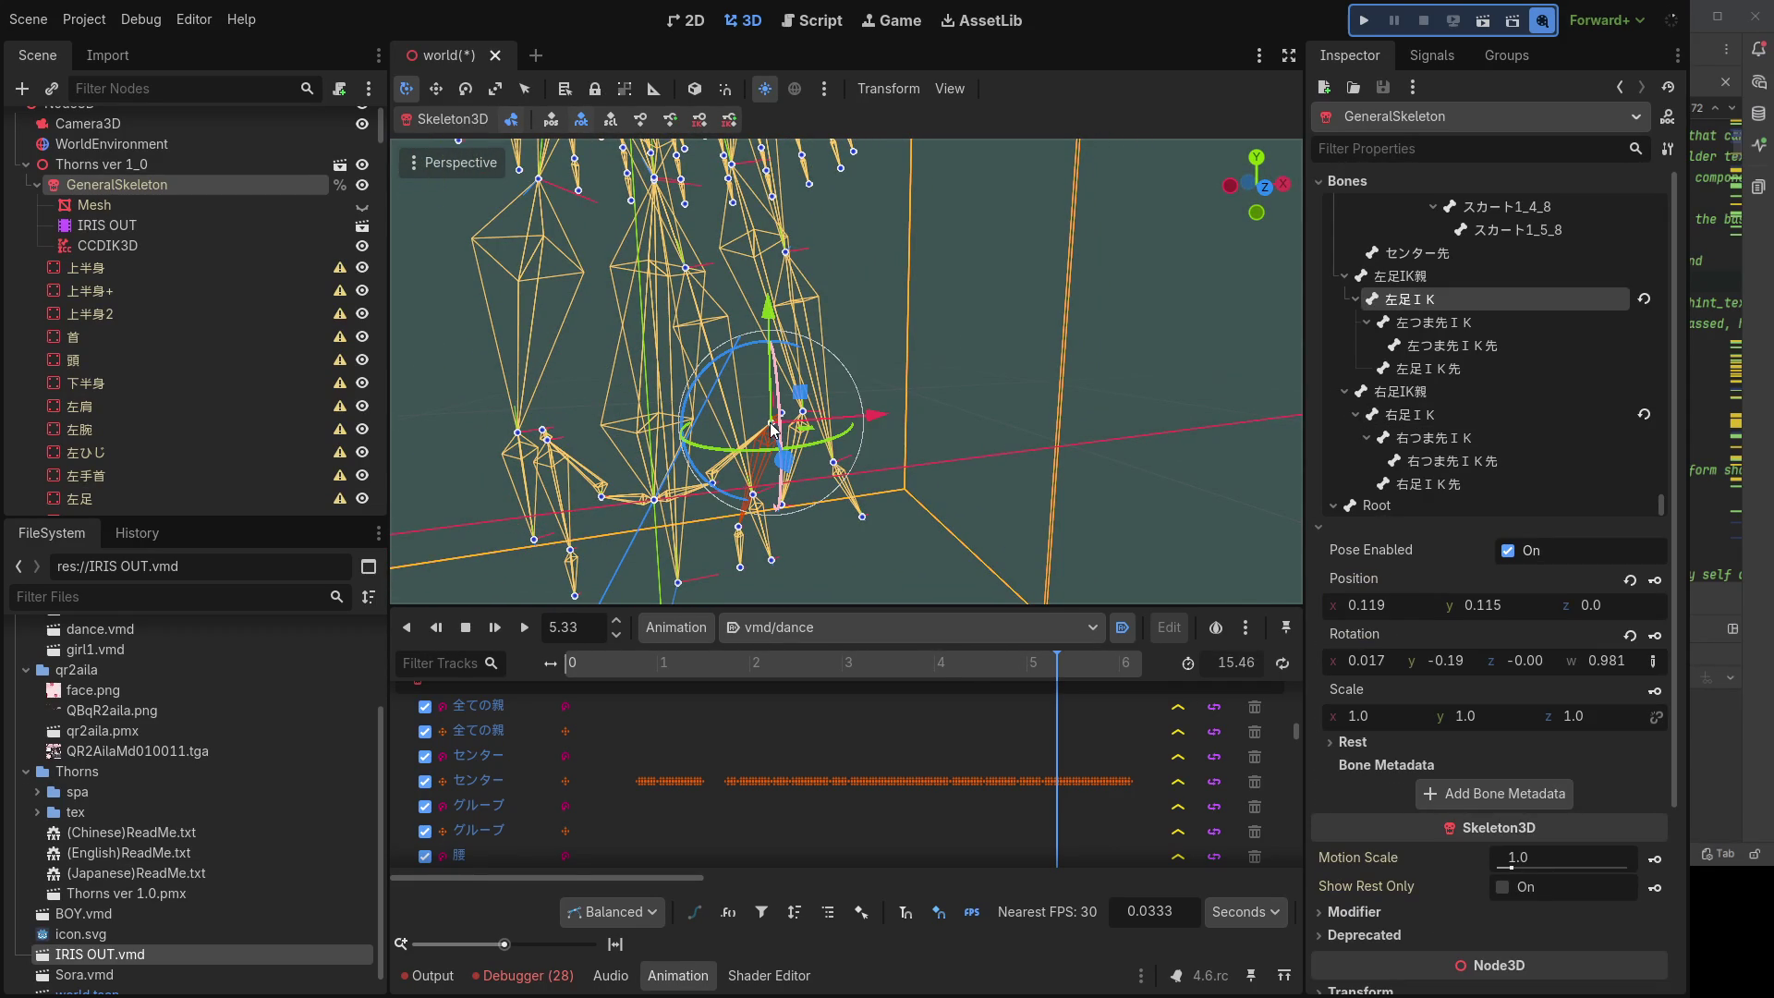
pyautogui.click(547, 440)
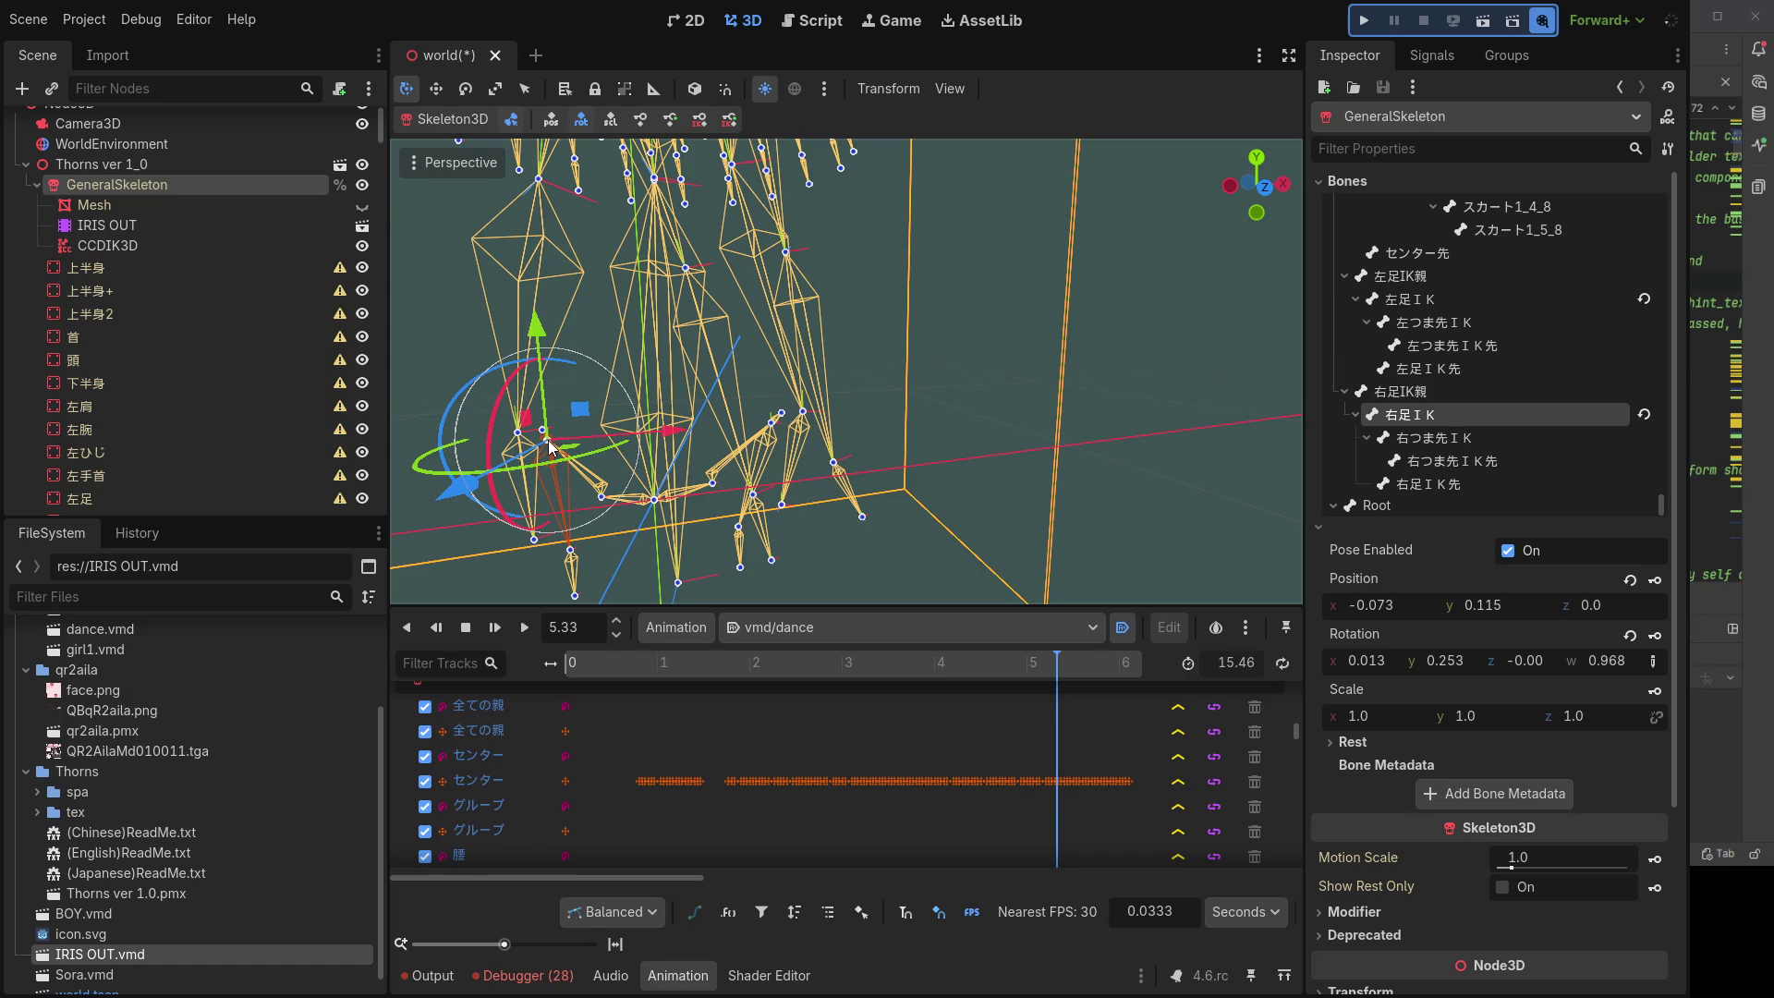
pyautogui.scroll(-8, 547, 439)
pyautogui.scroll(5, 927, 563)
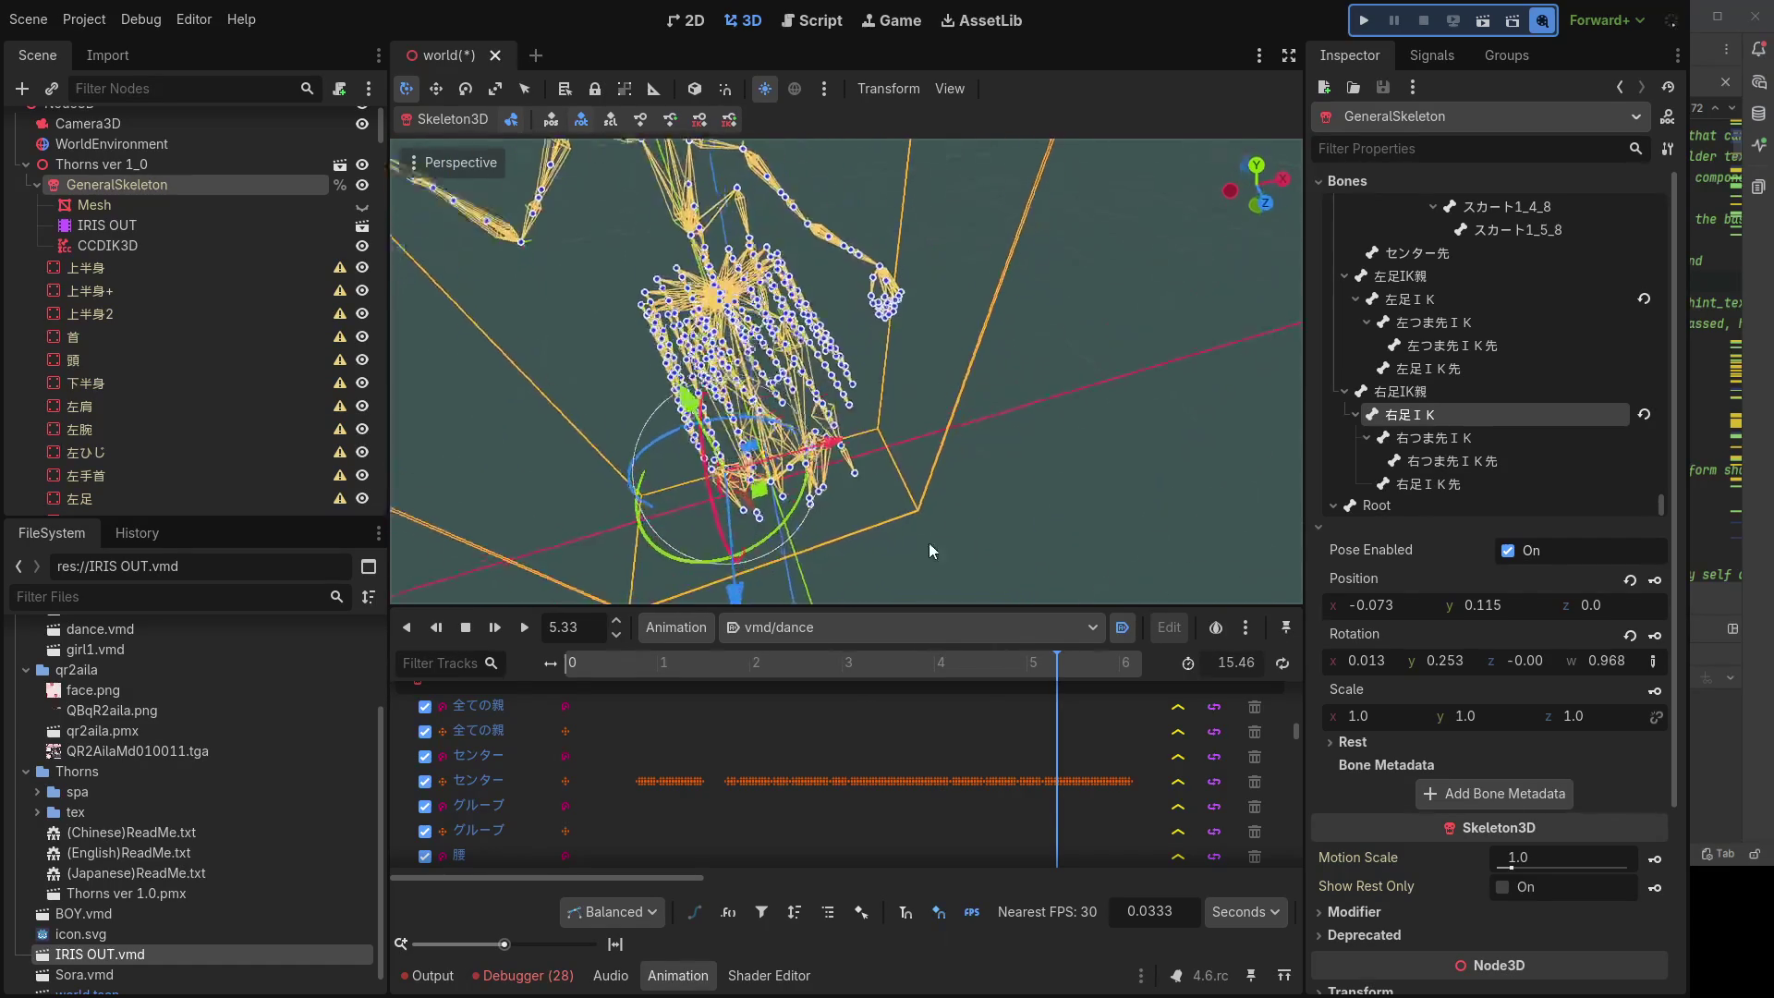
pyautogui.moveTo(774, 493)
pyautogui.mouseDown()
pyautogui.moveTo(820, 458)
pyautogui.moveTo(824, 480)
pyautogui.moveTo(795, 480)
pyautogui.moveTo(924, 384)
pyautogui.mouseUp()
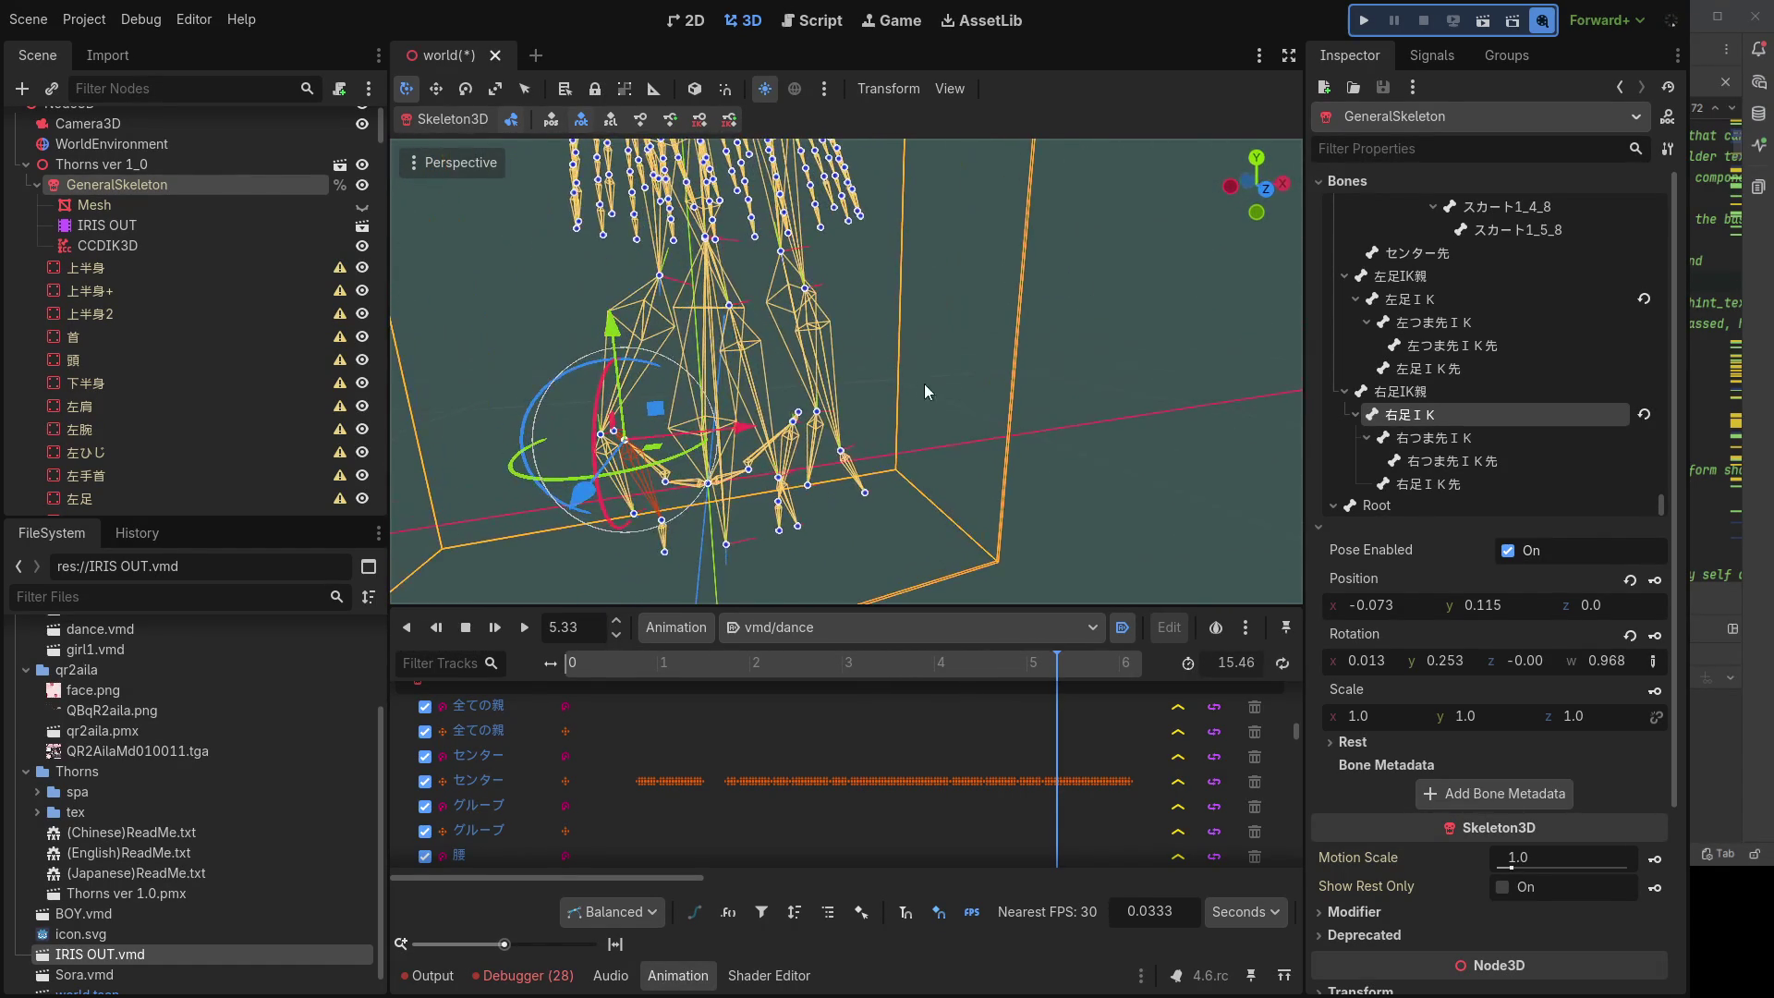
pyautogui.click(1116, 346)
# Step: Inspect the right leg bones 右足首D, 右ひざD and 右足D from several angles, then clear the selection
pyautogui.moveTo(760, 493)
pyautogui.mouseDown()
pyautogui.moveTo(799, 480)
pyautogui.moveTo(822, 503)
pyautogui.moveTo(805, 515)
pyautogui.moveTo(776, 499)
pyautogui.mouseUp()
pyautogui.click(769, 482)
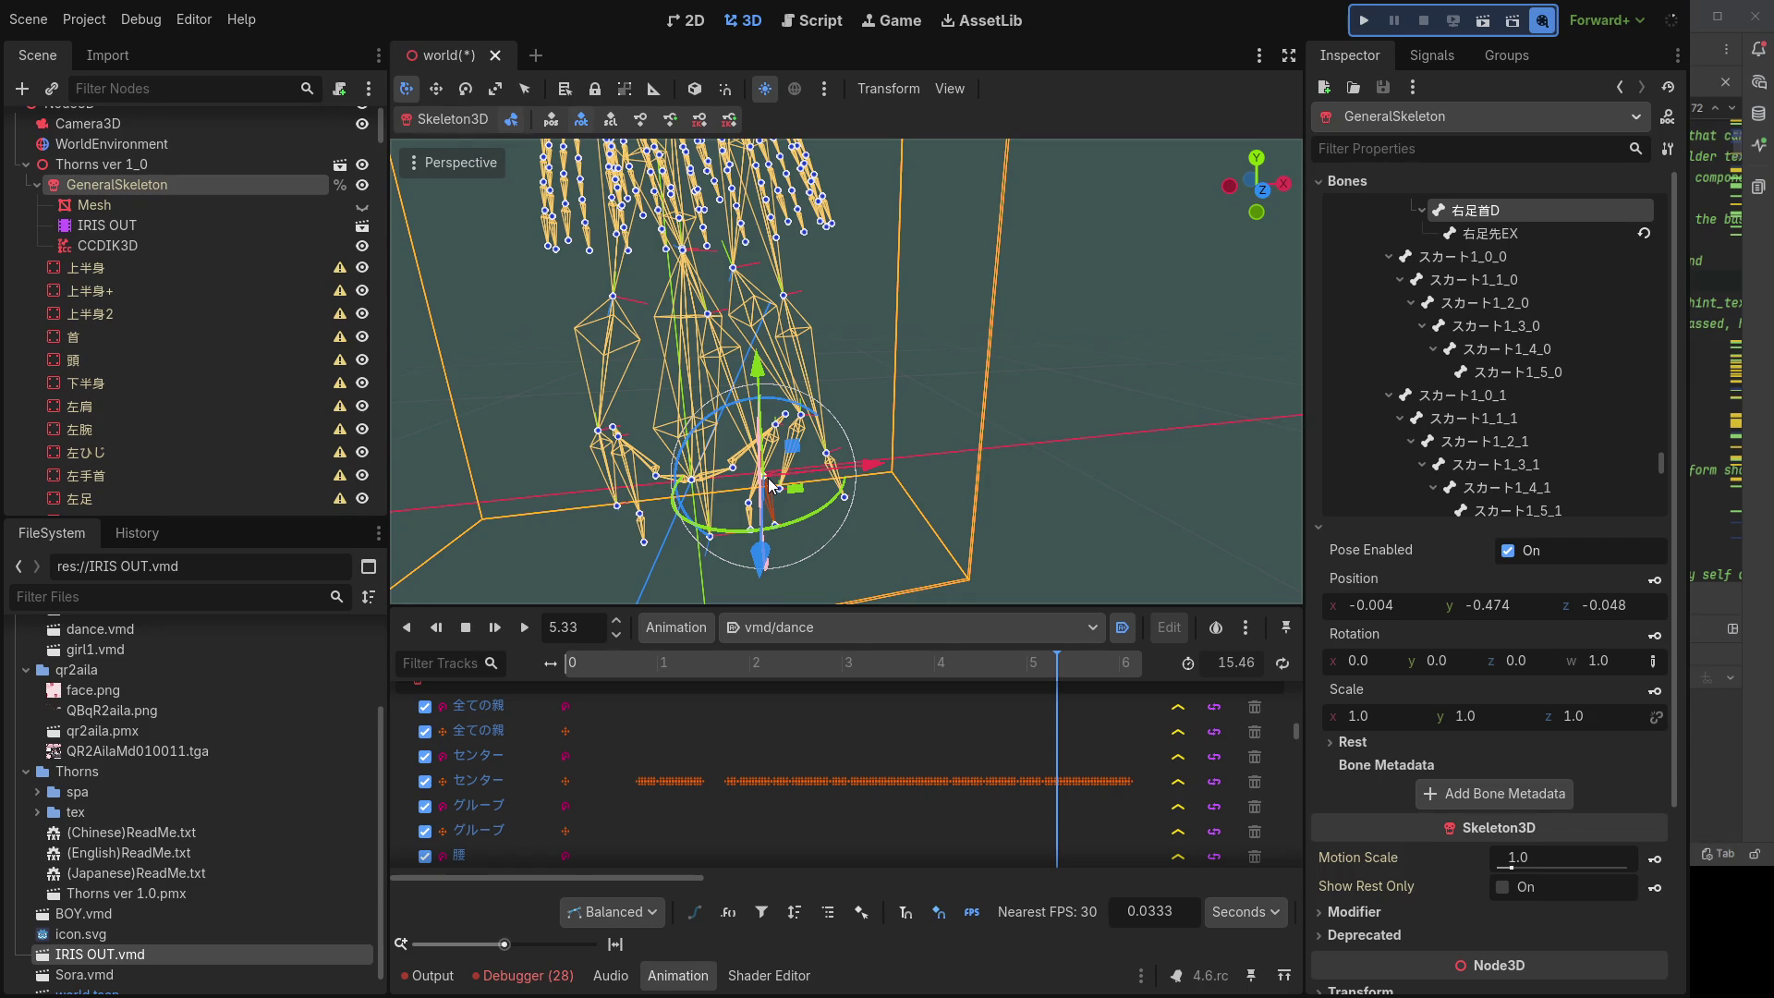
pyautogui.scroll(5, 786, 508)
pyautogui.moveTo(783, 543); pyautogui.dragTo(660, 292)
pyautogui.click(621, 212)
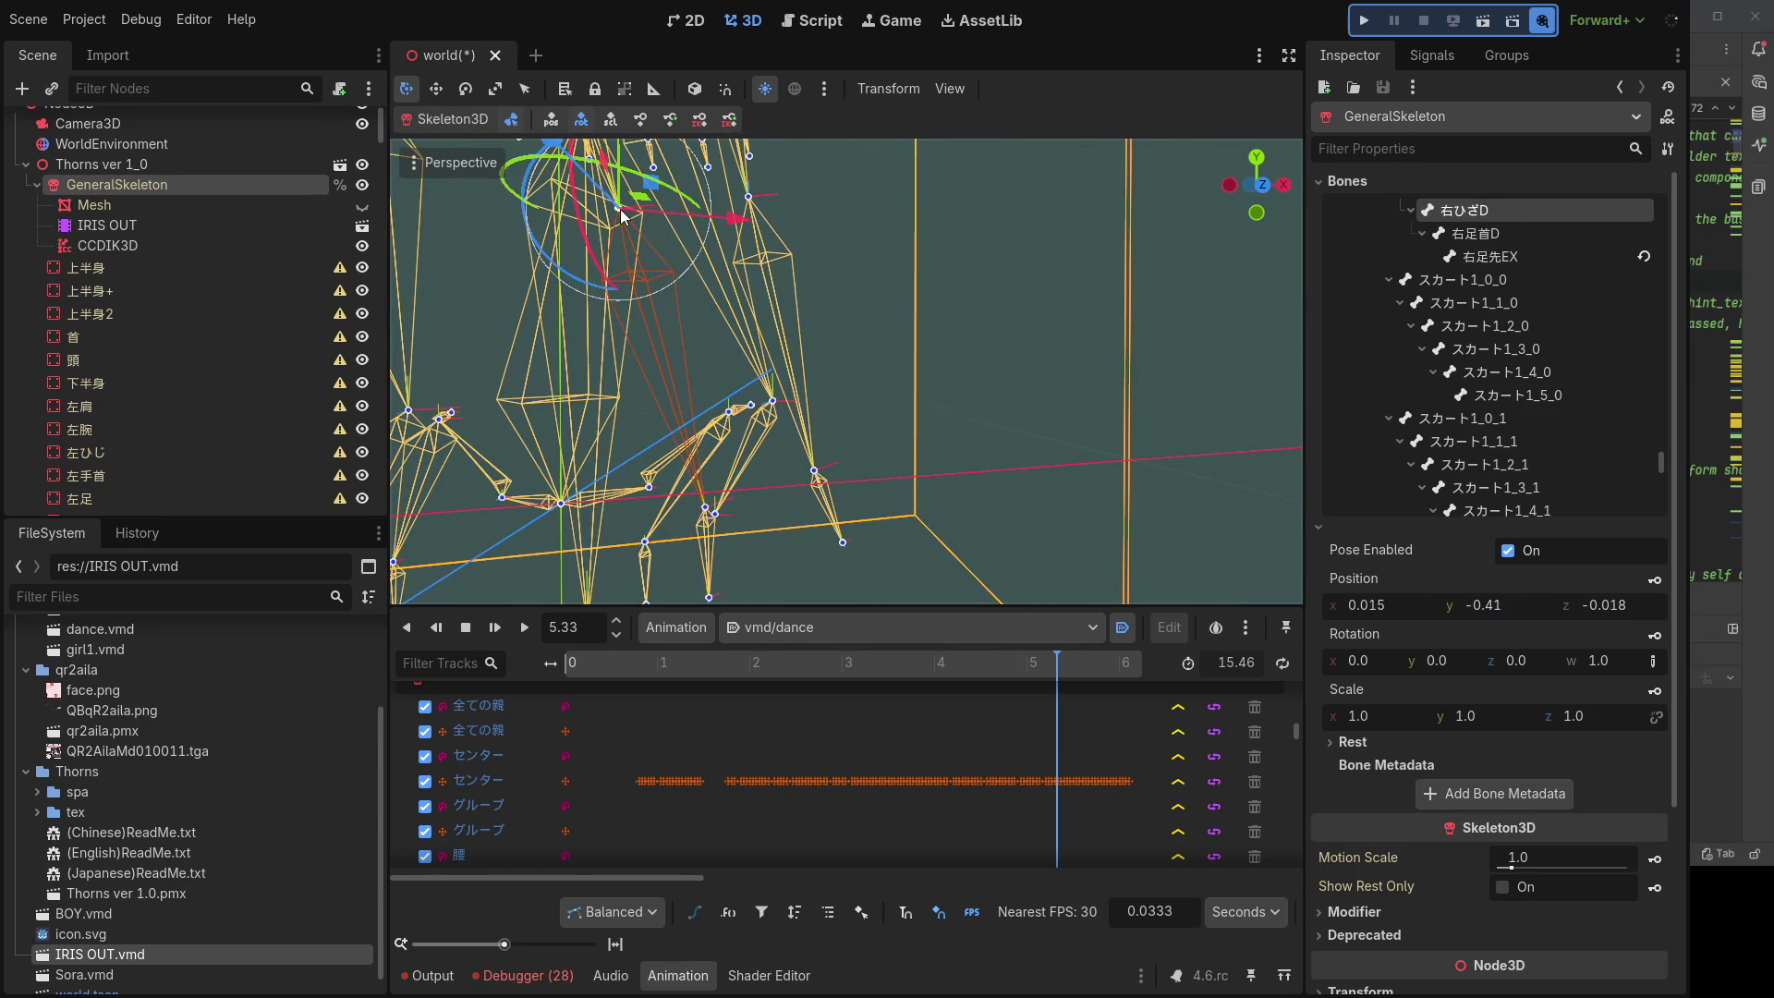
pyautogui.scroll(3, 1478, 305)
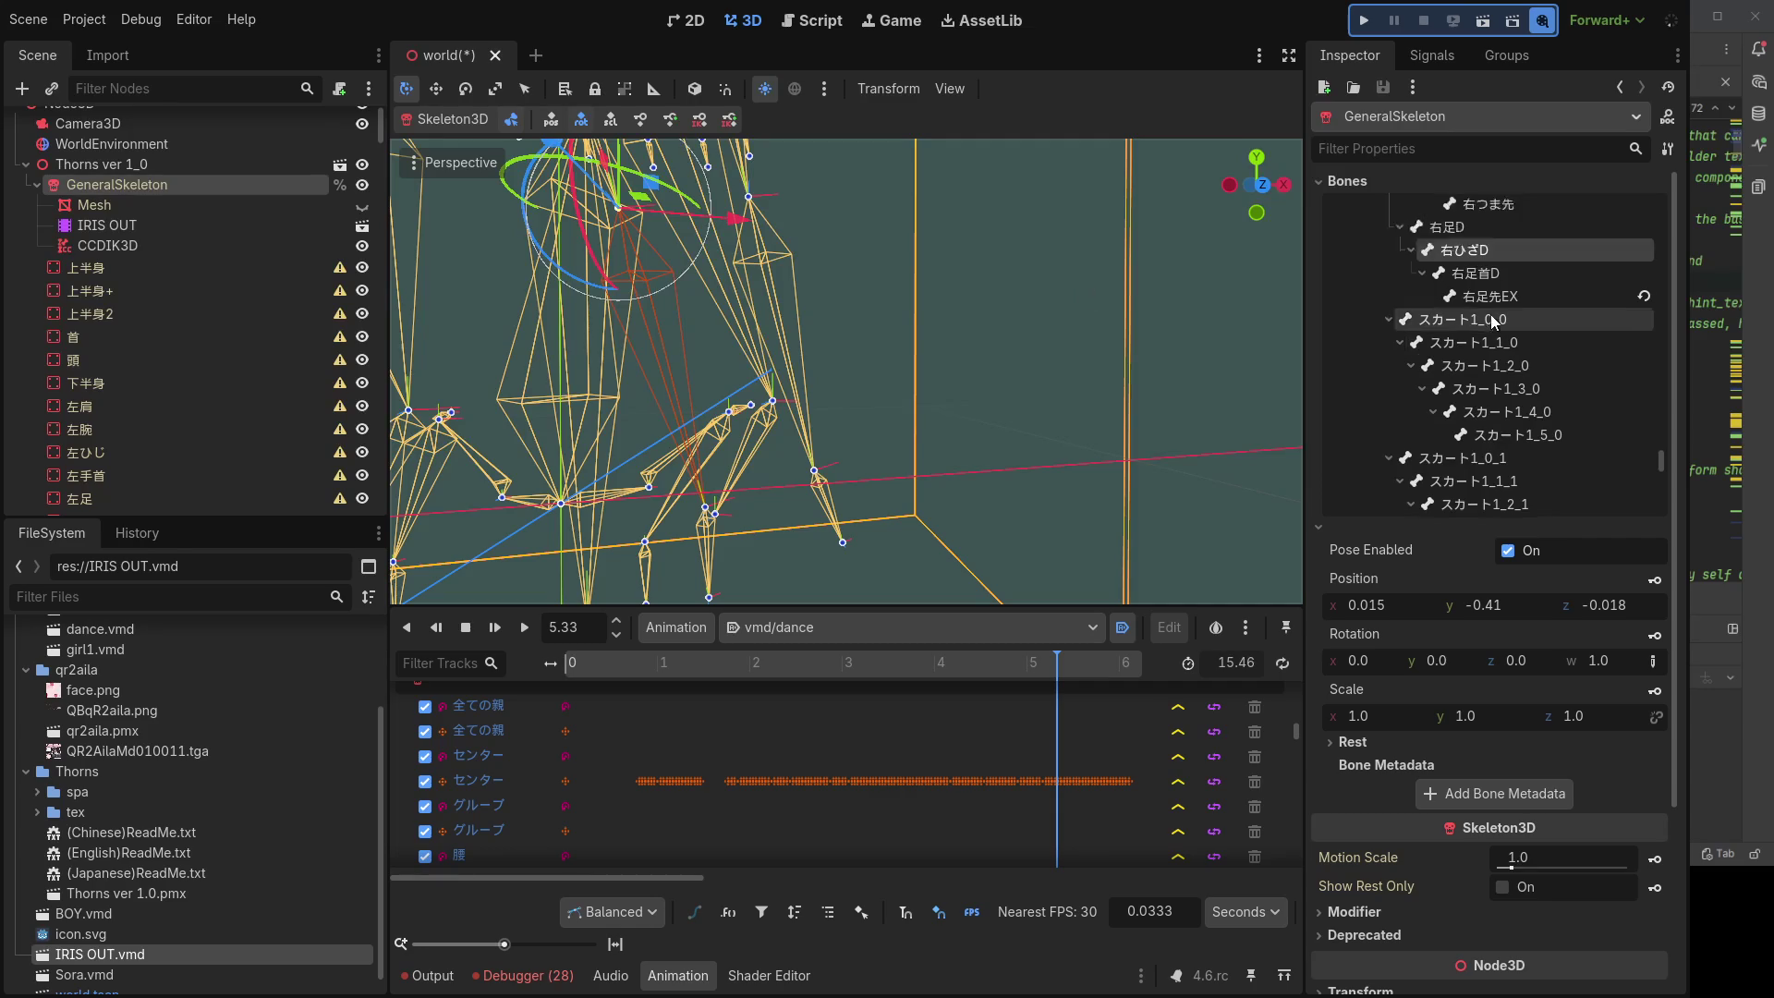
pyautogui.click(1456, 272)
pyautogui.moveTo(804, 328)
pyautogui.mouseDown()
pyautogui.moveTo(872, 389)
pyautogui.moveTo(852, 448)
pyautogui.moveTo(868, 424)
pyautogui.mouseUp()
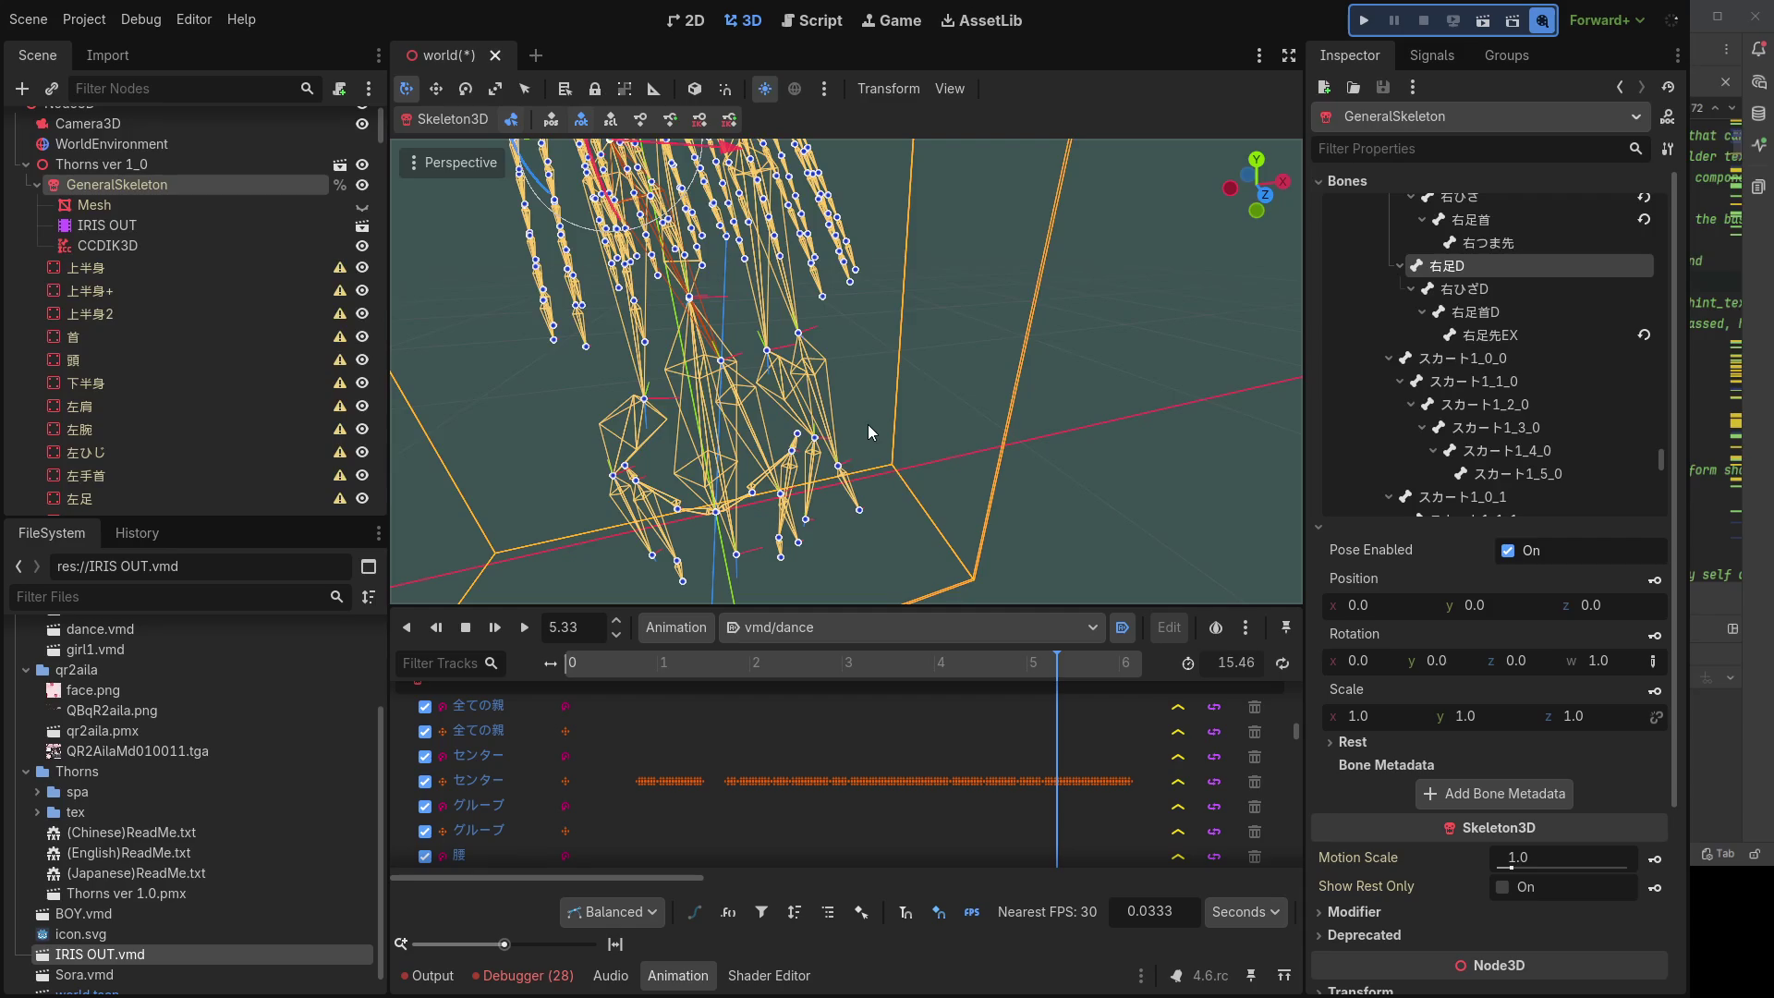
pyautogui.moveTo(868, 424)
pyautogui.mouseDown()
pyautogui.moveTo(791, 396)
pyautogui.moveTo(844, 396)
pyautogui.moveTo(837, 421)
pyautogui.moveTo(876, 414)
pyautogui.moveTo(811, 381)
pyautogui.moveTo(848, 369)
pyautogui.moveTo(856, 388)
pyautogui.moveTo(826, 386)
pyautogui.moveTo(824, 414)
pyautogui.moveTo(887, 392)
pyautogui.moveTo(746, 444)
pyautogui.mouseUp()
pyautogui.click(672, 437)
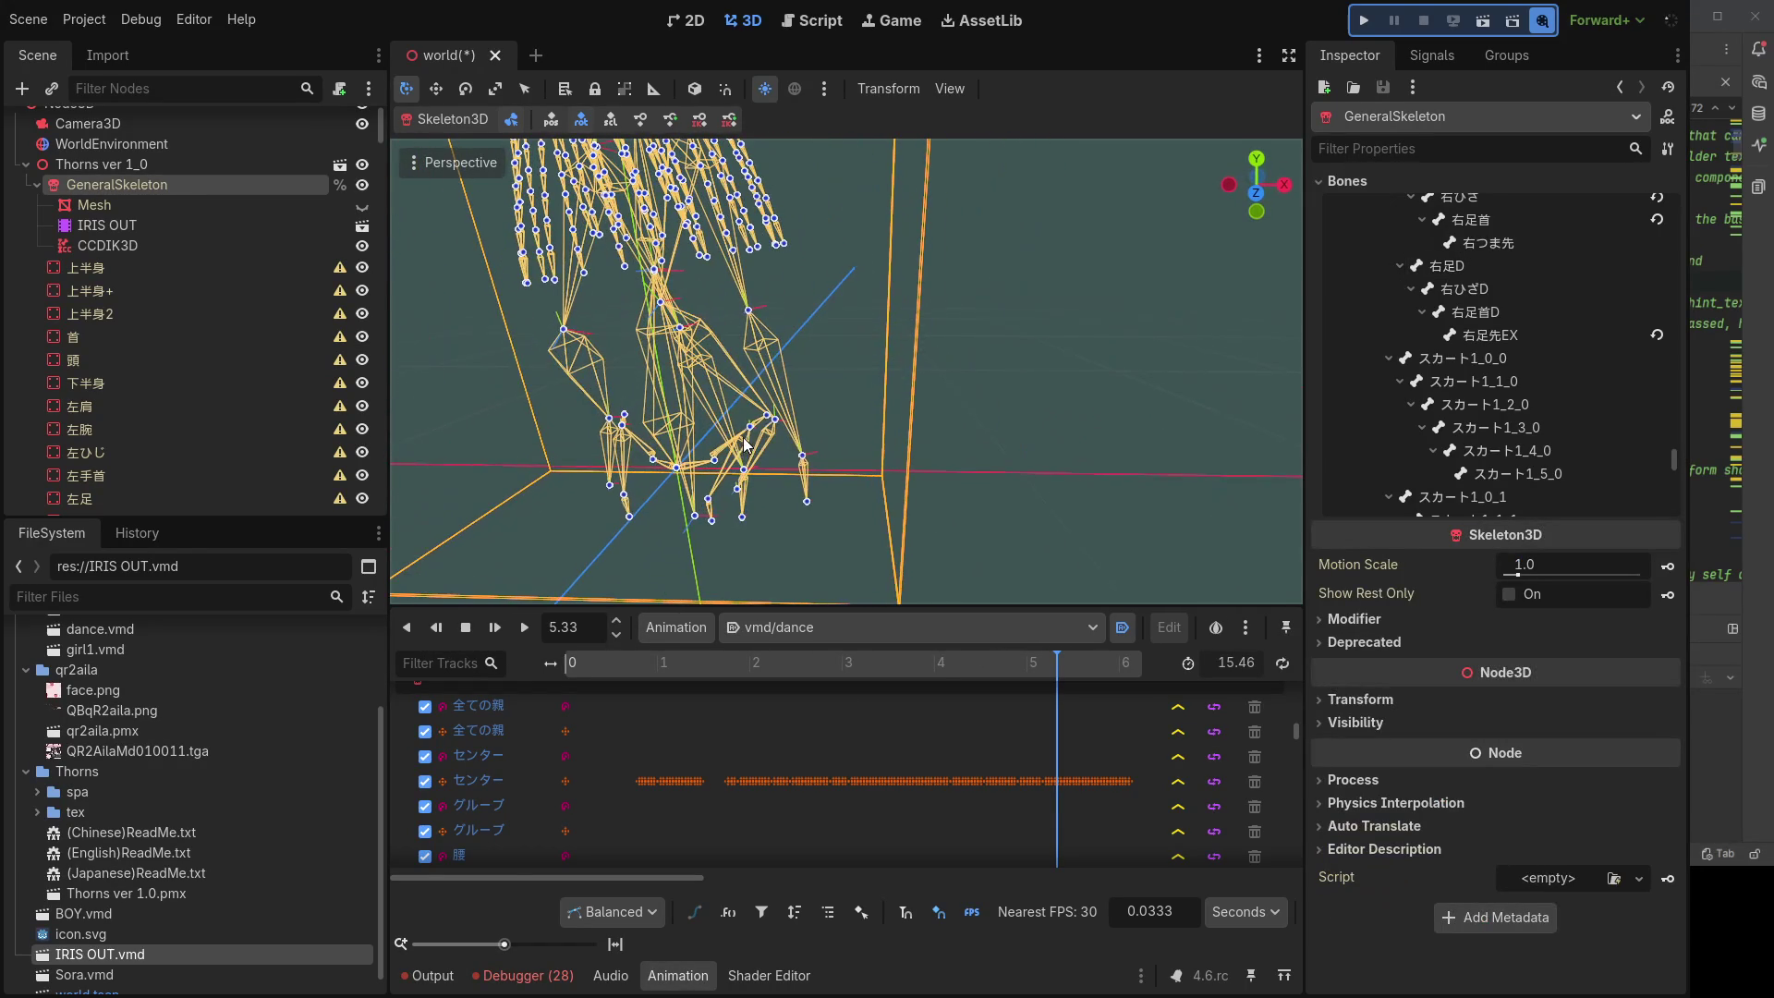
# Step: Check the poses of 左足首D, 左ひざD, 左足D, 左足, 左ひざ, 左足首 and 左つま先 in turn
pyautogui.click(805, 455)
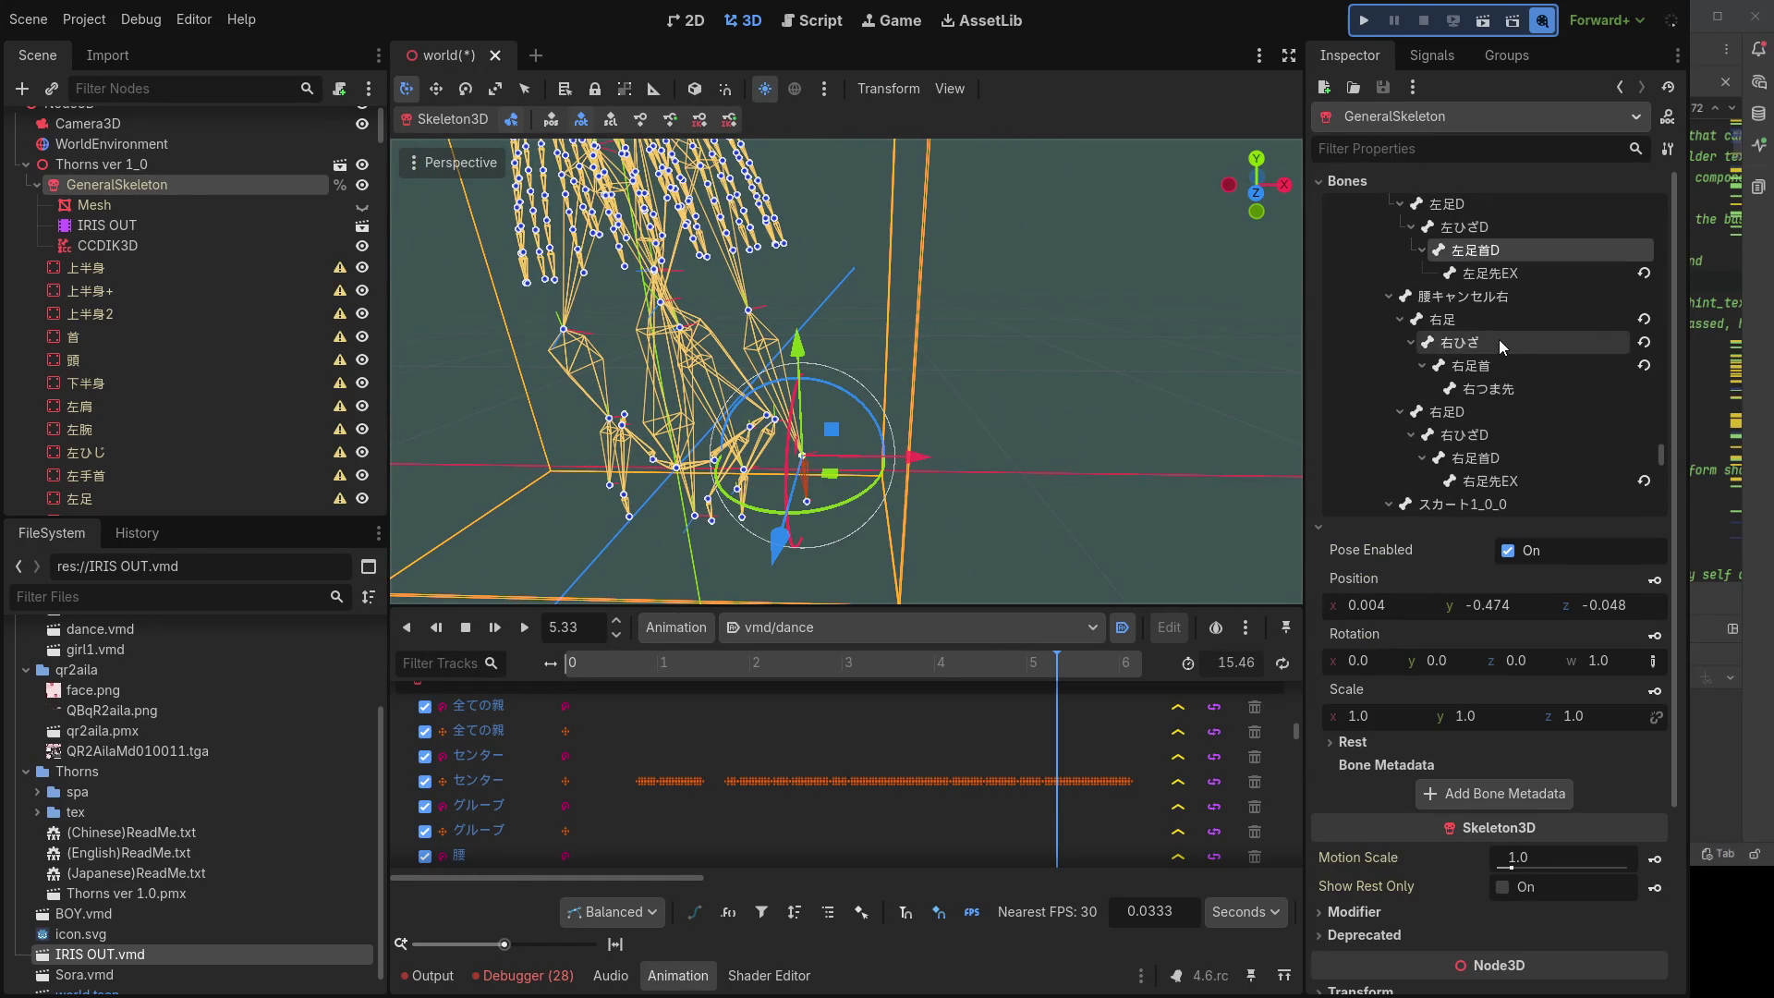
pyautogui.click(1442, 340)
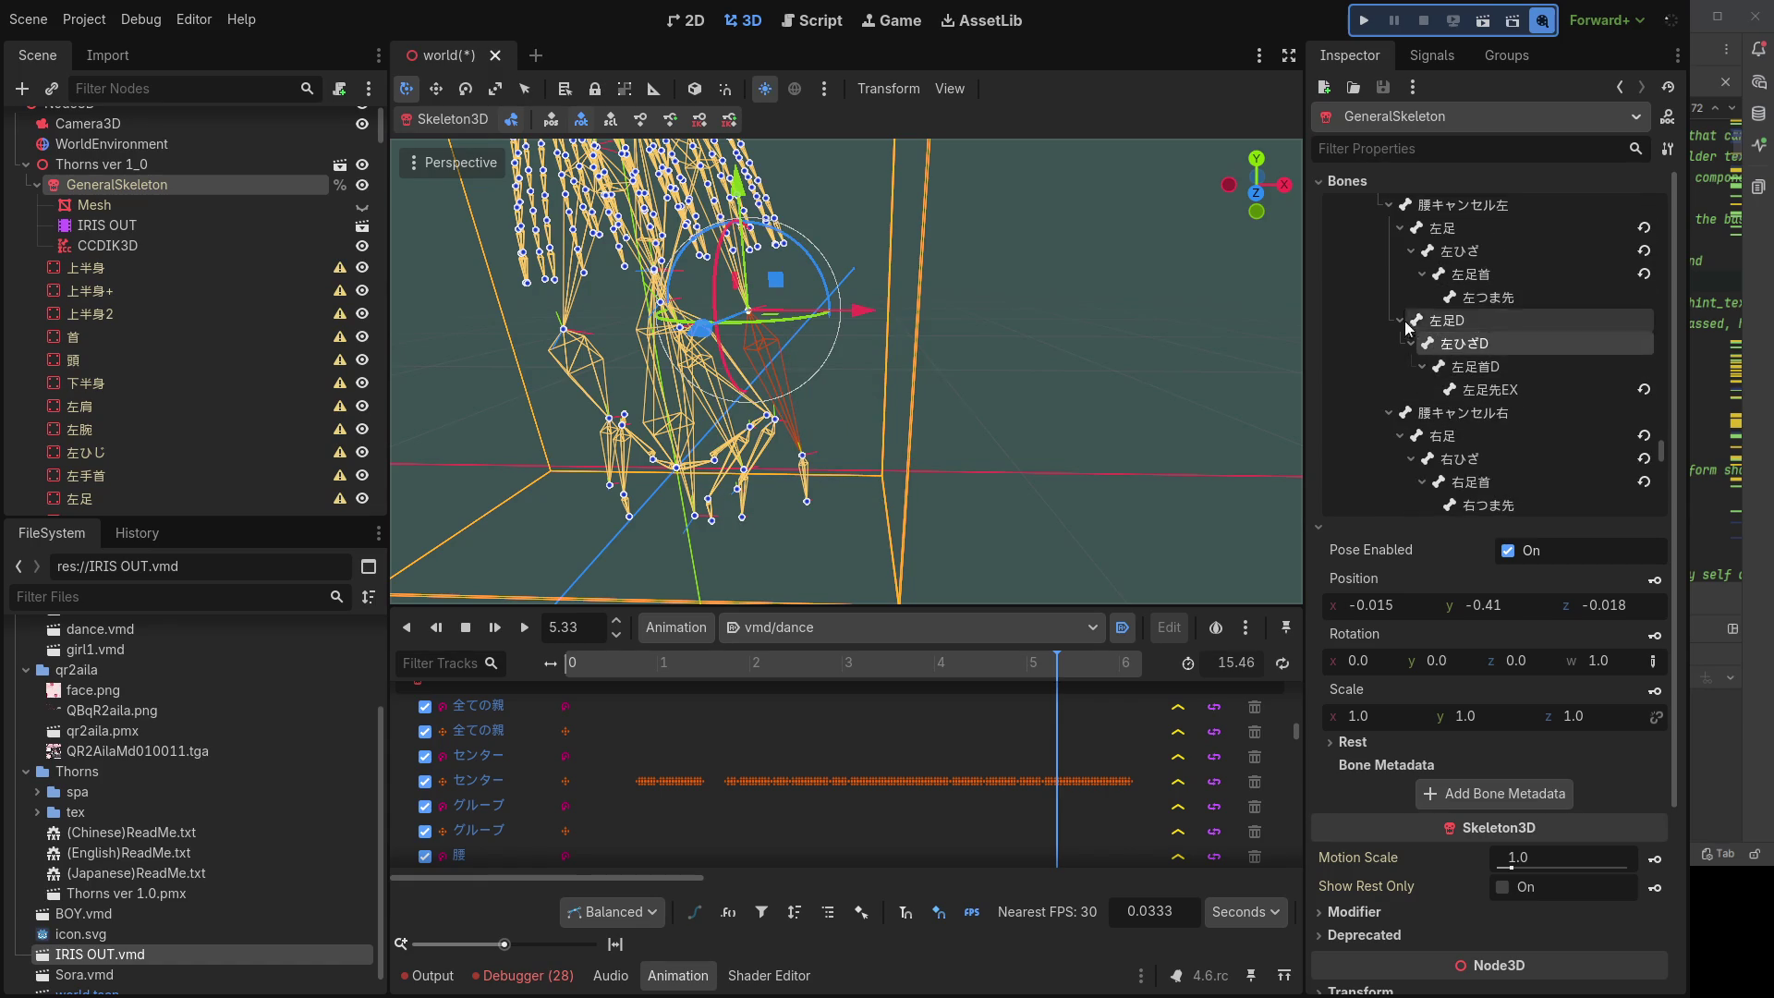
pyautogui.click(1457, 324)
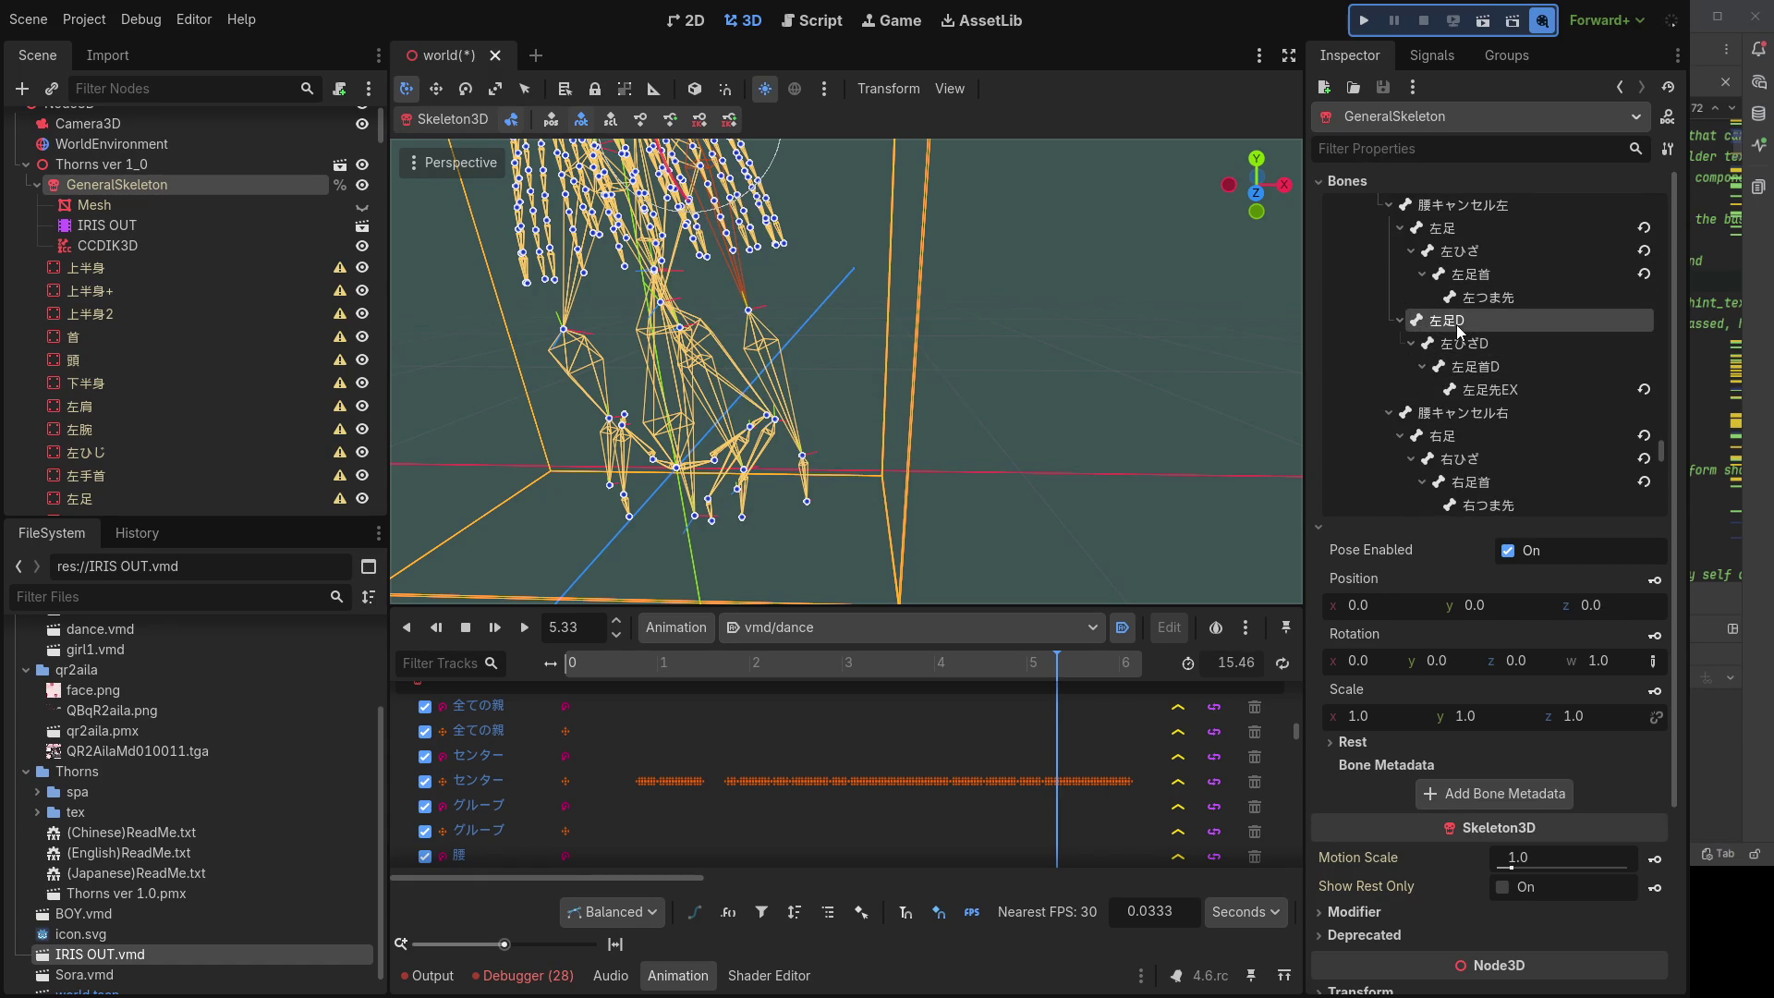
pyautogui.scroll(1, 1489, 333)
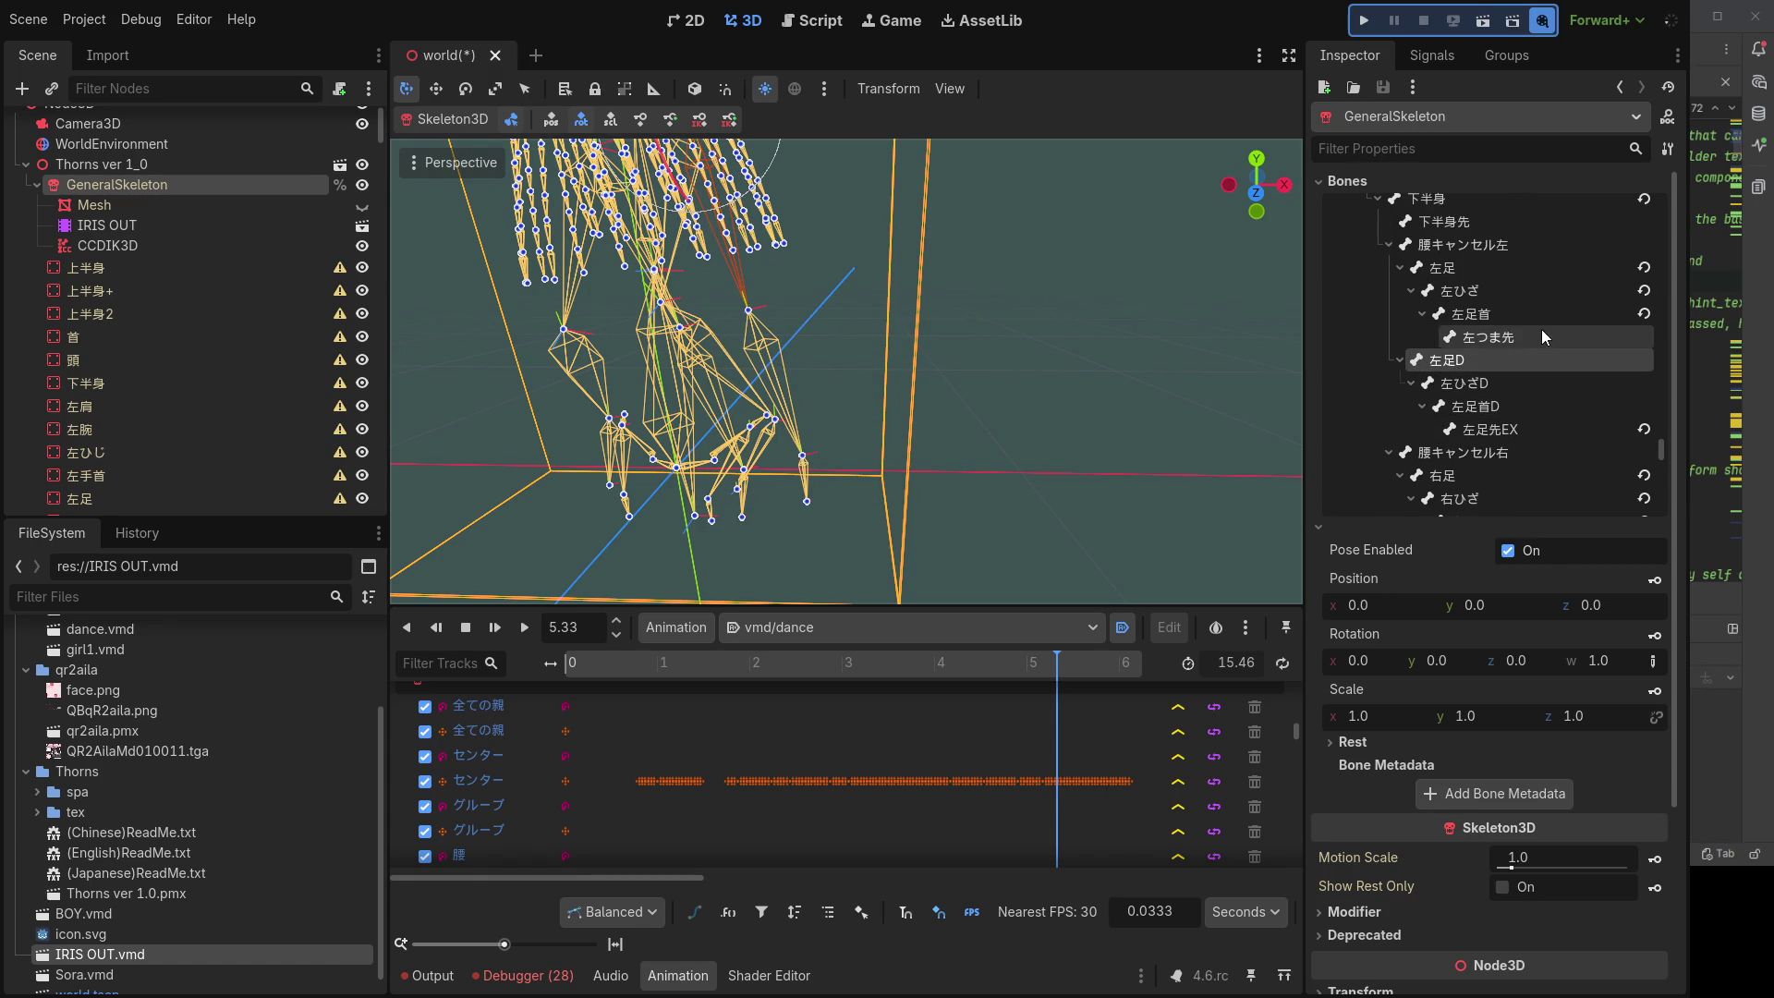
pyautogui.click(1455, 268)
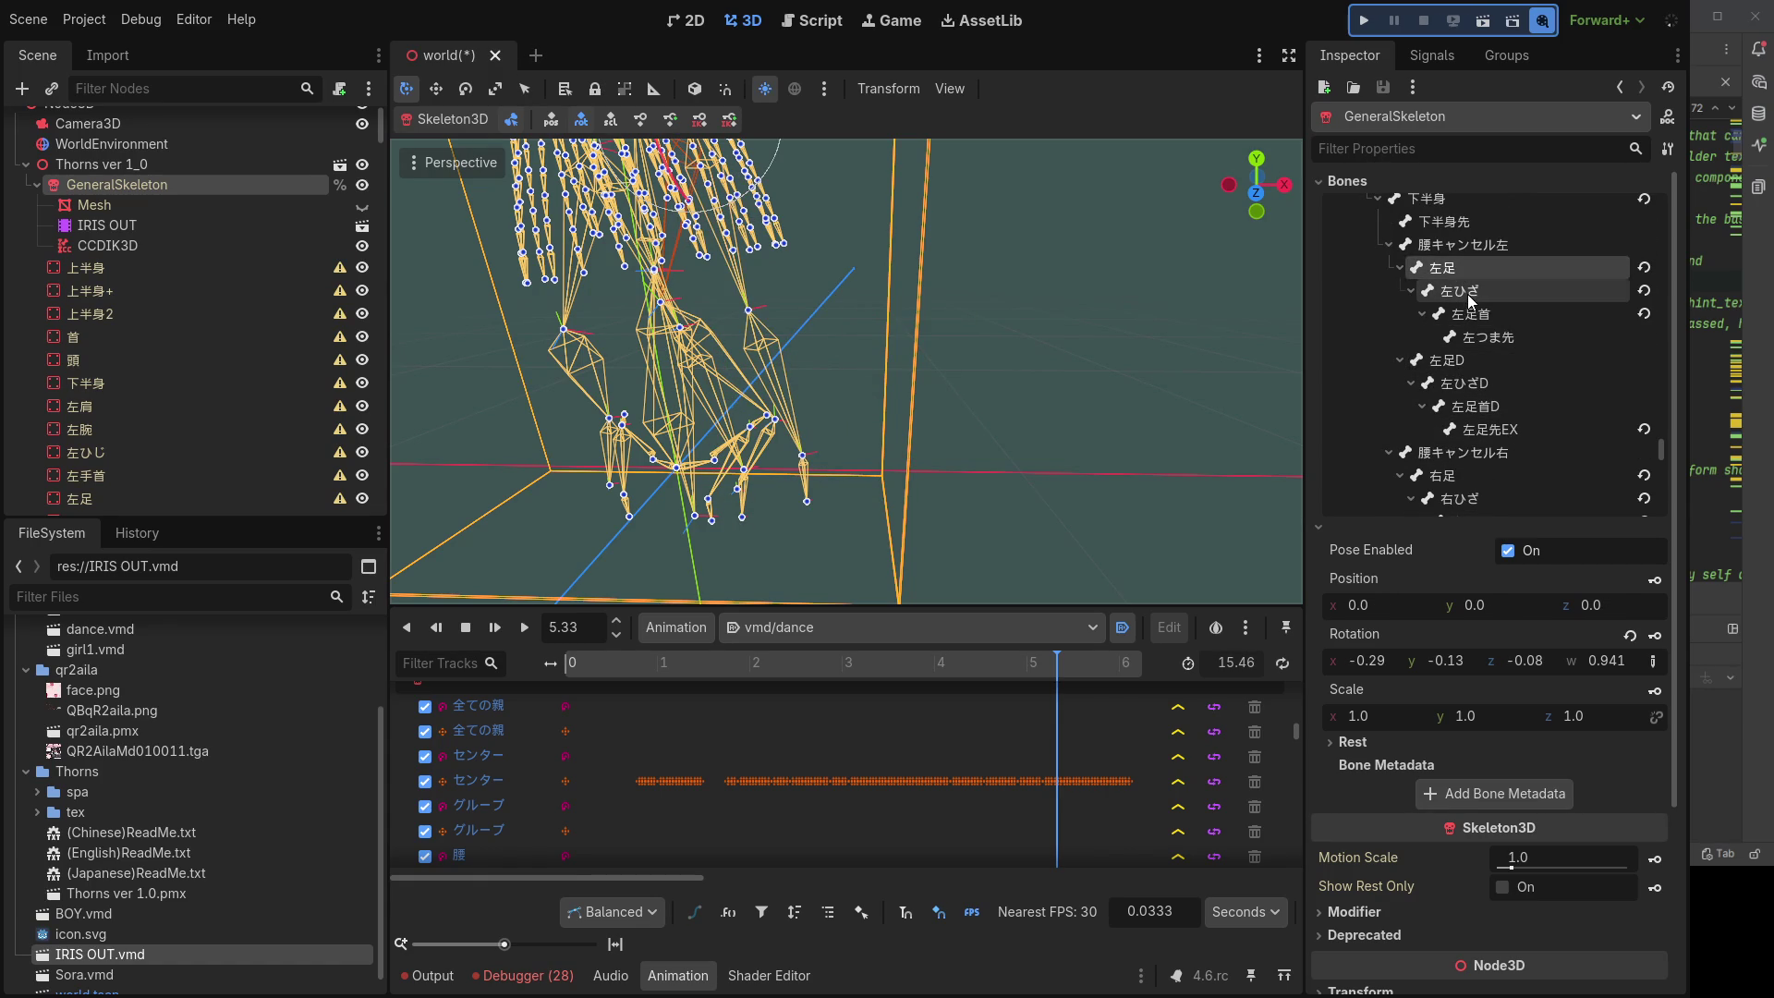
pyautogui.click(1470, 292)
pyautogui.click(1478, 315)
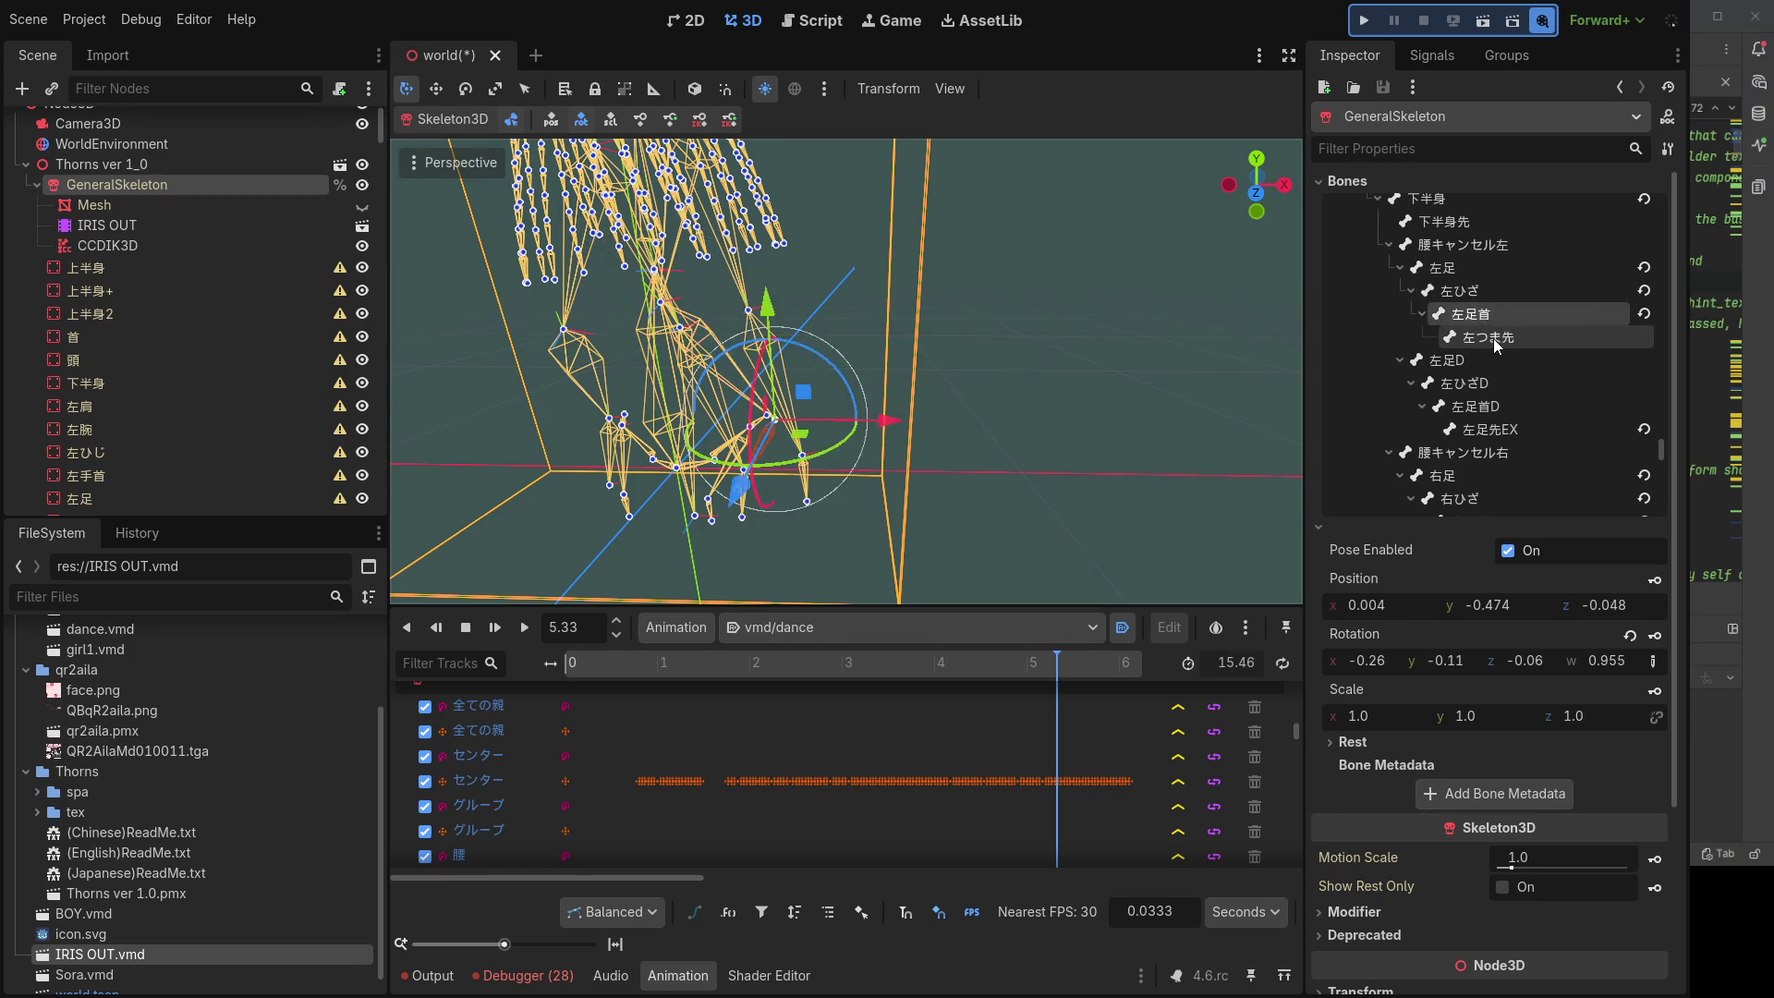
pyautogui.click(1493, 338)
pyautogui.moveTo(924, 443)
pyautogui.mouseDown()
pyautogui.moveTo(882, 457)
pyautogui.moveTo(985, 417)
pyautogui.moveTo(807, 442)
pyautogui.moveTo(868, 430)
pyautogui.moveTo(895, 475)
pyautogui.moveTo(922, 434)
pyautogui.mouseUp()
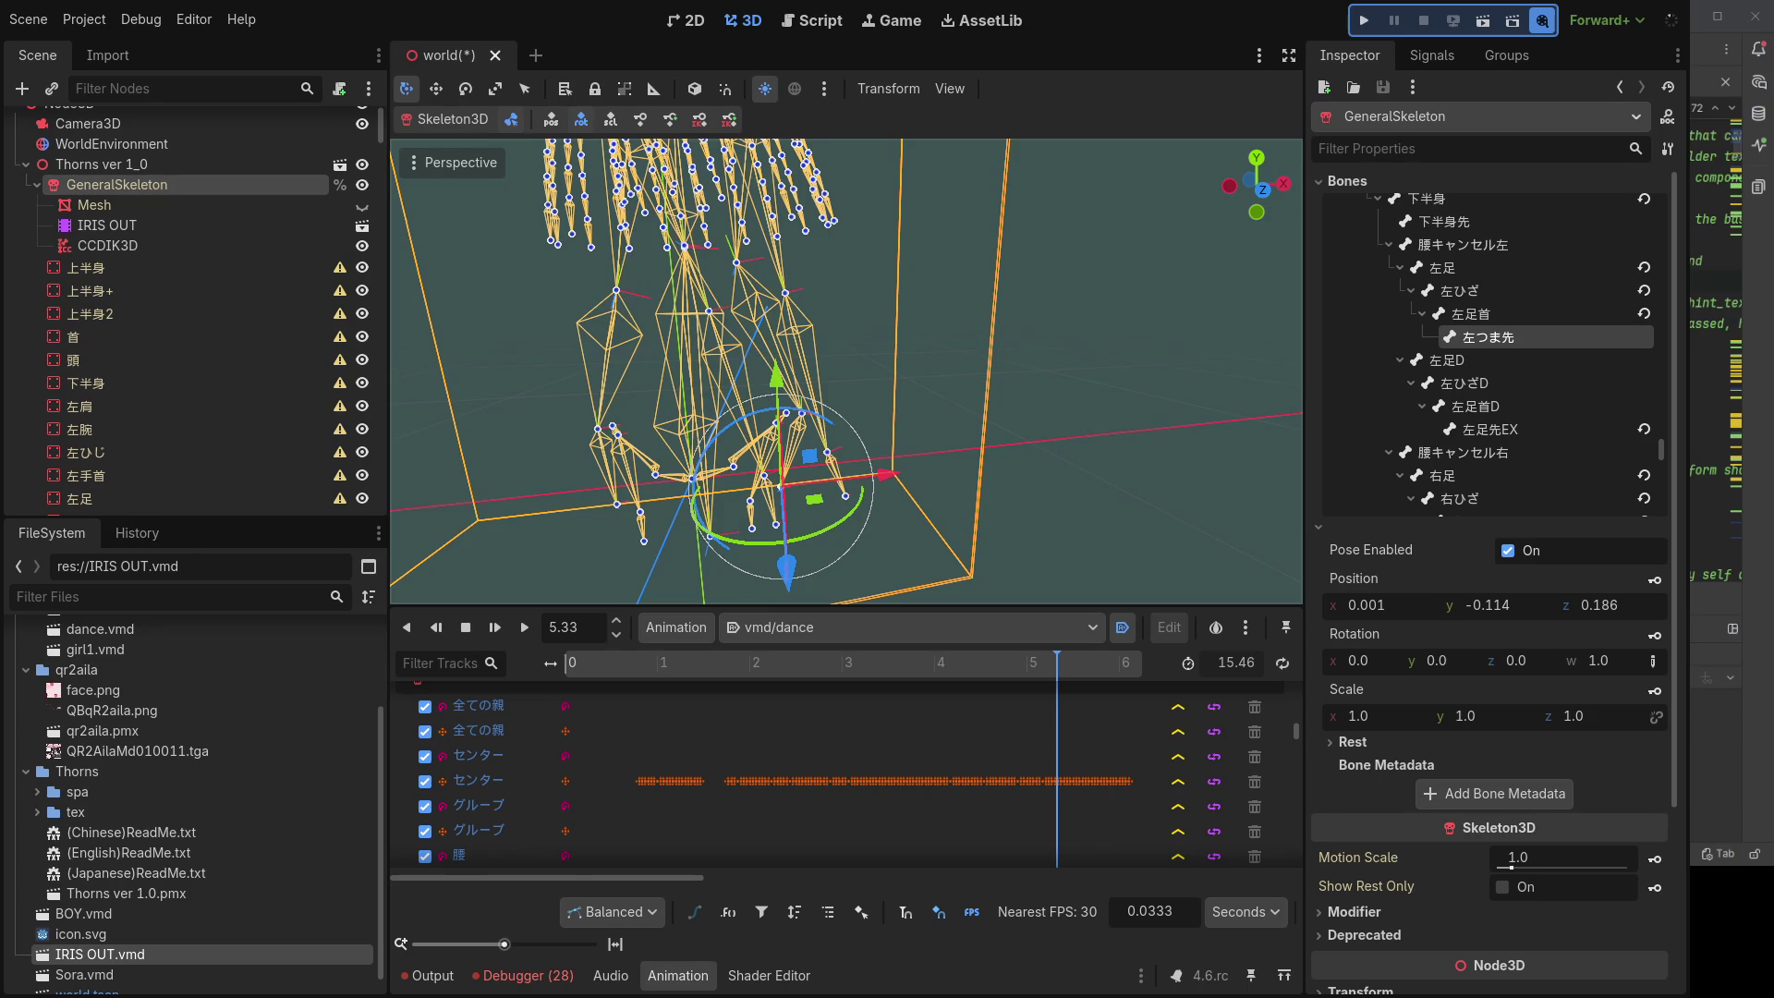
# Step: Select the right ankle bone 右足首 and read its rotation quaternion -0.33, 0.136, 0.09, 0.929
pyautogui.moveTo(702, 445)
pyautogui.mouseDown()
pyautogui.moveTo(579, 441)
pyautogui.moveTo(688, 444)
pyautogui.moveTo(709, 462)
pyautogui.moveTo(693, 467)
pyautogui.mouseUp()
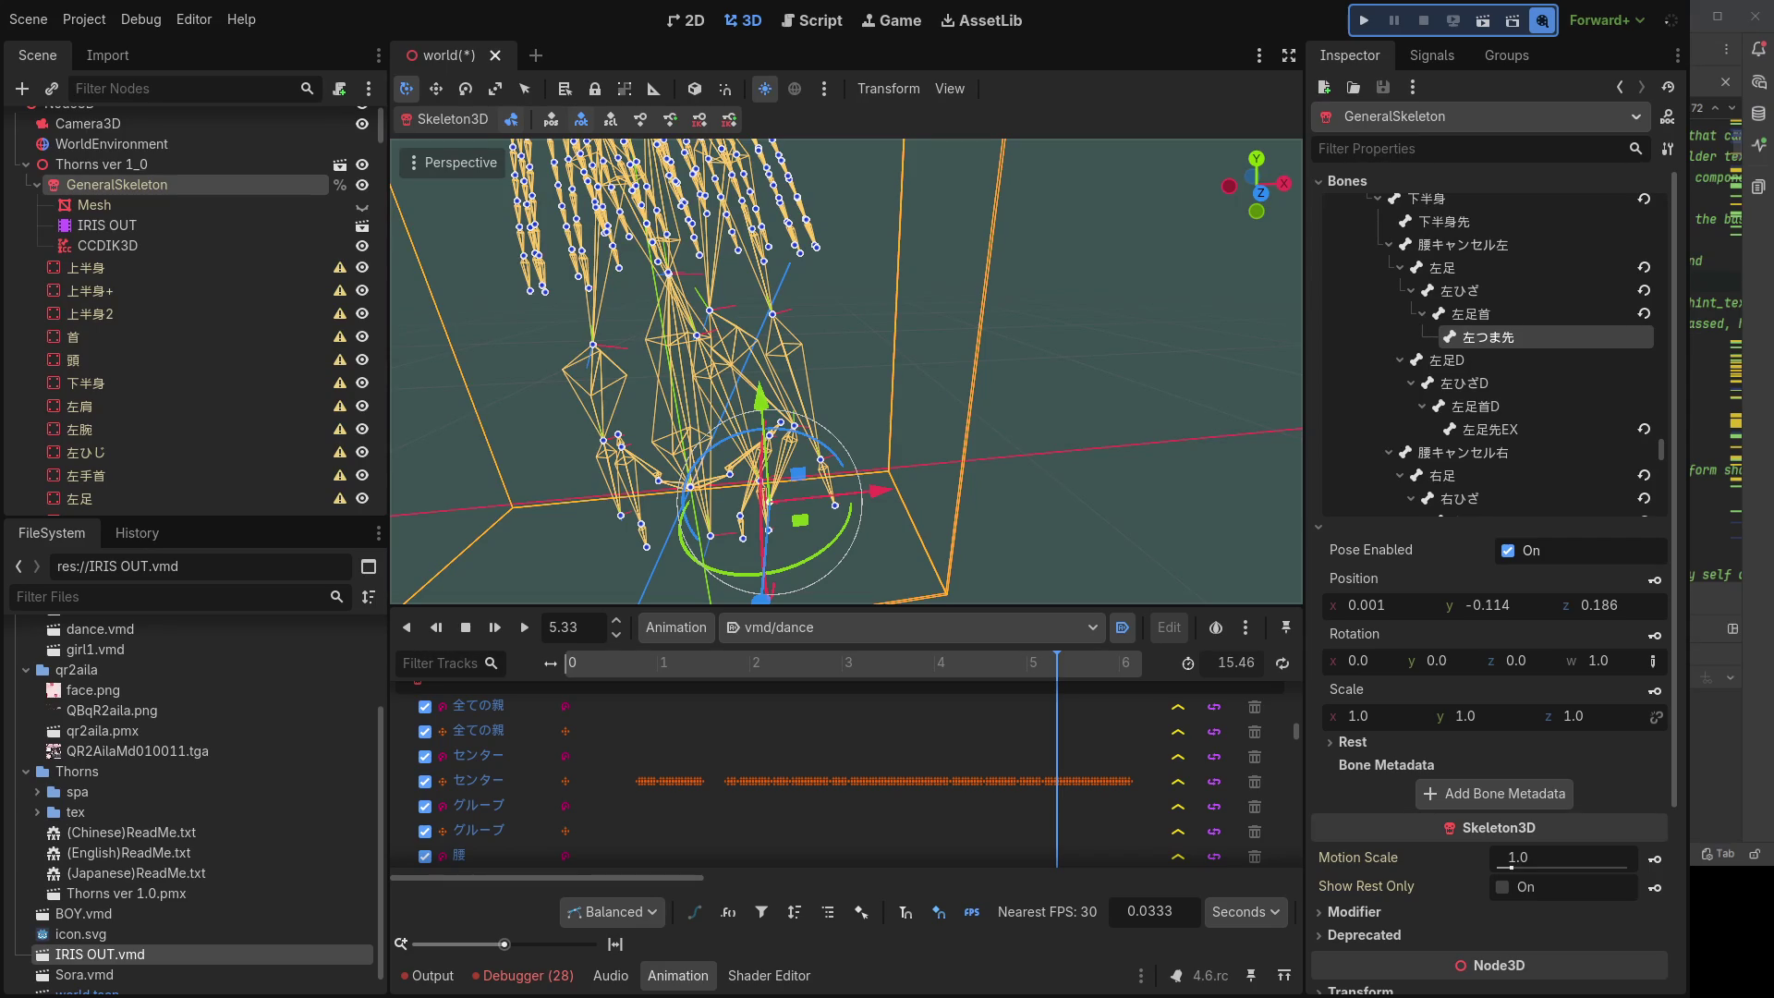
pyautogui.moveTo(887, 379)
pyautogui.mouseDown()
pyautogui.moveTo(780, 388)
pyautogui.moveTo(735, 427)
pyautogui.moveTo(696, 425)
pyautogui.moveTo(725, 399)
pyautogui.moveTo(679, 401)
pyautogui.mouseUp()
pyautogui.click(591, 437)
pyautogui.moveTo(591, 437)
pyautogui.mouseDown()
pyautogui.moveTo(792, 459)
pyautogui.moveTo(758, 447)
pyautogui.moveTo(775, 427)
pyautogui.moveTo(704, 434)
pyautogui.moveTo(751, 453)
pyautogui.mouseUp()
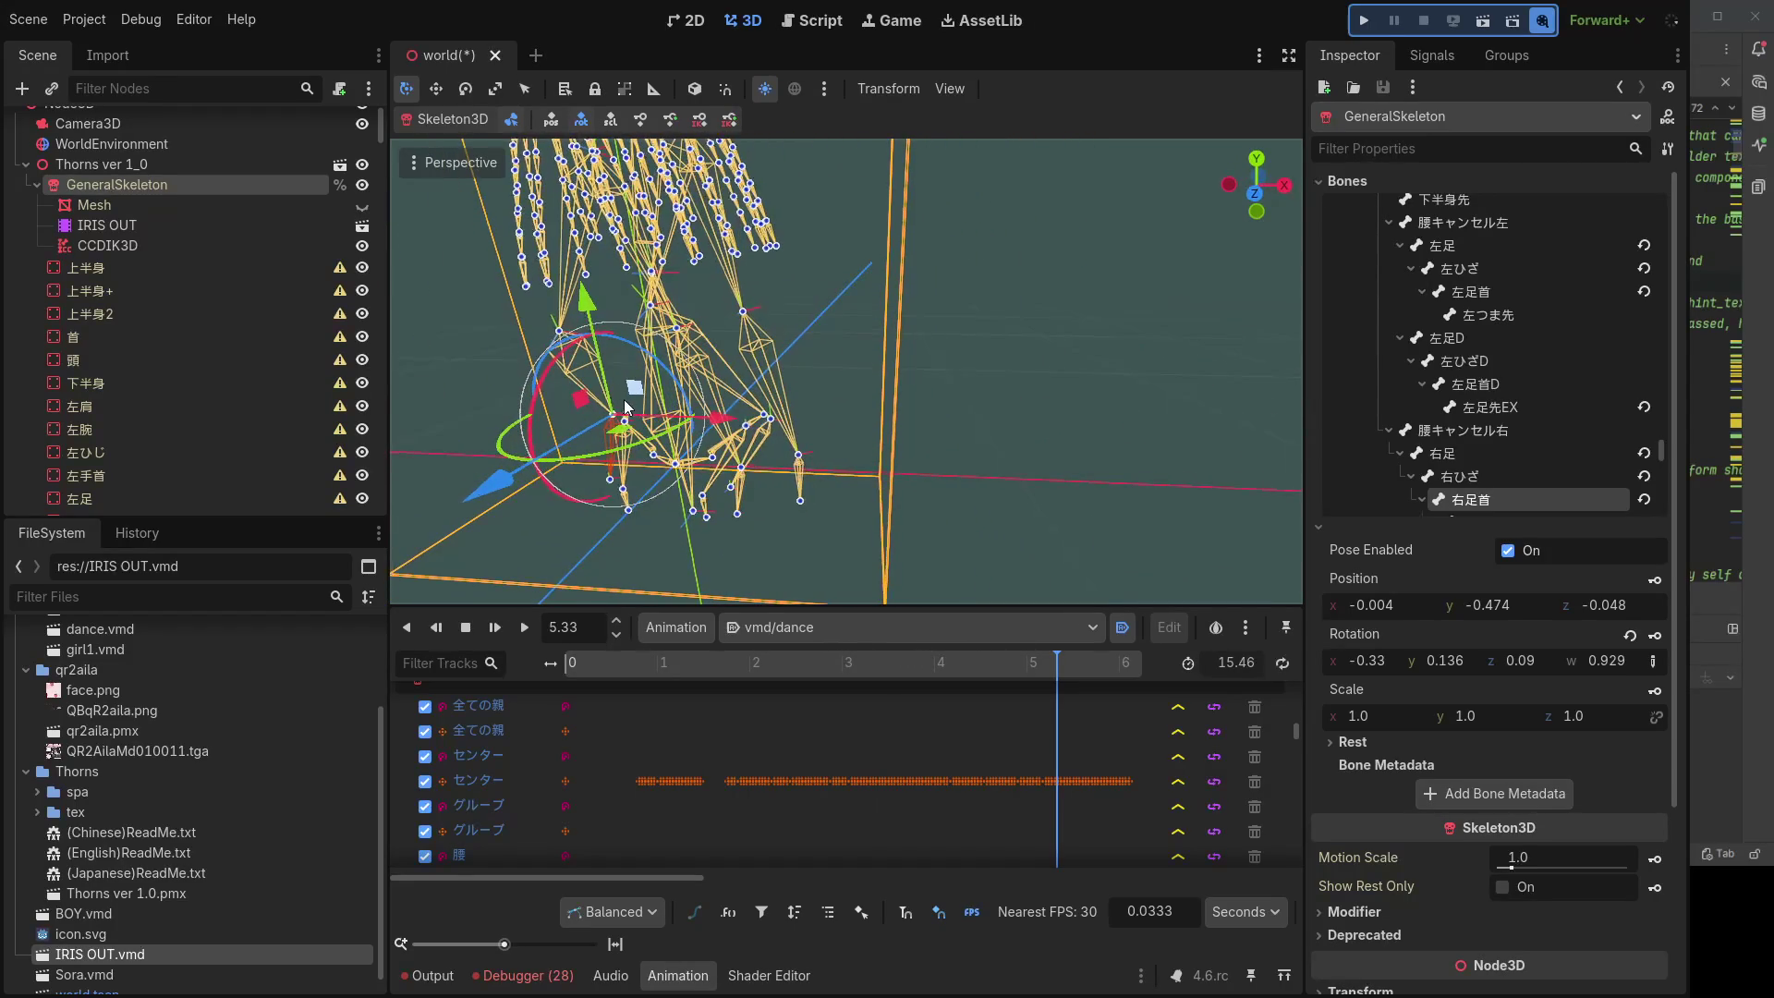
# Step: Zoom in on the legs and select left knee IK bone 左ひざD (position -0.015, -0.41, -0.018)
pyautogui.moveTo(626, 406)
pyautogui.mouseDown()
pyautogui.moveTo(717, 386)
pyautogui.moveTo(668, 357)
pyautogui.moveTo(702, 392)
pyautogui.mouseUp()
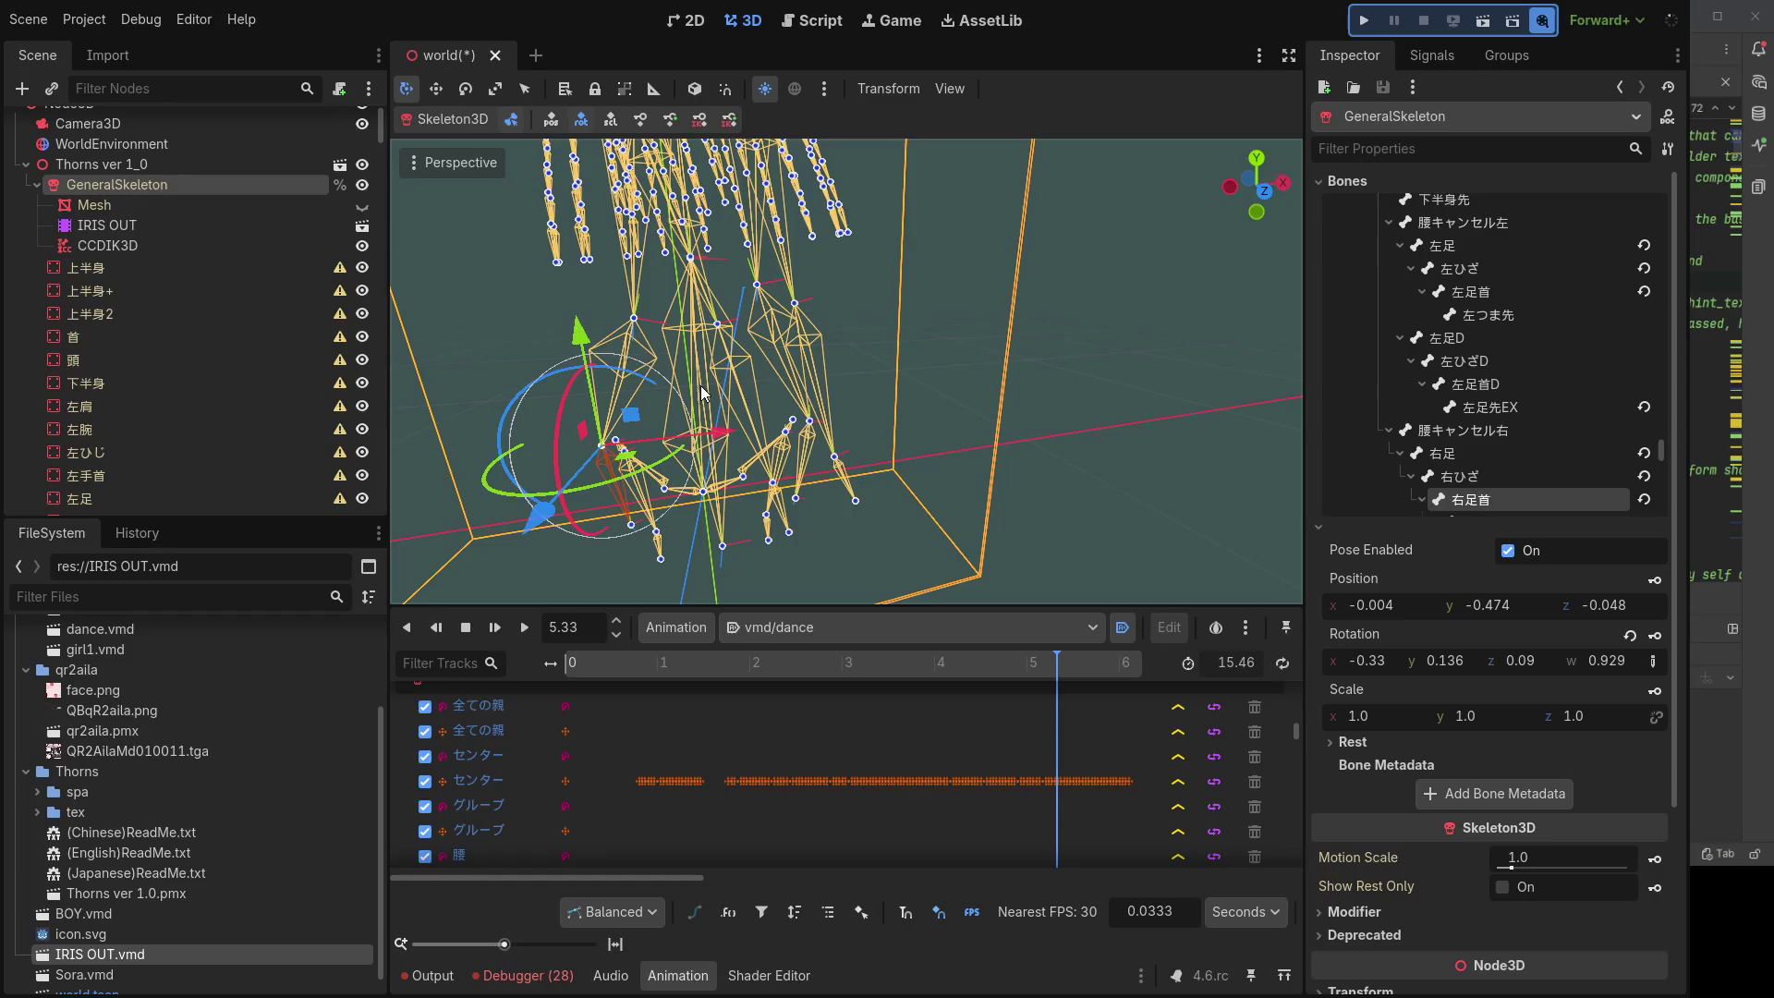
pyautogui.moveTo(937, 412)
pyautogui.mouseDown()
pyautogui.moveTo(710, 380)
pyautogui.moveTo(961, 355)
pyautogui.moveTo(951, 373)
pyautogui.moveTo(880, 379)
pyautogui.mouseUp()
pyautogui.scroll(2, 547, 357)
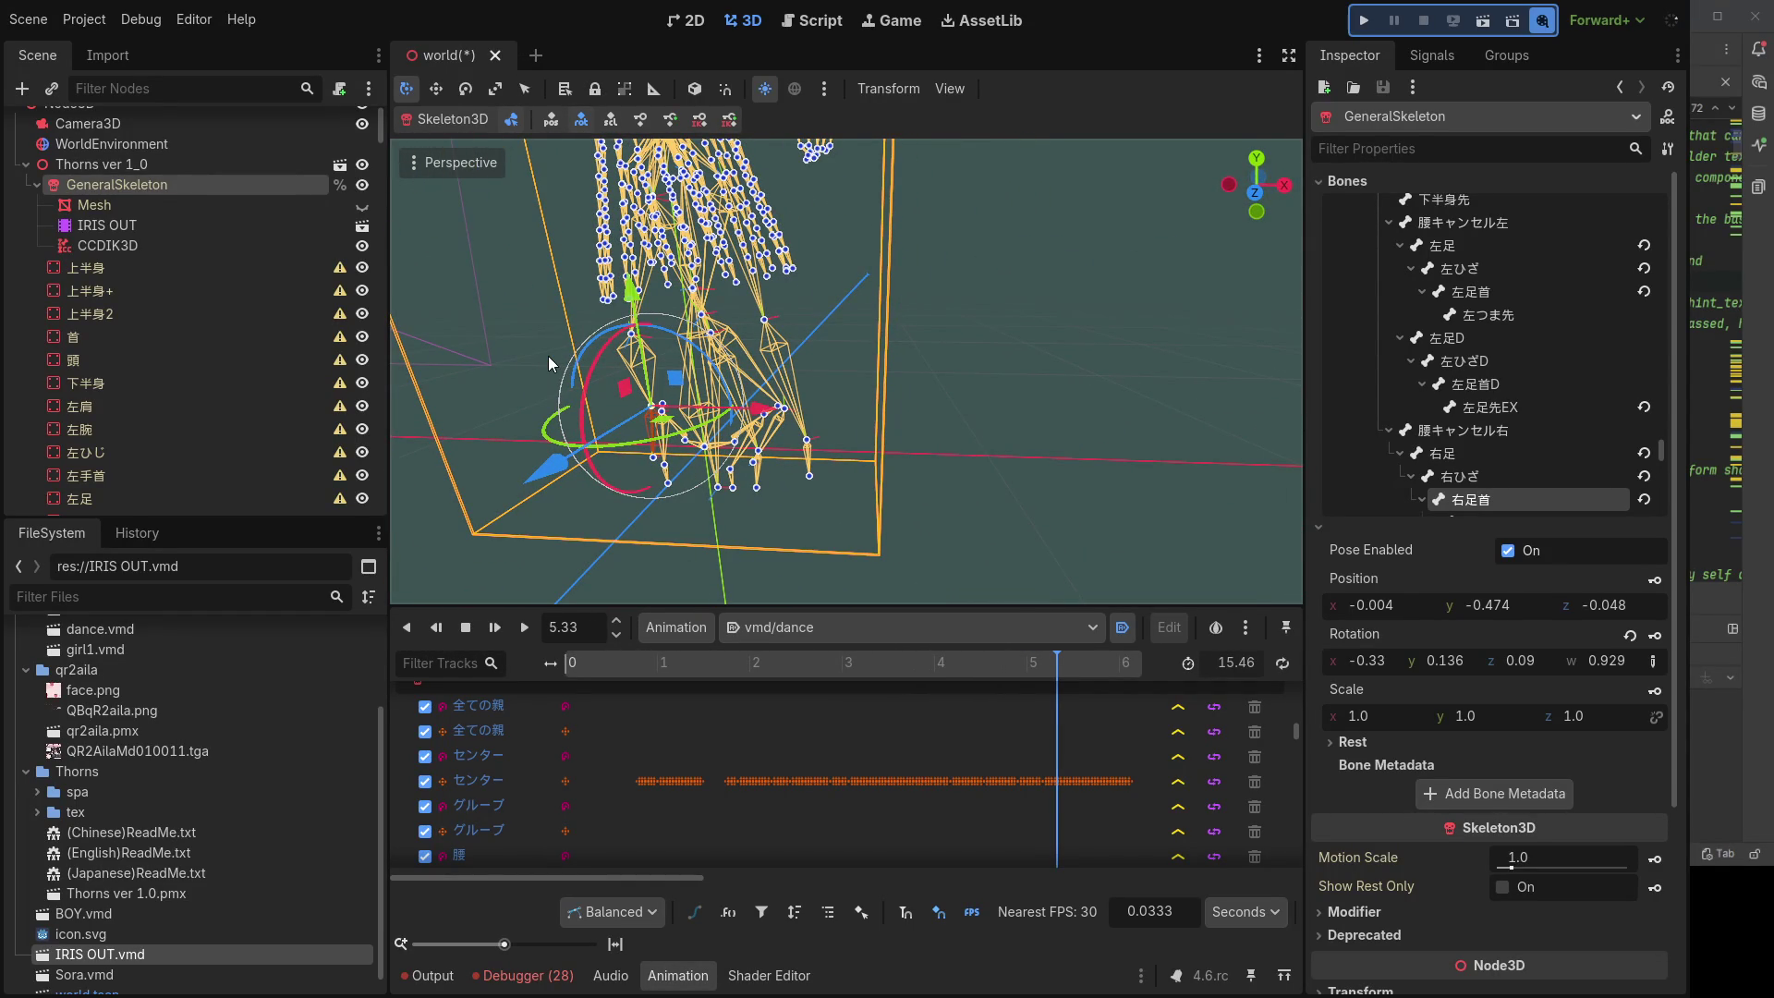
pyautogui.moveTo(818, 369)
pyautogui.mouseDown()
pyautogui.moveTo(879, 368)
pyautogui.moveTo(829, 370)
pyautogui.moveTo(878, 379)
pyautogui.moveTo(863, 380)
pyautogui.mouseUp()
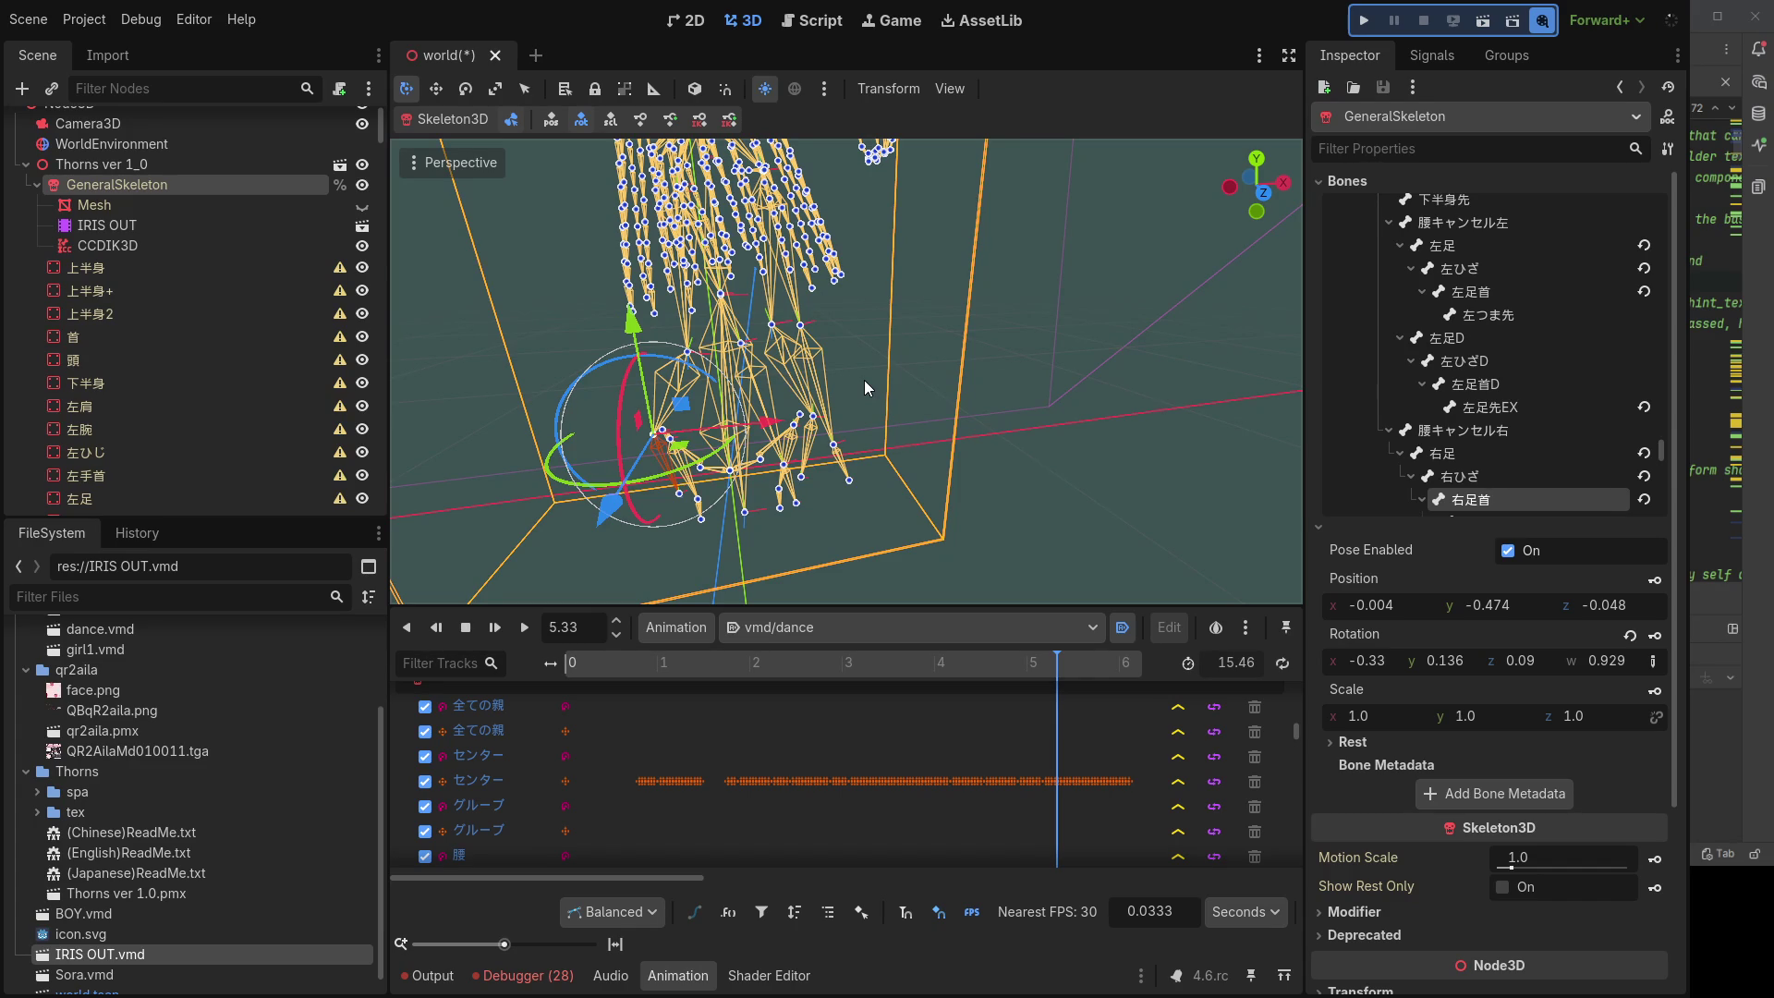
pyautogui.moveTo(862, 369)
pyautogui.mouseDown()
pyautogui.moveTo(935, 344)
pyautogui.moveTo(944, 390)
pyautogui.moveTo(911, 344)
pyautogui.moveTo(822, 363)
pyautogui.moveTo(882, 374)
pyautogui.moveTo(841, 357)
pyautogui.moveTo(873, 385)
pyautogui.moveTo(852, 418)
pyautogui.moveTo(815, 369)
pyautogui.moveTo(765, 414)
pyautogui.moveTo(802, 445)
pyautogui.moveTo(767, 325)
pyautogui.mouseUp()
pyautogui.scroll(3, 809, 369)
pyautogui.click(767, 324)
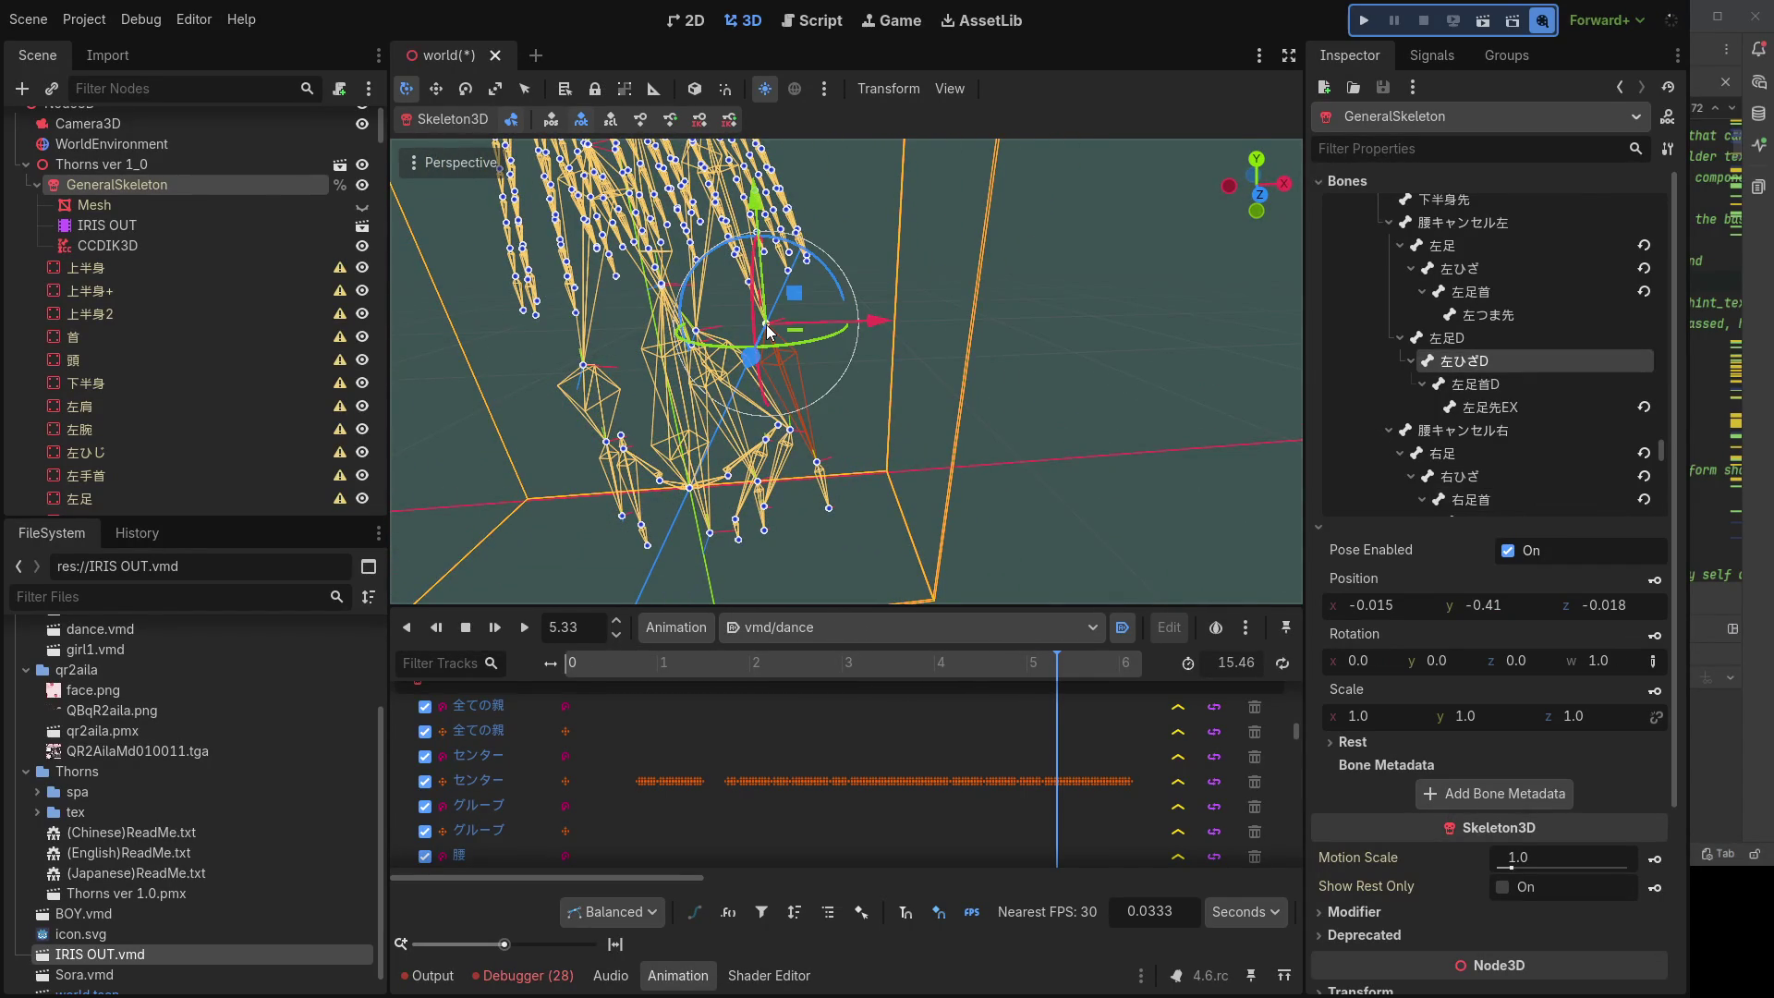
# Step: Select 左足首D, 左ひざD, then 左足D in the Bones tree, ending on 左足D at position 0, 0, 0
pyautogui.click(1489, 343)
pyautogui.click(1485, 361)
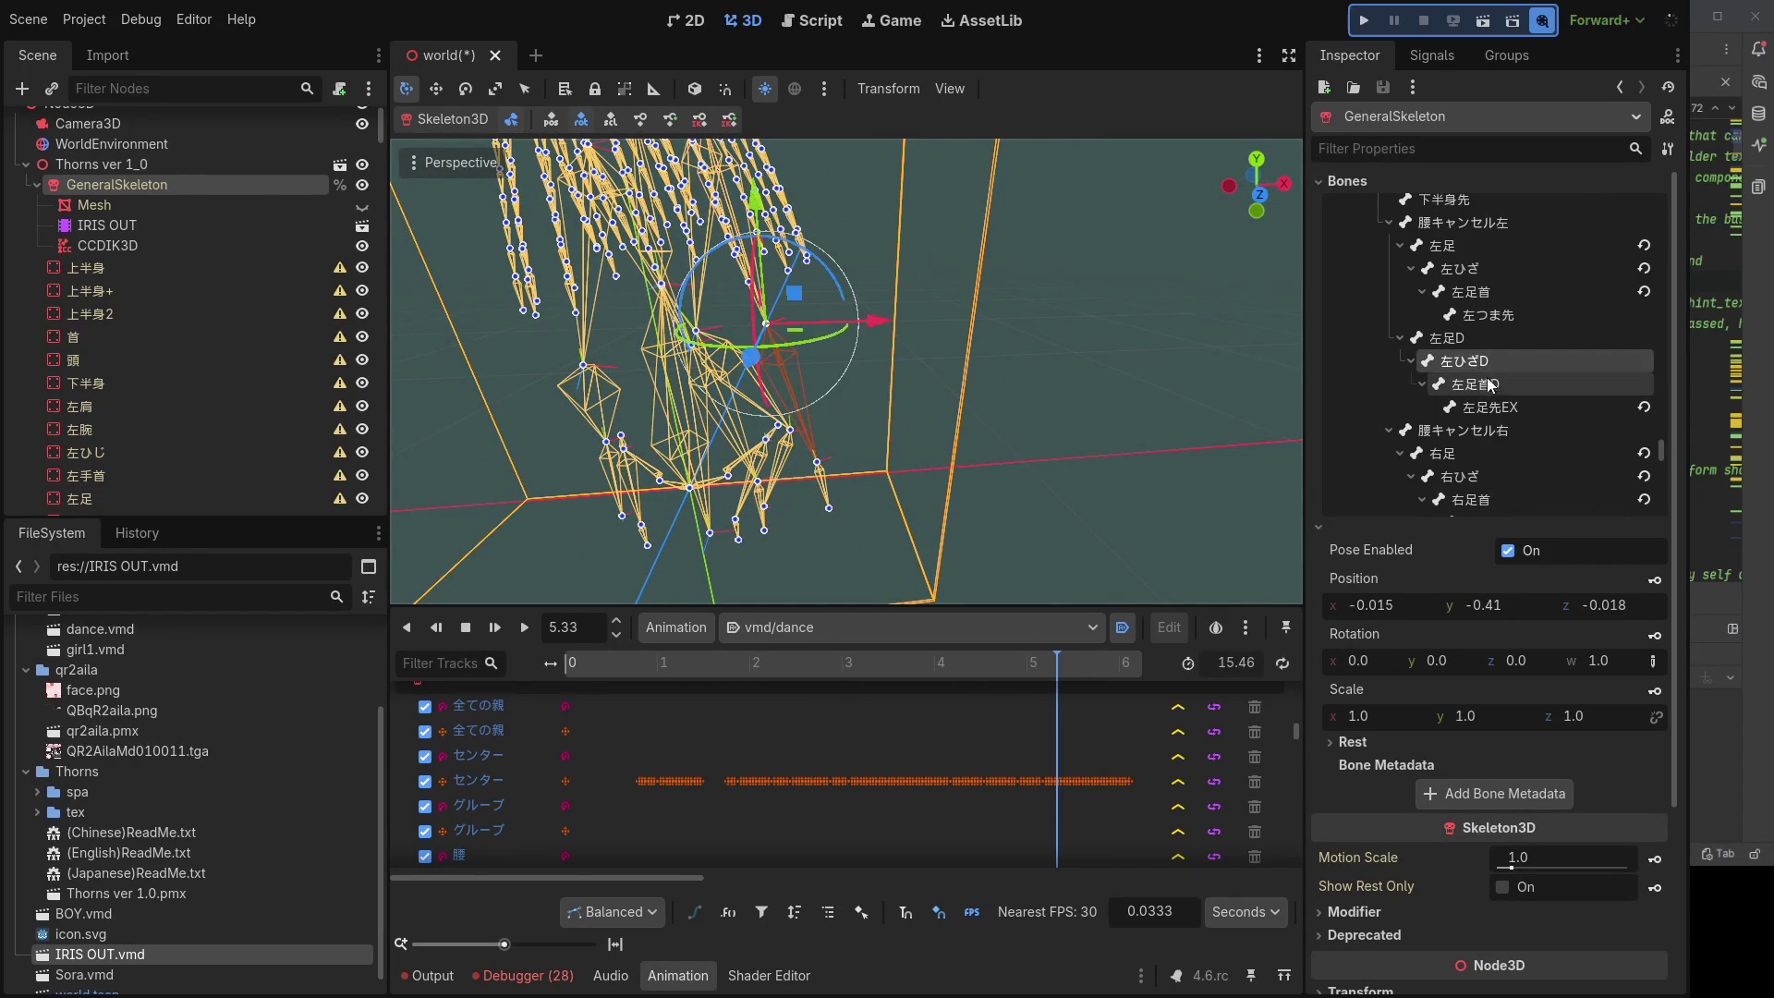
pyautogui.click(1488, 384)
pyautogui.click(1461, 363)
pyautogui.click(1448, 339)
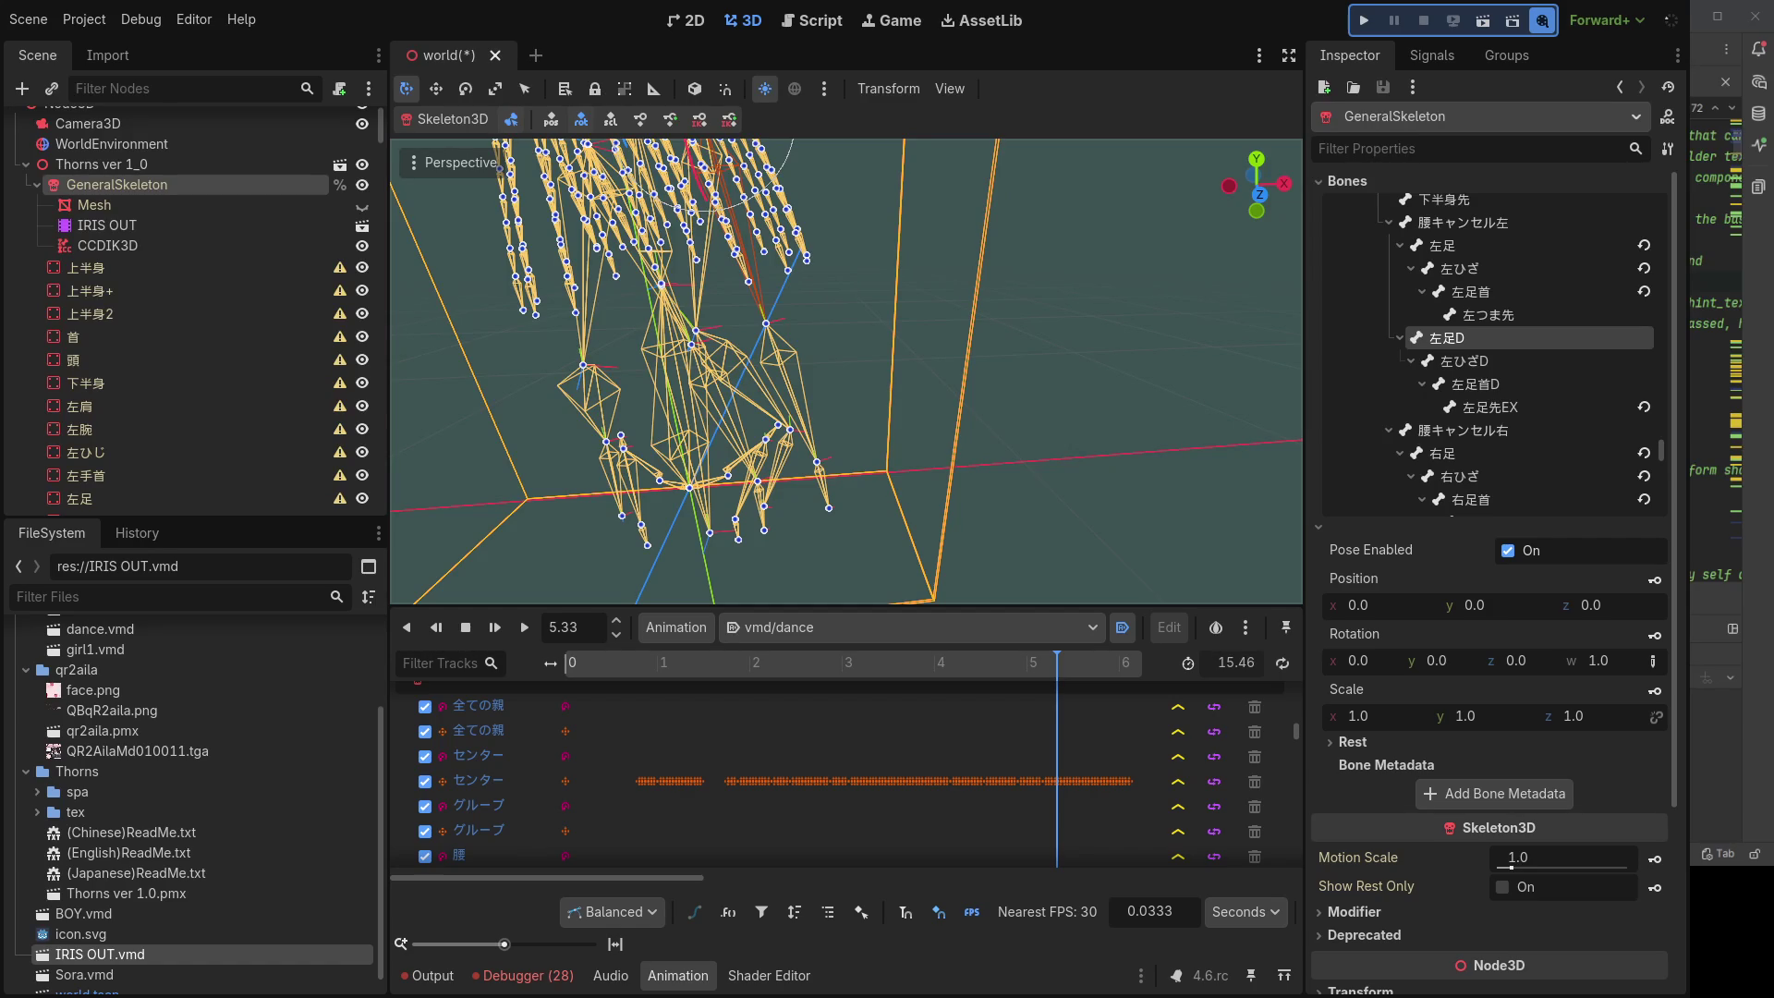
pyautogui.scroll(3, 734, 377)
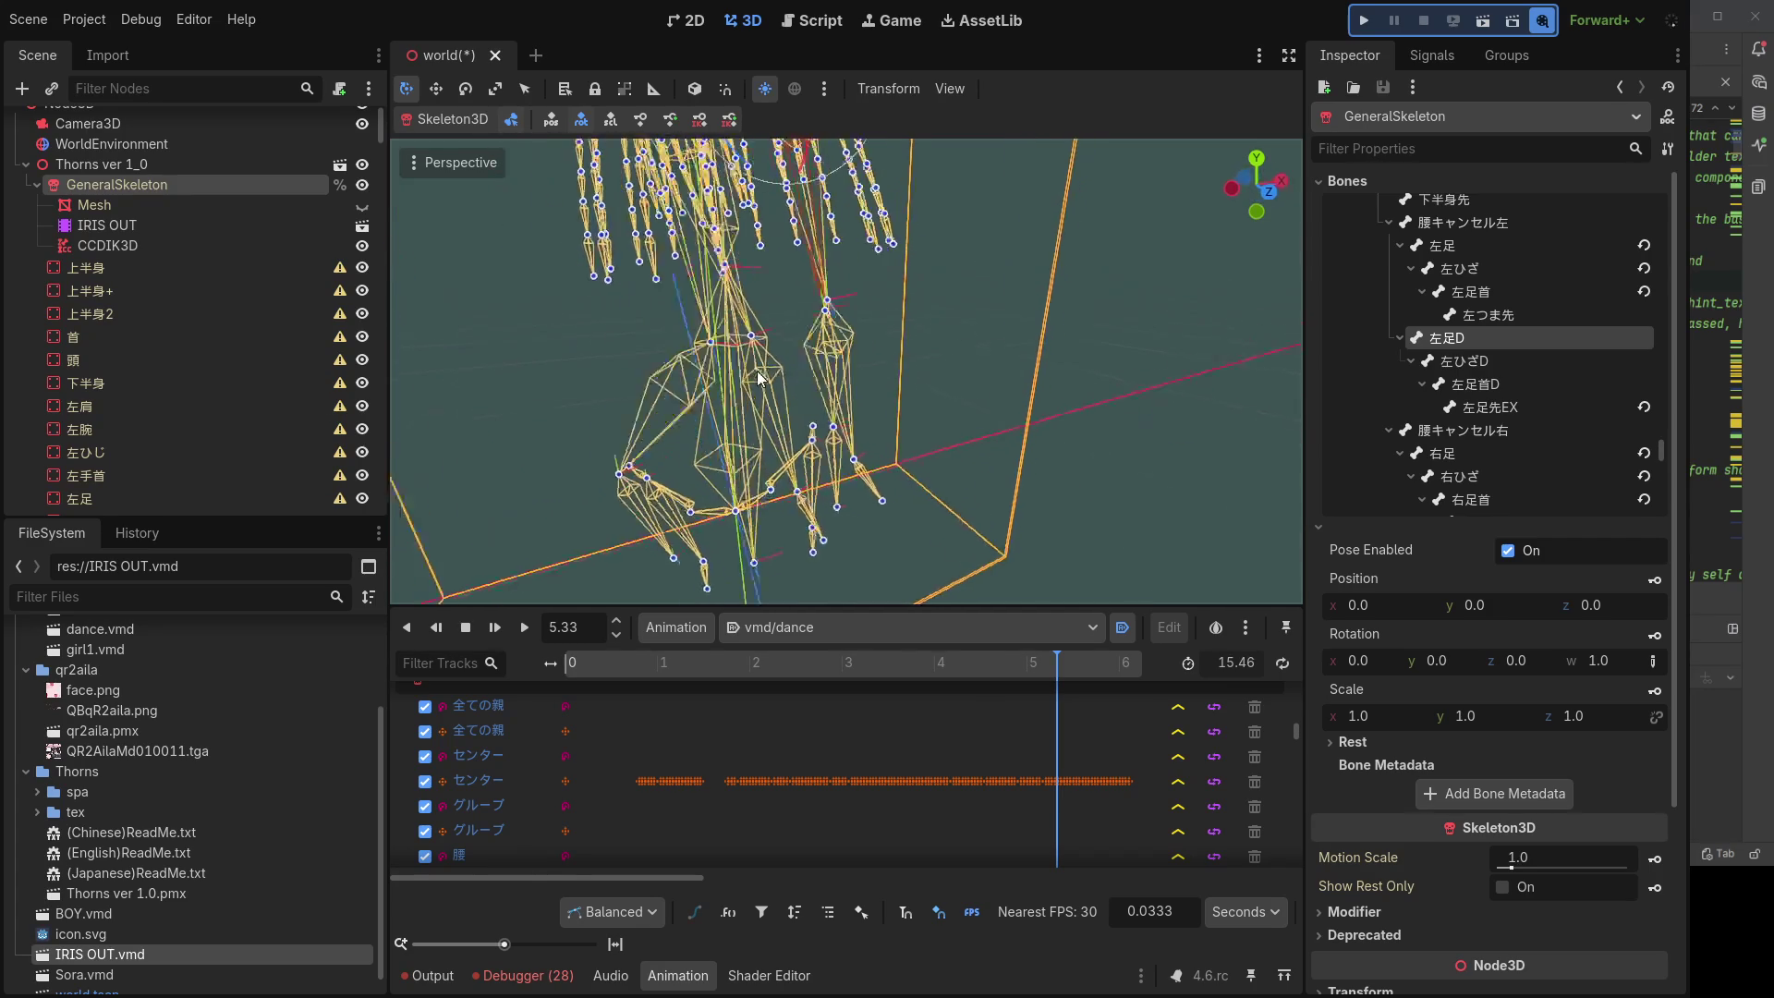
pyautogui.scroll(2, 735, 377)
pyautogui.scroll(-3, 641, 362)
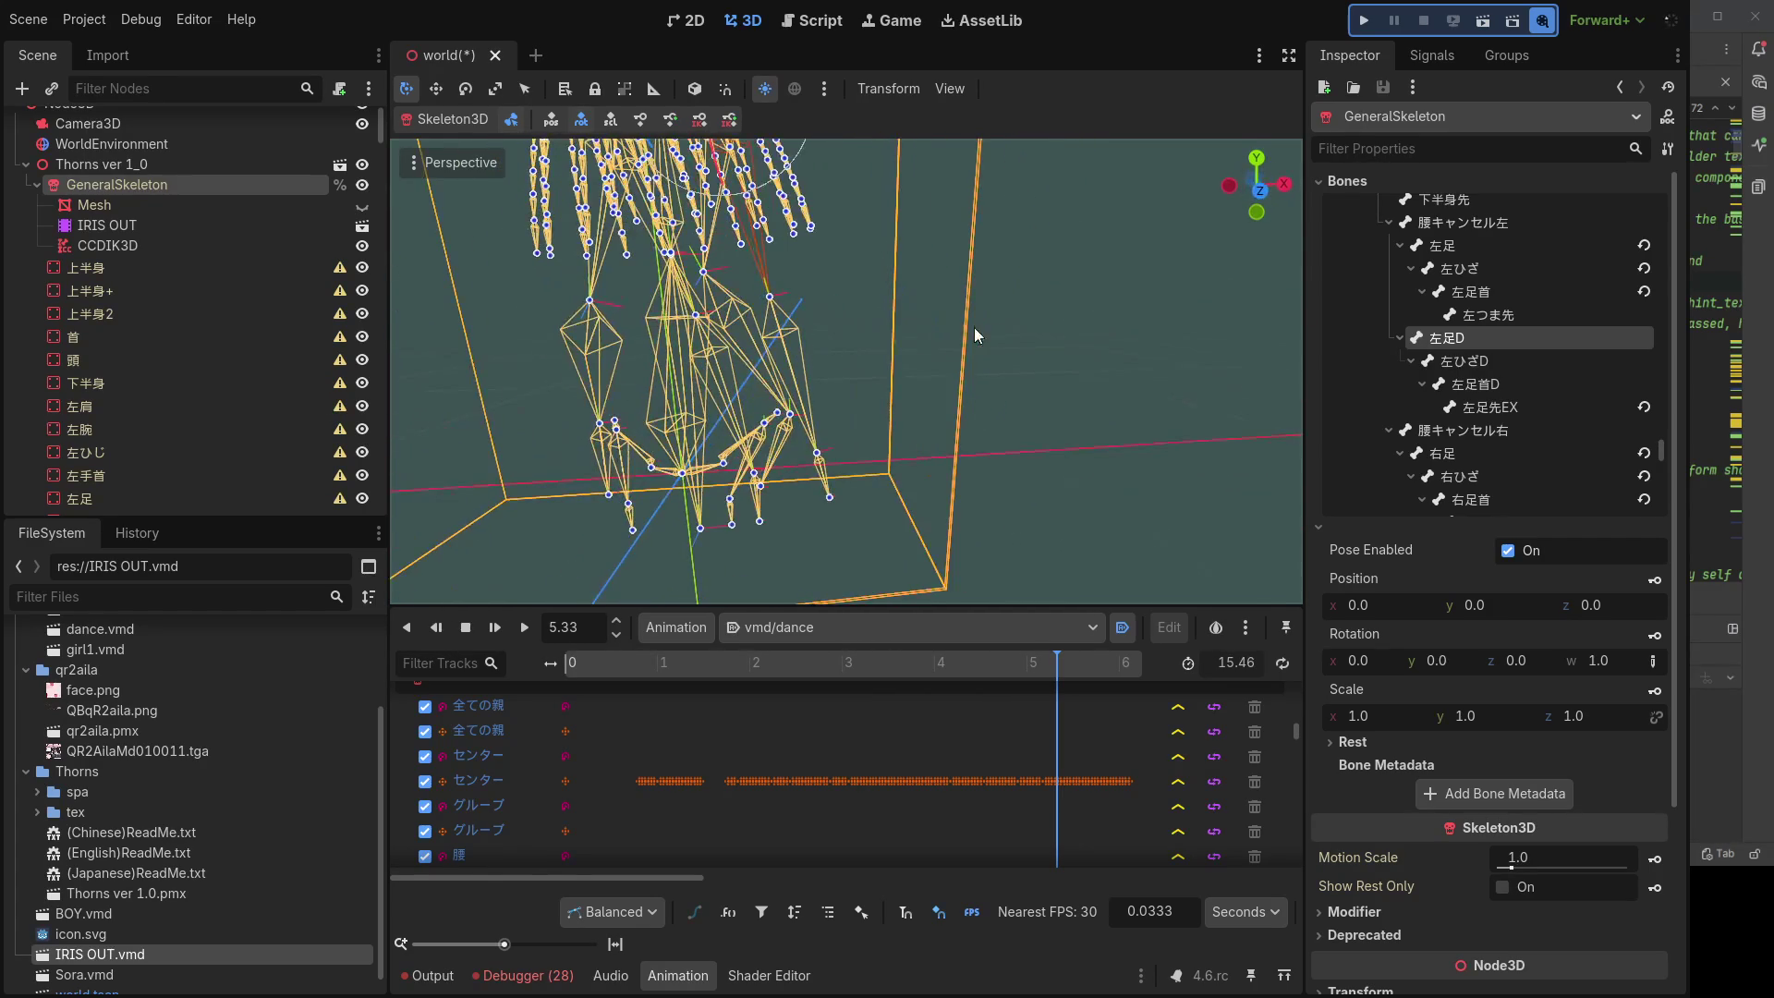
pyautogui.click(362, 206)
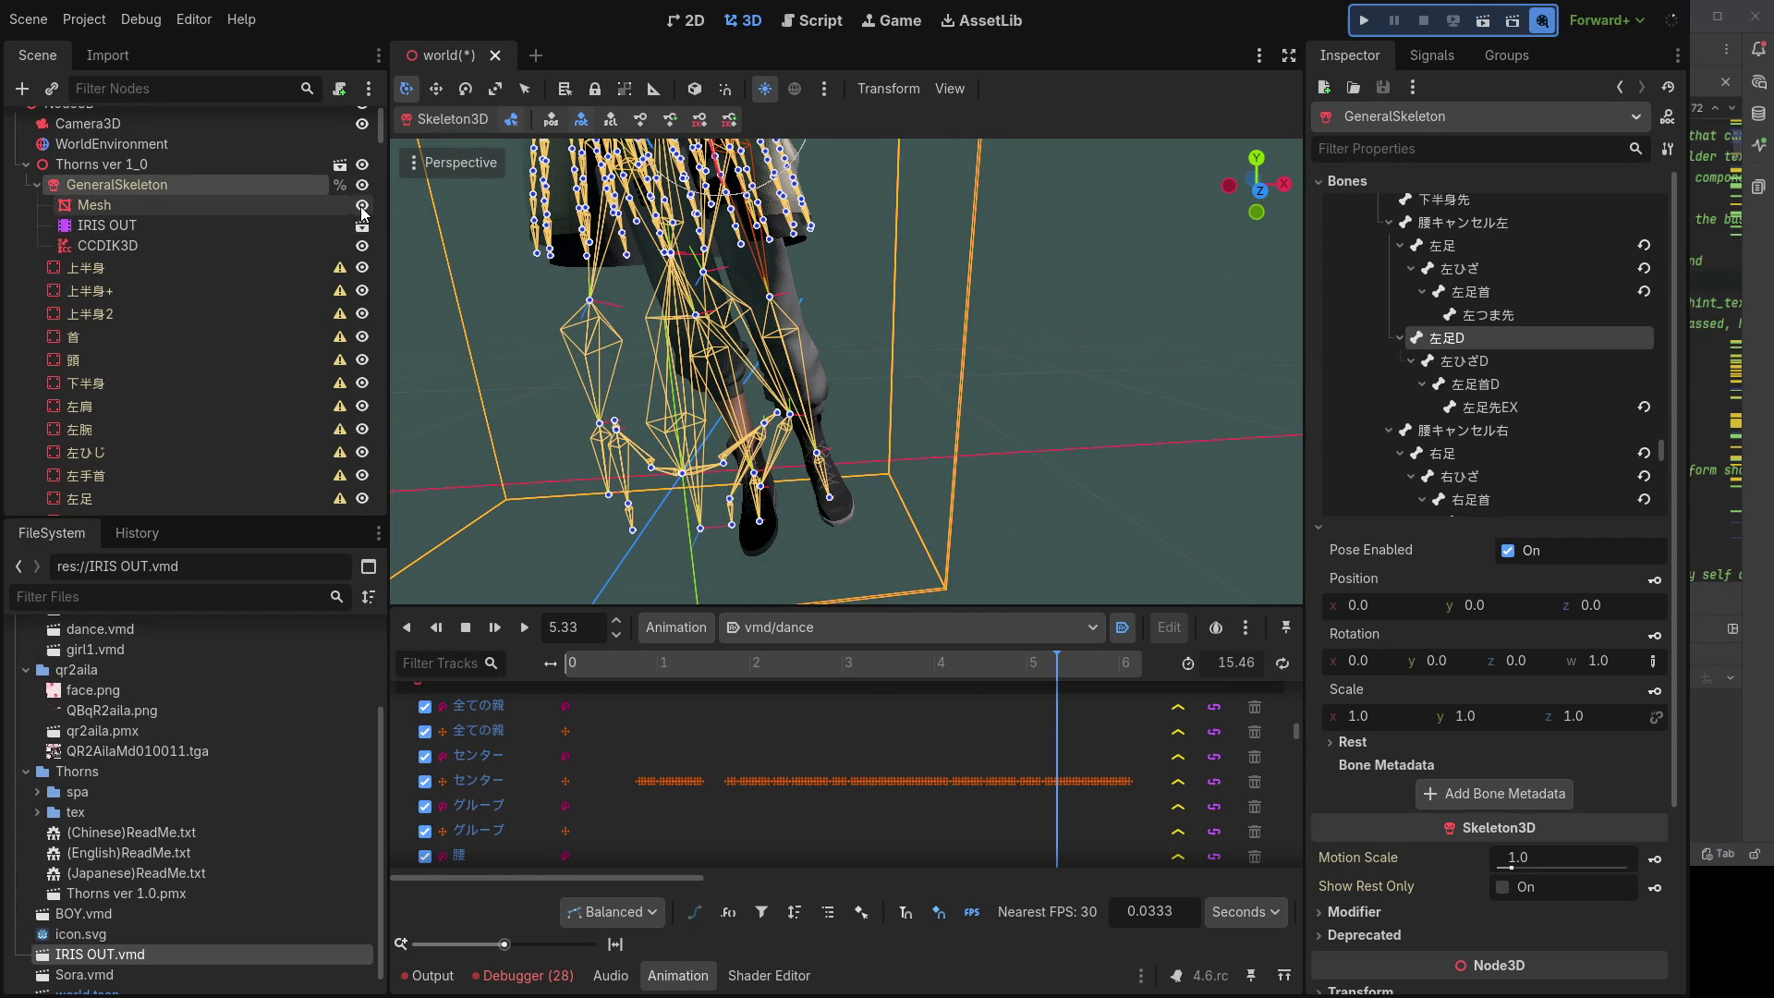
pyautogui.click(360, 207)
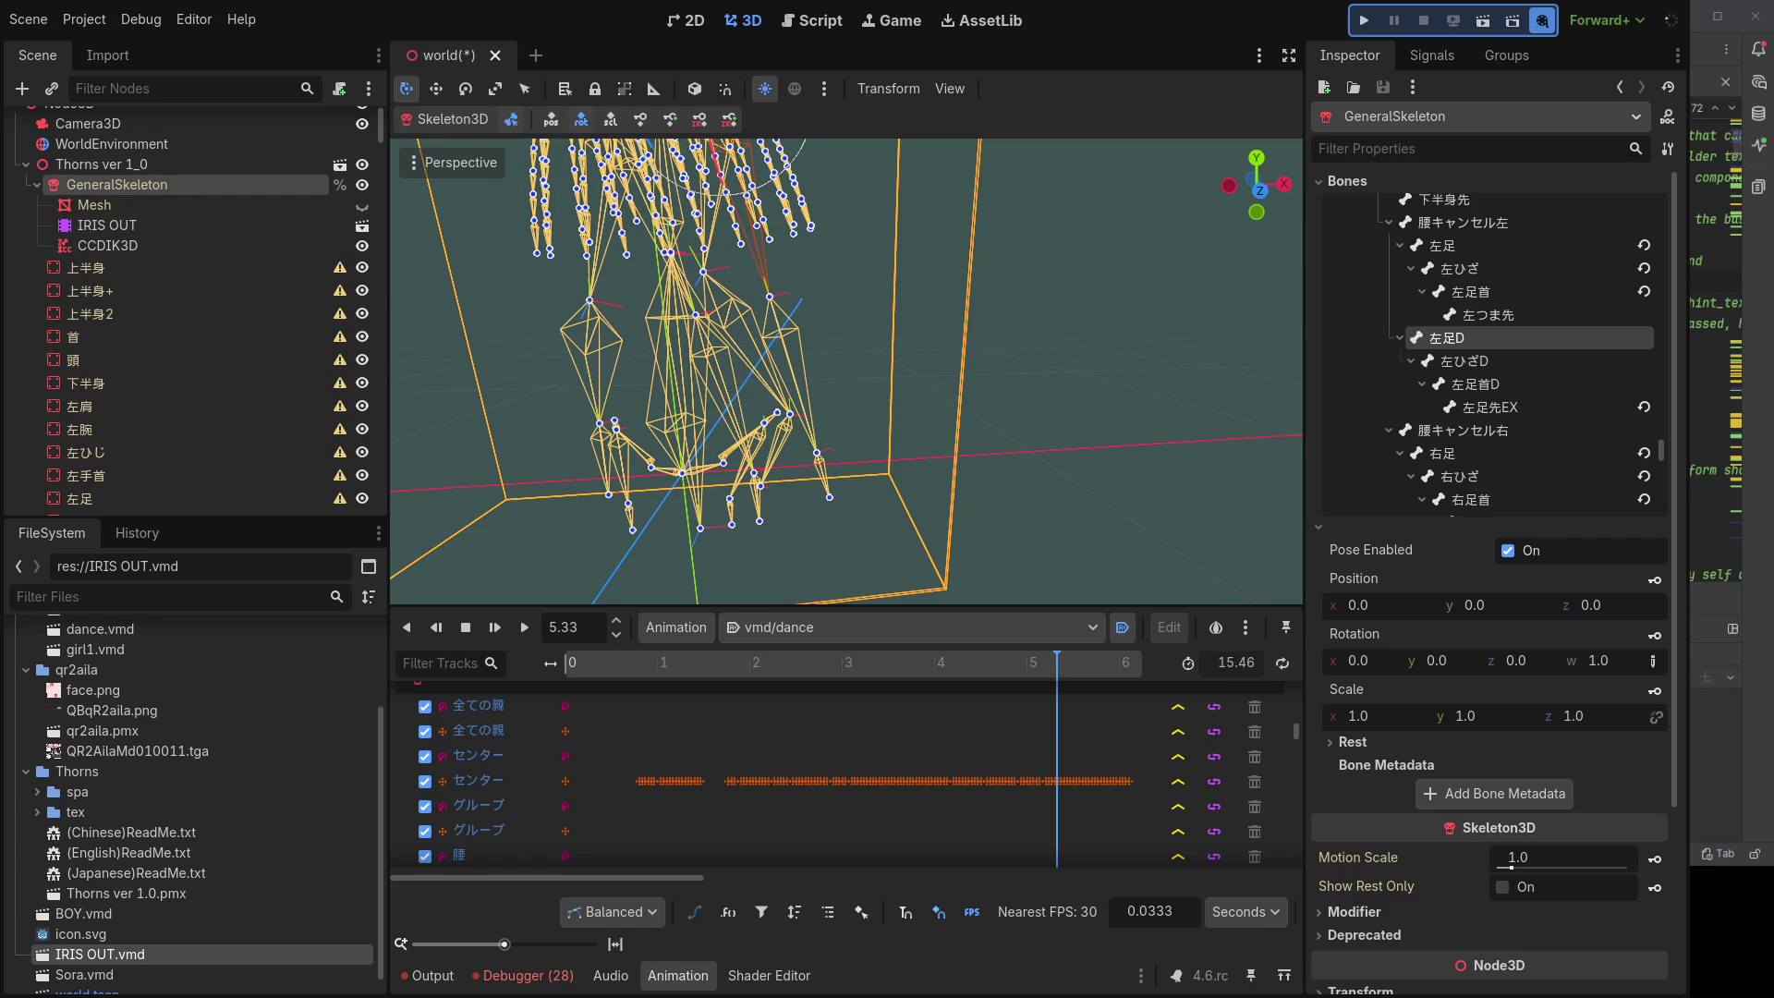
pyautogui.moveTo(950, 280)
pyautogui.mouseDown()
pyautogui.moveTo(900, 337)
pyautogui.moveTo(779, 321)
pyautogui.mouseUp()
# Step: Check 左足首D, then select regular left ankle 左足首 showing rotation -0.26, -0.11, -0.06, 0.955
pyautogui.click(779, 321)
pyautogui.click(812, 462)
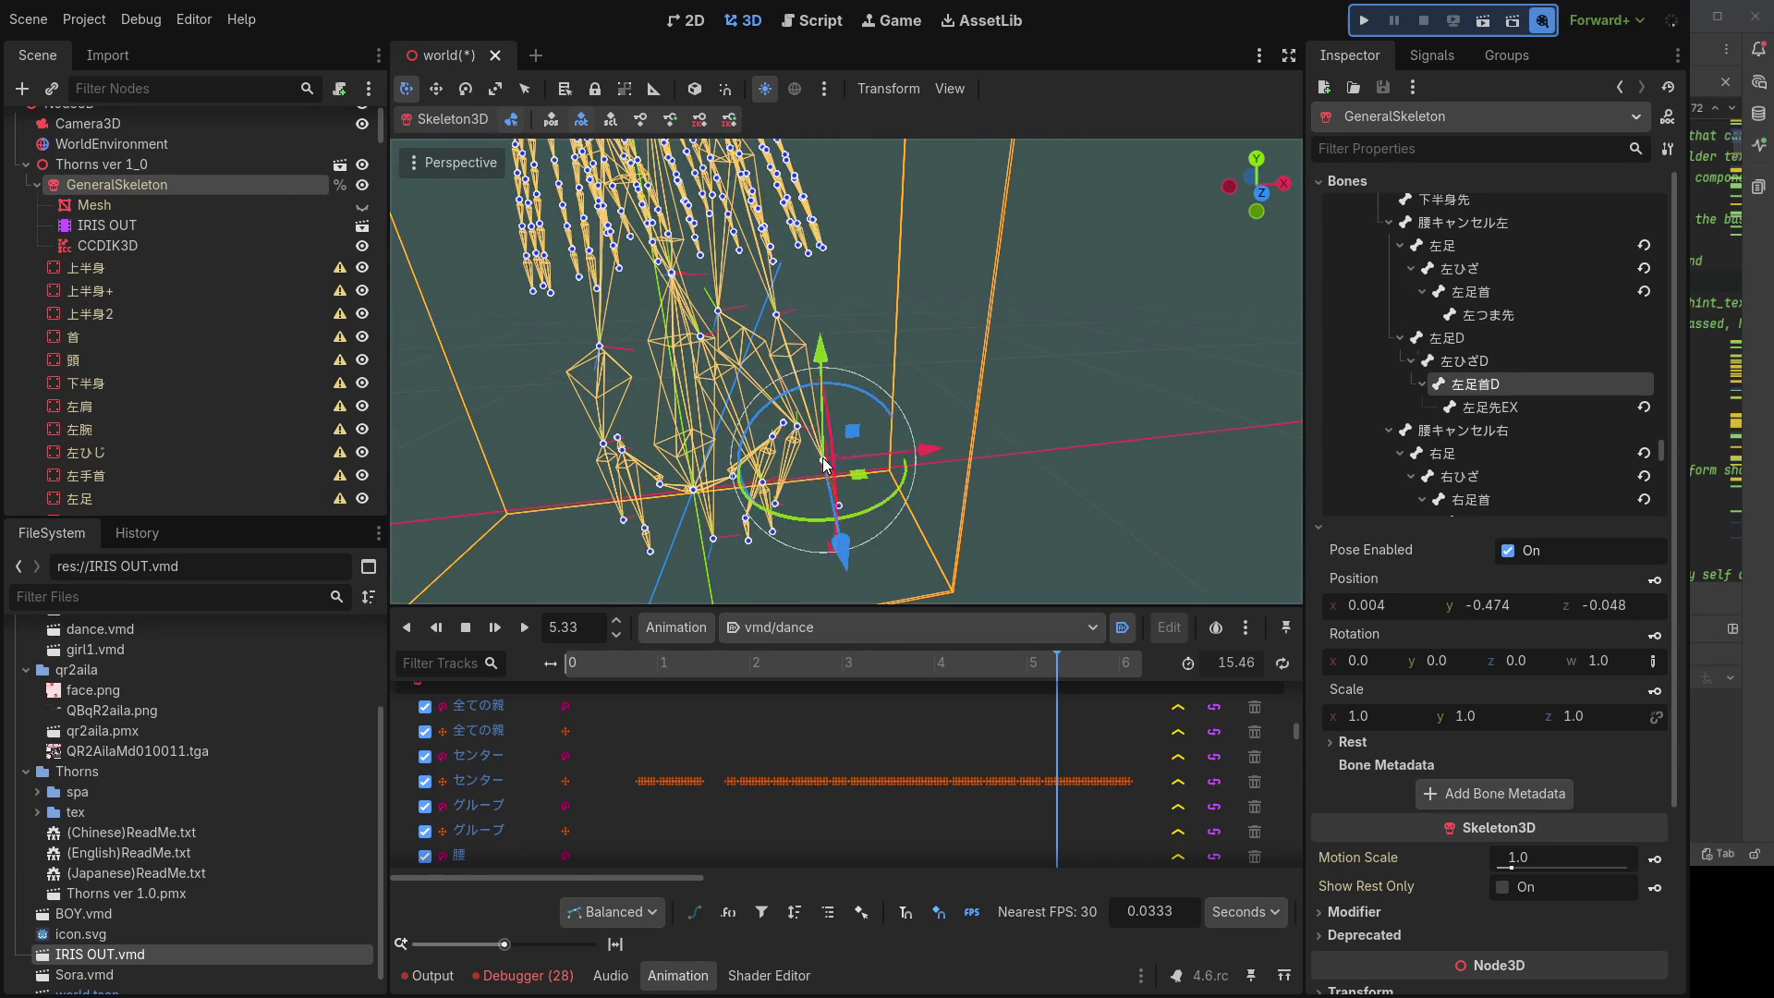
pyautogui.moveTo(806, 464)
pyautogui.mouseDown()
pyautogui.moveTo(777, 456)
pyautogui.moveTo(889, 433)
pyautogui.moveTo(941, 458)
pyautogui.mouseUp()
pyautogui.click(776, 456)
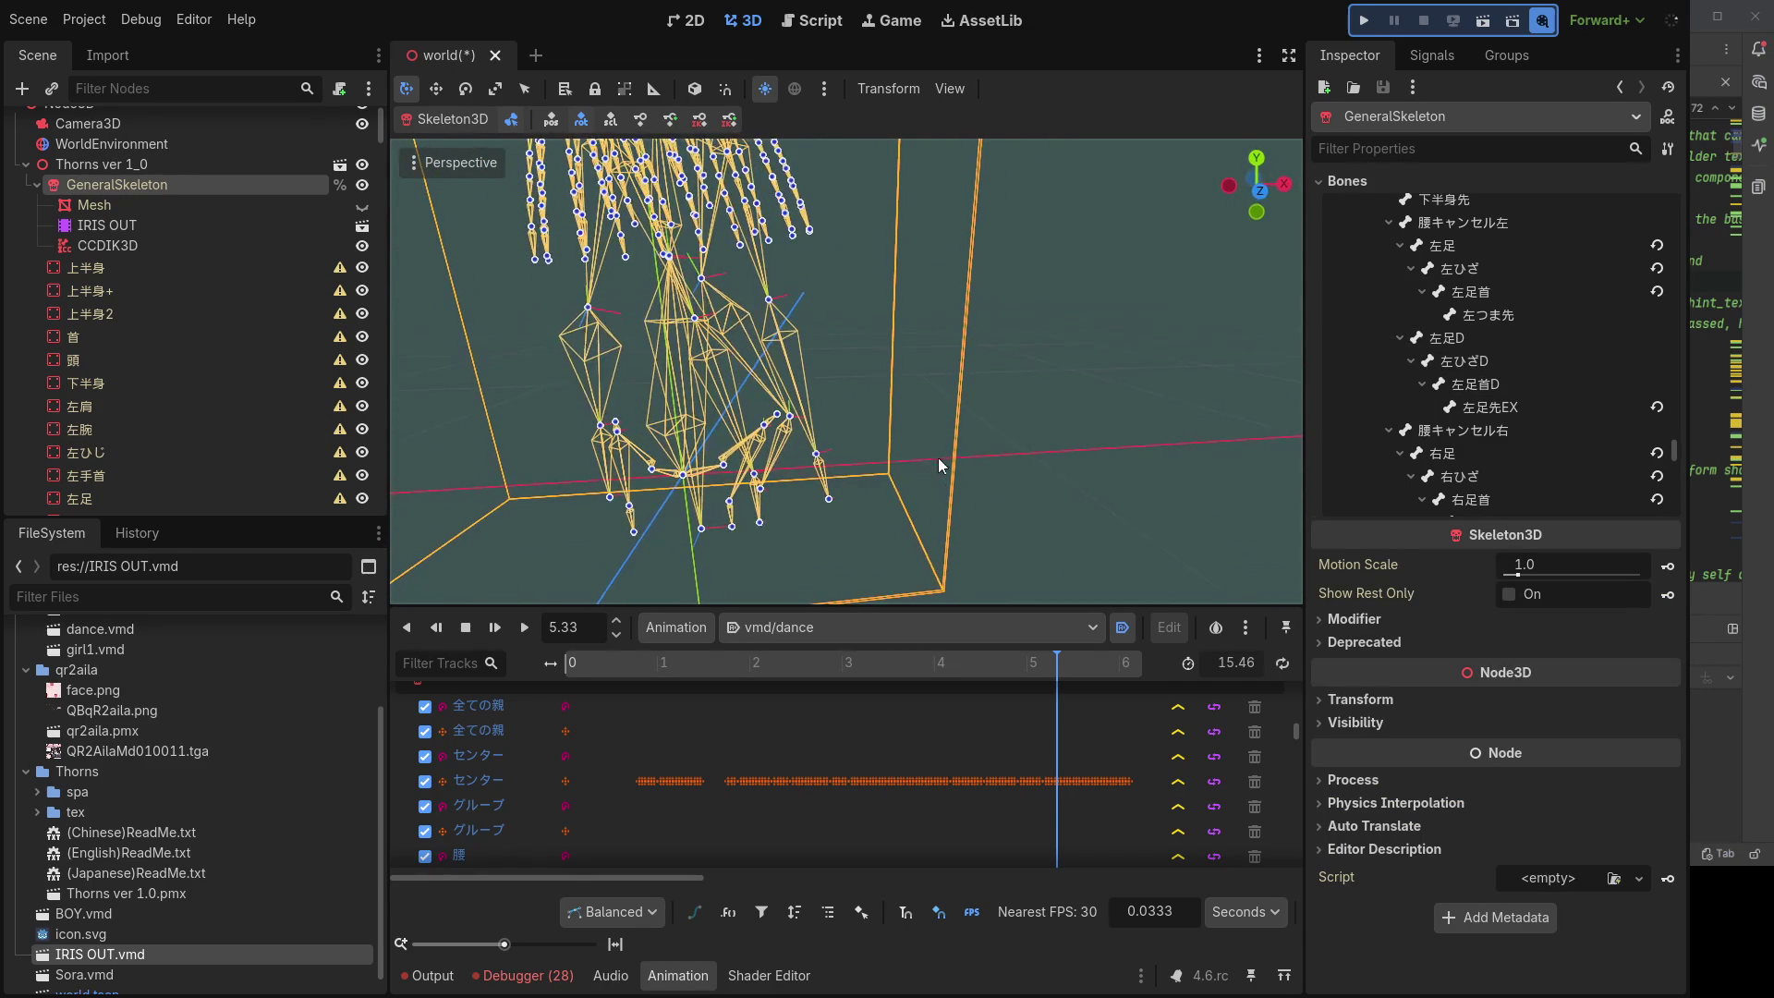
pyautogui.click(796, 423)
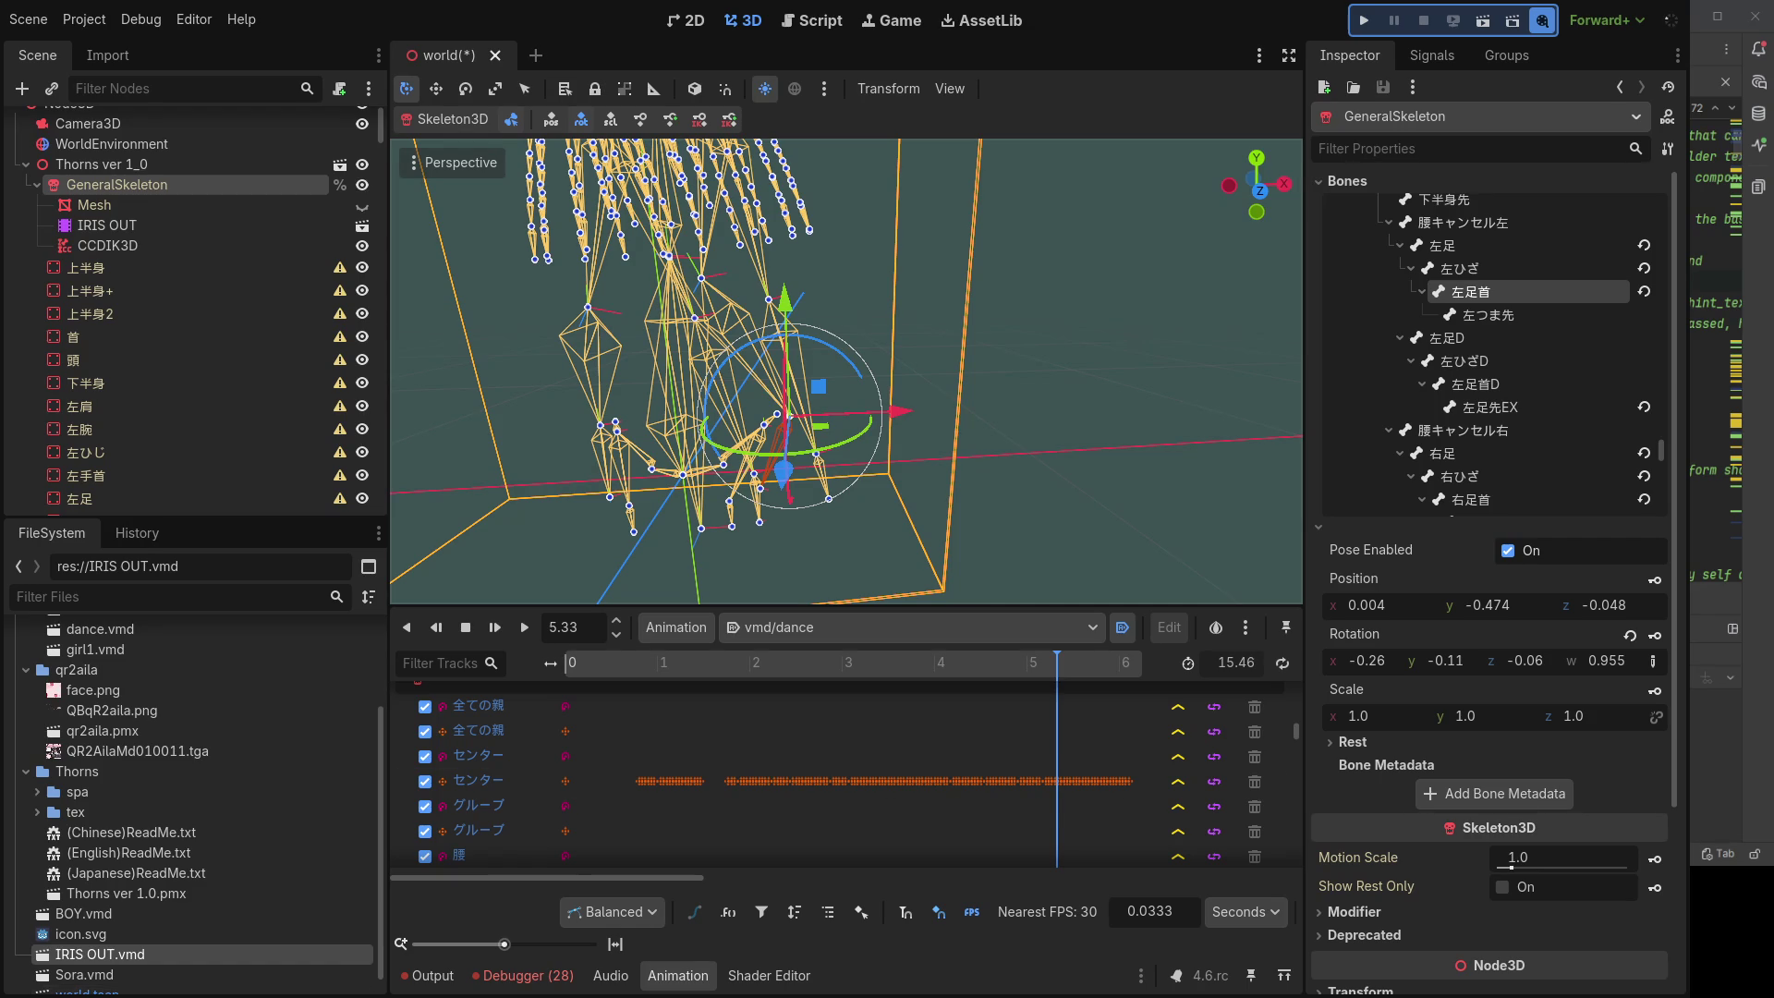
# Step: Save world.tscn with the CCDIK3D node under GeneralSkeleton
pyautogui.hotkey('ctrl', 's')
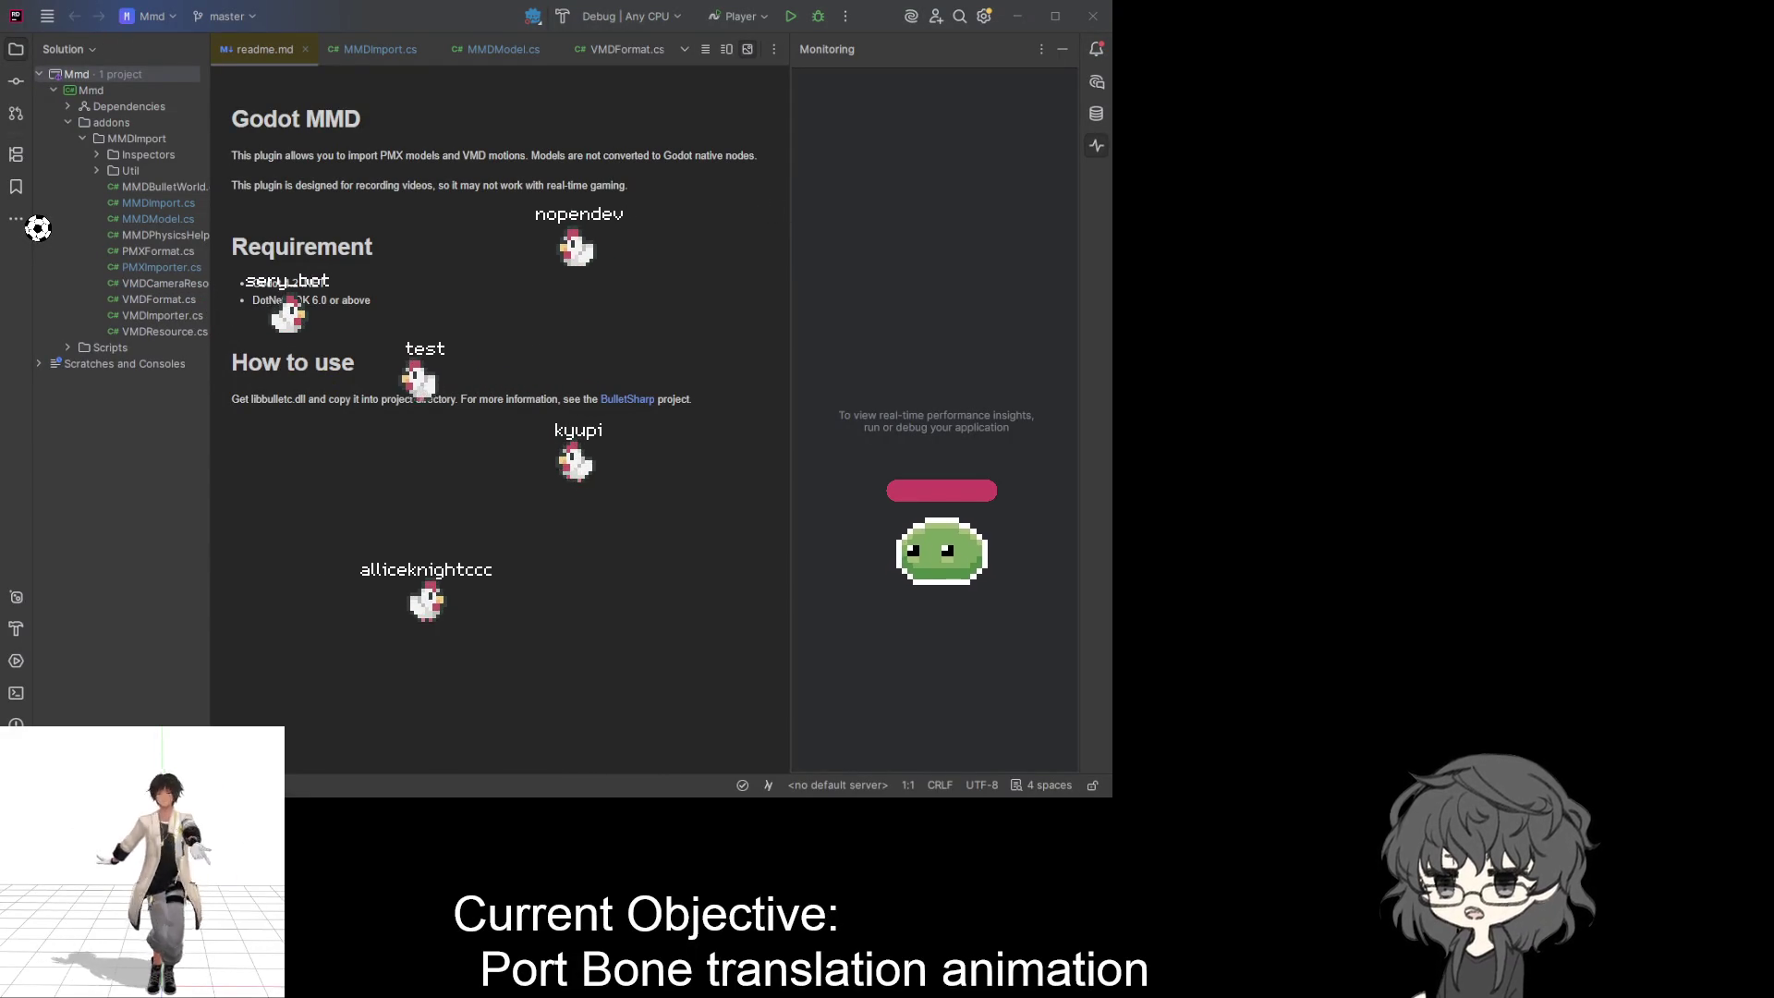
# Step: Maximize the Rider window to full screen and bring up MMDModel.cs
pyautogui.press('super+Up')
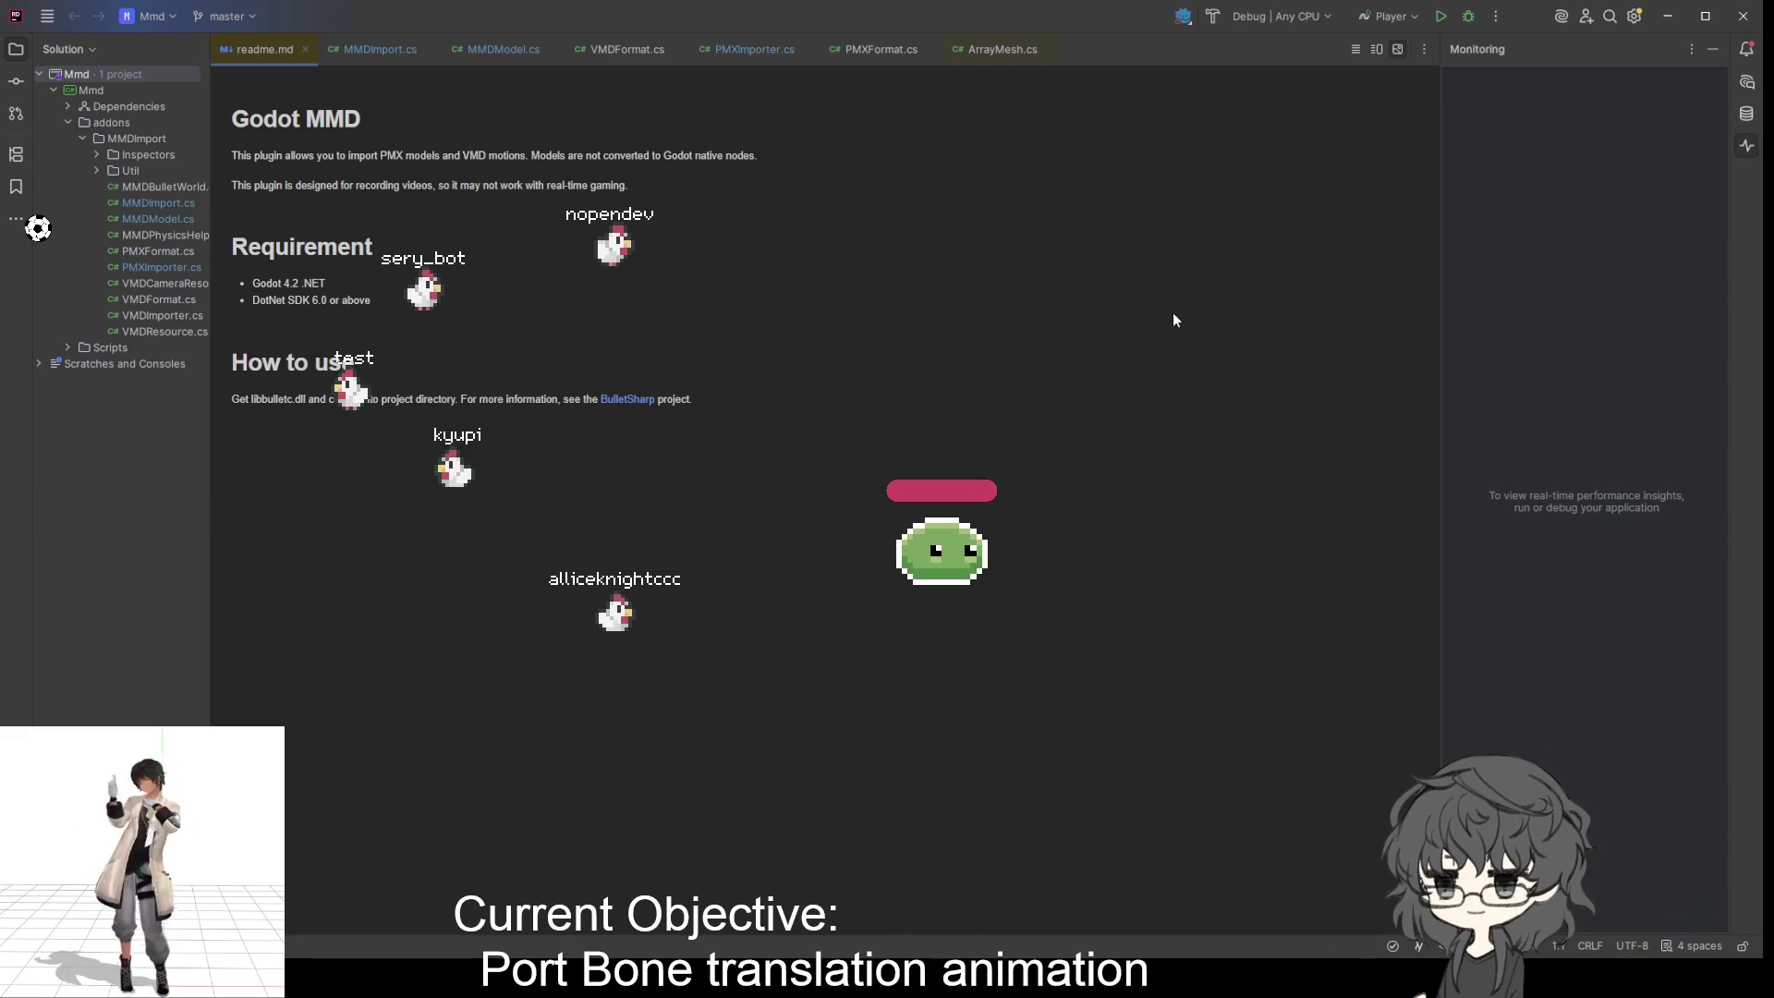
pyautogui.doubleClick(1154, 7)
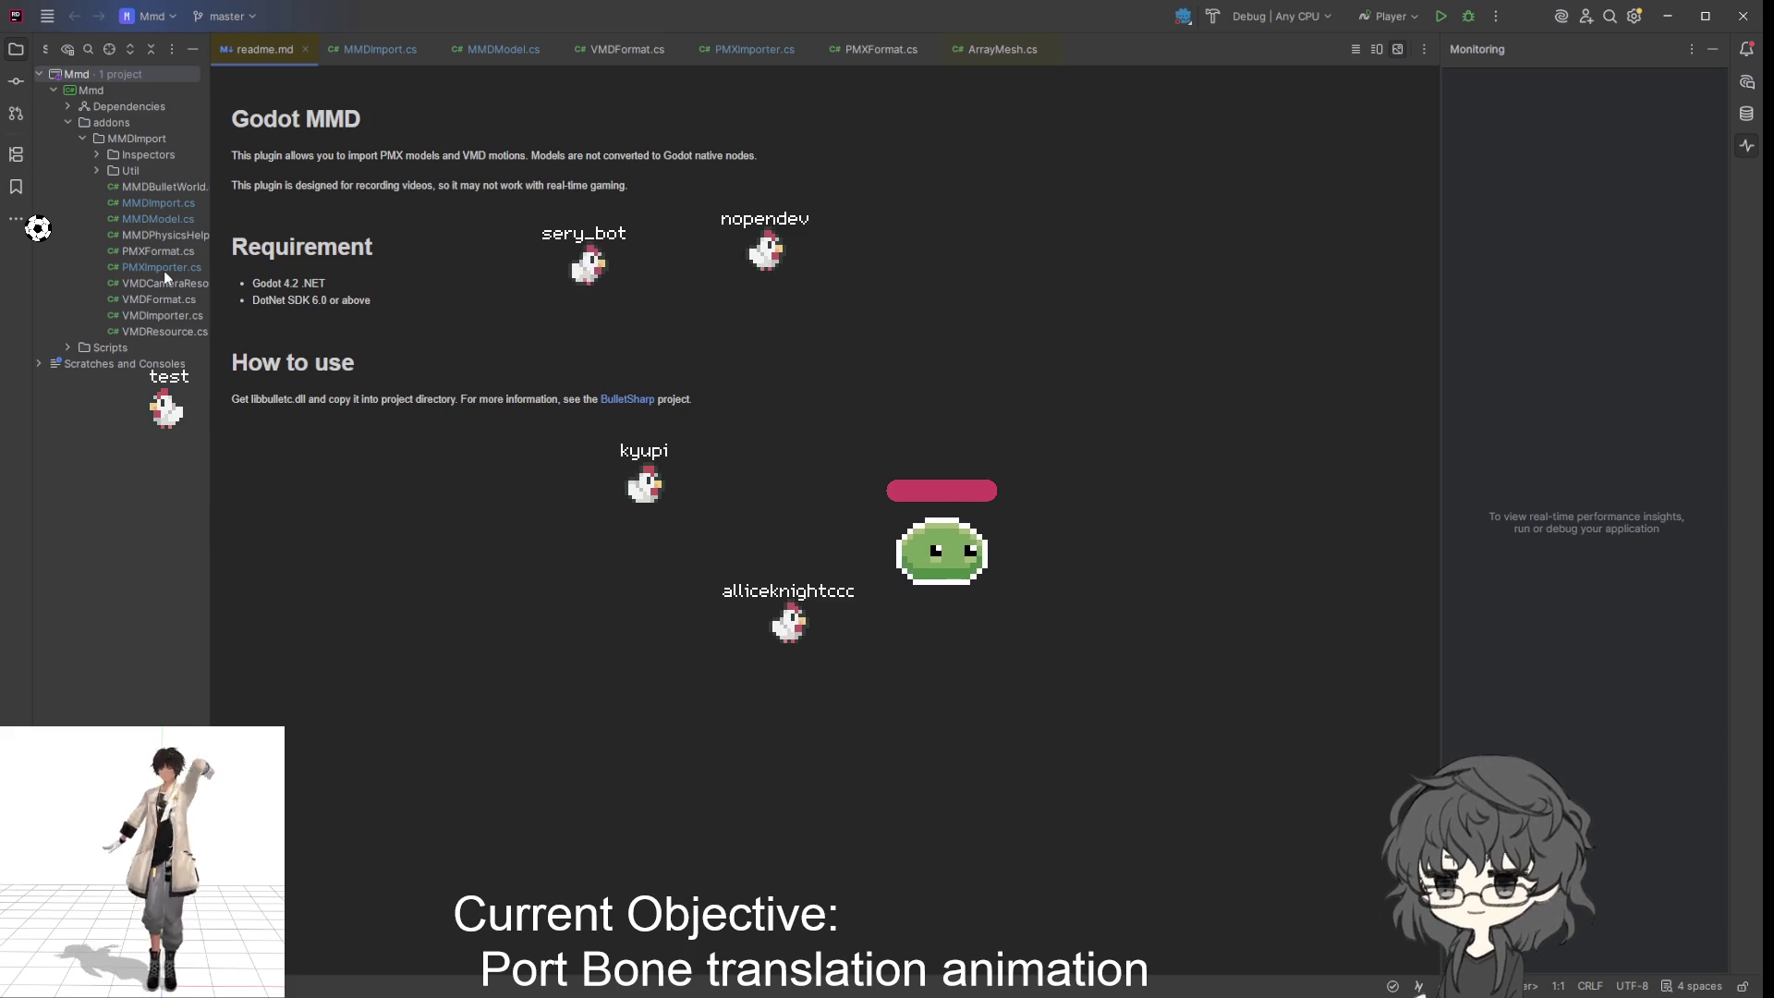
pyautogui.click(494, 49)
# Step: Read through MMDModel.cs's bone, physics and IK-loading code down to CreateGenericResource
pyautogui.scroll(-6, 569, 360)
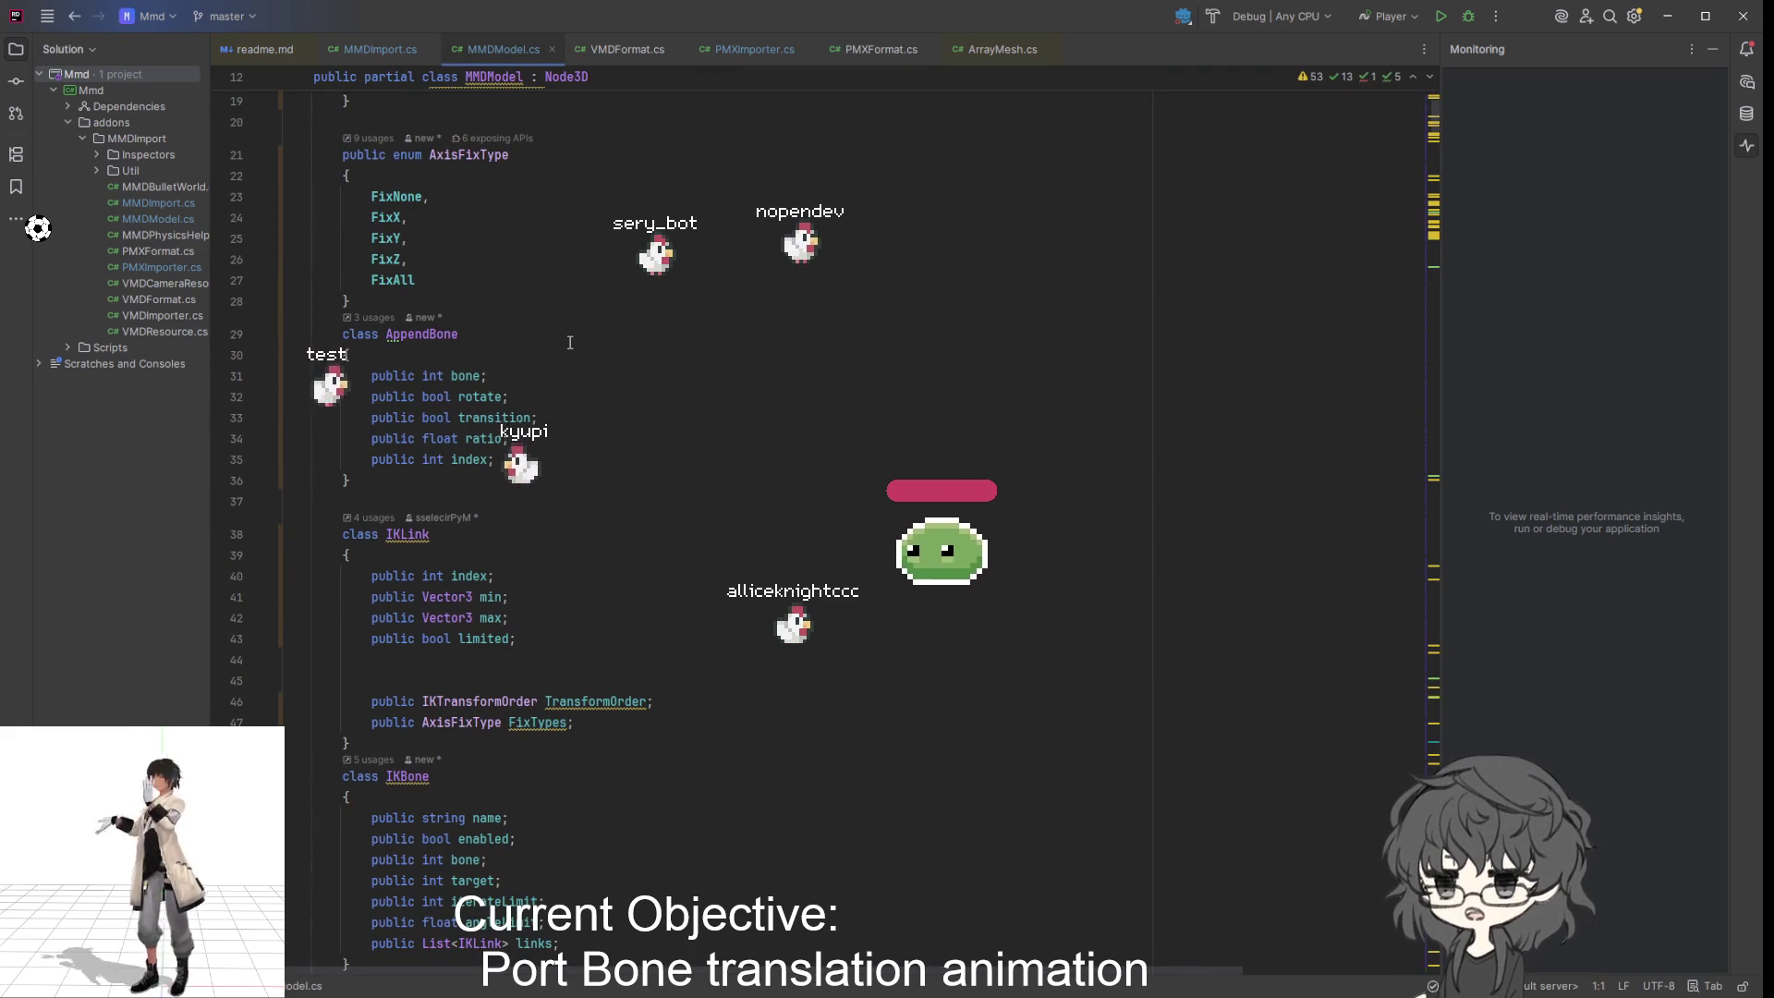
pyautogui.scroll(-20, 564, 315)
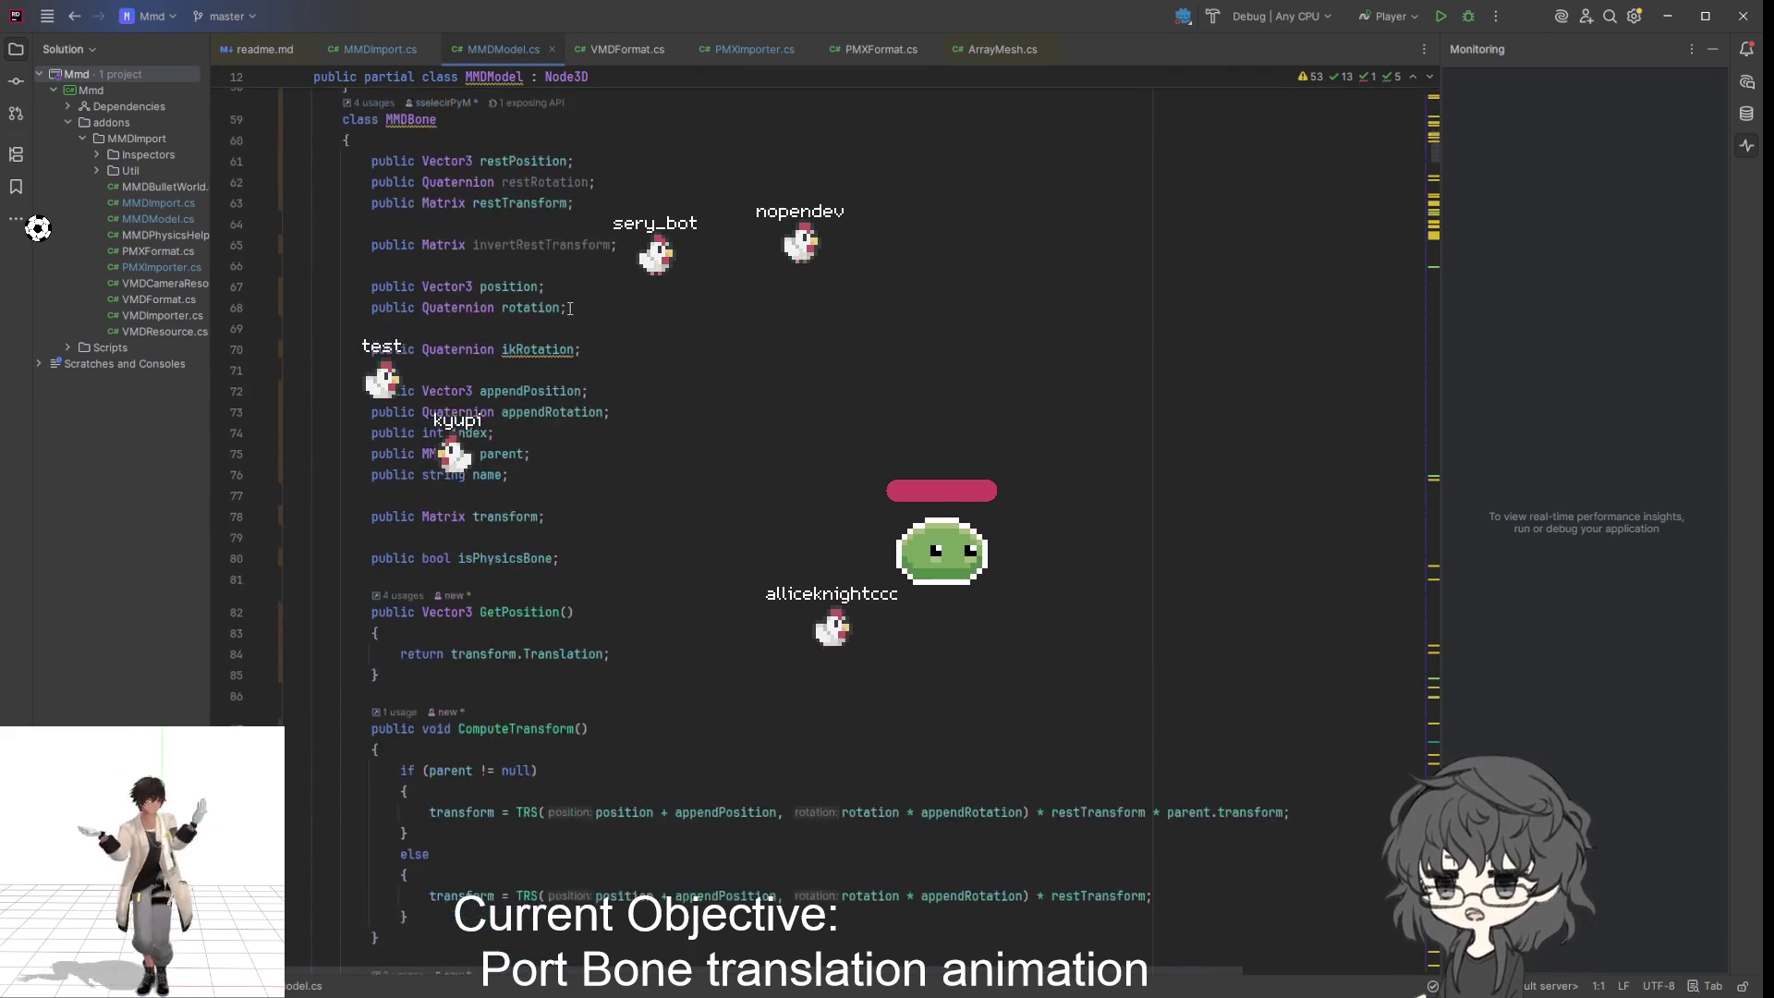
pyautogui.scroll(-9, 563, 310)
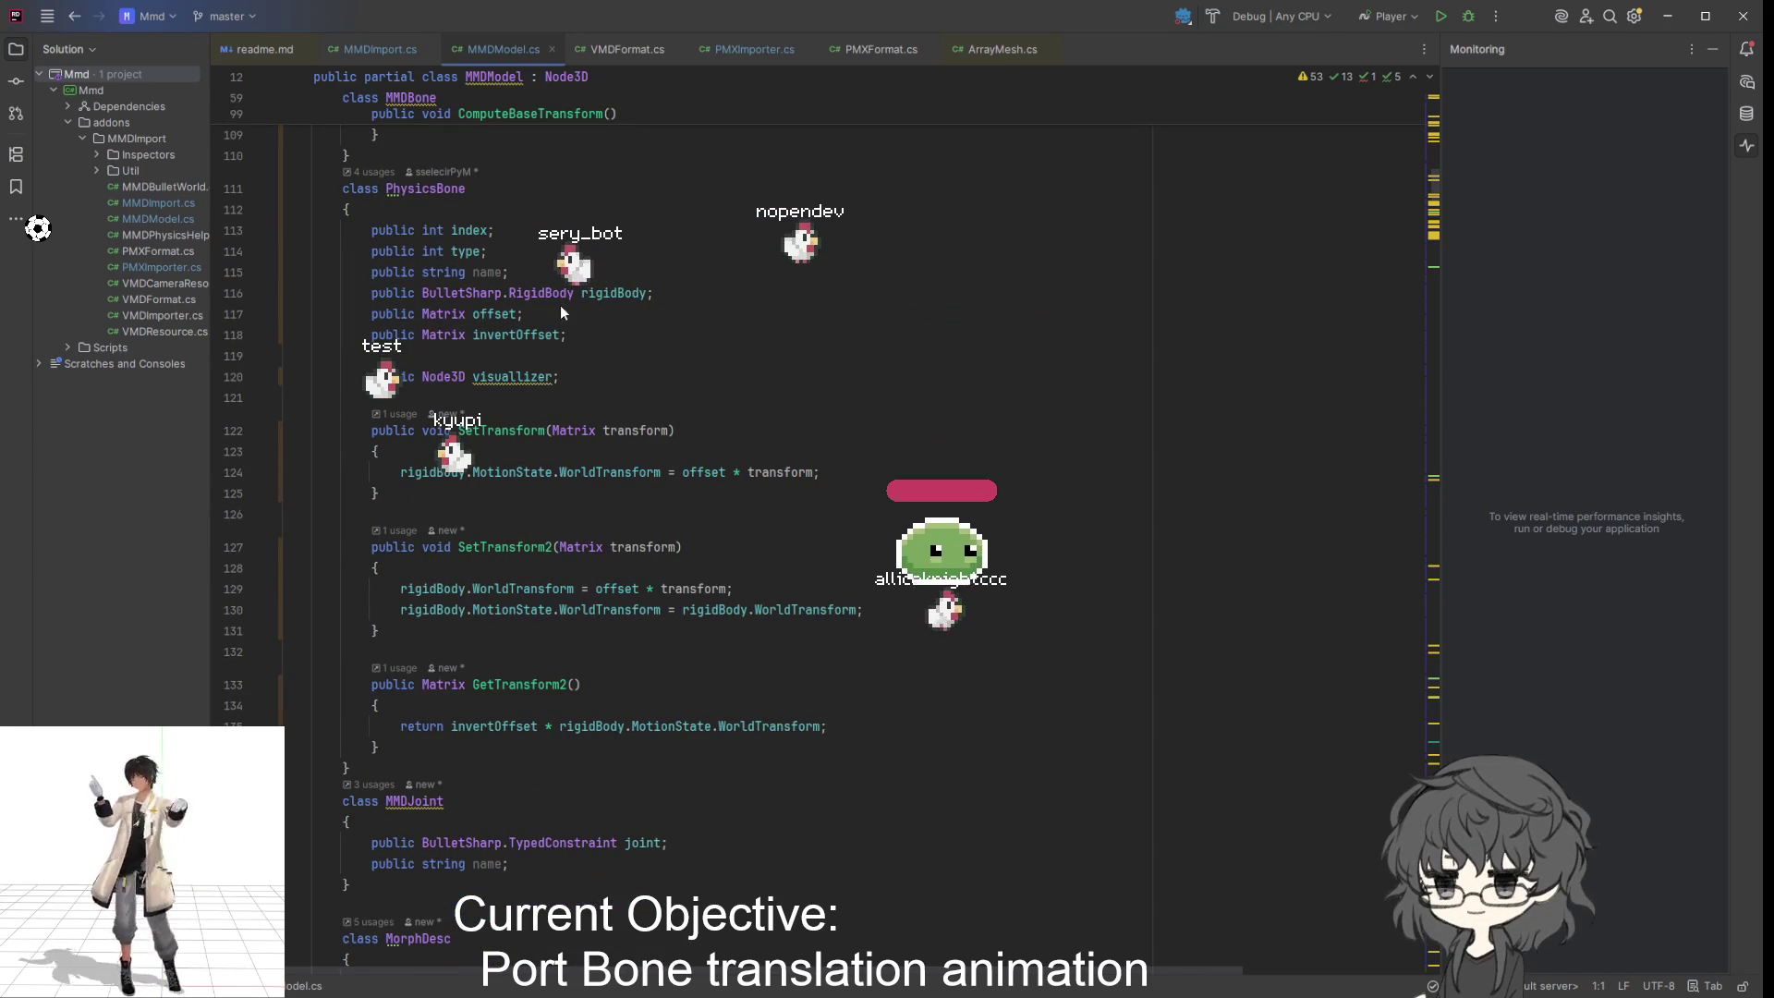
pyautogui.scroll(-3, 601, 239)
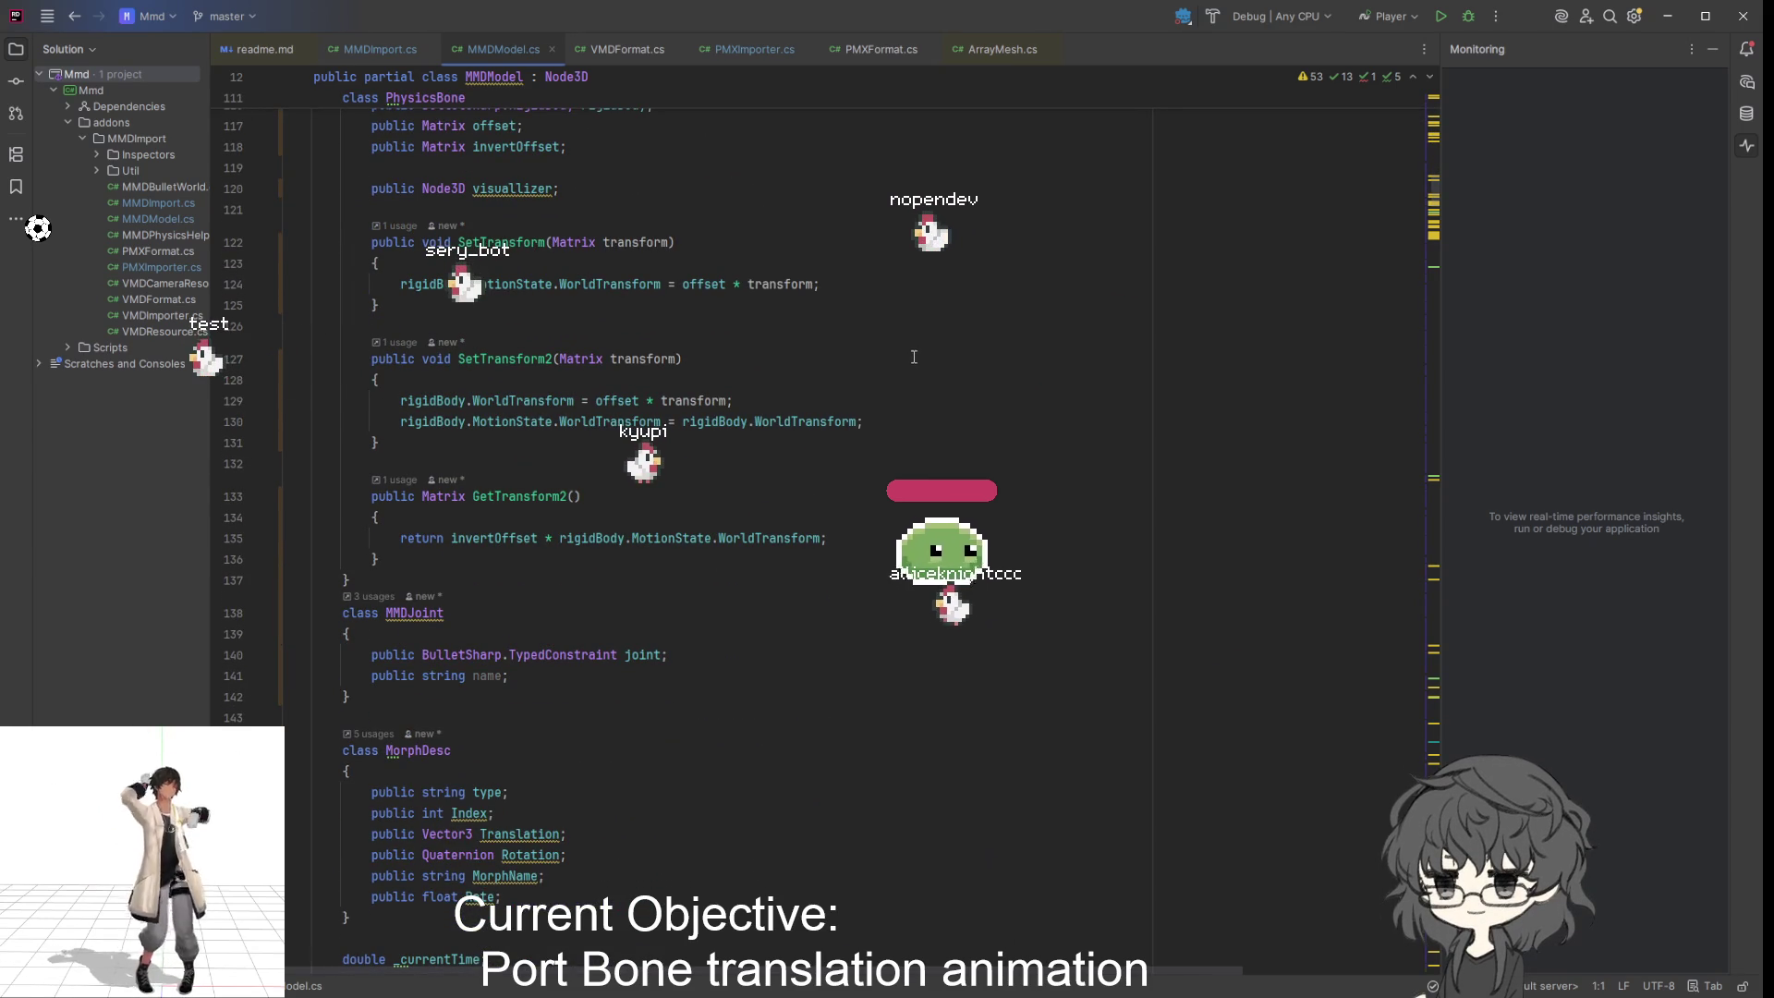
pyautogui.scroll(-8, 905, 352)
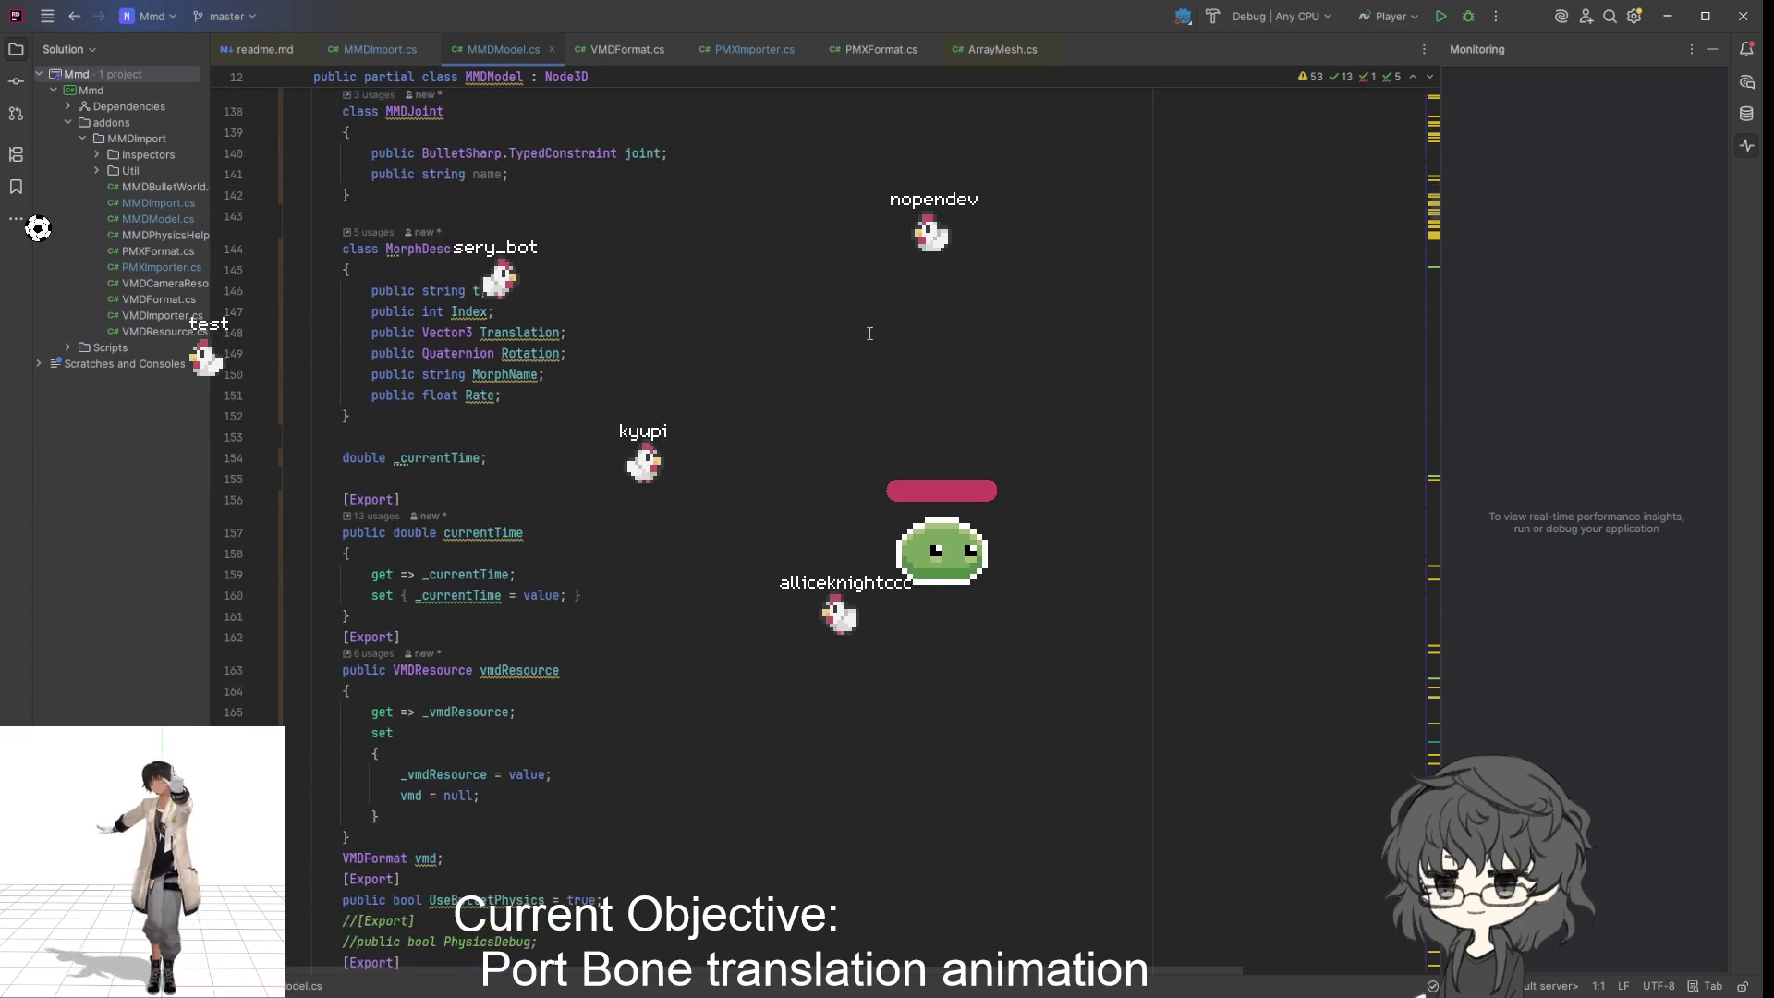
pyautogui.scroll(-16, 870, 335)
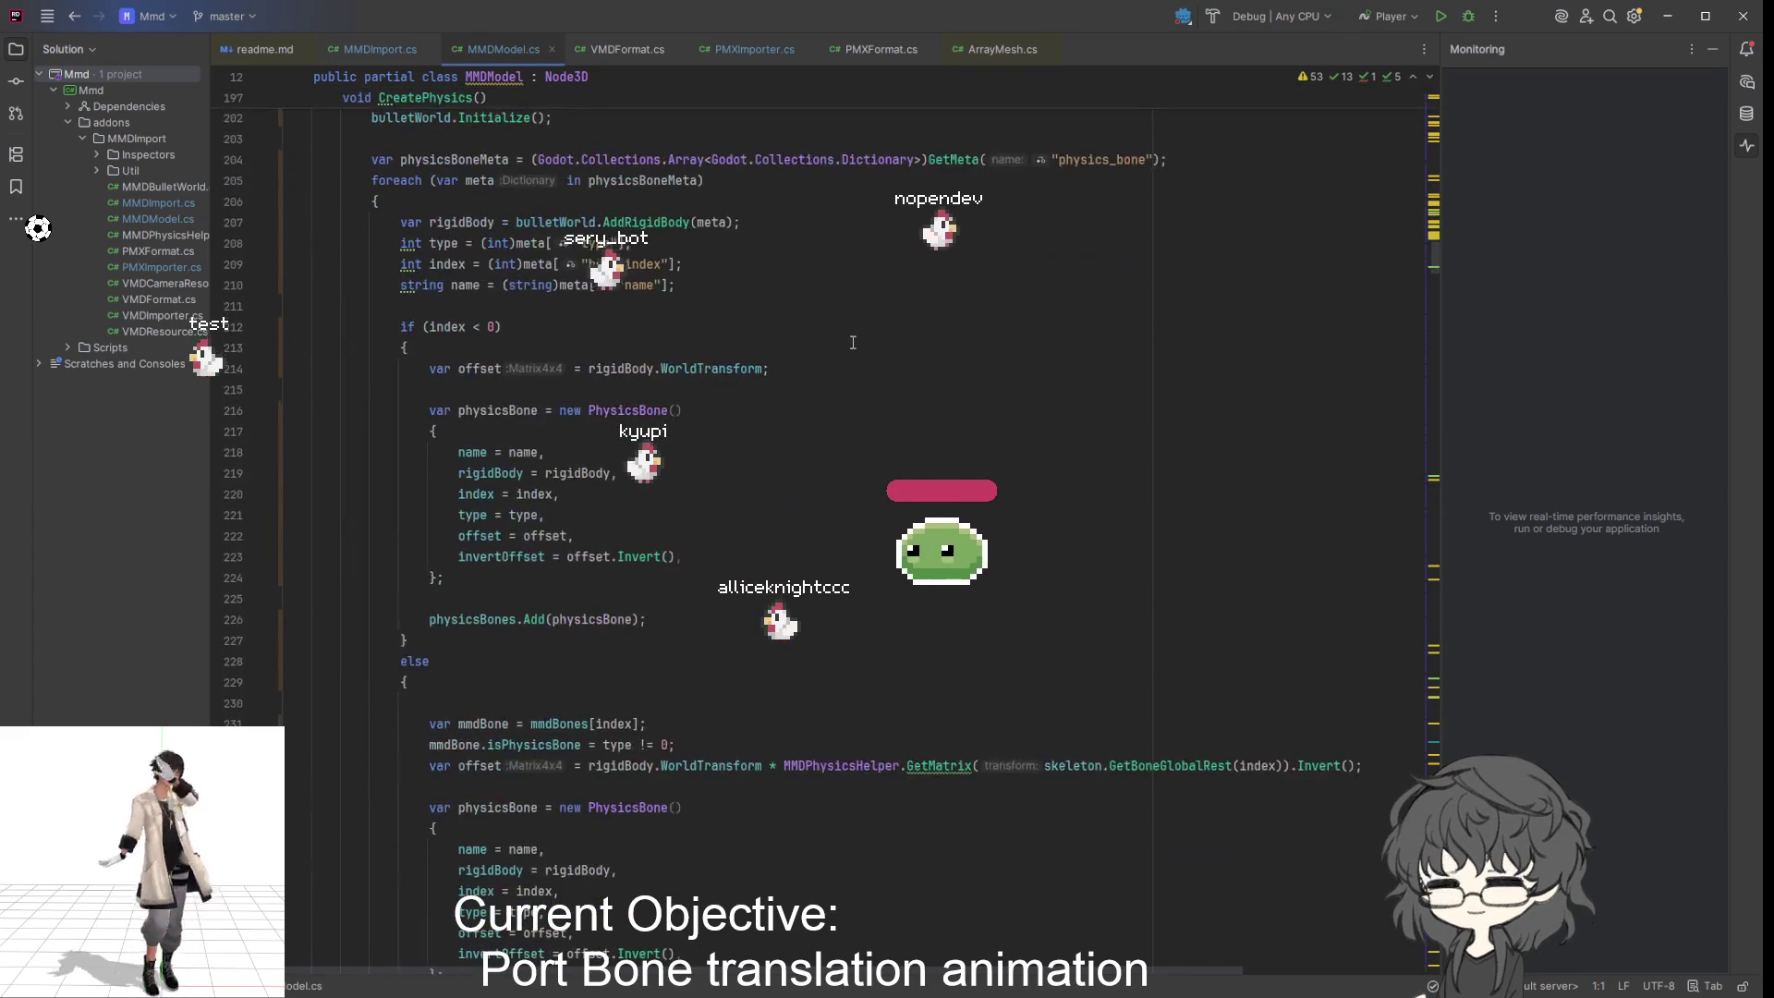
pyautogui.scroll(-18, 853, 343)
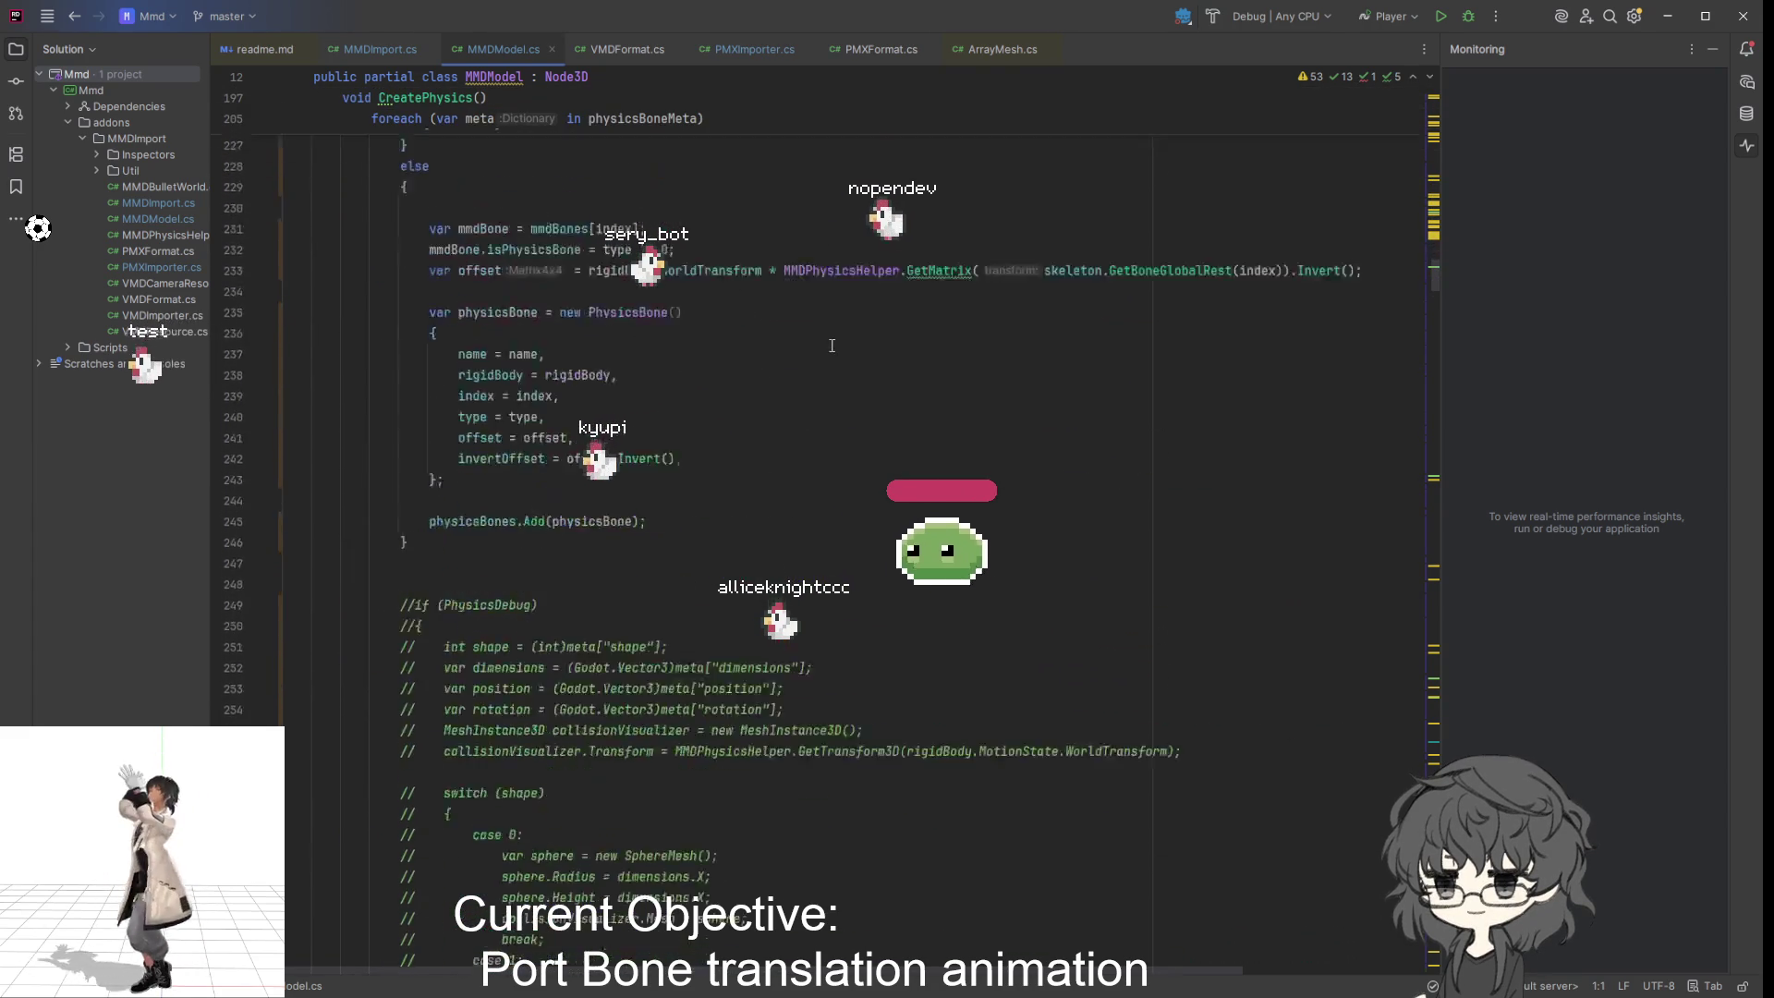
pyautogui.scroll(-13, 832, 346)
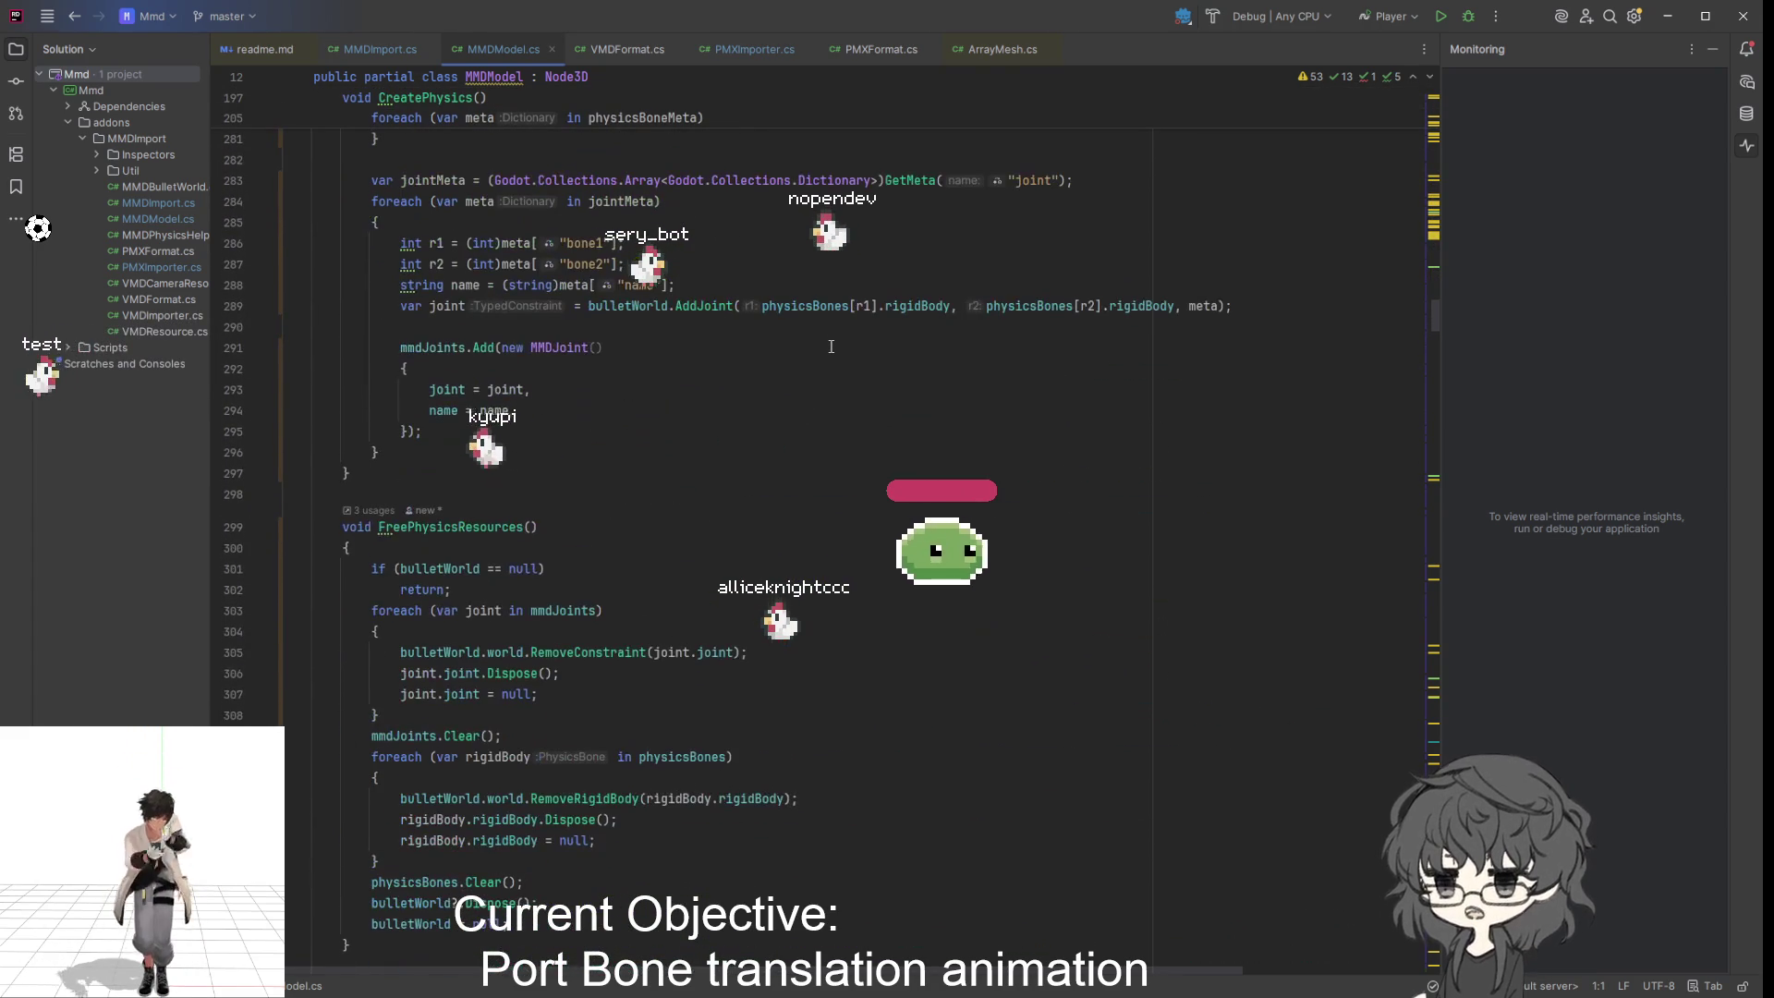
pyautogui.scroll(-14, 830, 346)
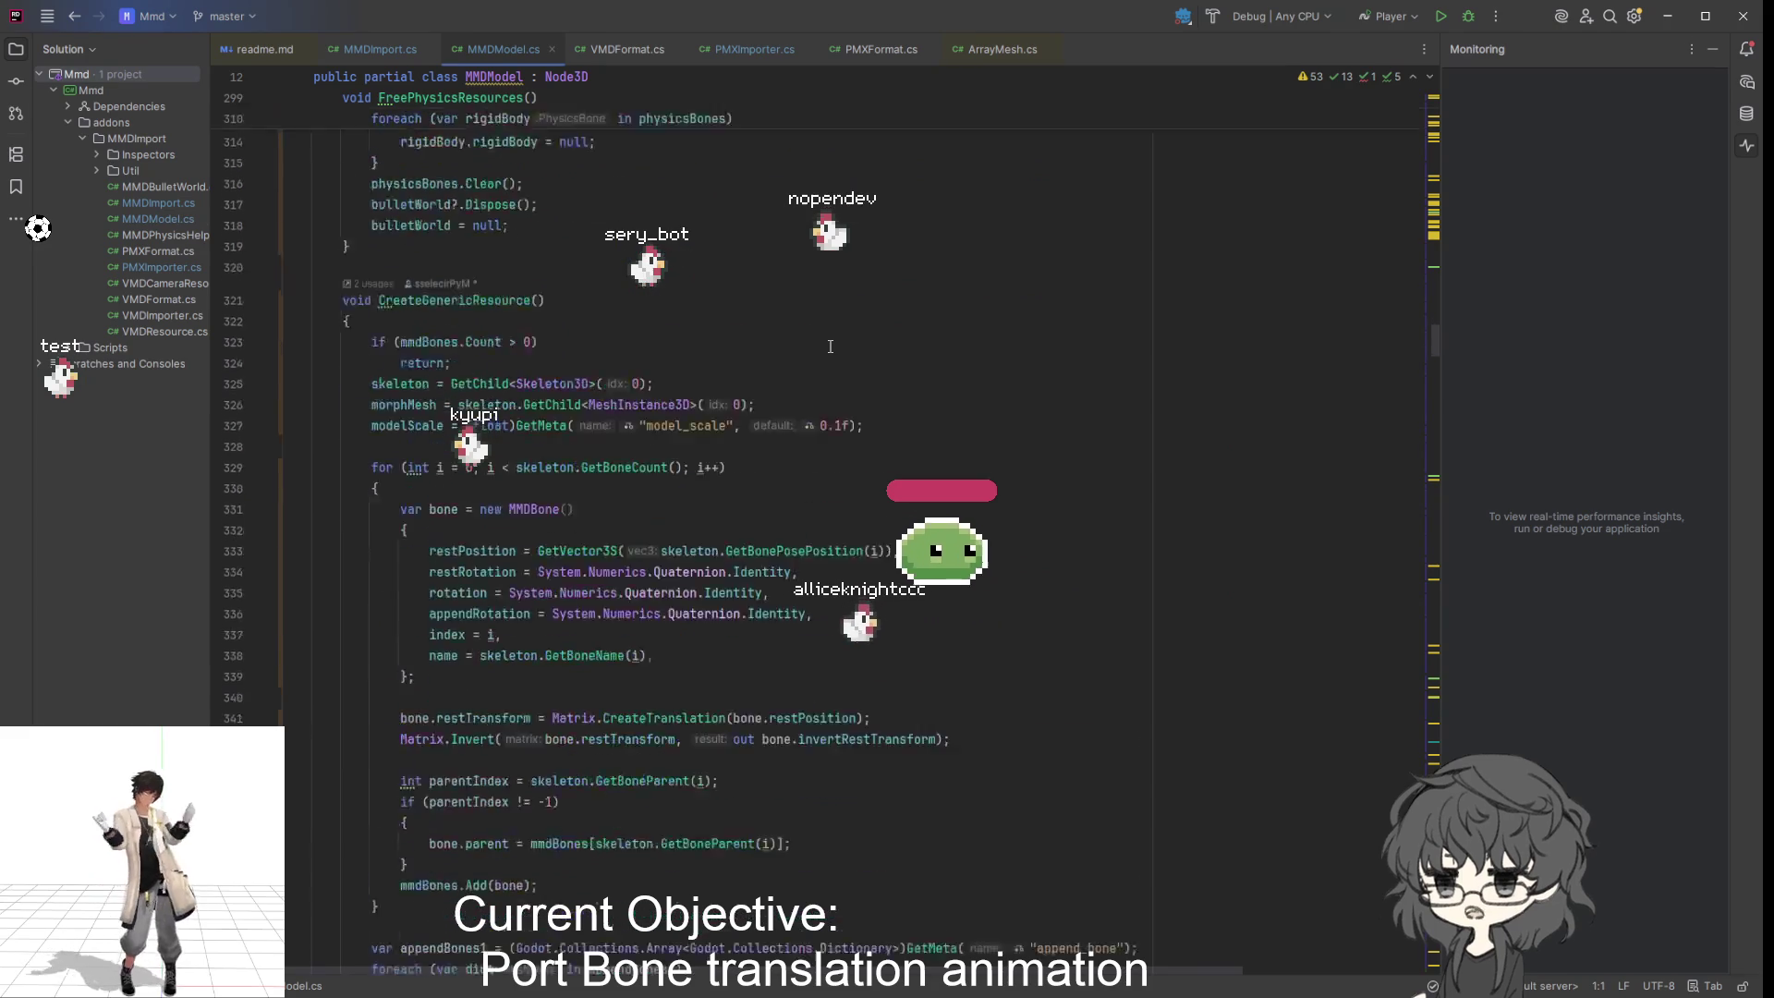
pyautogui.scroll(-10, 831, 347)
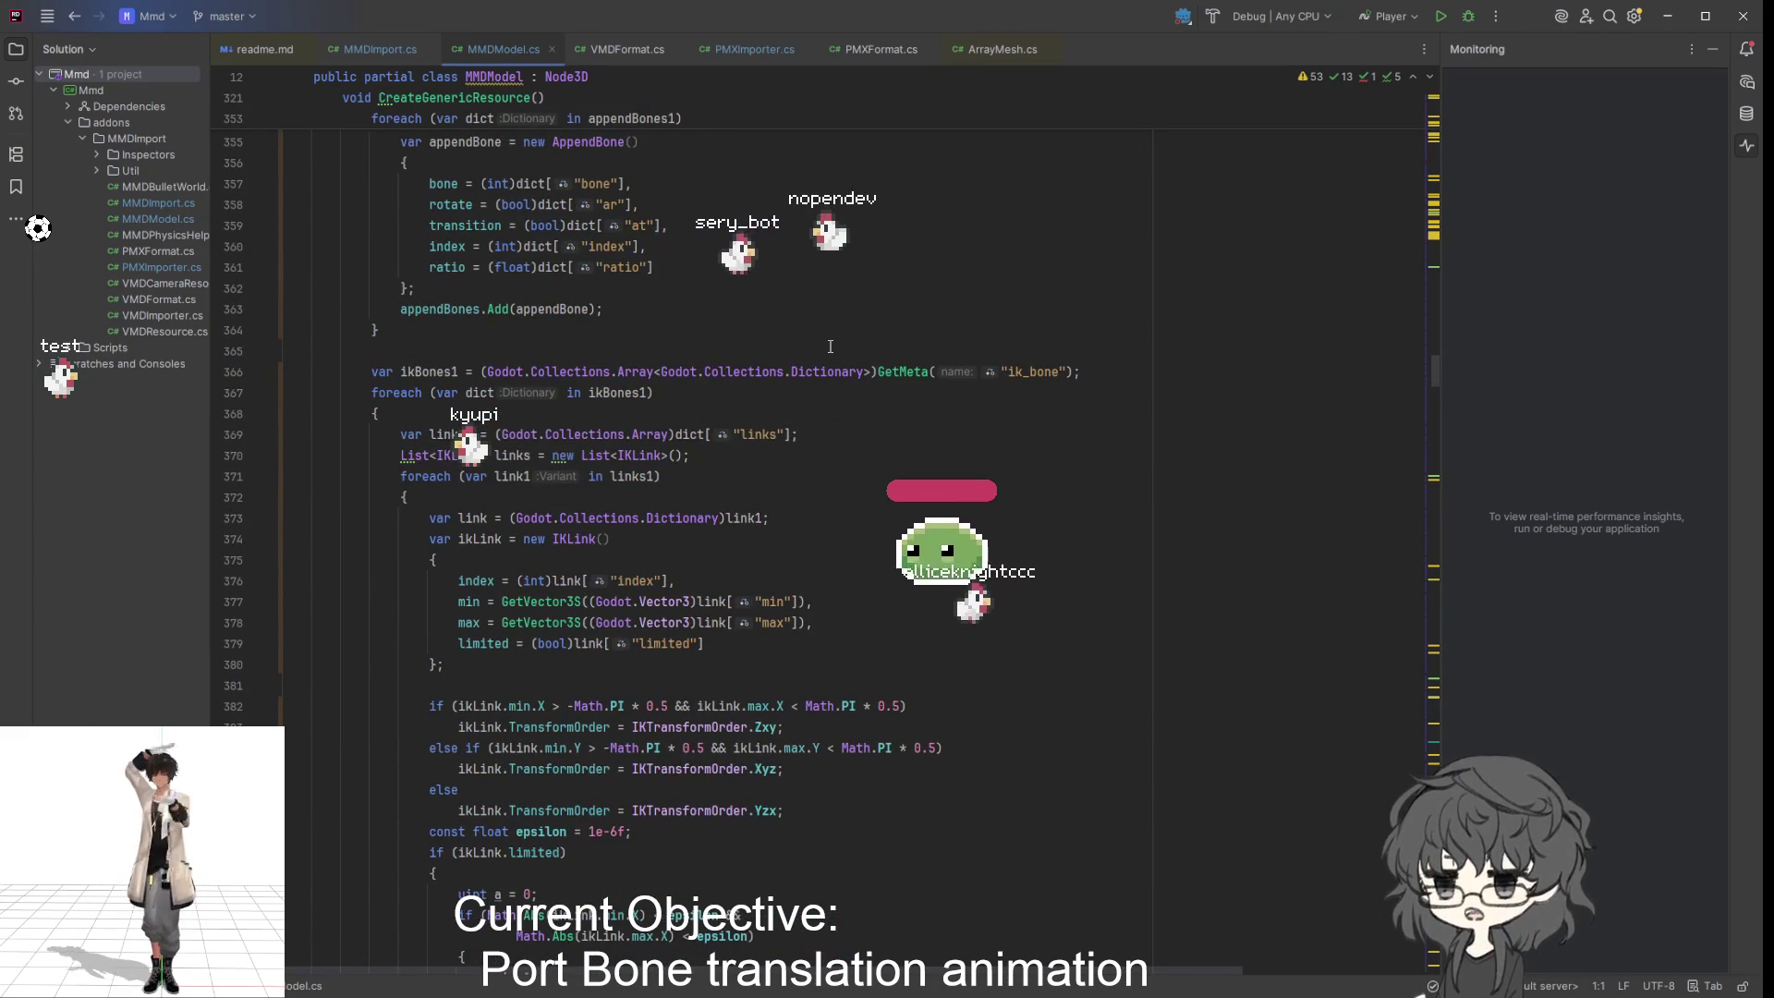
pyautogui.doubleClick(428, 371)
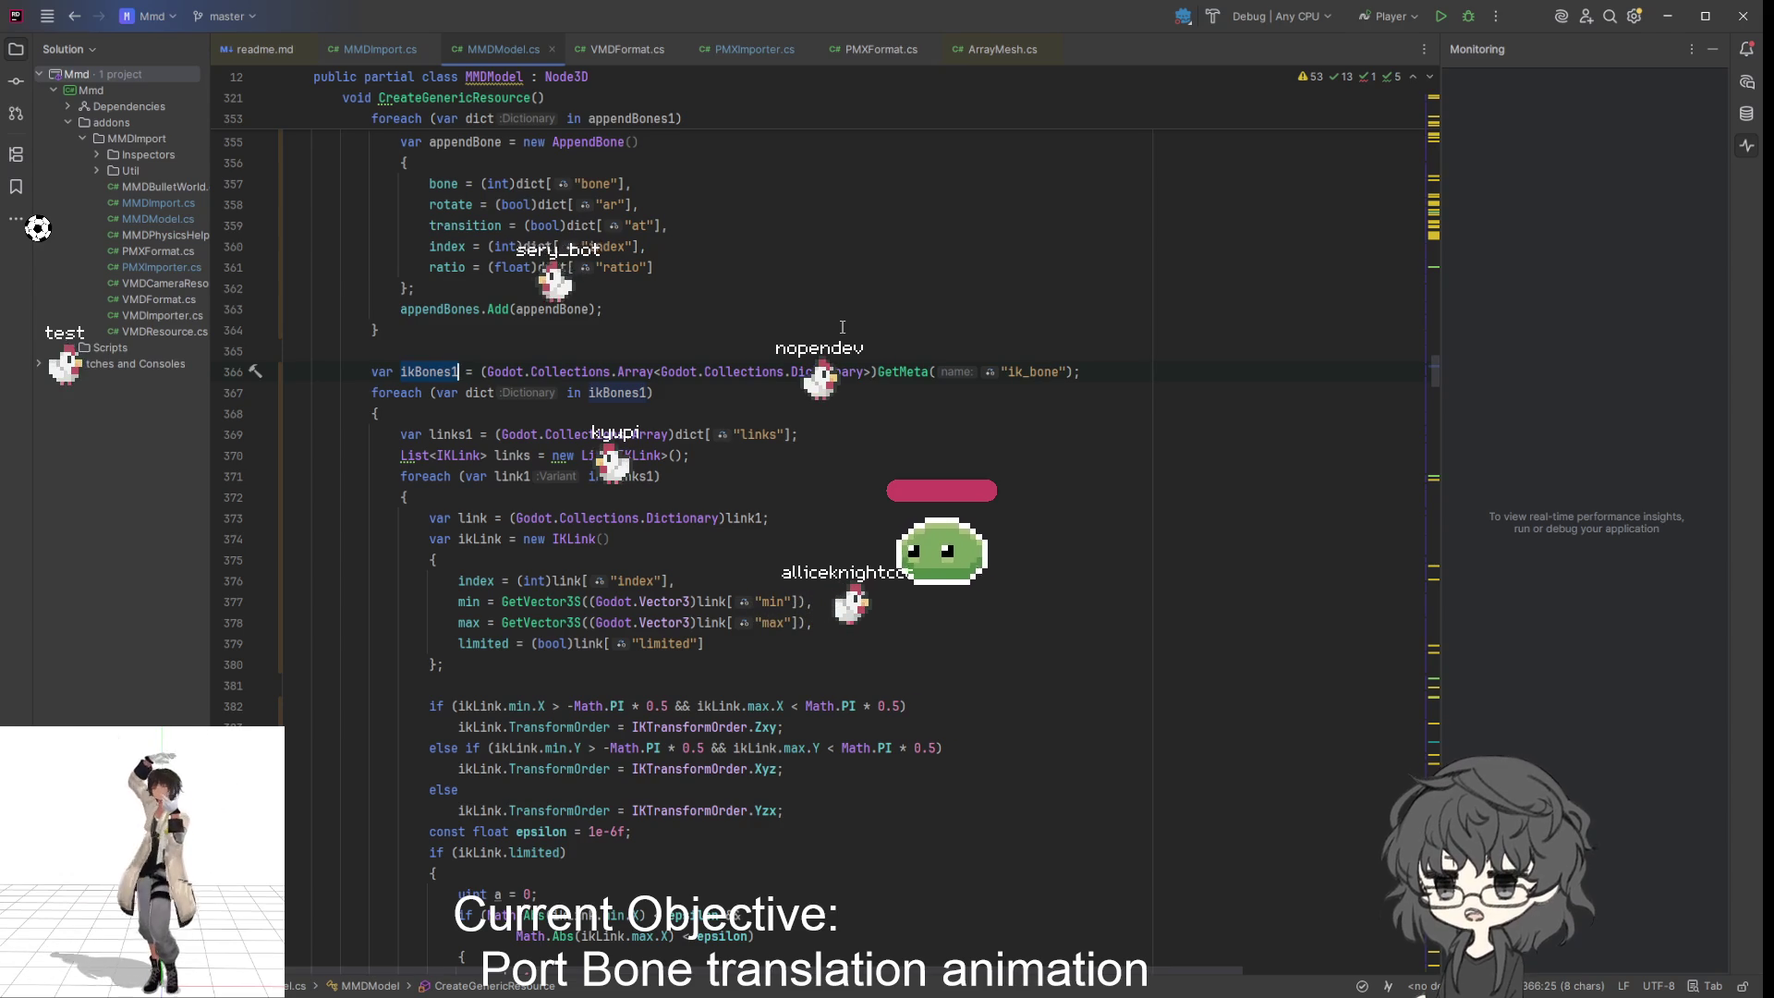
pyautogui.doubleClick(836, 372)
pyautogui.doubleClick(1026, 371)
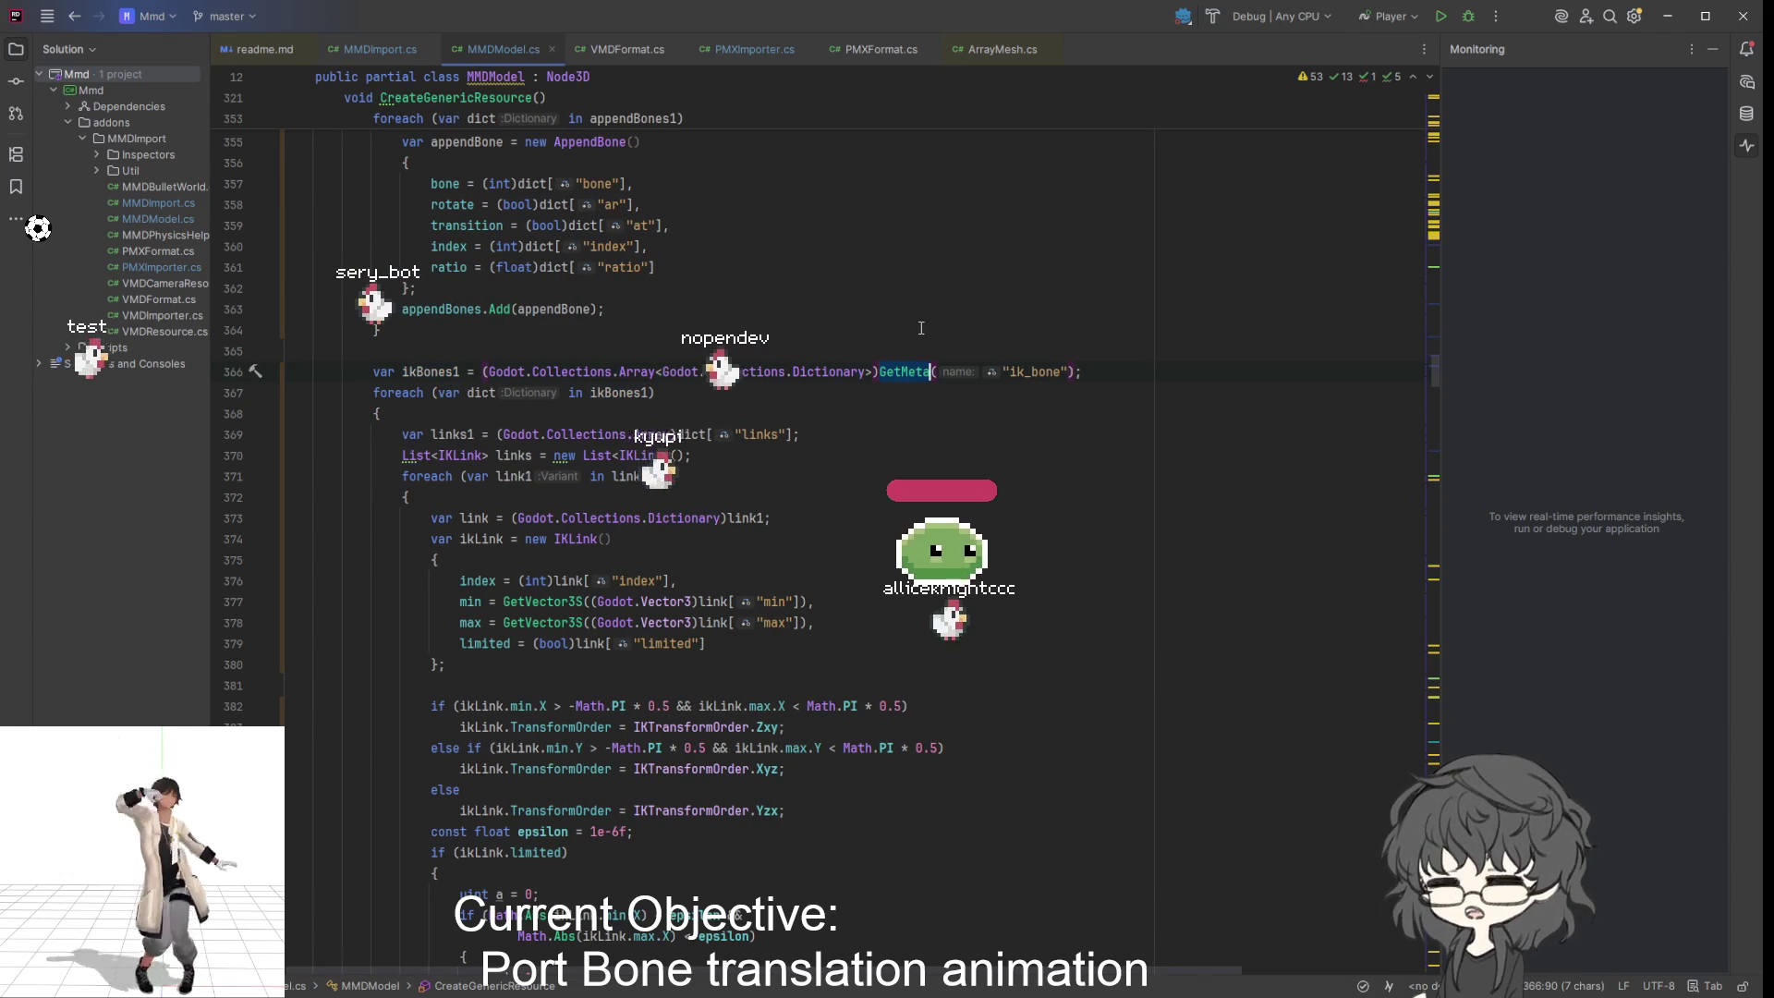
pyautogui.doubleClick(451, 371)
pyautogui.scroll(-2, 882, 330)
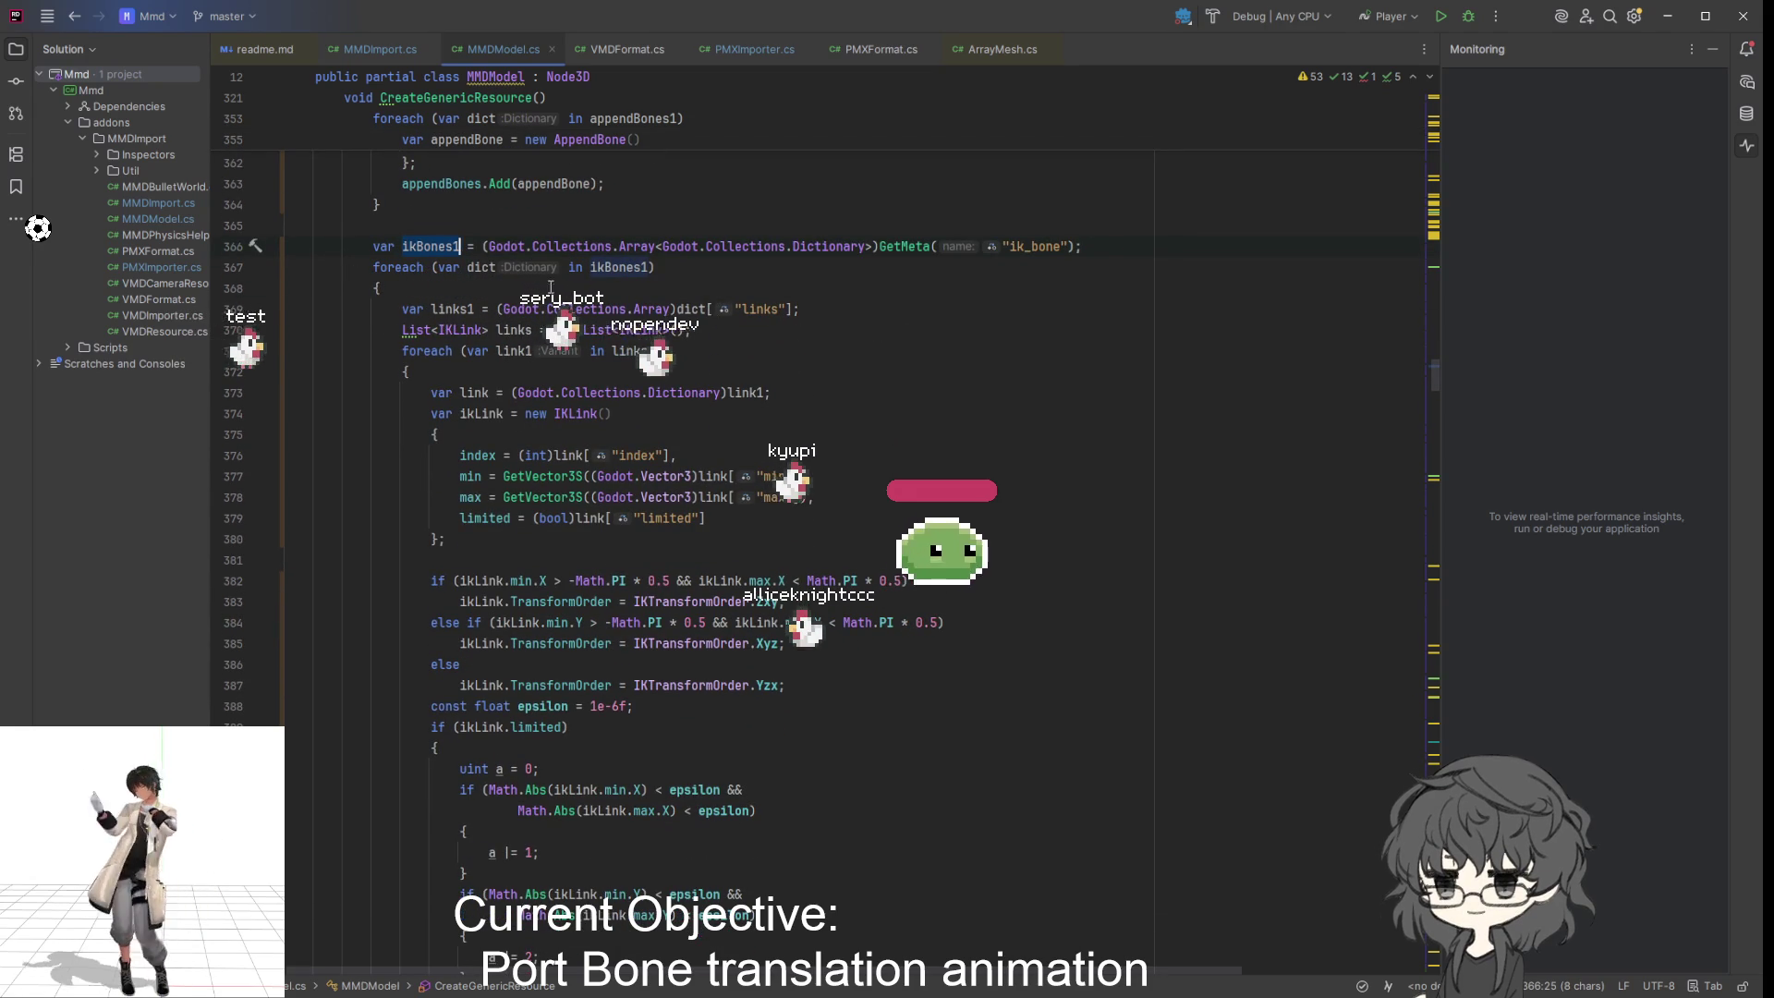
pyautogui.click(740, 309)
pyautogui.hotkey('ctrl', 'w')
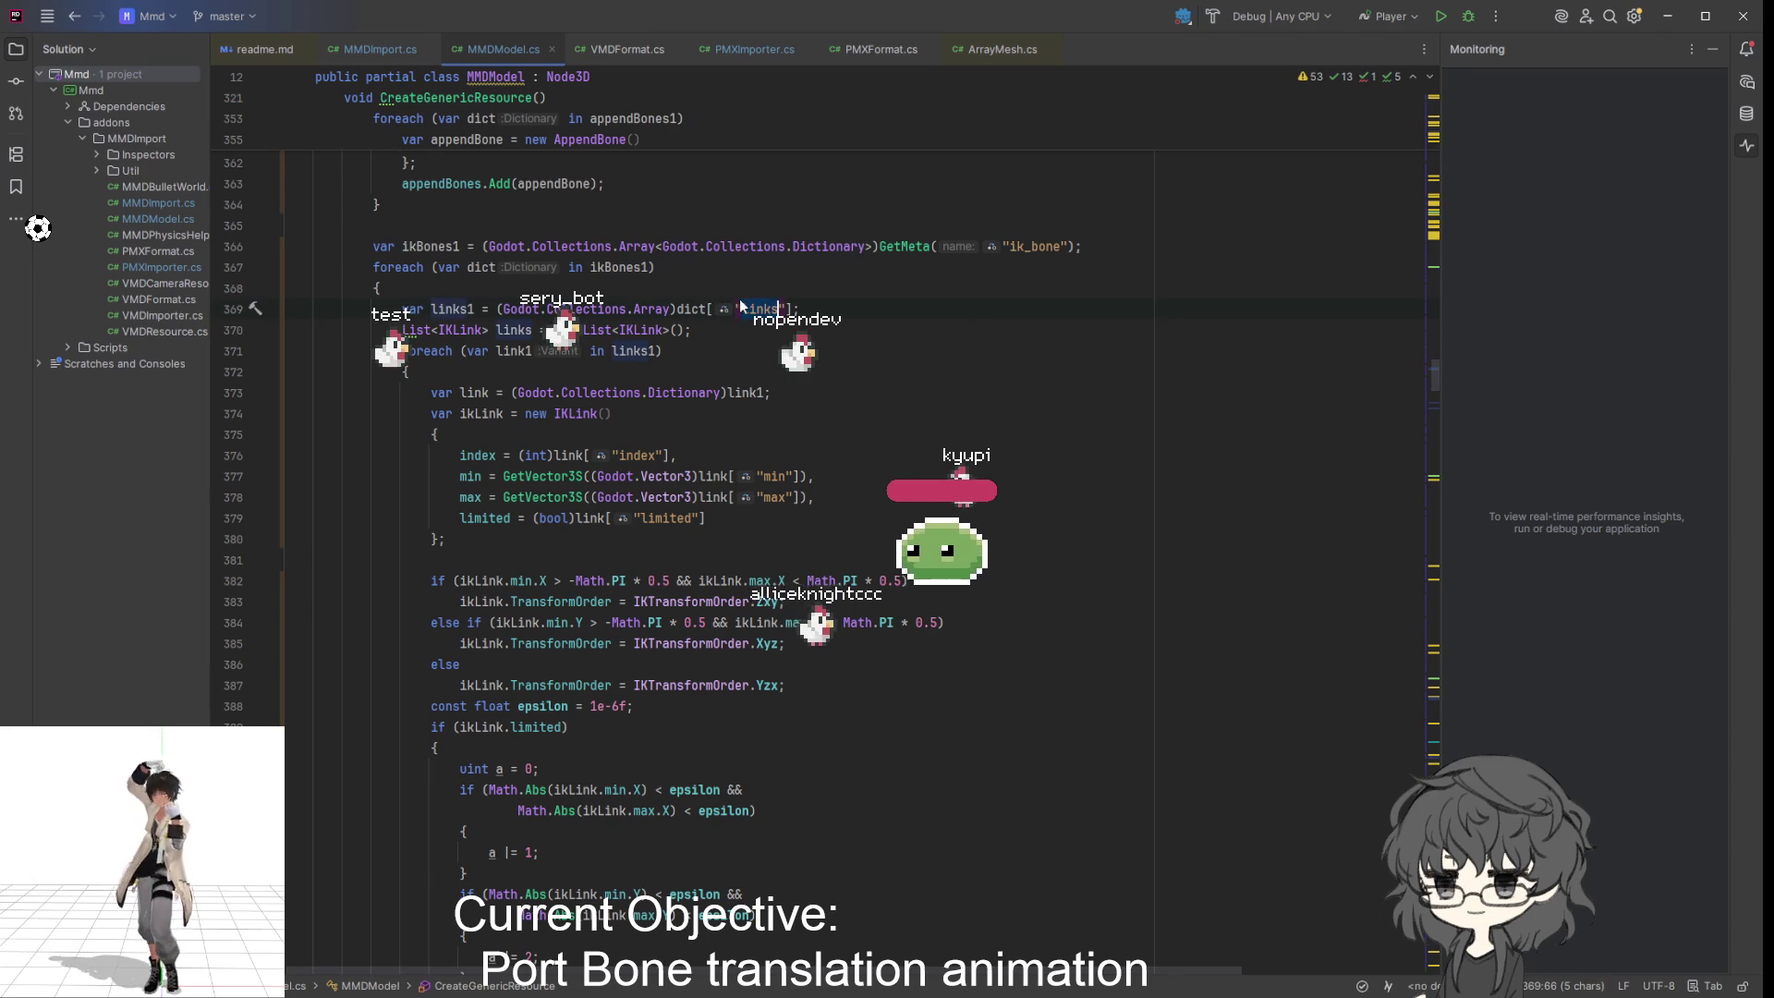
pyautogui.doubleClick(693, 308)
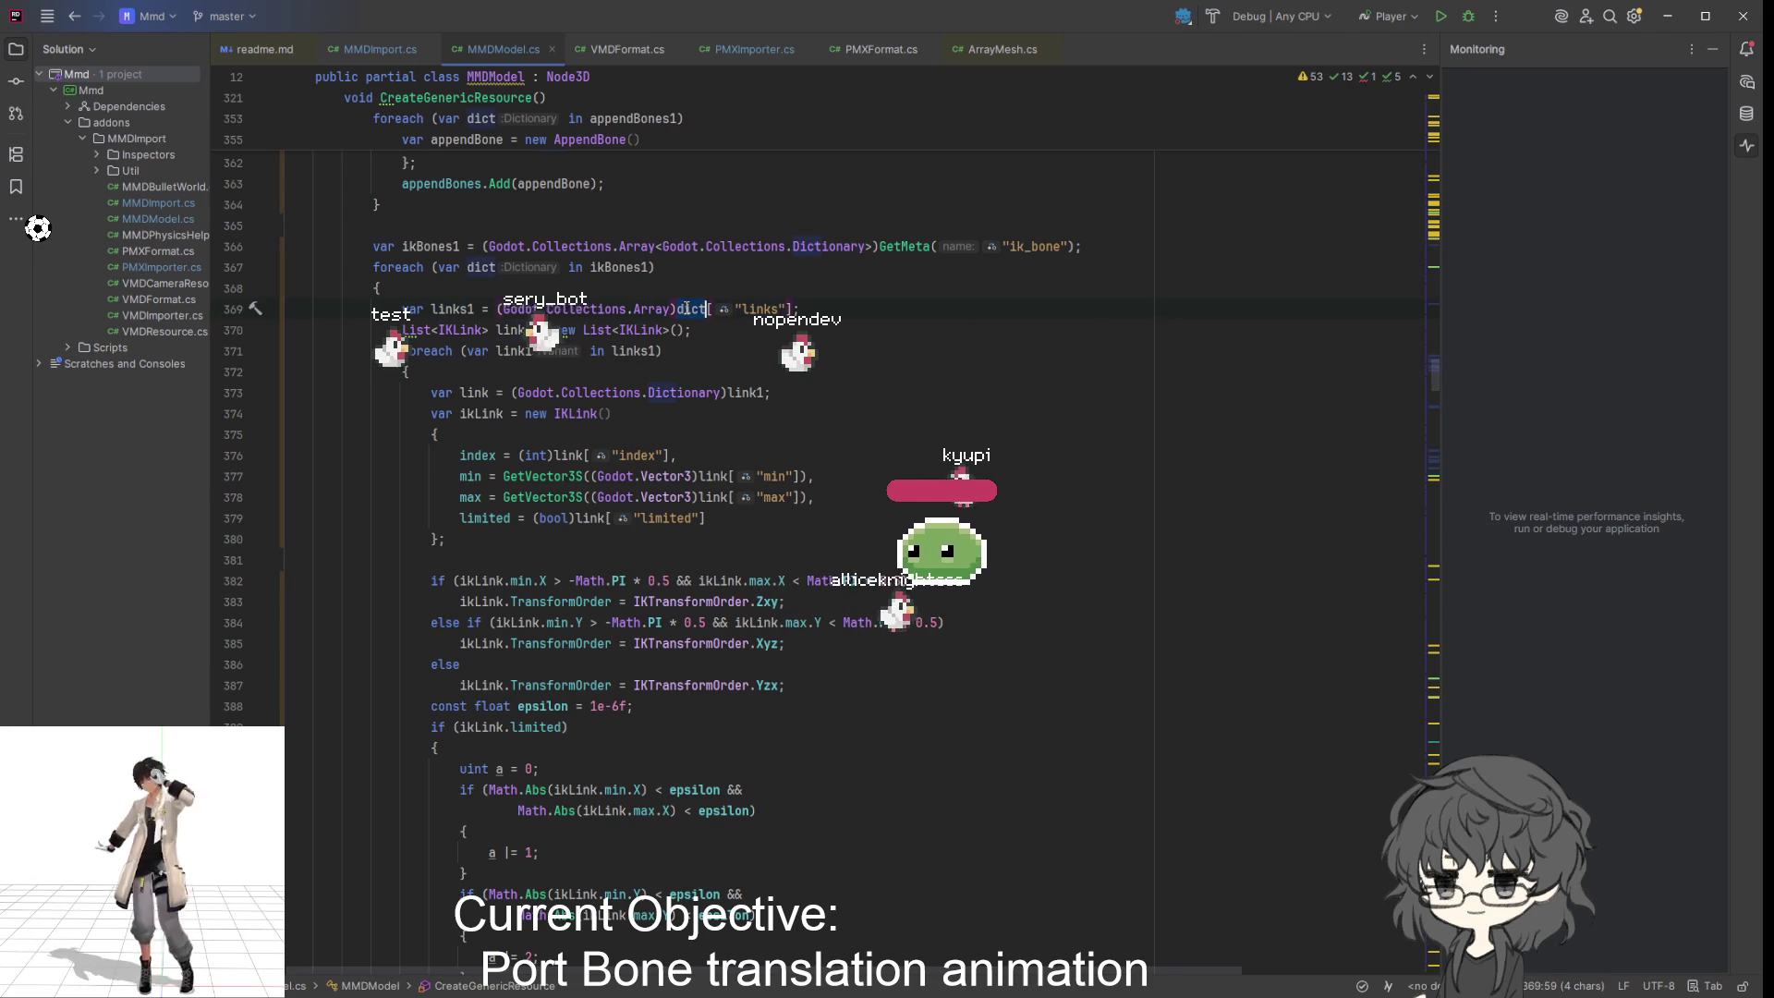
pyautogui.doubleClick(482, 267)
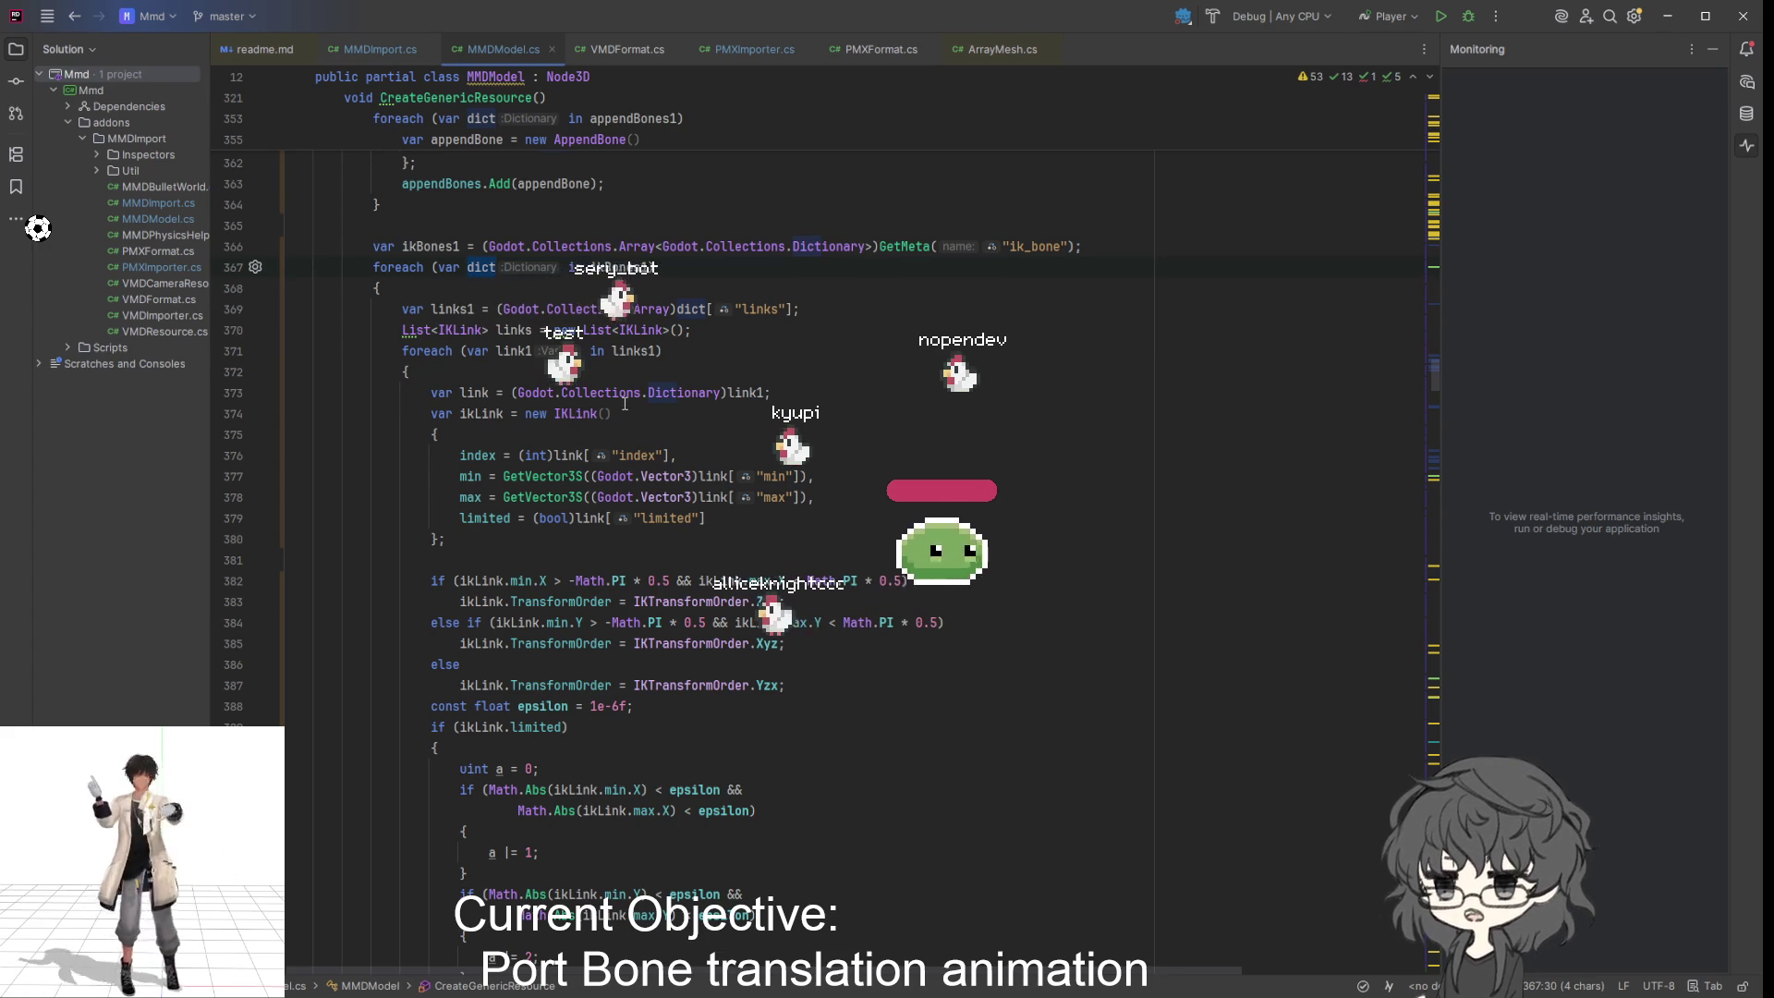
pyautogui.scroll(-3, 656, 410)
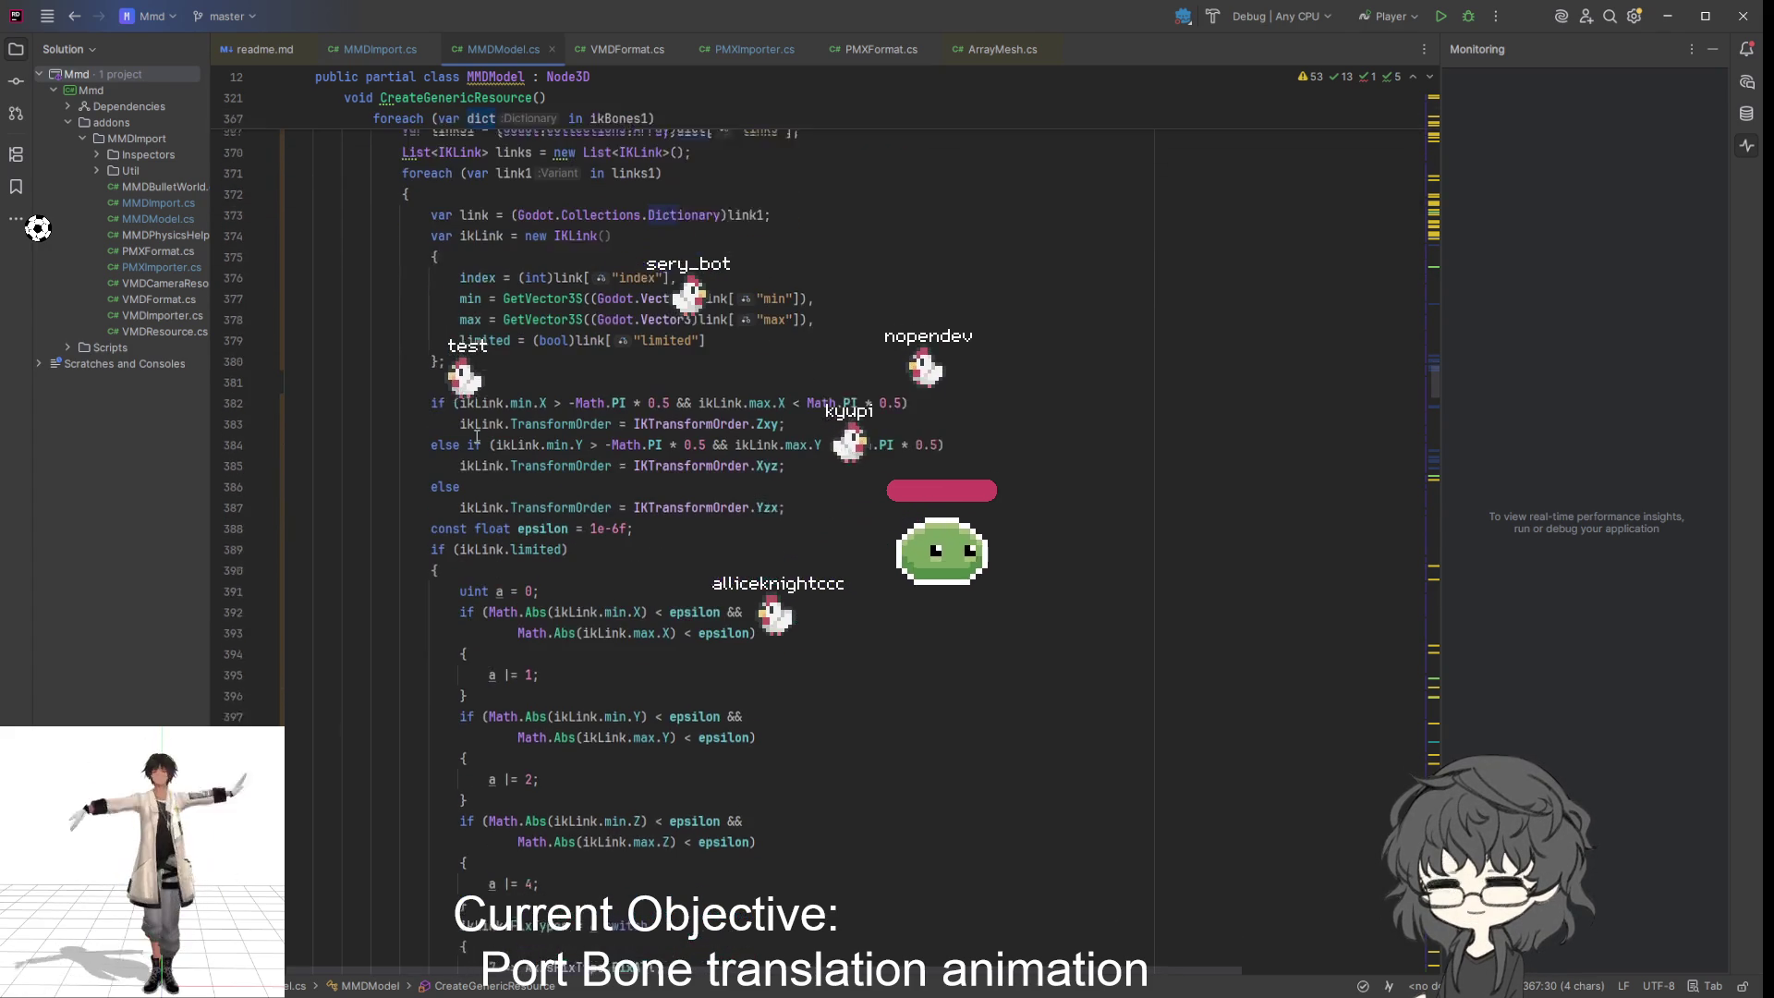
pyautogui.moveTo(430, 393)
pyautogui.mouseDown()
pyautogui.moveTo(850, 393)
pyautogui.moveTo(866, 407)
pyautogui.mouseUp()
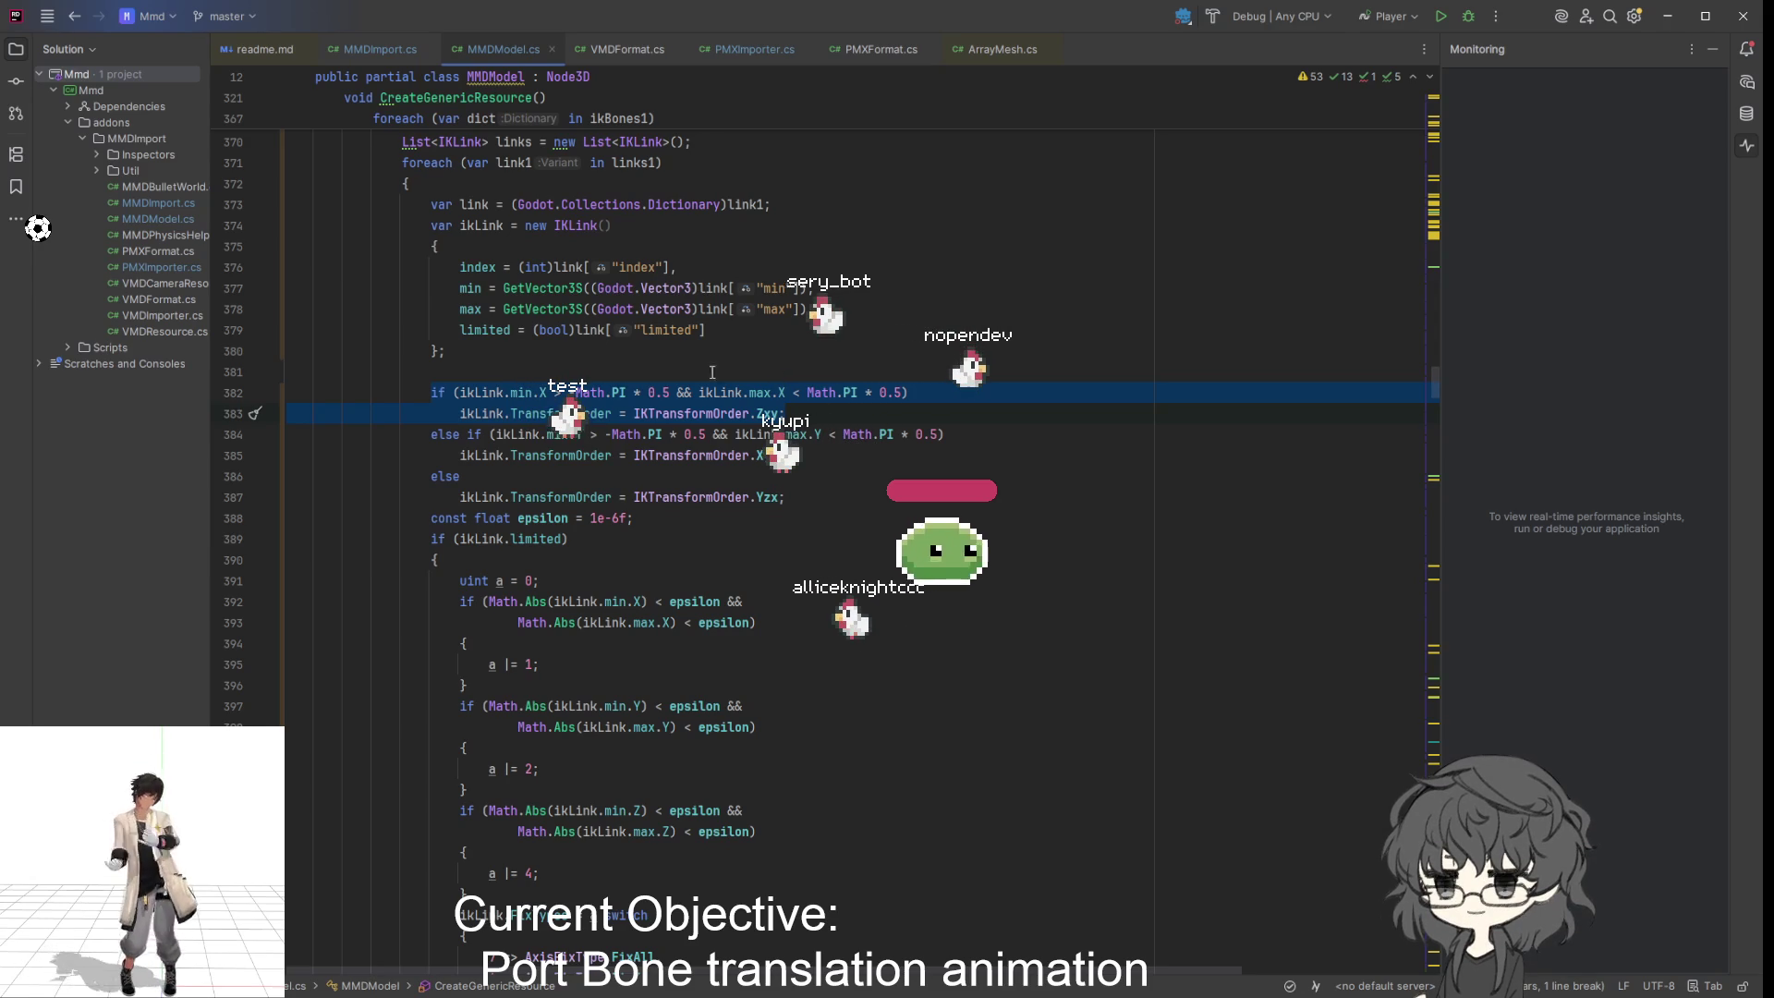
pyautogui.click(536, 386)
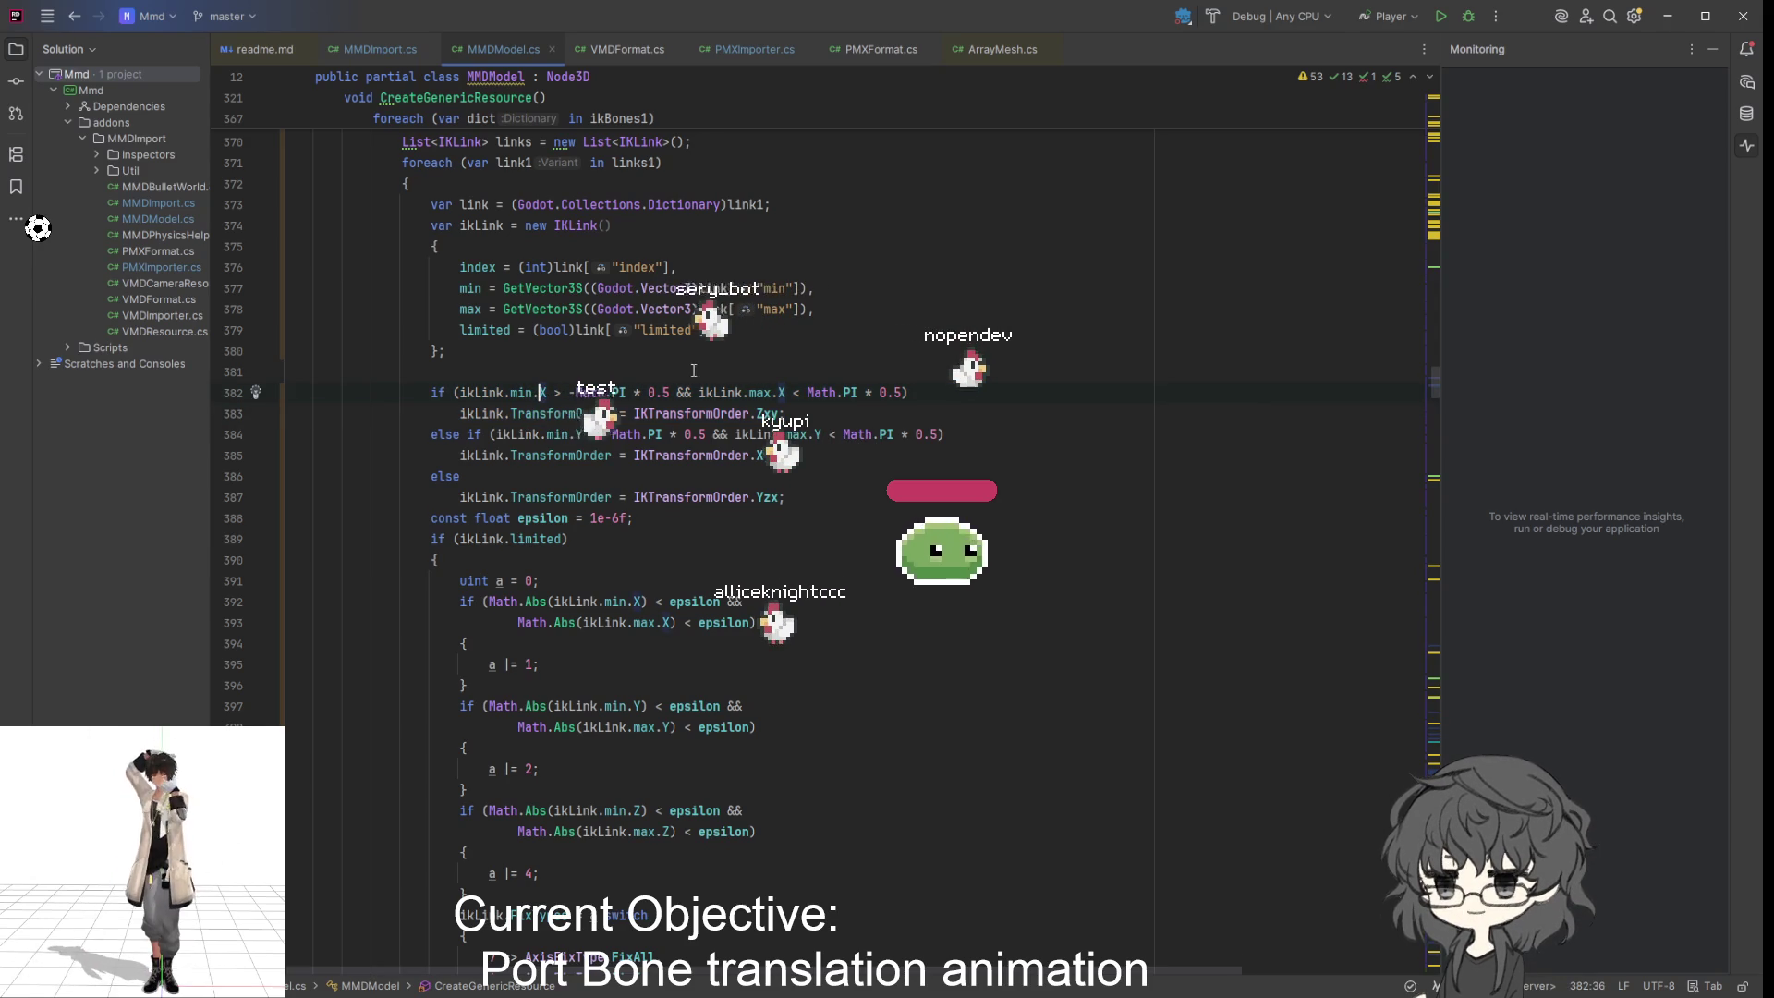
pyautogui.click(691, 413)
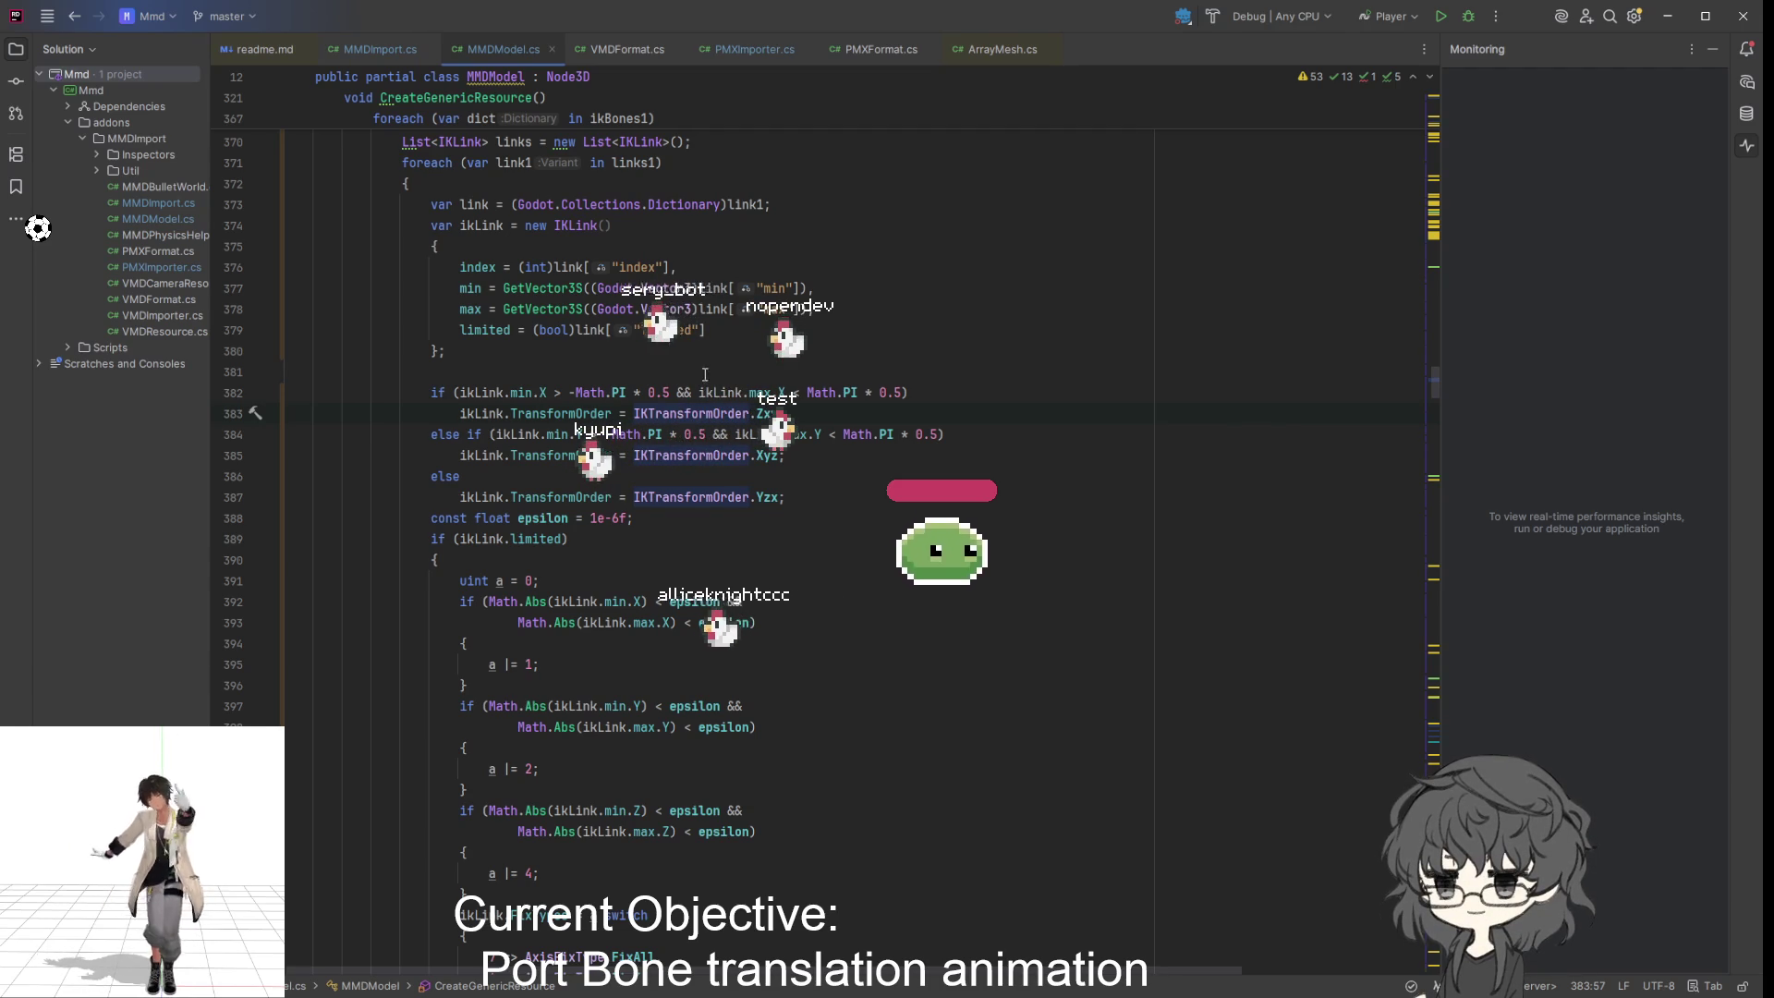
pyautogui.scroll(-1, 680, 399)
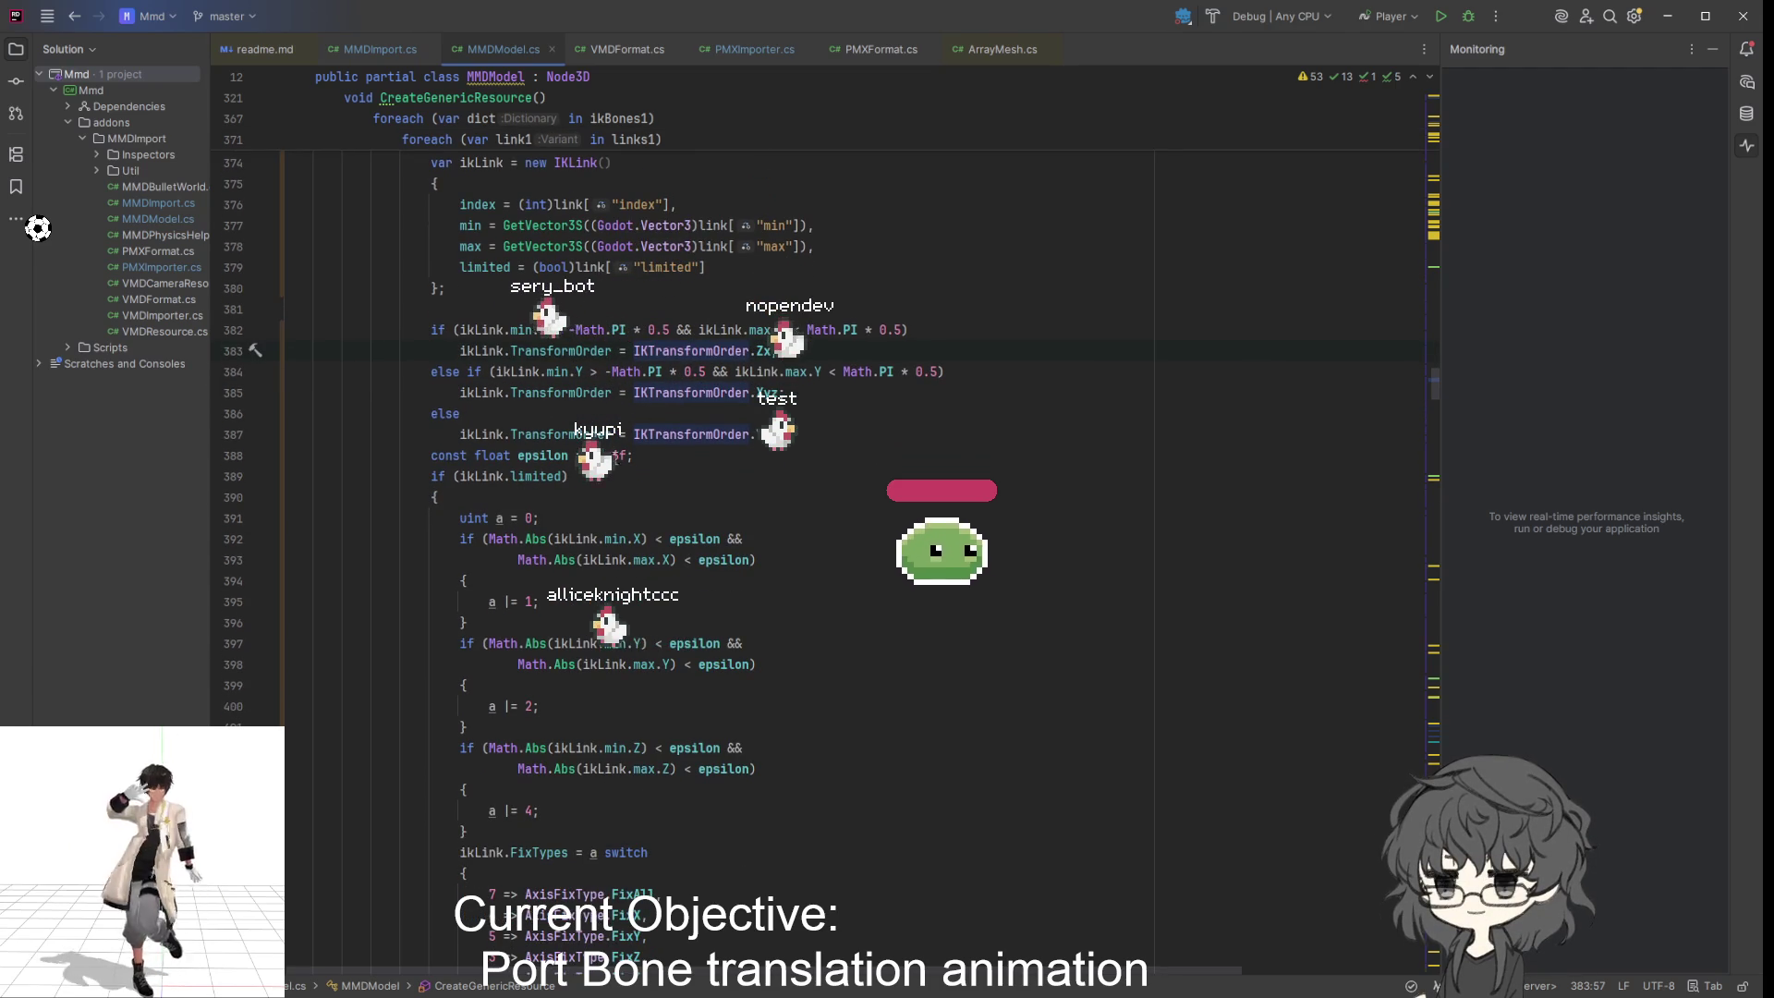
pyautogui.scroll(-3, 680, 399)
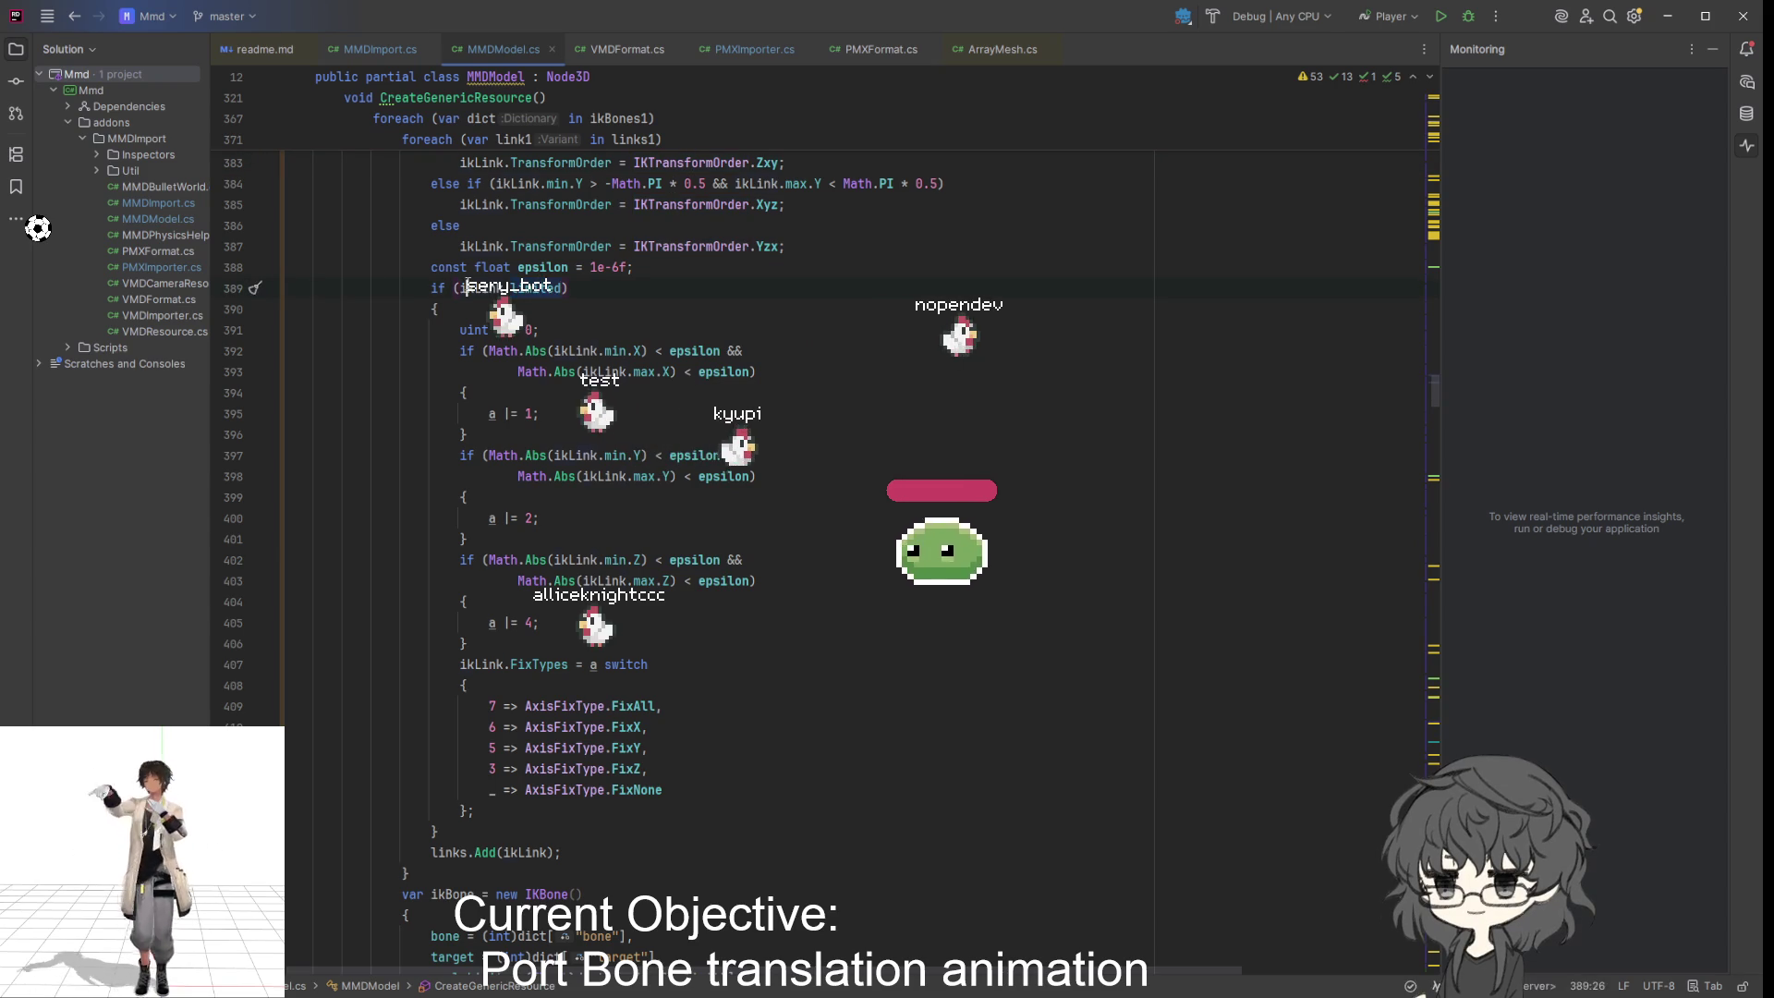
pyautogui.scroll(2, 627, 305)
pyautogui.doubleClick(540, 413)
pyautogui.scroll(1, 541, 412)
pyautogui.scroll(3, 543, 412)
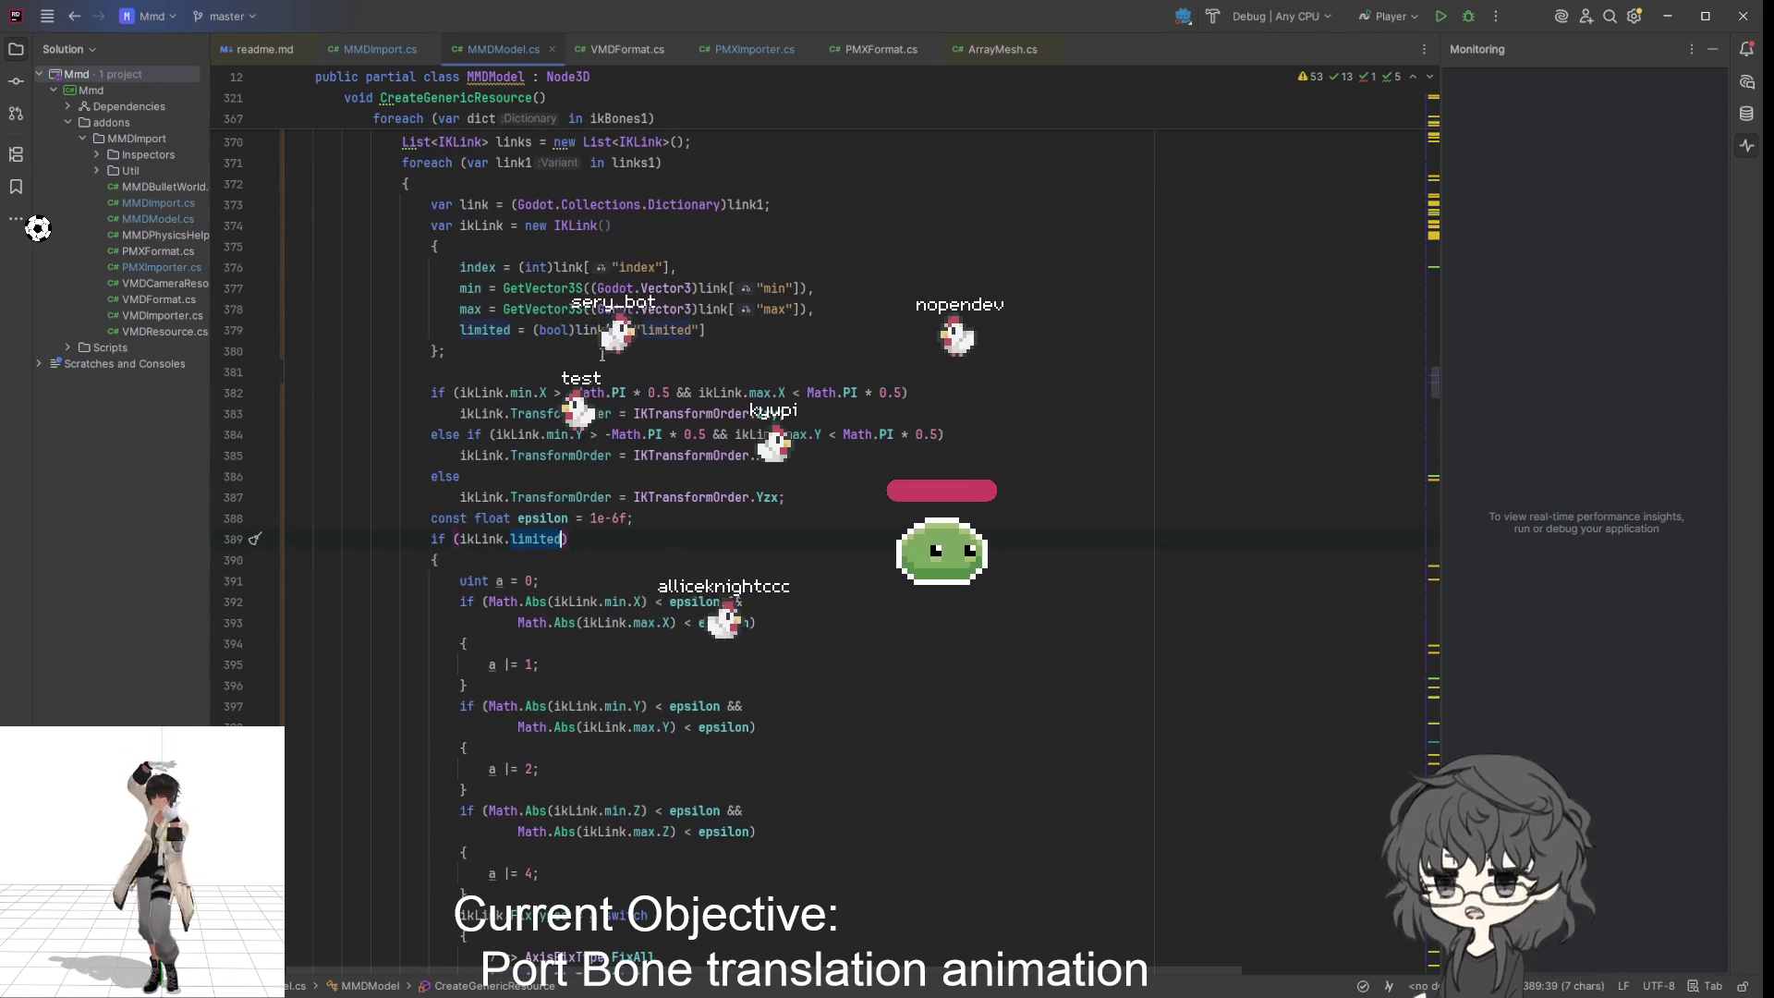
pyautogui.scroll(-4, 661, 400)
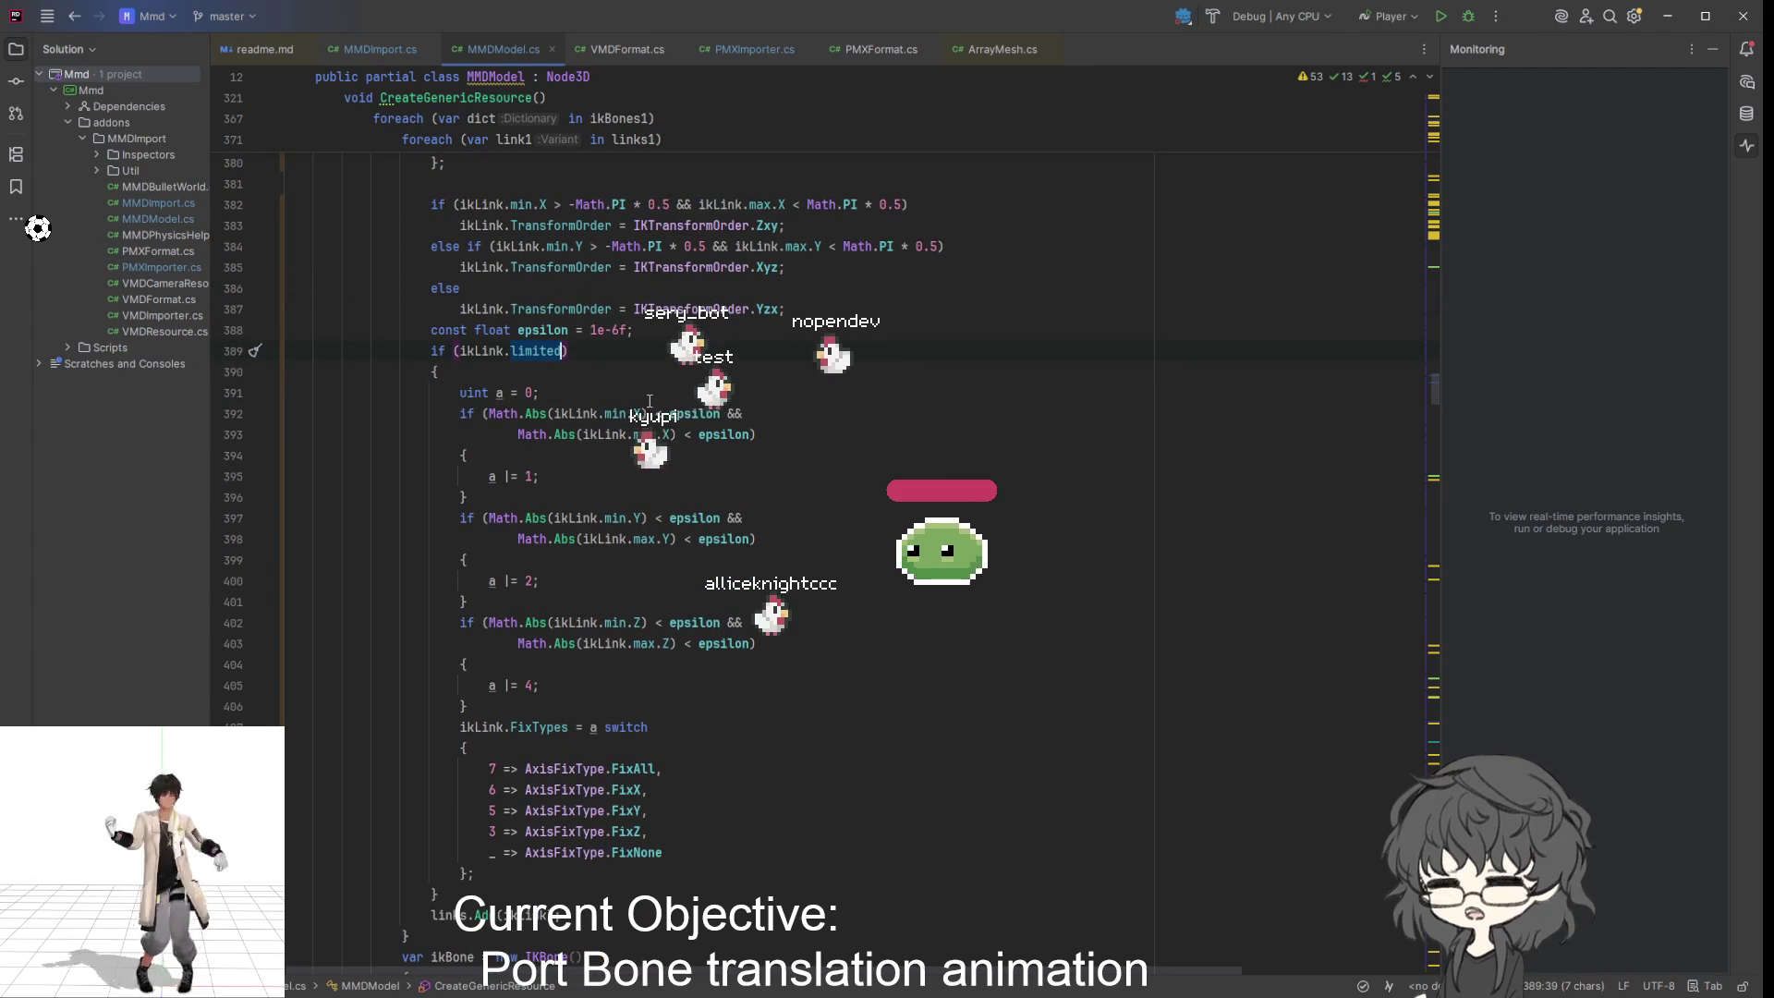
pyautogui.scroll(-7, 601, 407)
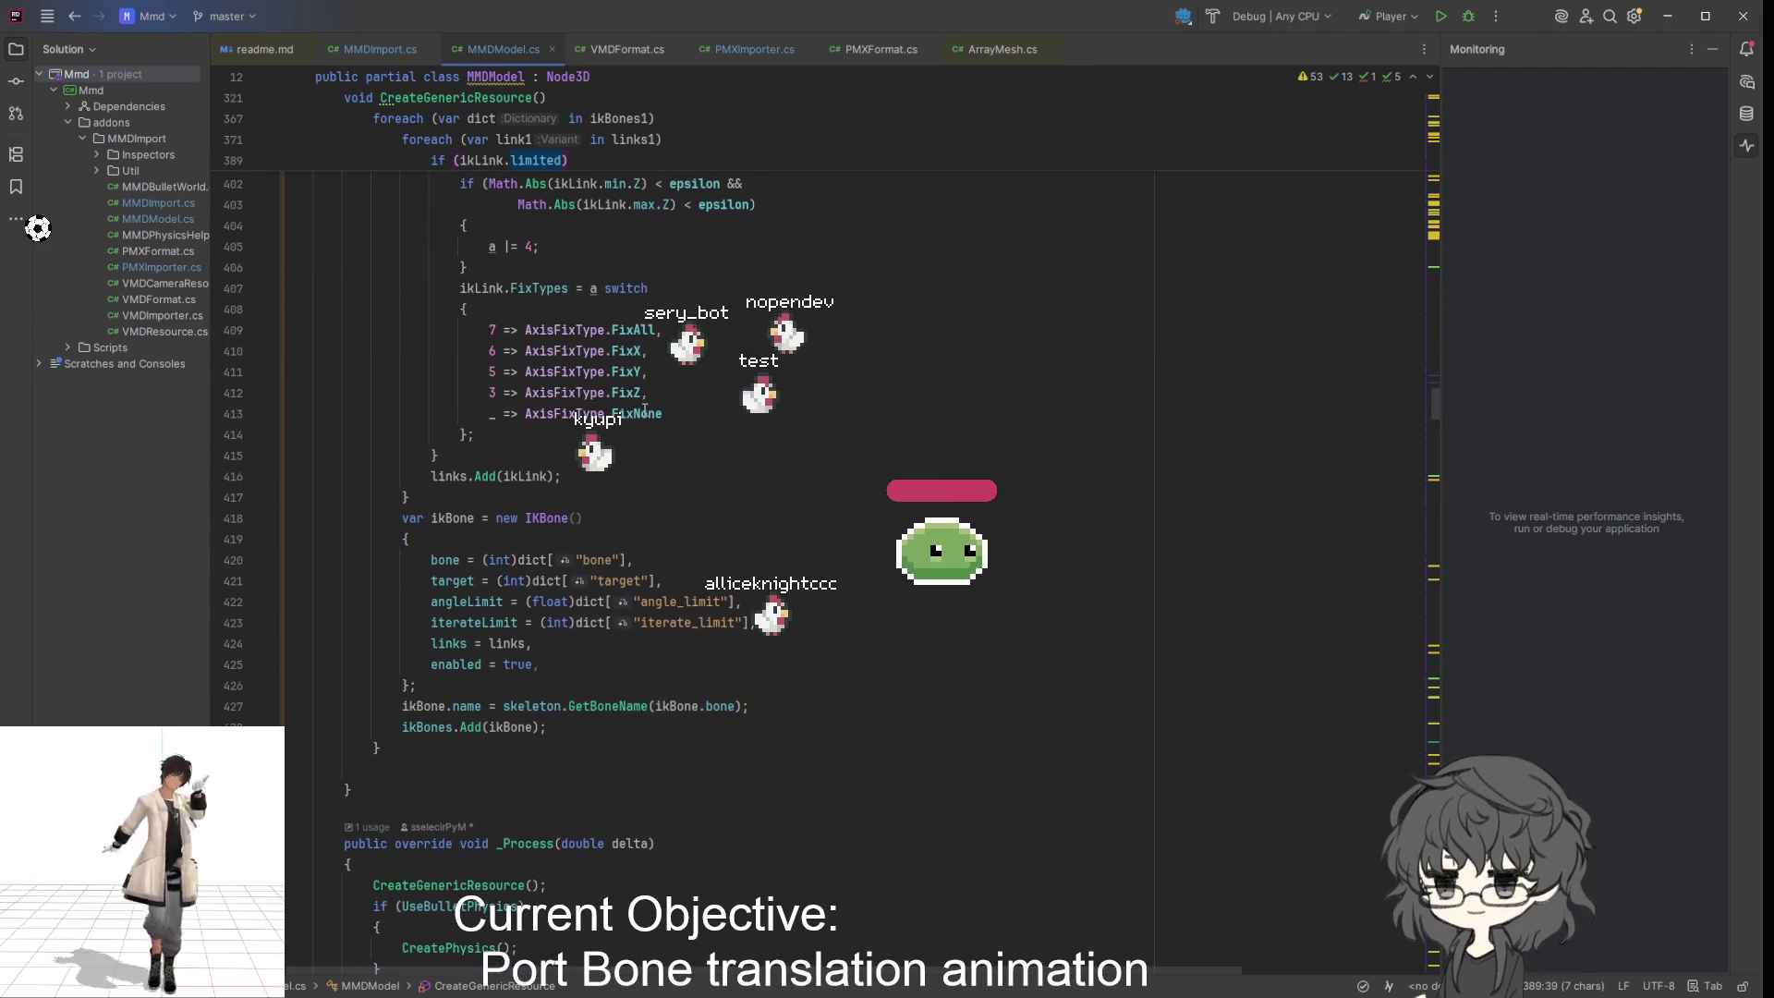
pyautogui.scroll(-2, 644, 410)
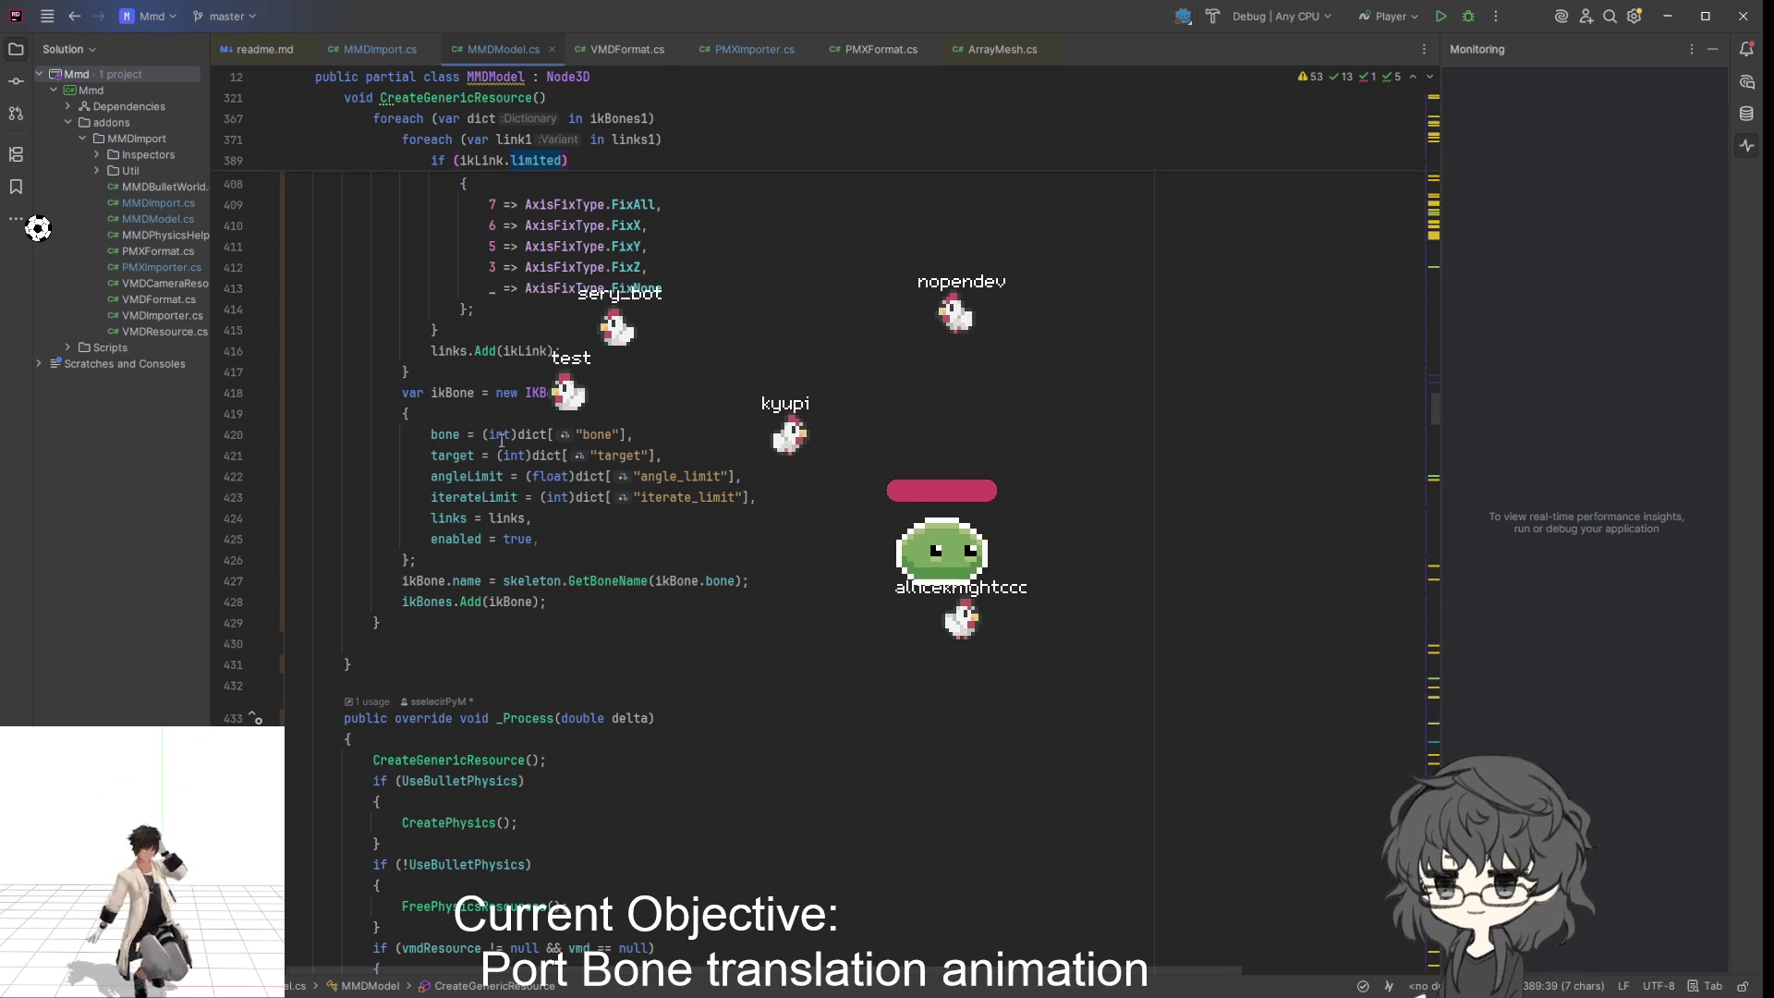
pyautogui.scroll(-1, 546, 494)
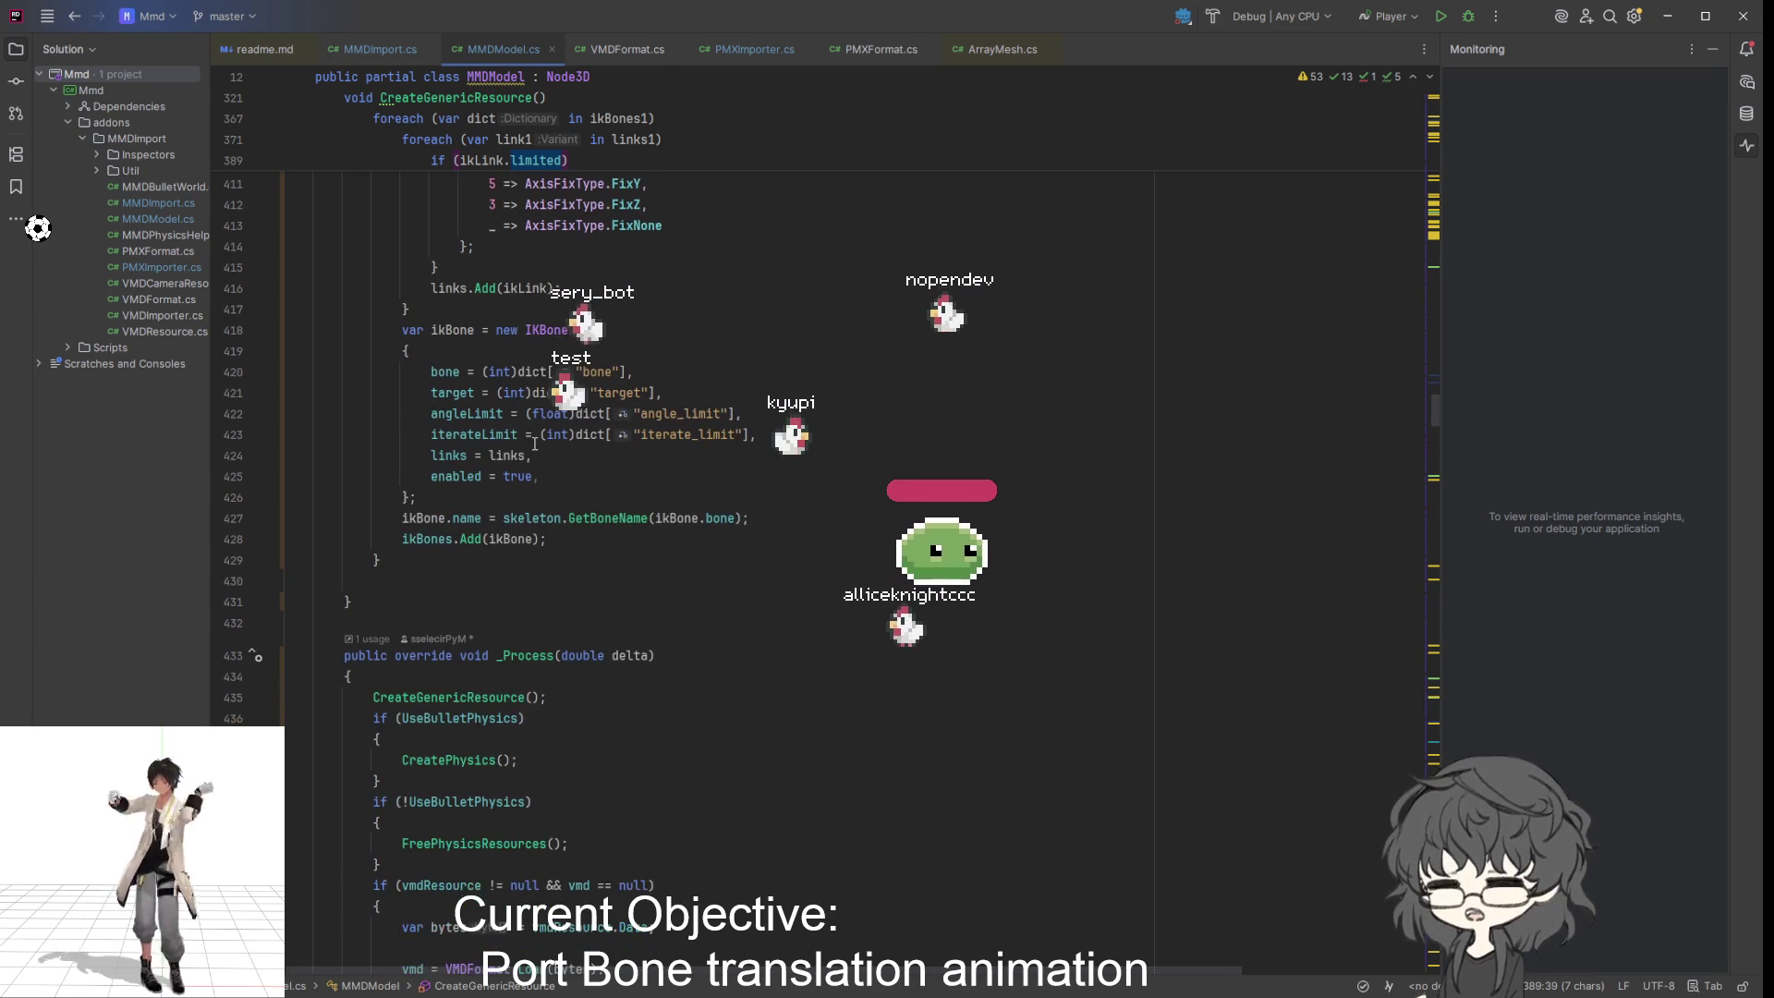
pyautogui.scroll(-8, 531, 515)
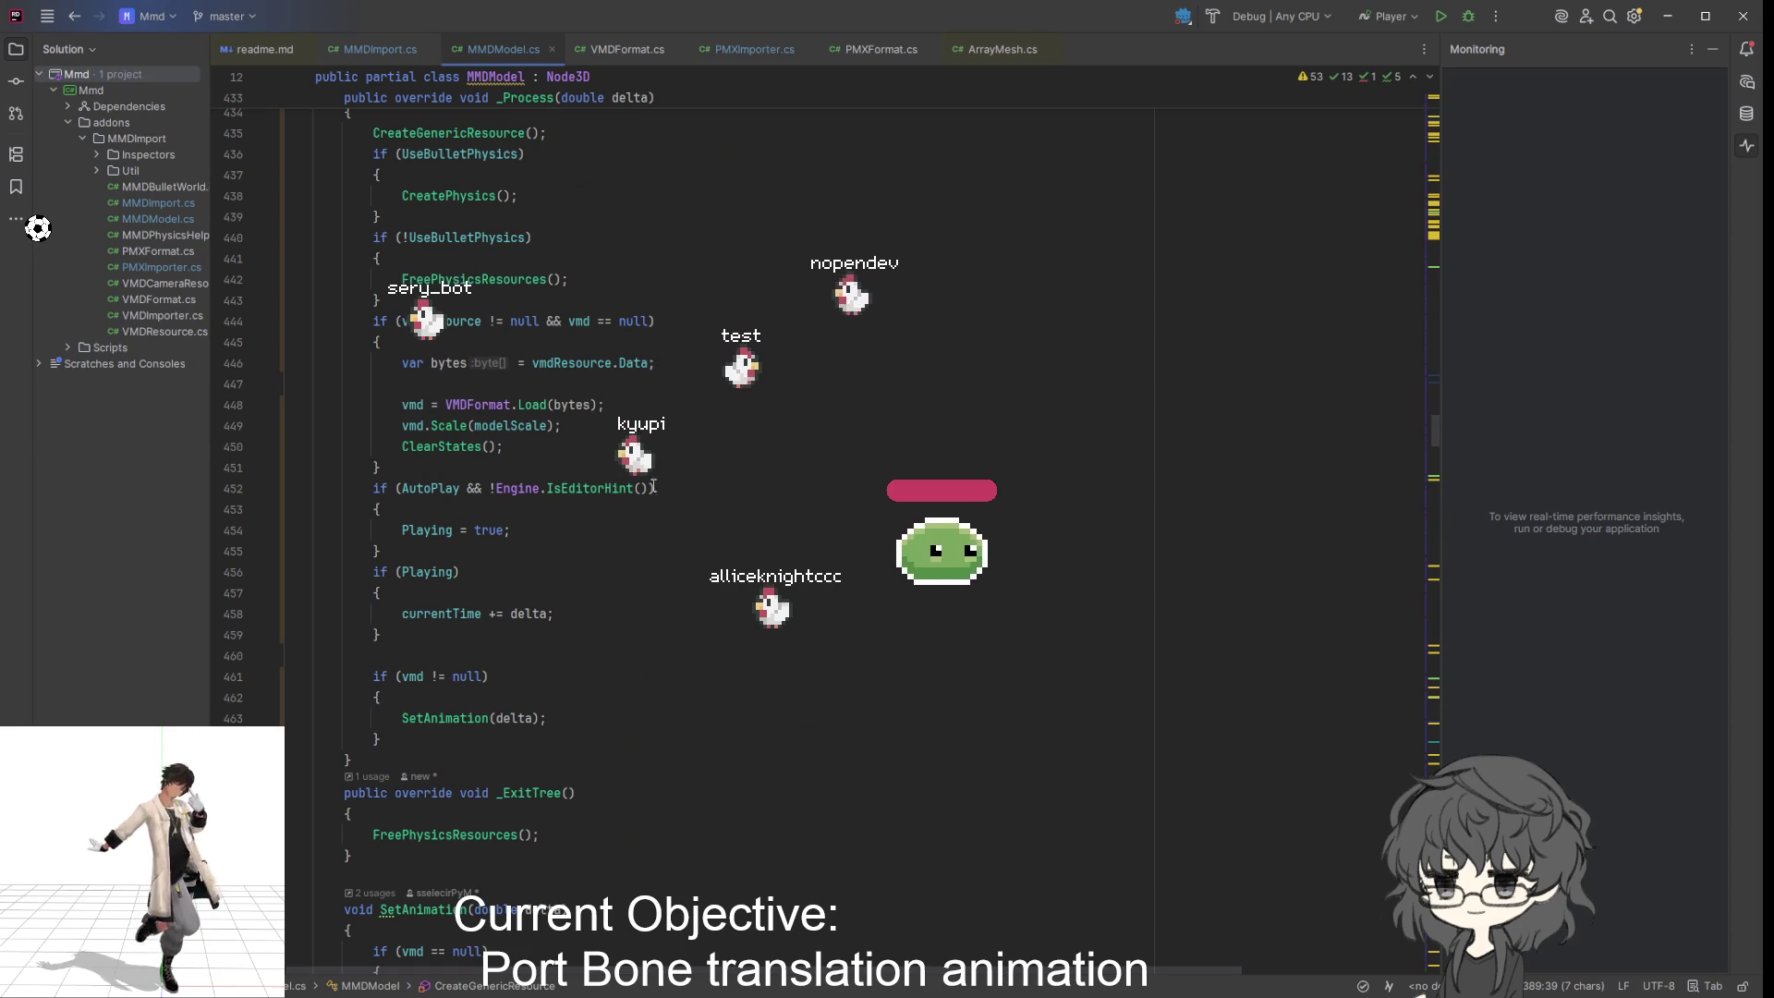
pyautogui.scroll(-5, 655, 483)
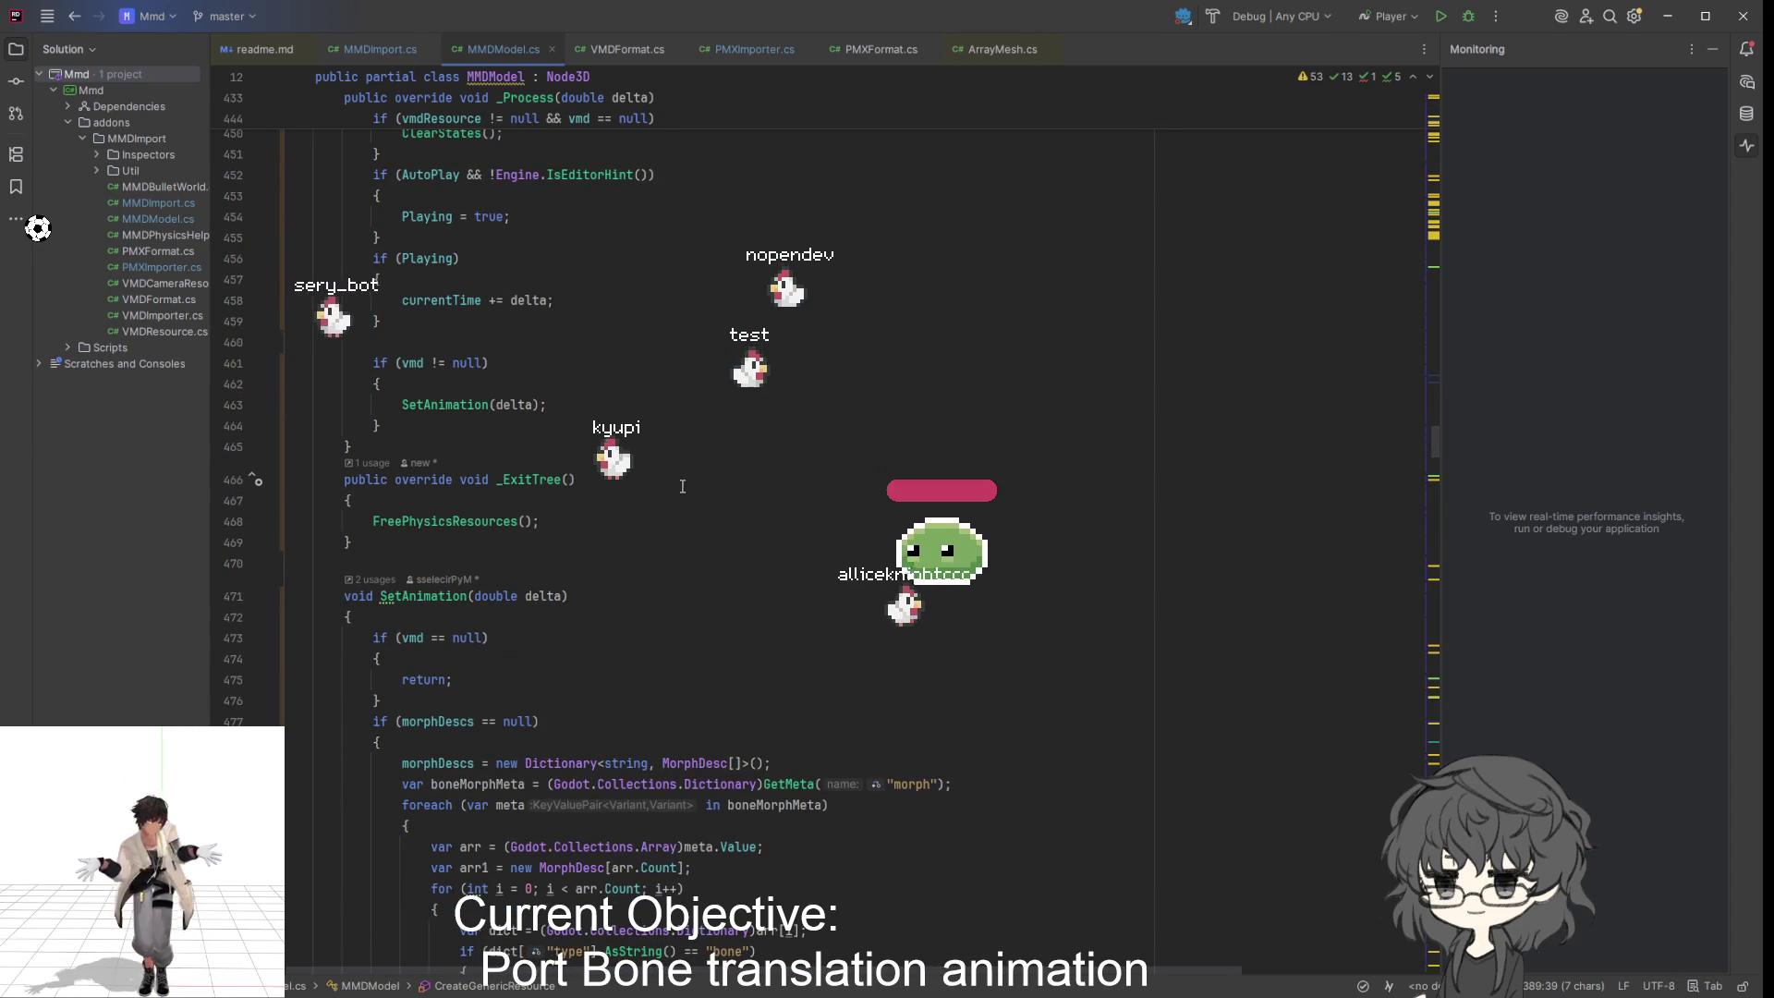
pyautogui.scroll(-2, 684, 486)
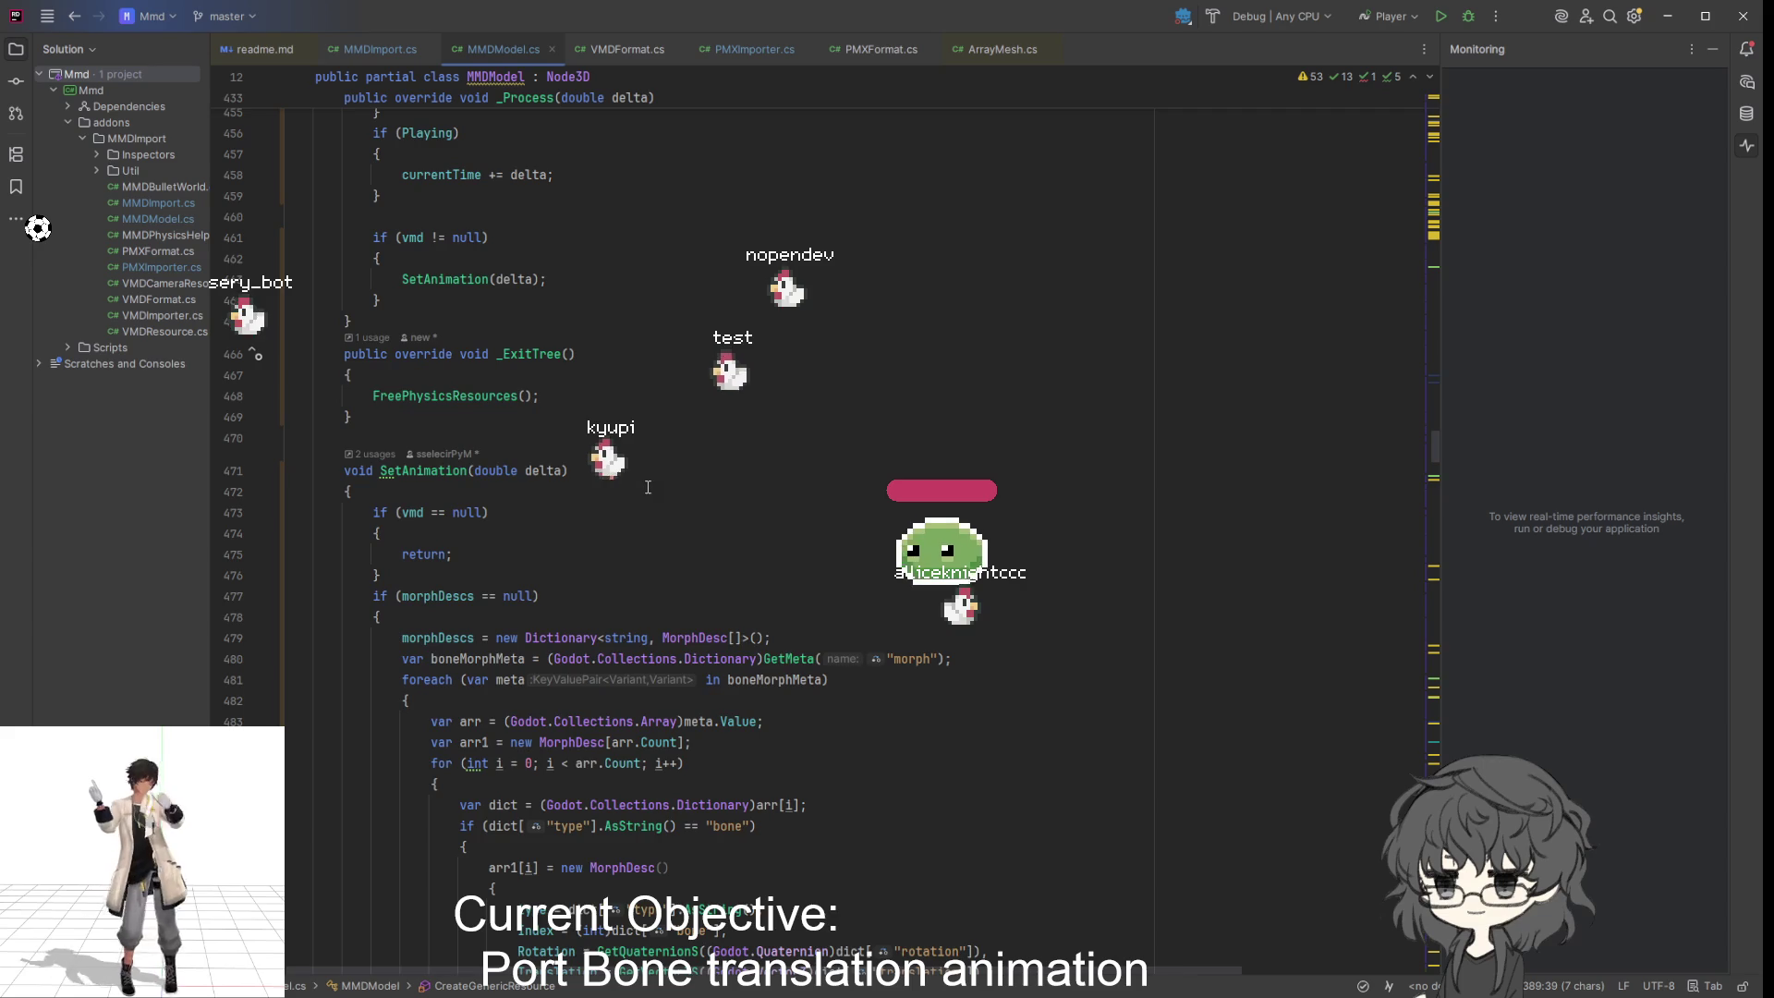
pyautogui.scroll(-14, 648, 487)
pyautogui.scroll(-2, 636, 487)
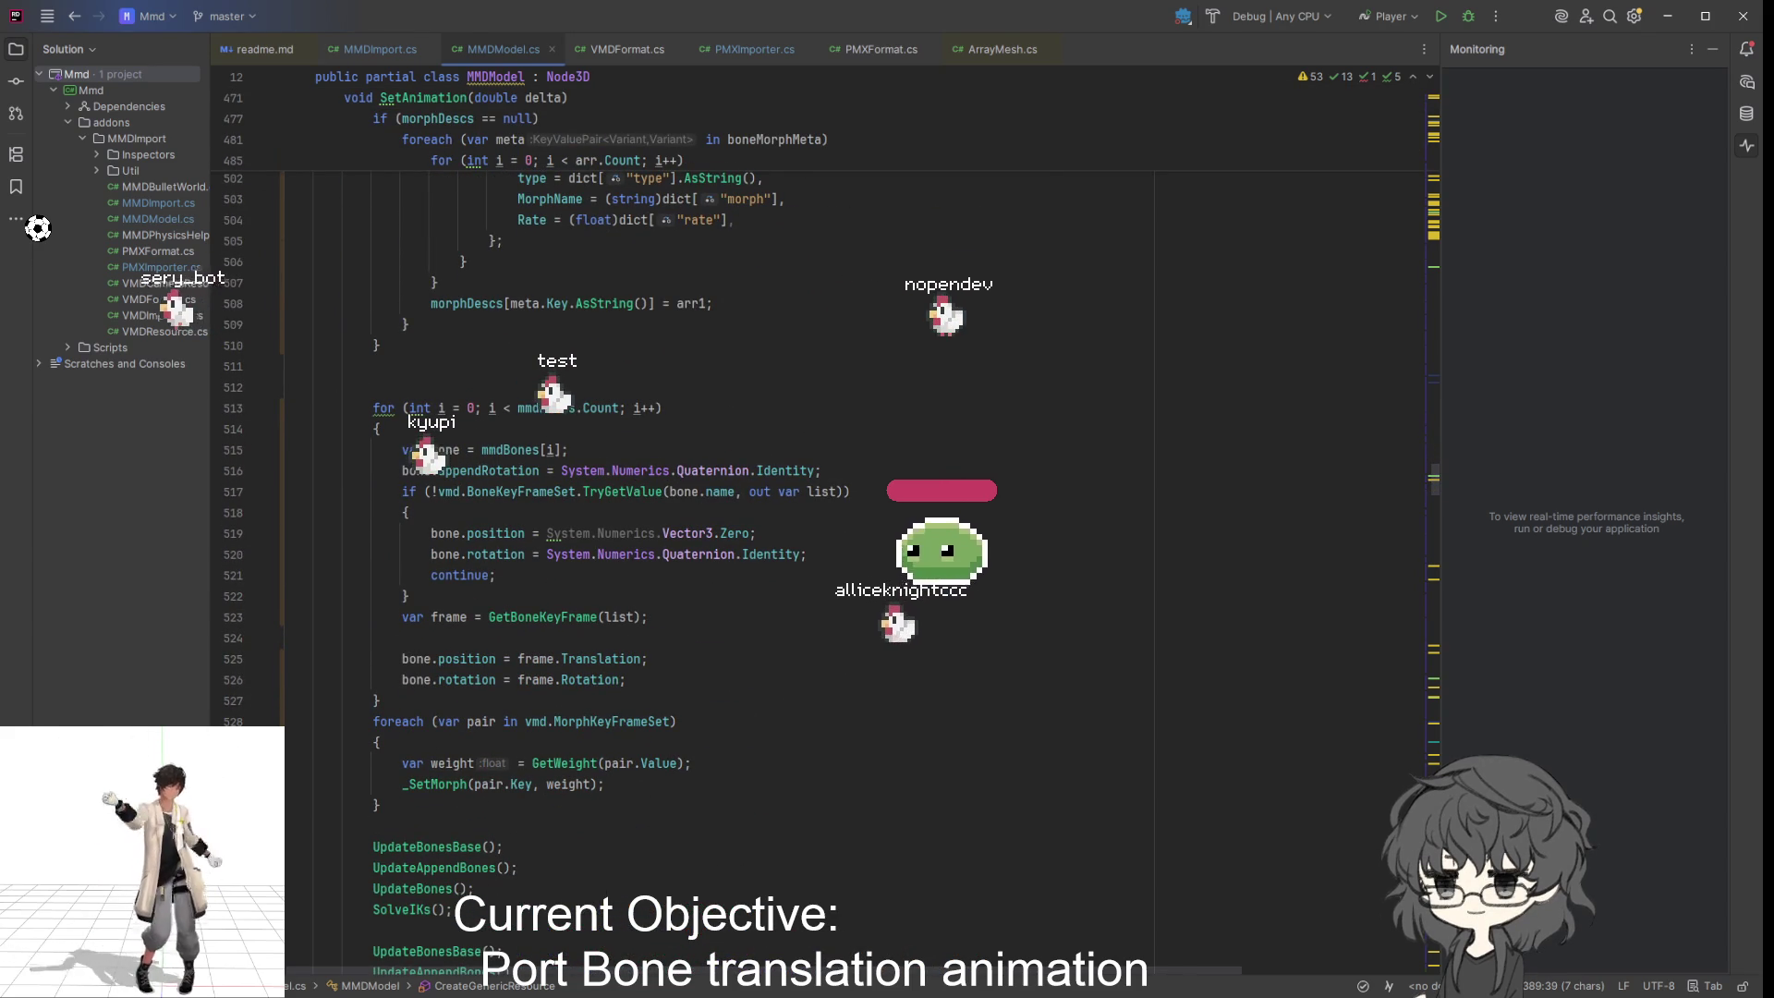
pyautogui.scroll(-7, 558, 481)
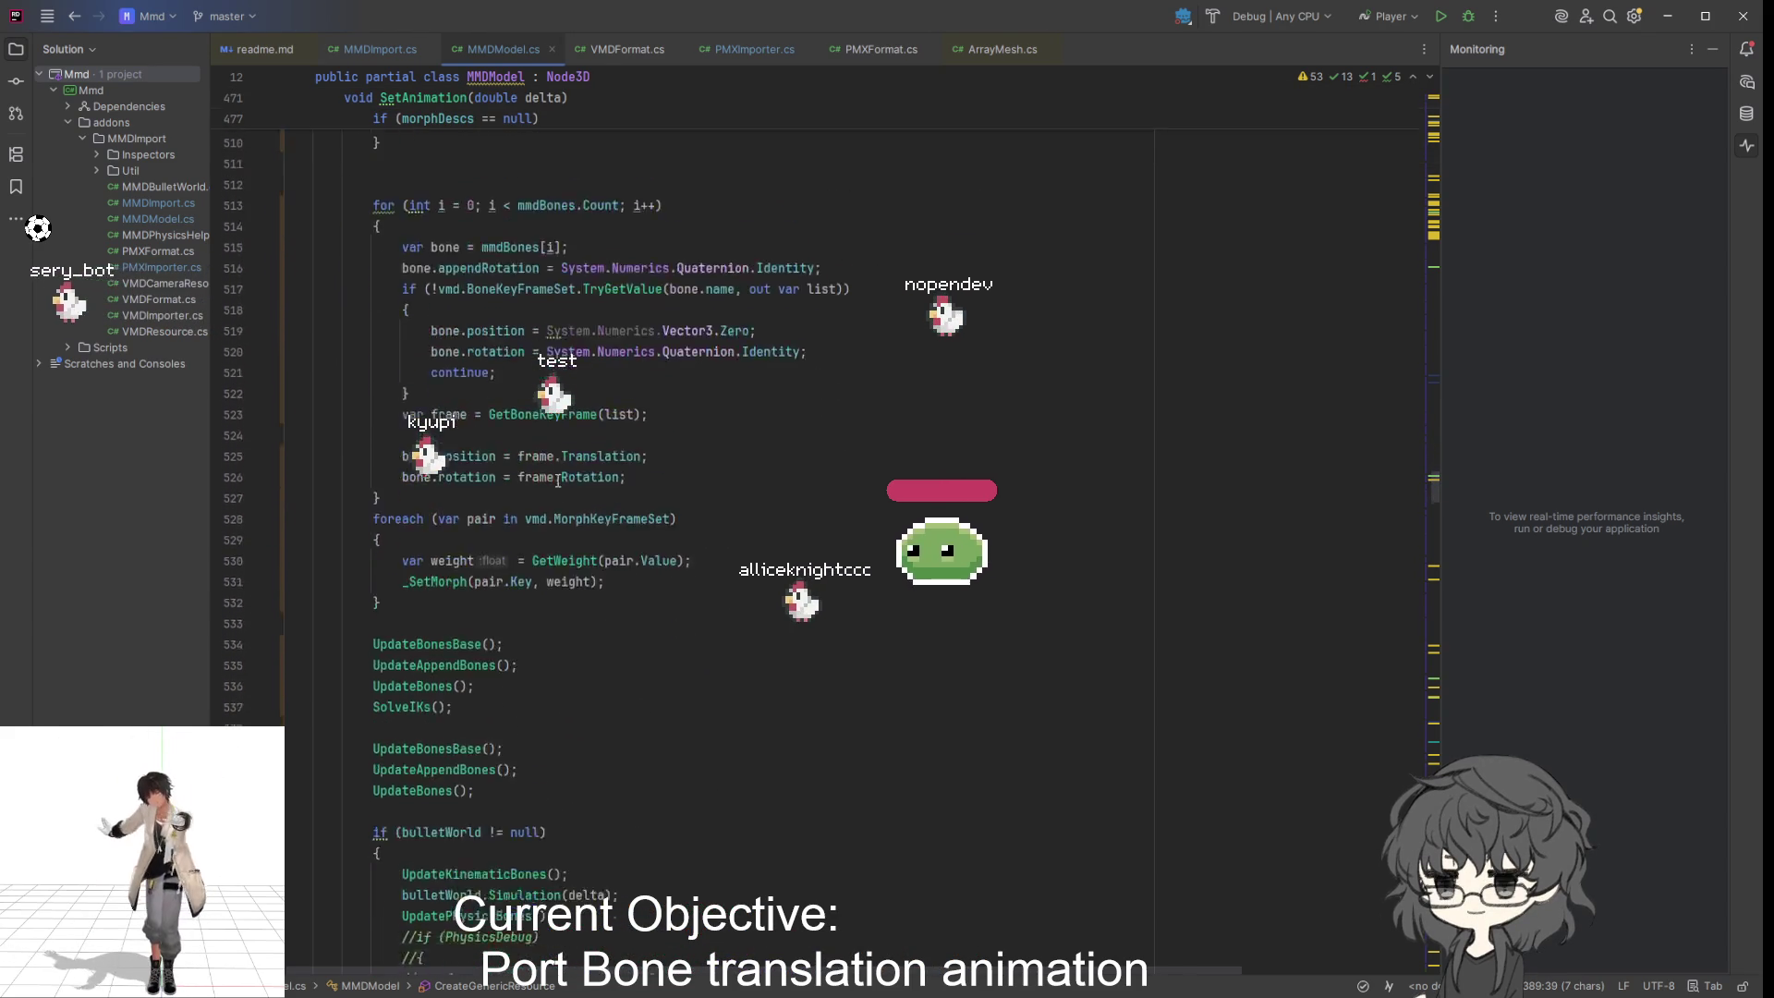
pyautogui.doubleClick(425, 407)
pyautogui.doubleClick(400, 470)
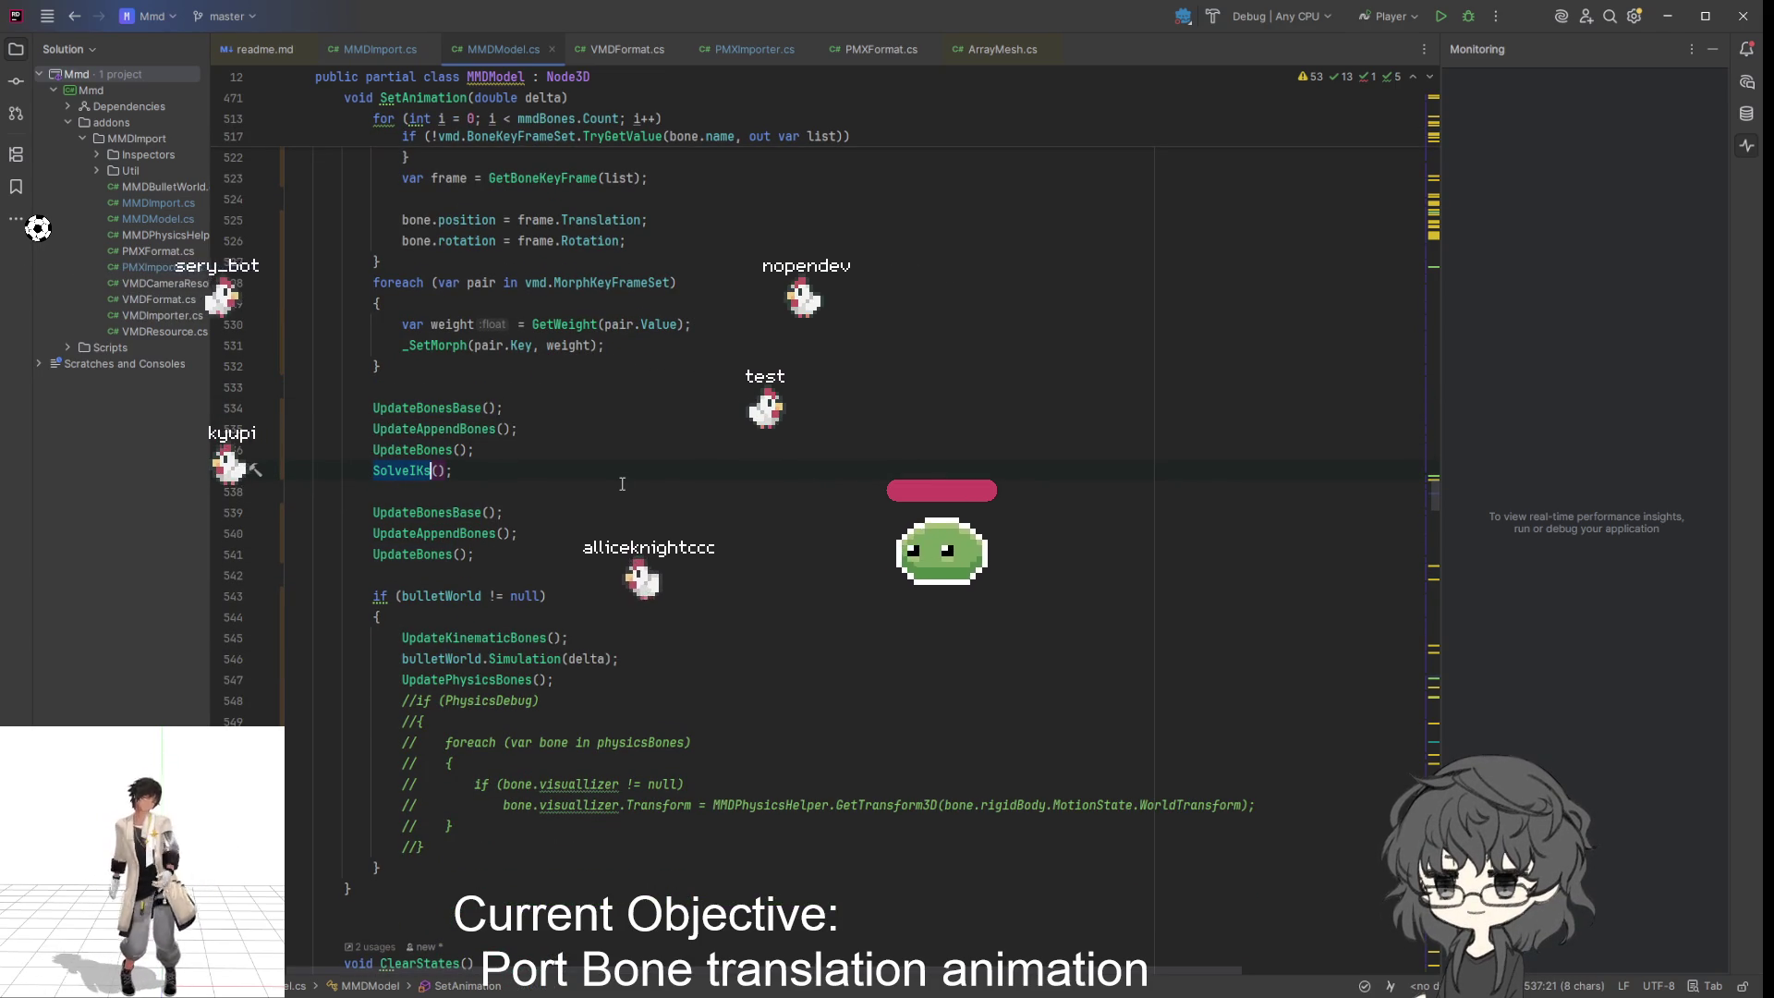
pyautogui.click(536, 479)
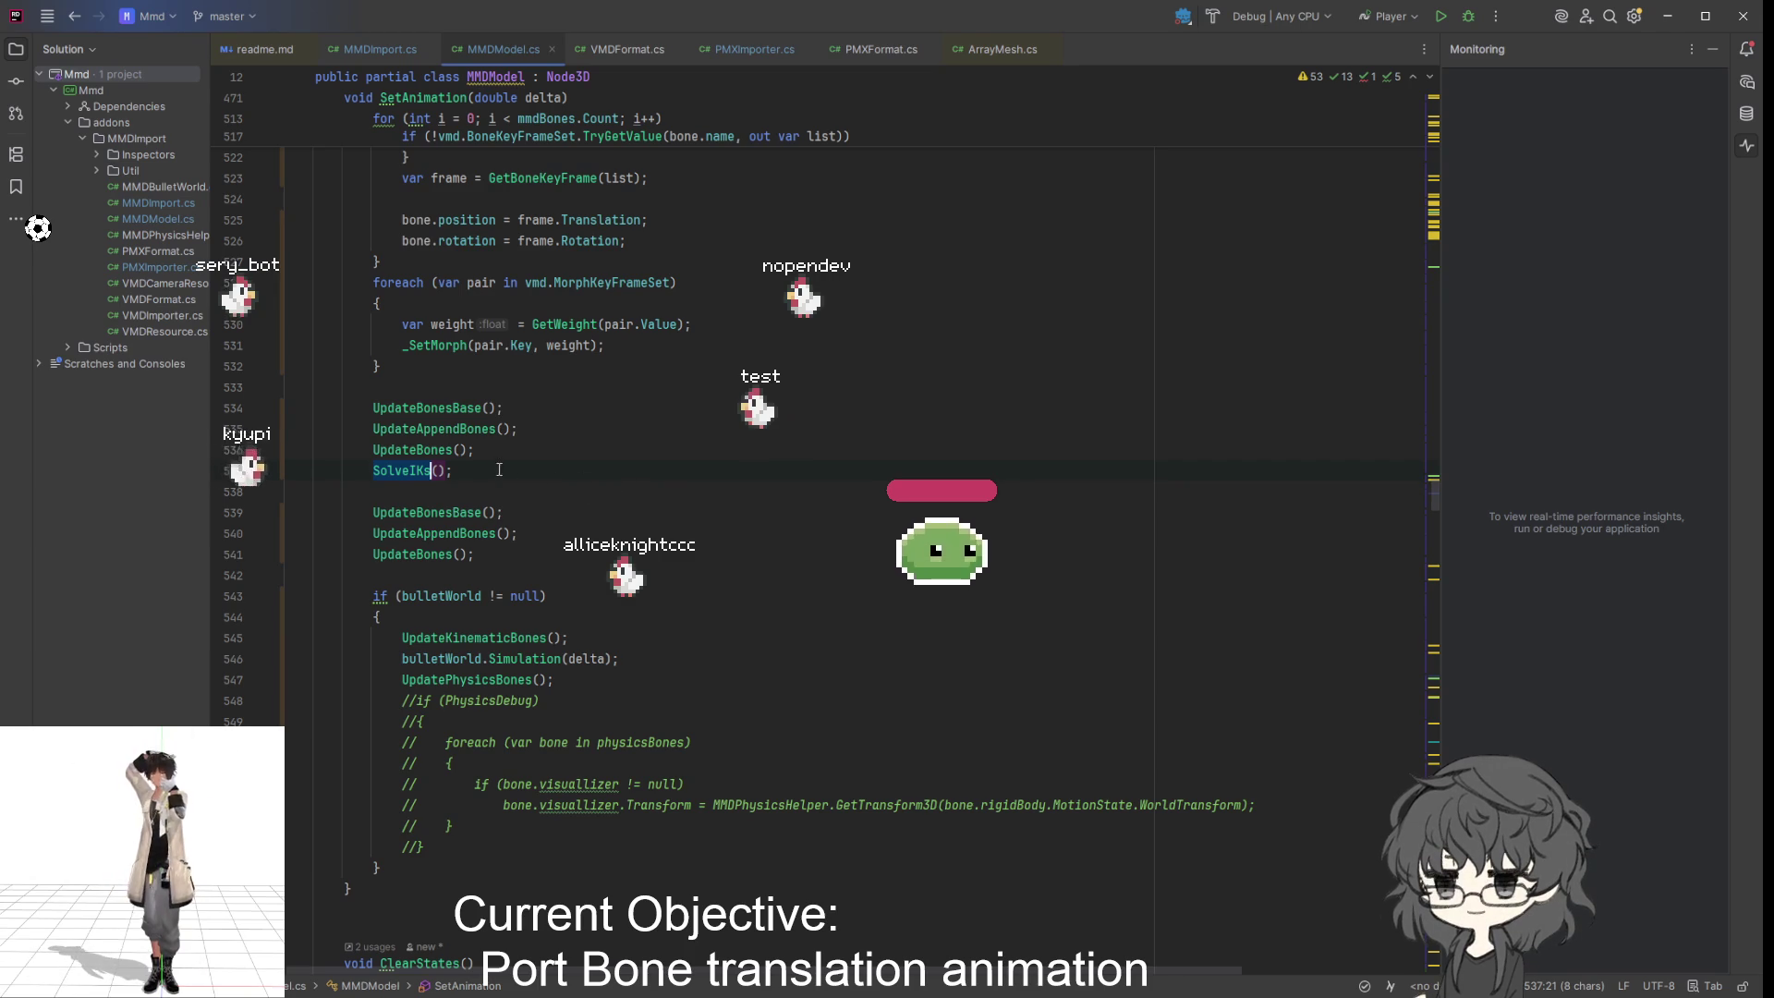
# Step: Jump to the SolveIKs definition with Ctrl+B and inspect its GetIKEnable check and SolveIK call
pyautogui.hotkey('ctrl', 'b')
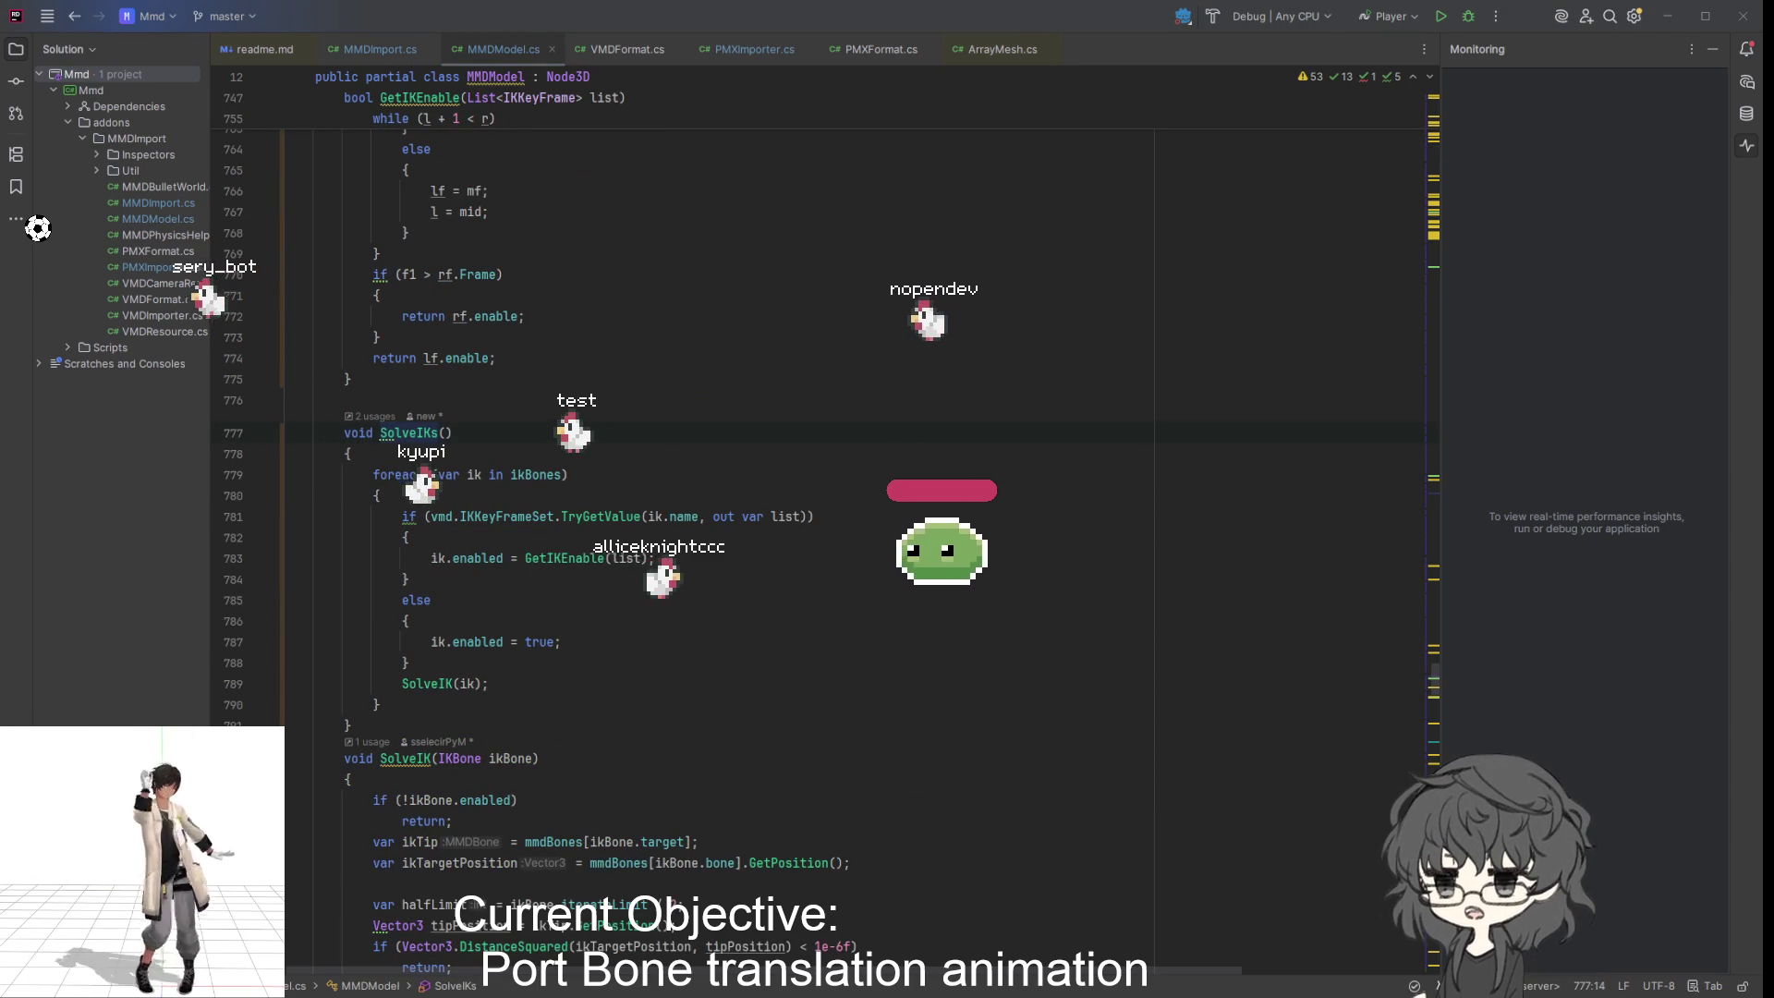
pyautogui.click(656, 558)
pyautogui.scroll(-2, 567, 484)
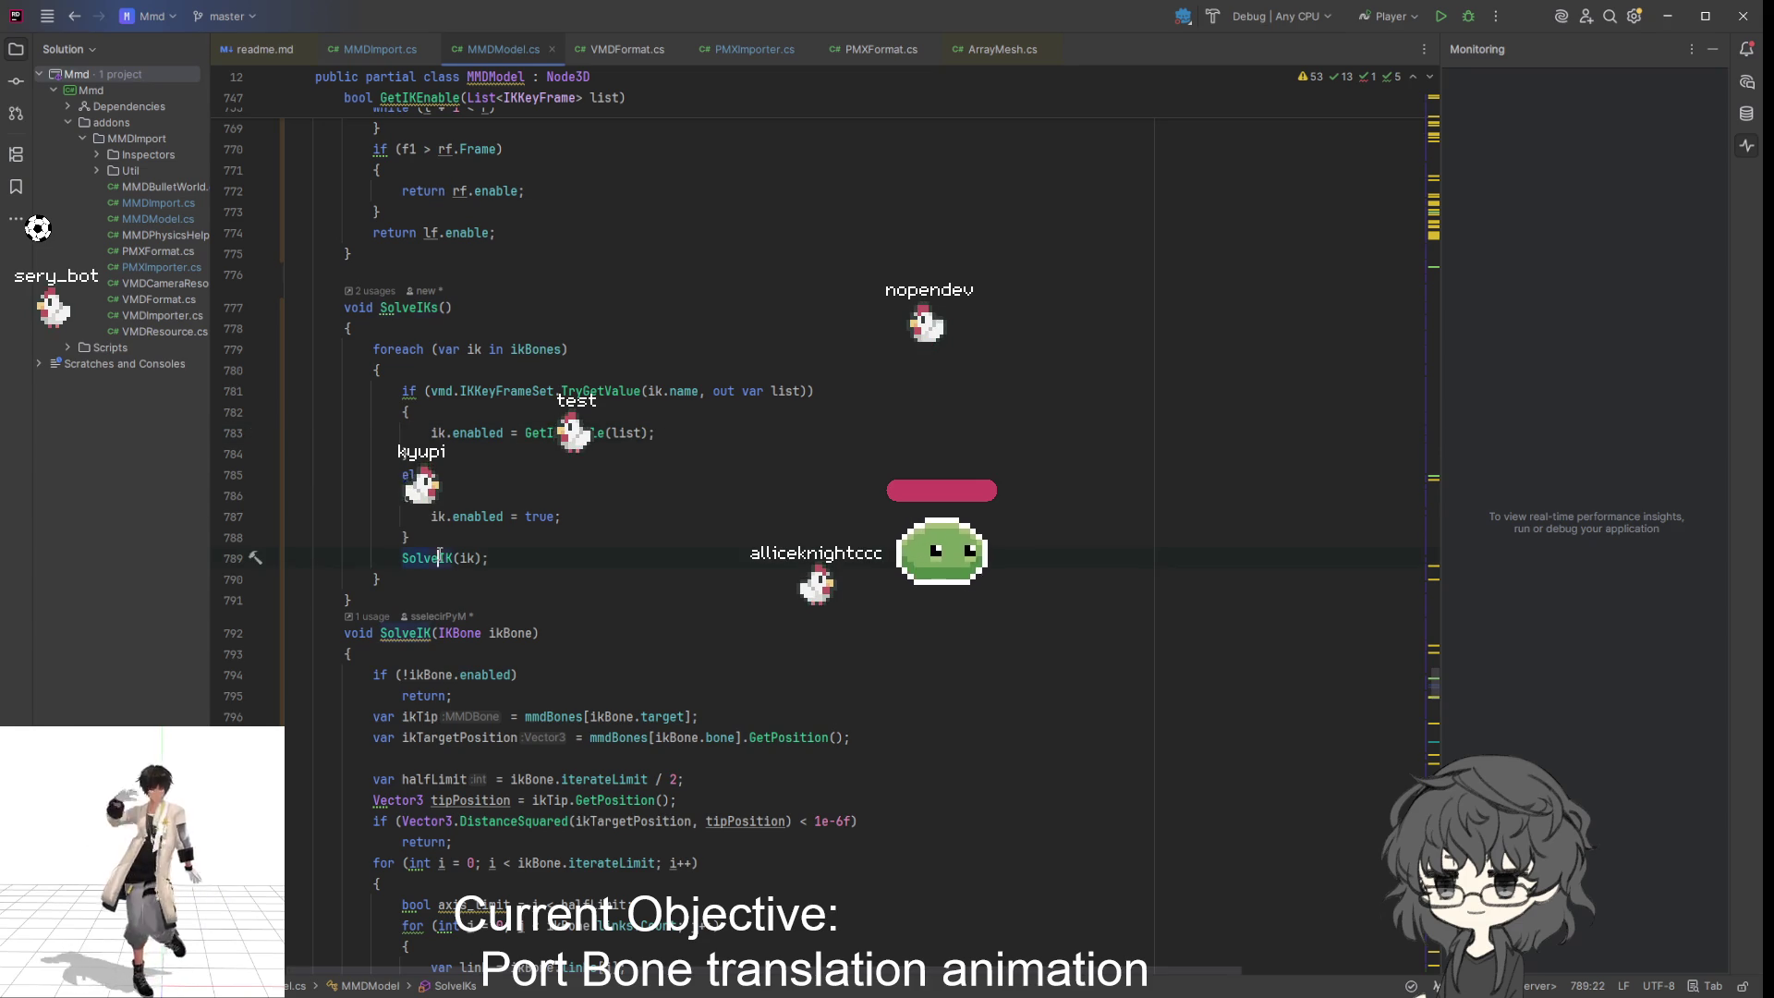
pyautogui.click(550, 558)
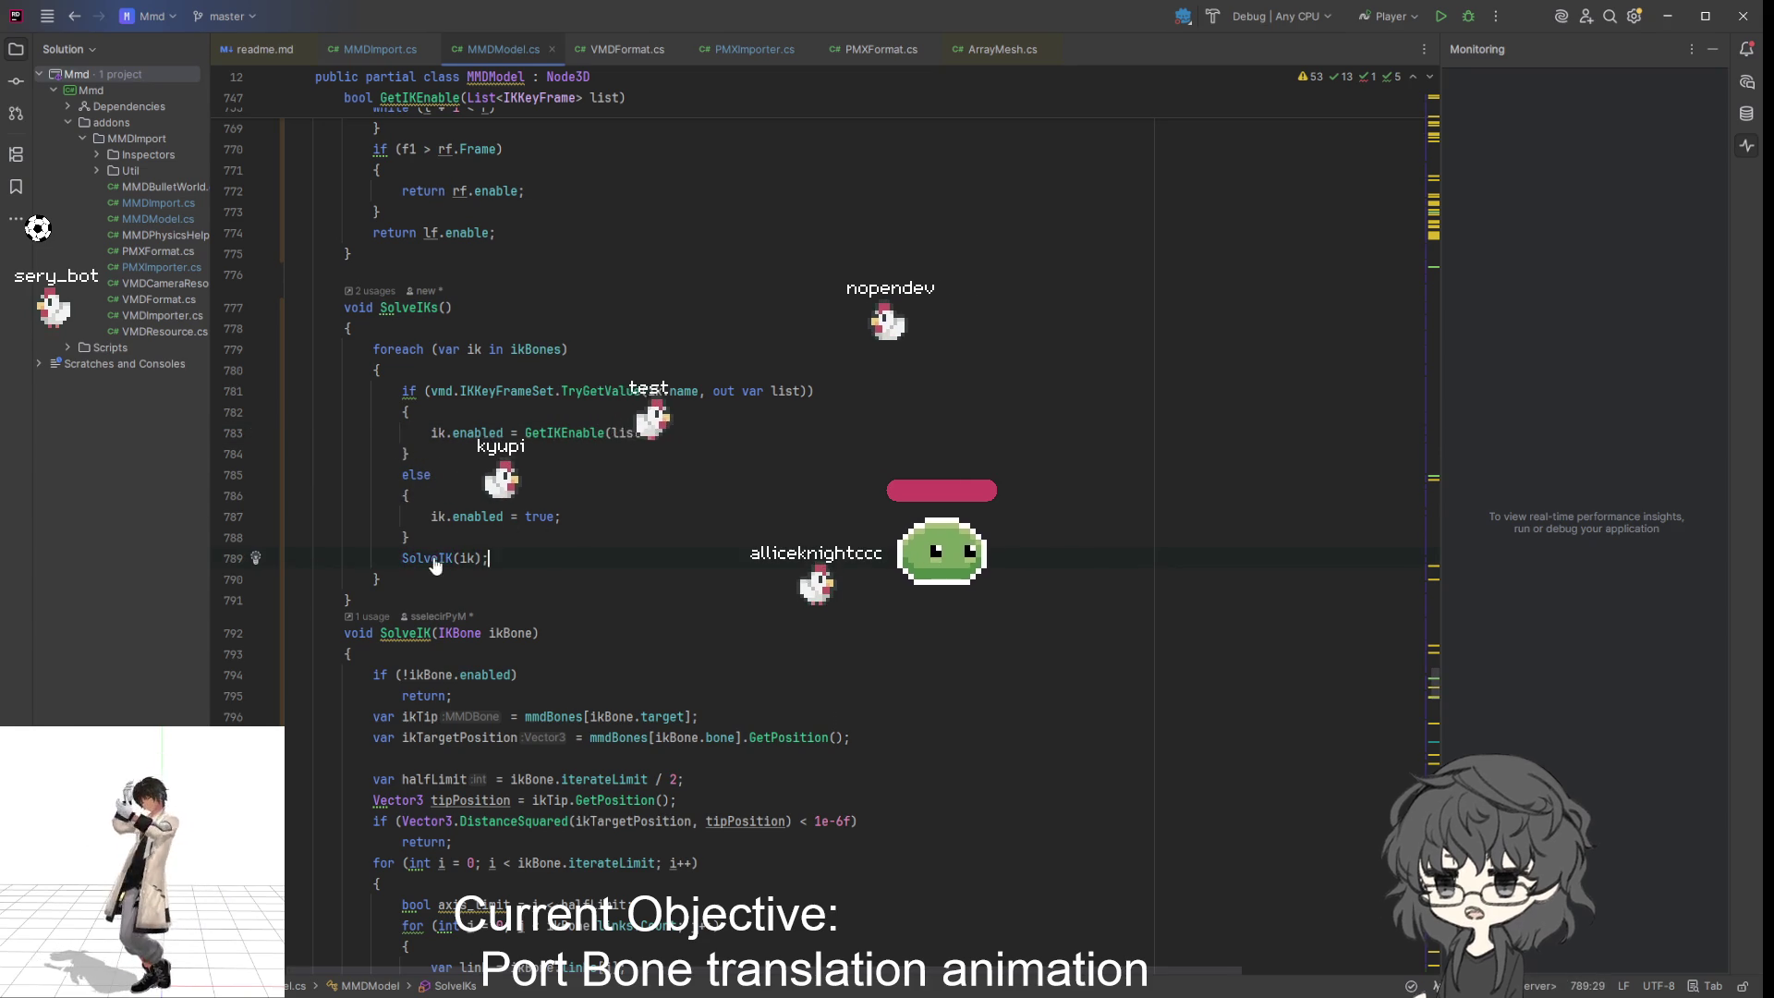
# Step: Read down through the SolveIK link-iteration code and the UpdateIKBones helper
pyautogui.scroll(-5, 583, 592)
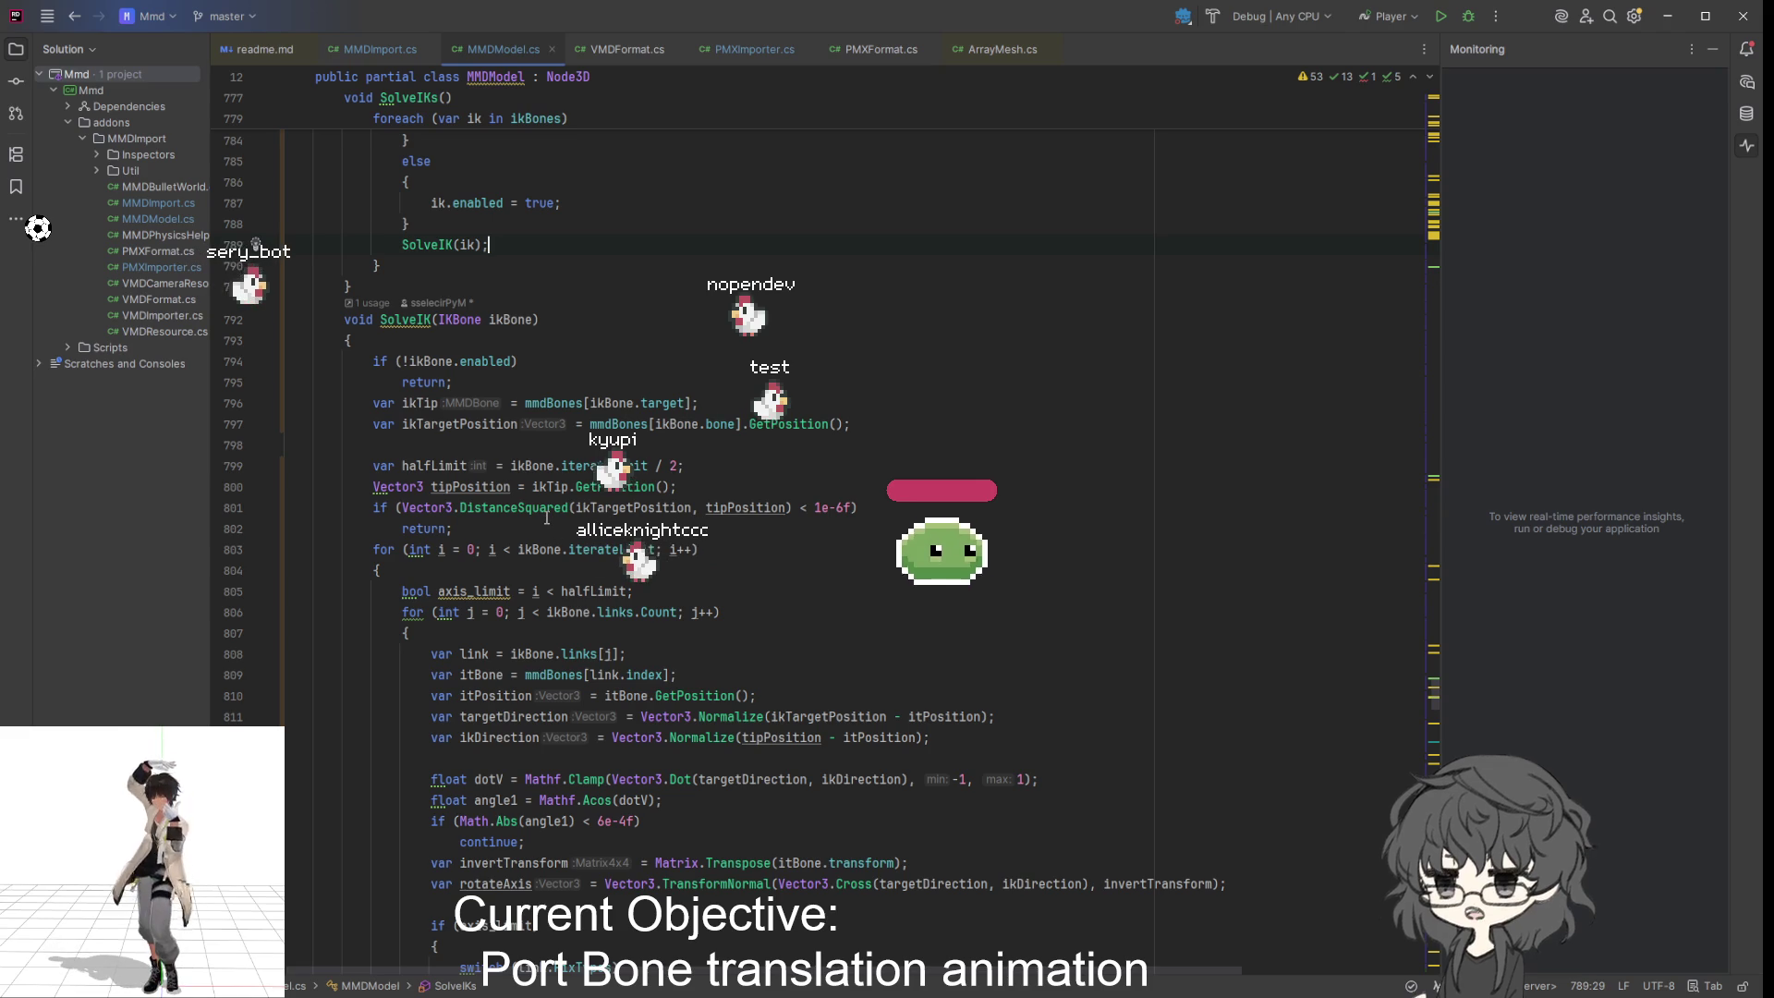
pyautogui.scroll(-2, 546, 518)
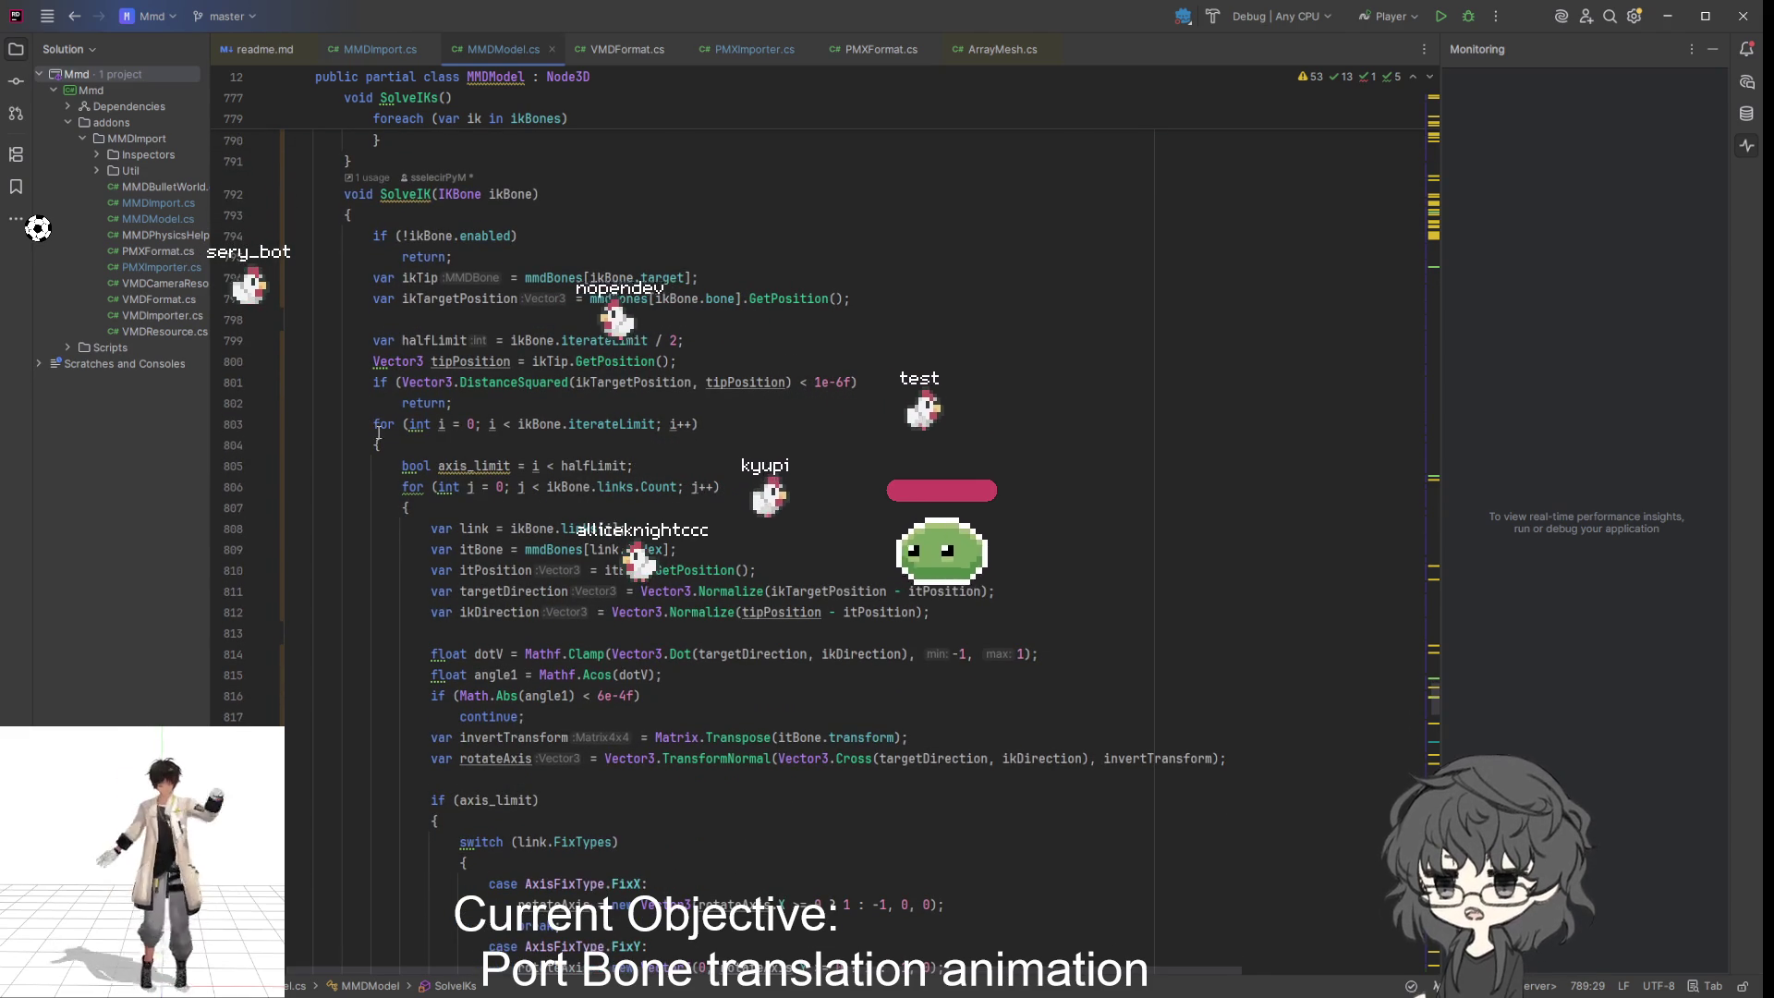
pyautogui.scroll(-11, 379, 442)
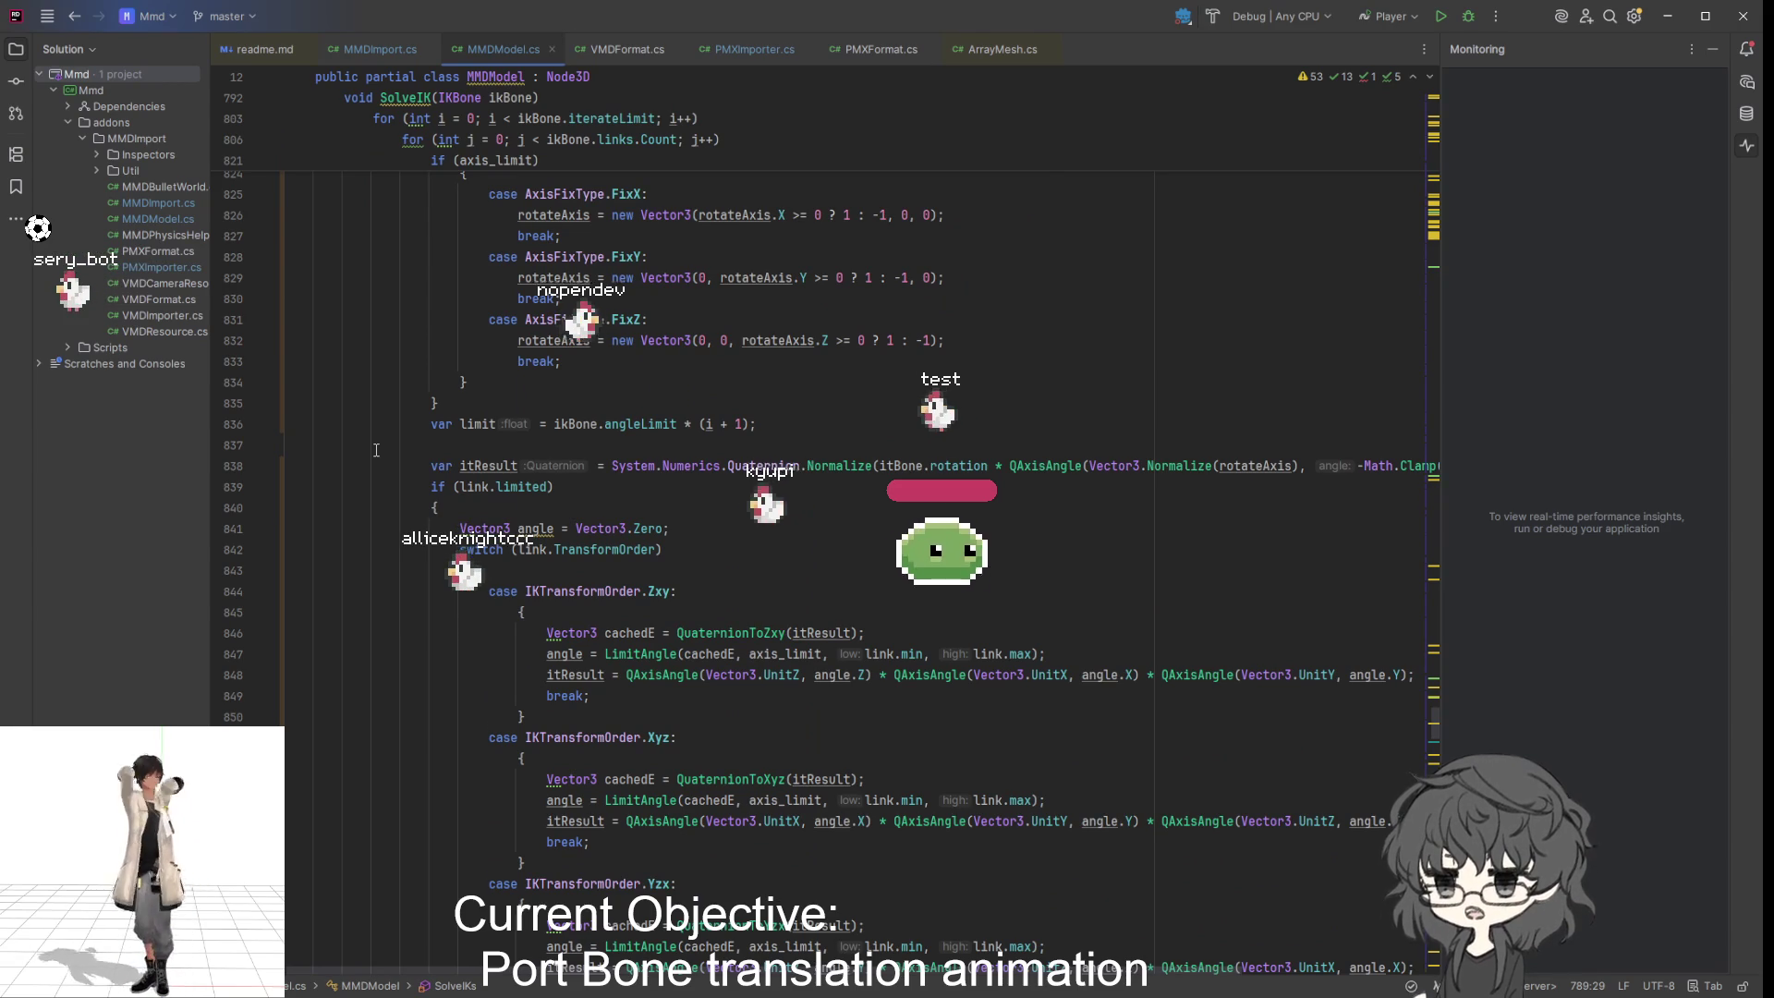
pyautogui.scroll(-1, 376, 451)
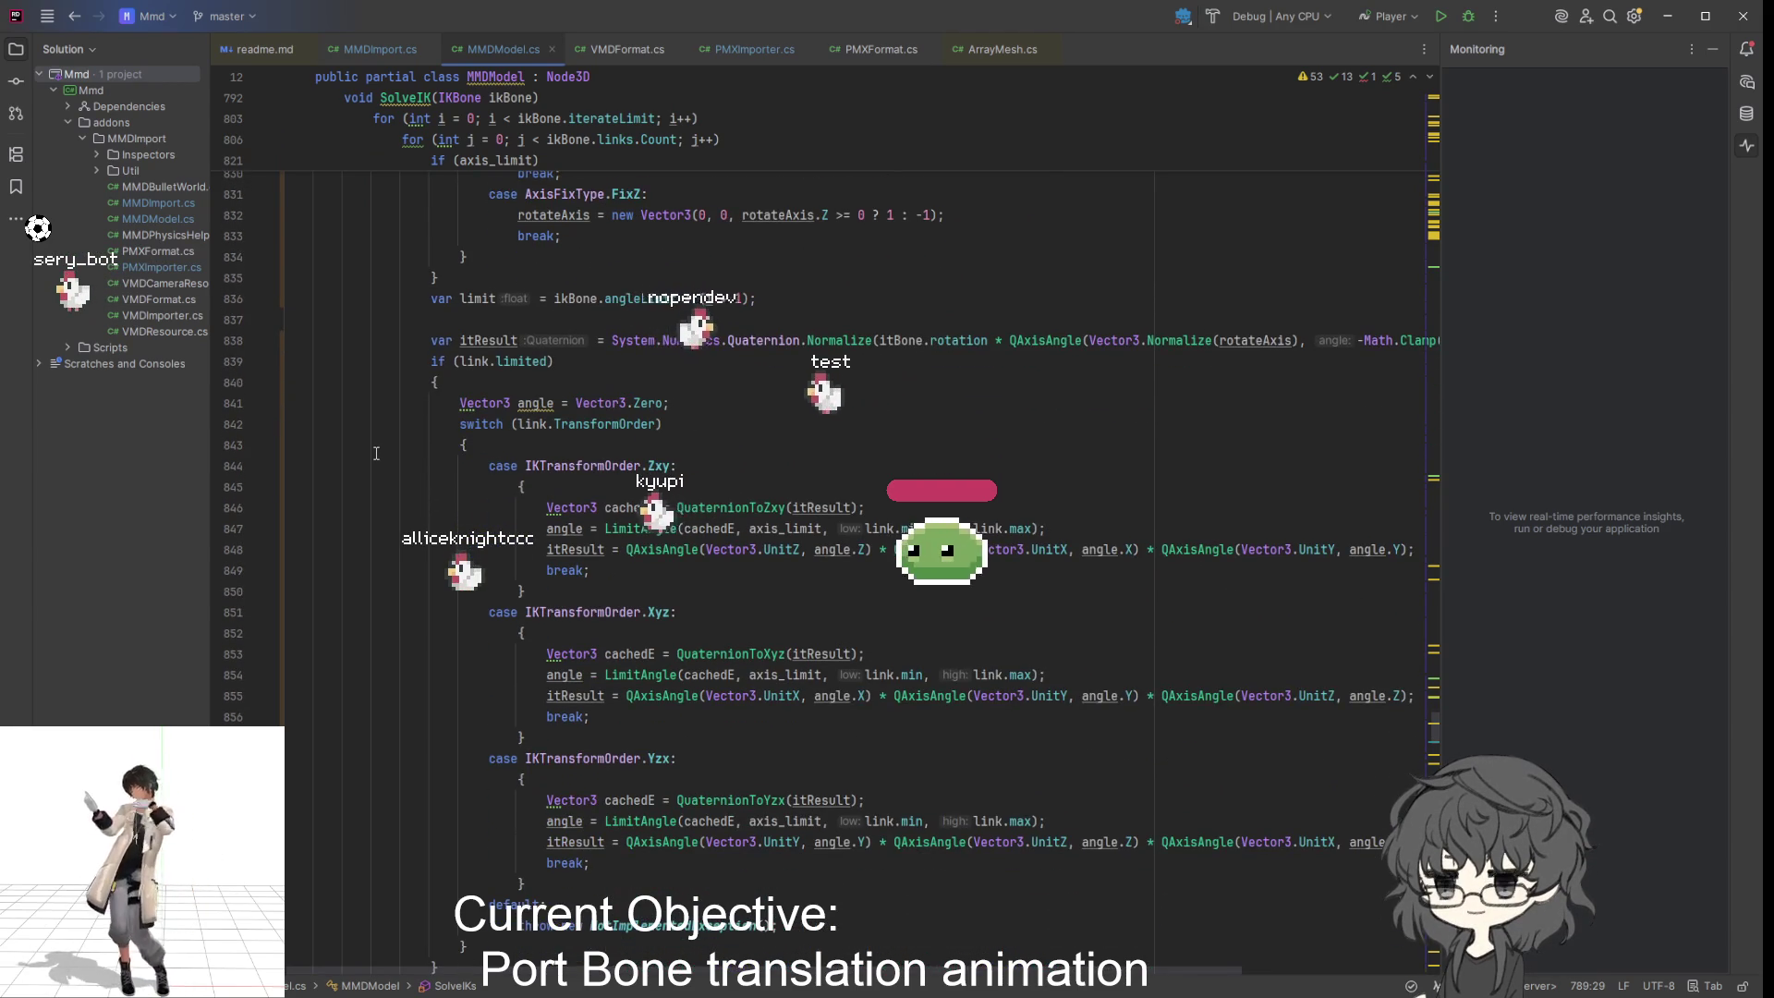
pyautogui.scroll(-4, 376, 453)
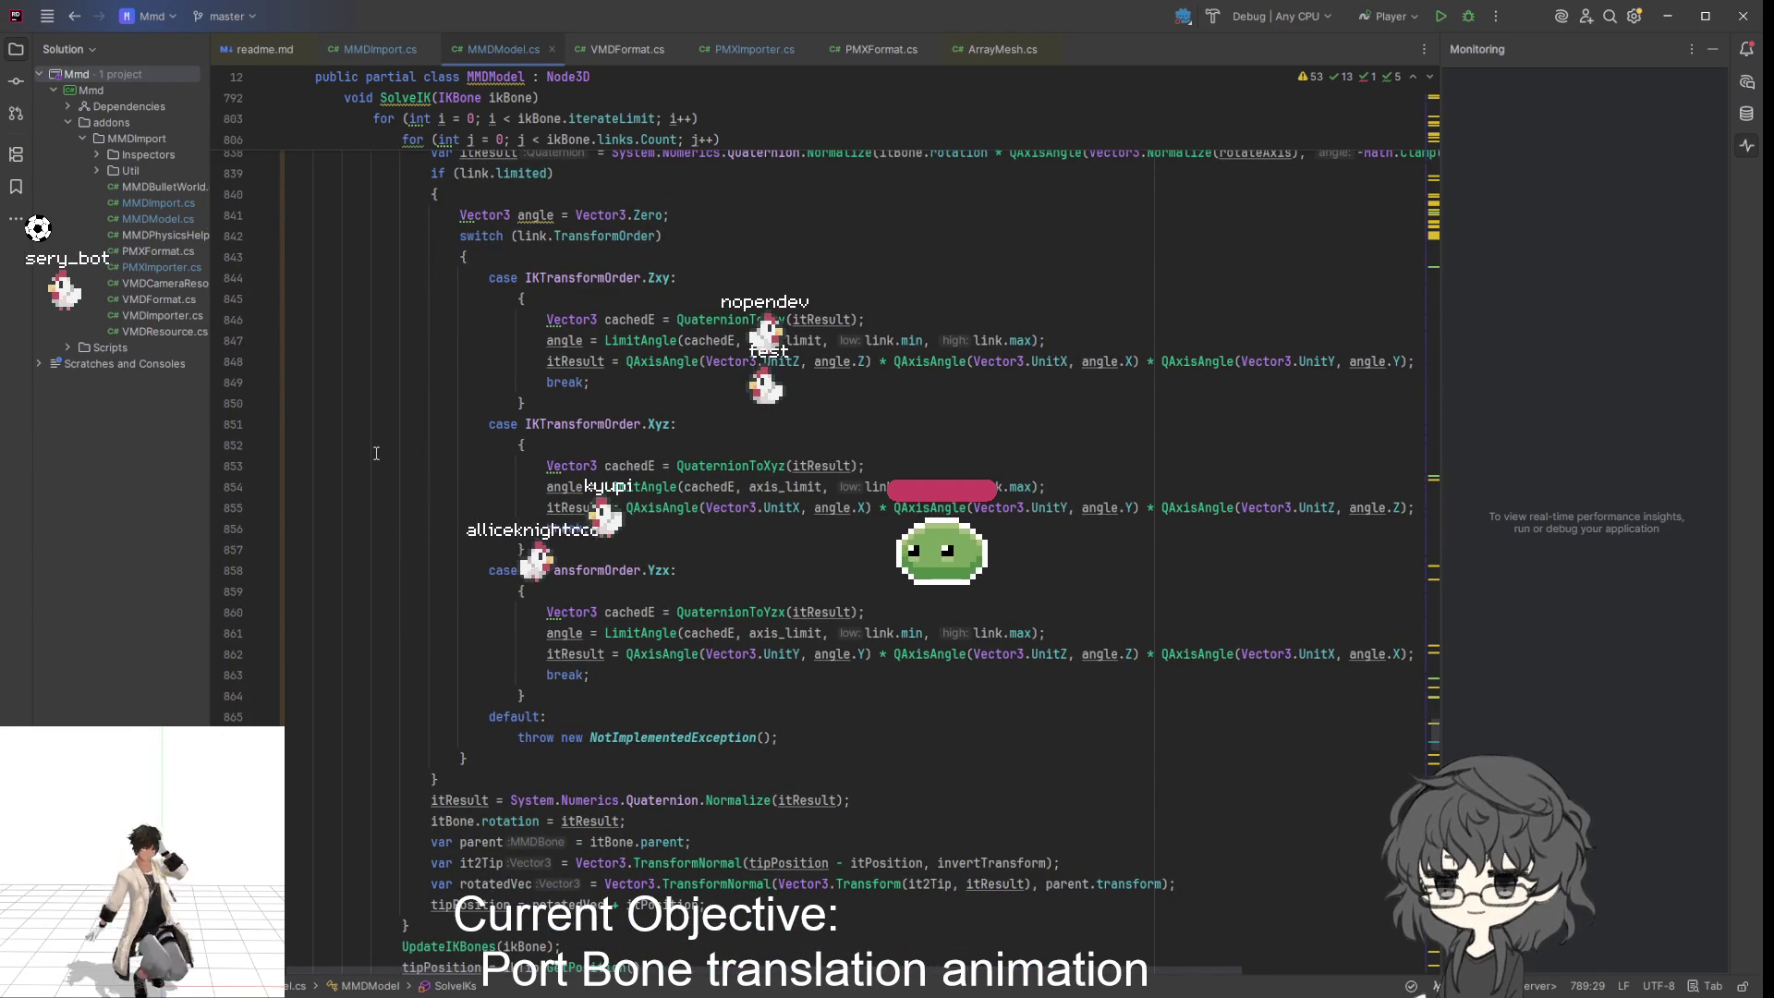
pyautogui.scroll(-3, 376, 452)
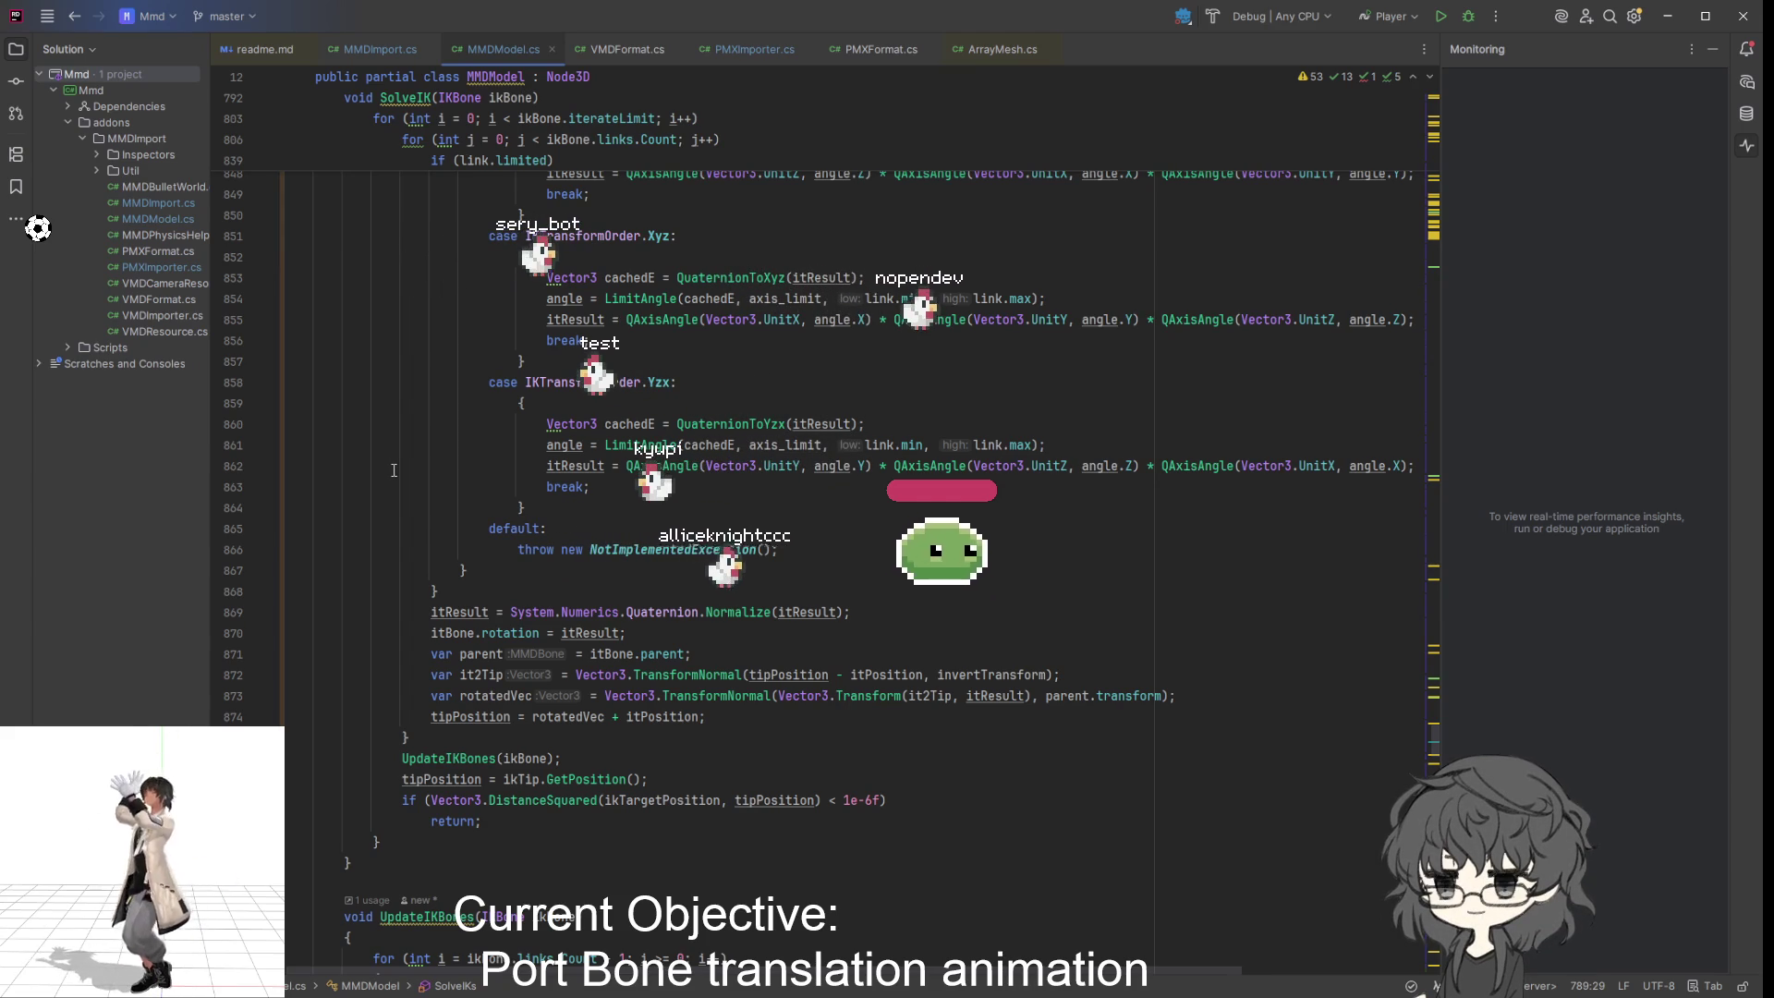
pyautogui.scroll(-2, 621, 518)
pyautogui.scroll(-4, 621, 517)
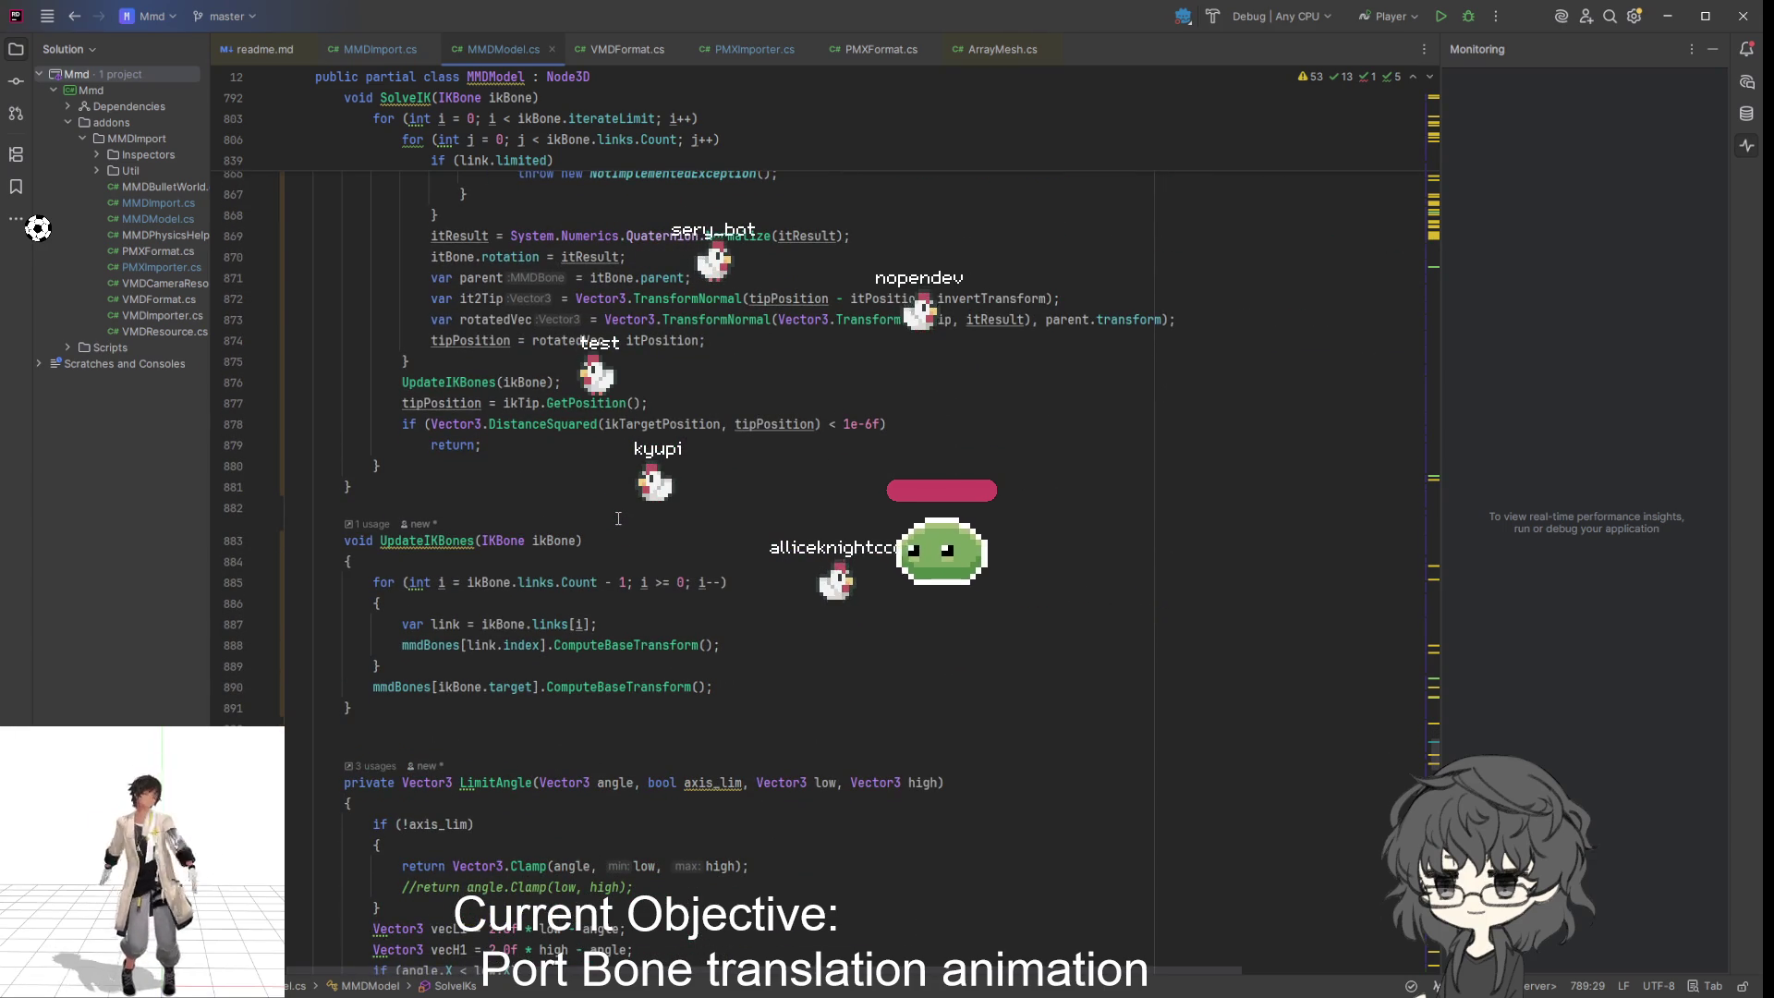
pyautogui.scroll(2, 618, 518)
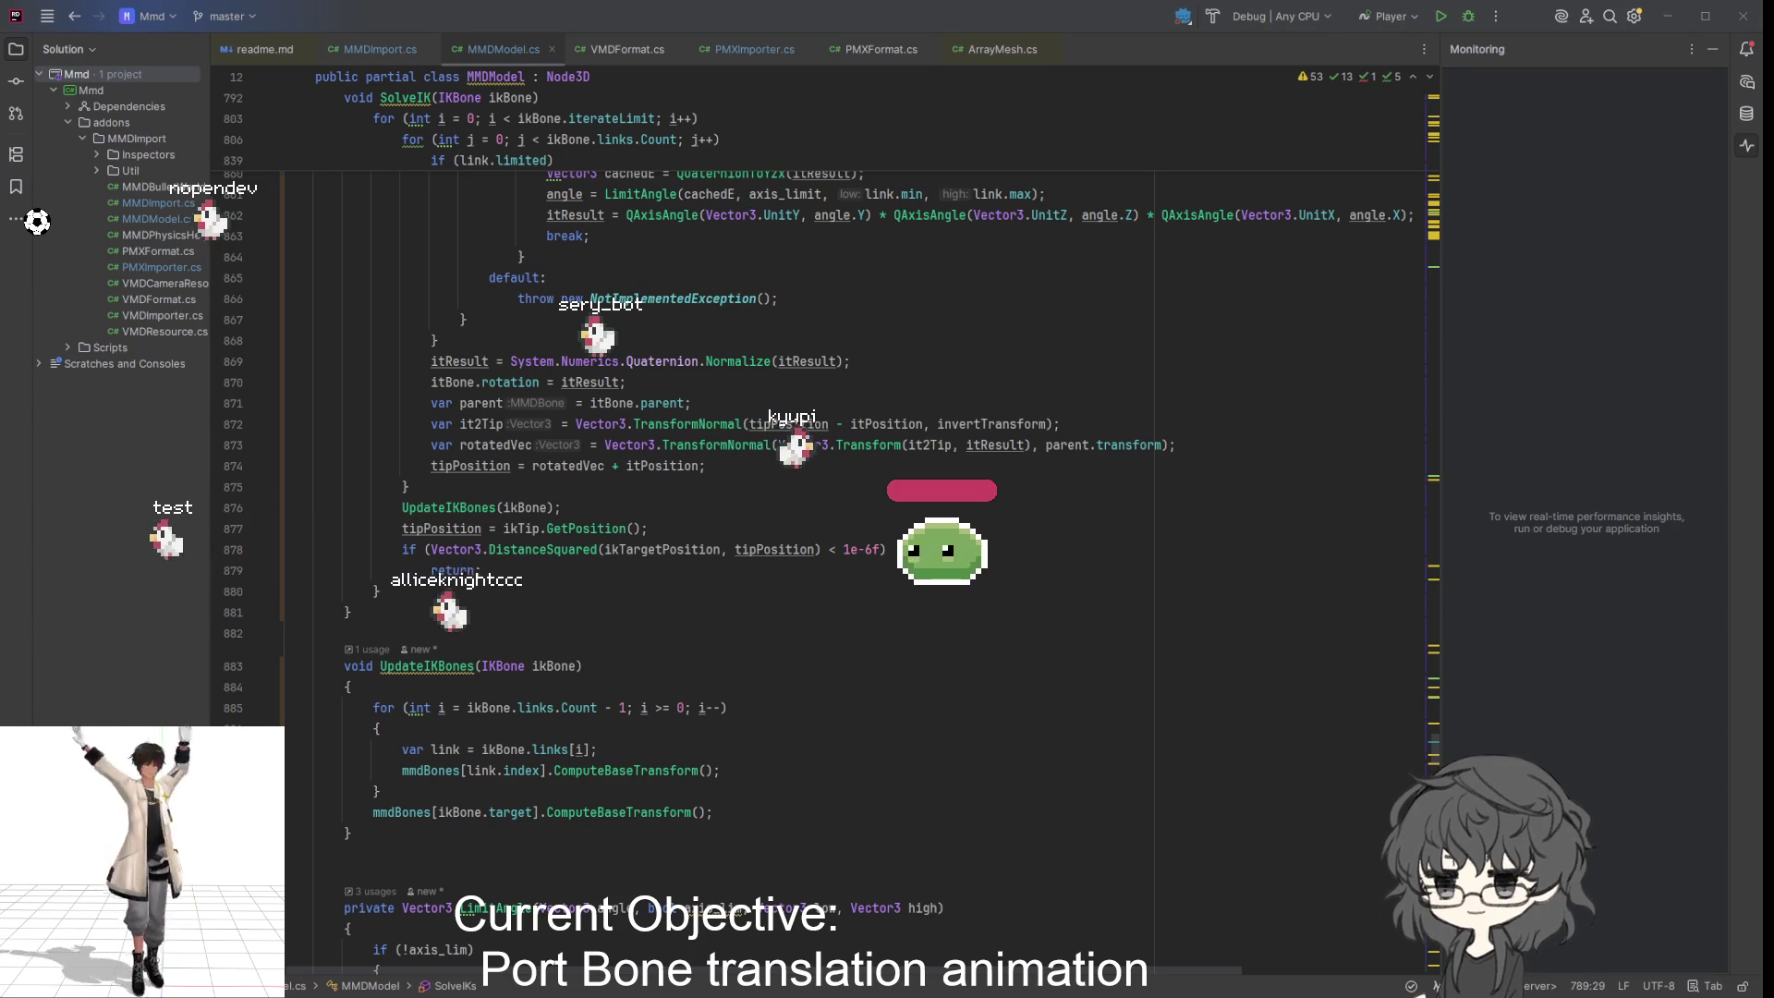
# Step: Switch from Rider back to the Godot editor
pyautogui.hotkey('alt', 'Tab')
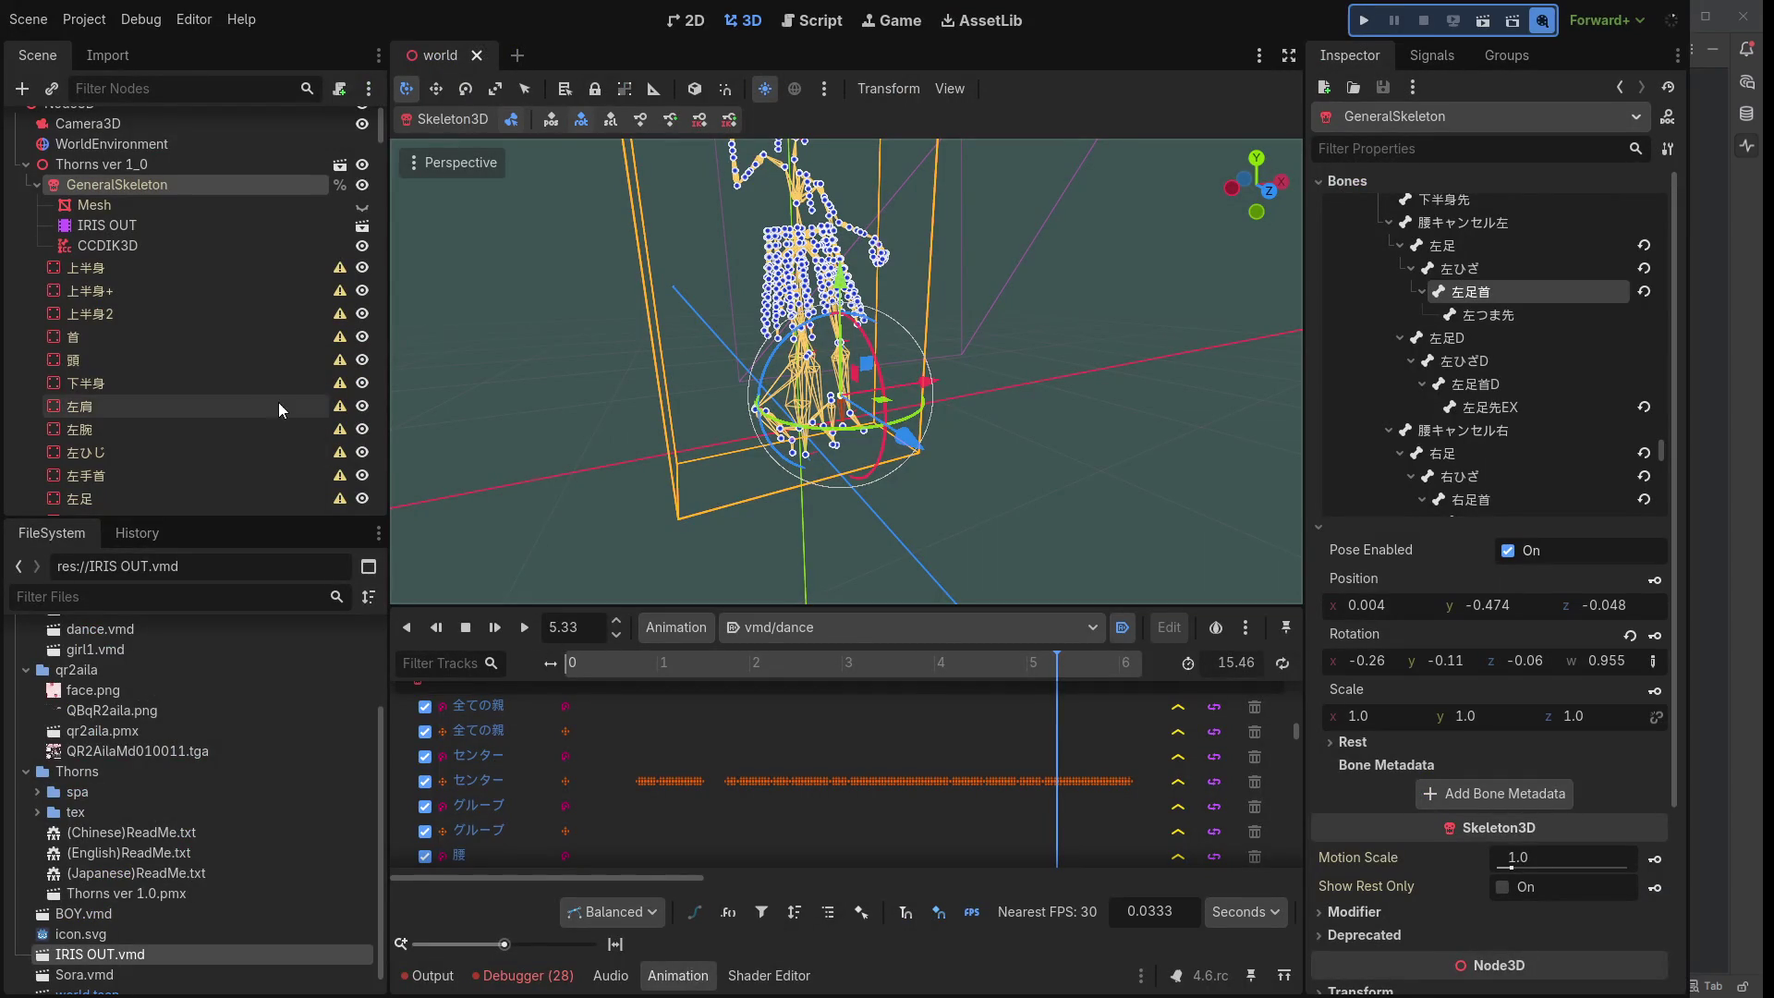
# Step: Delete the CCDIK3D node and select GeneralSkeleton to show its bones
pyautogui.click(118, 247)
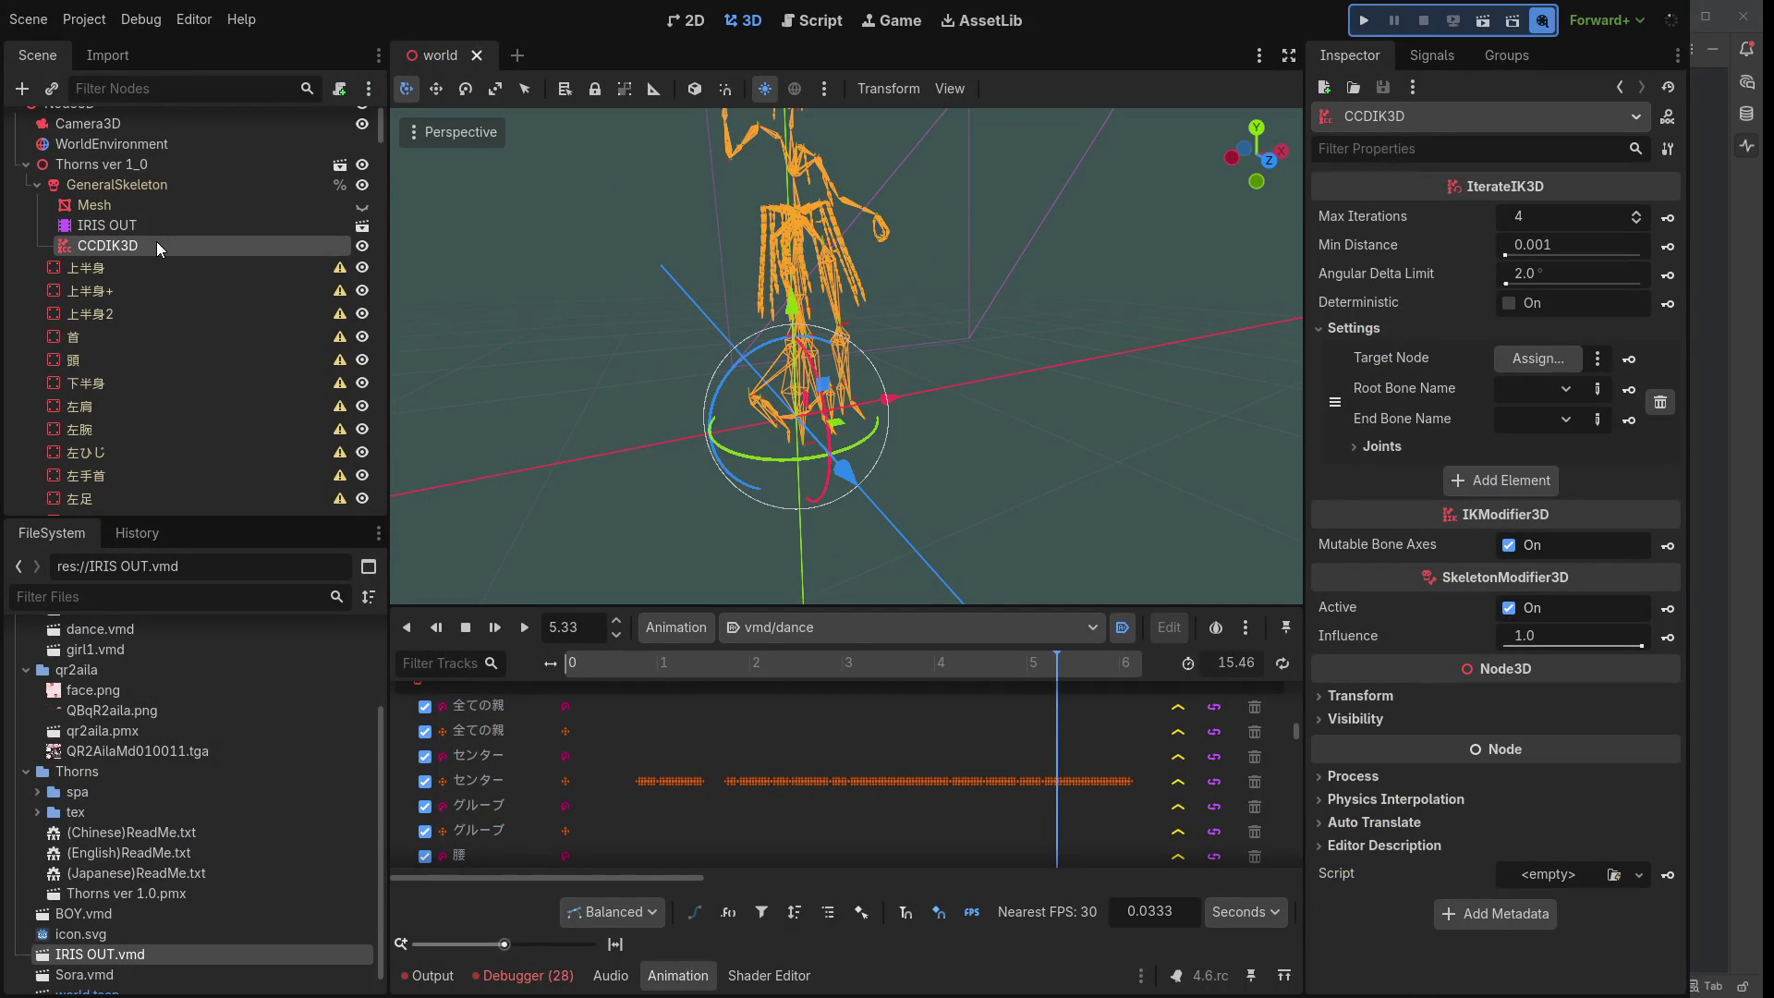
pyautogui.press('Delete')
pyautogui.click(109, 189)
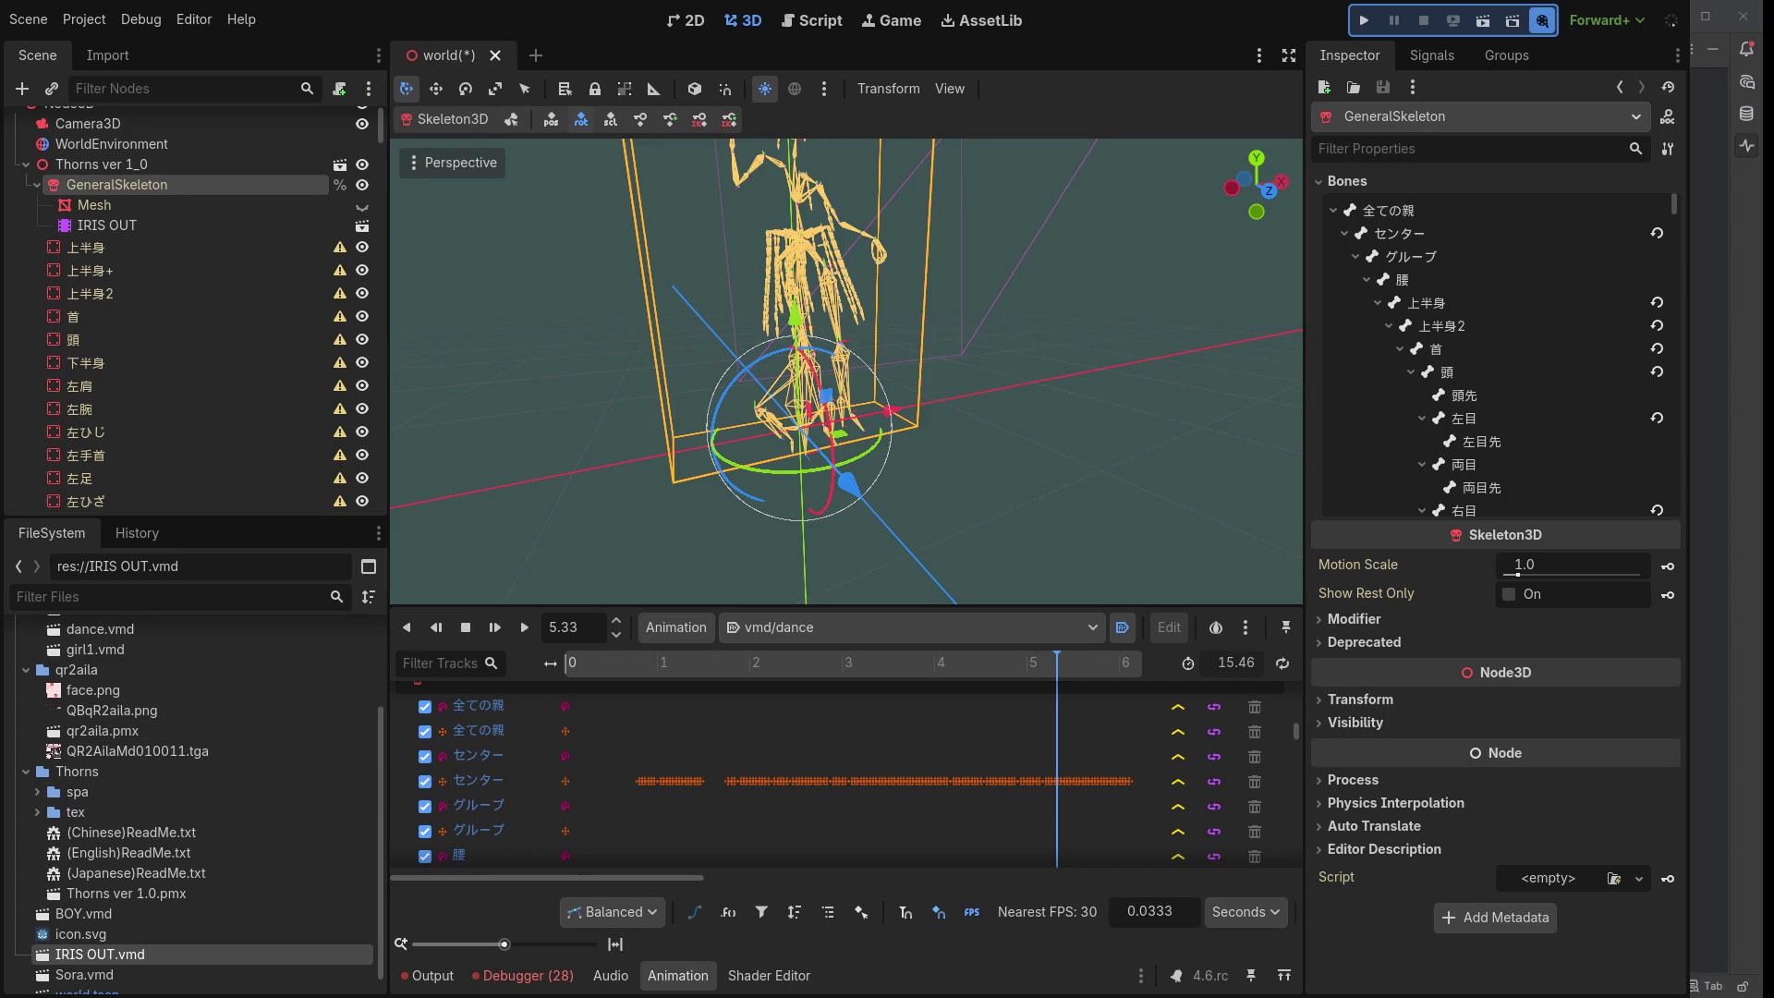
# Step: Paste a CopyTransformModifier3D node under GeneralSkeleton, then select the IRIS OUT node
pyautogui.hotkey('ctrl', 'v')
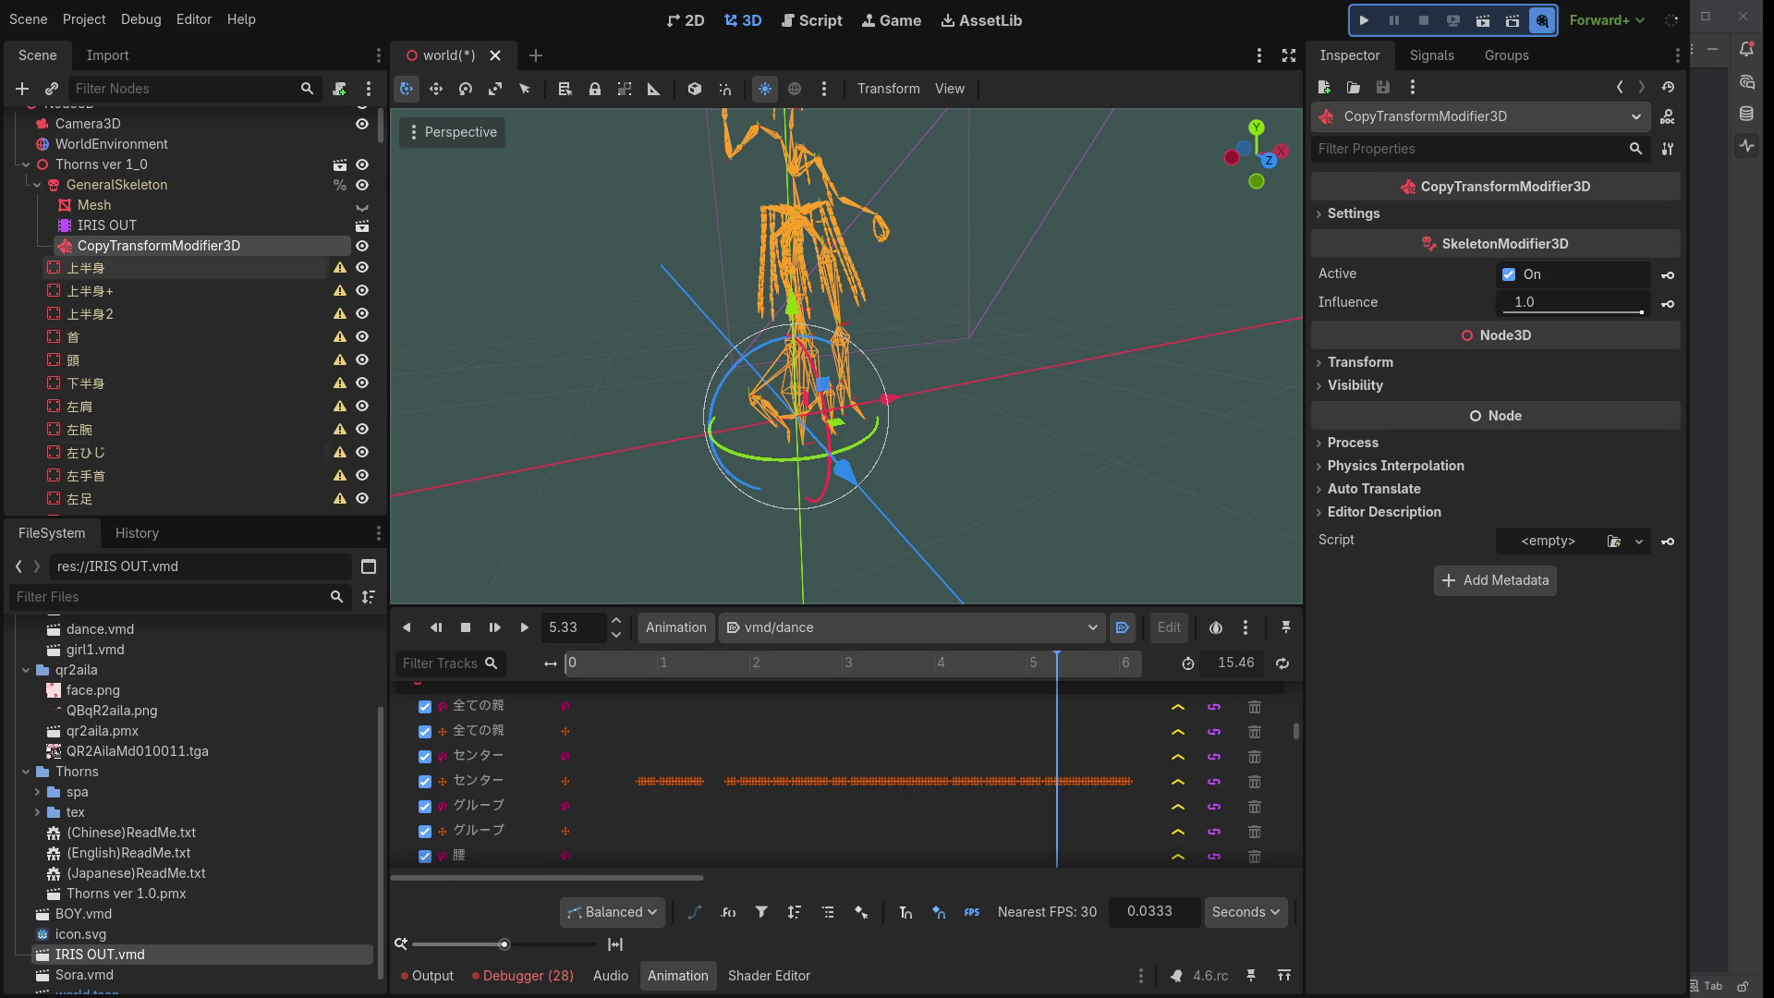
pyautogui.click(159, 225)
# Step: Reselect CopyTransformModifier3D, expand its Settings, and add one copy element
pyautogui.click(162, 245)
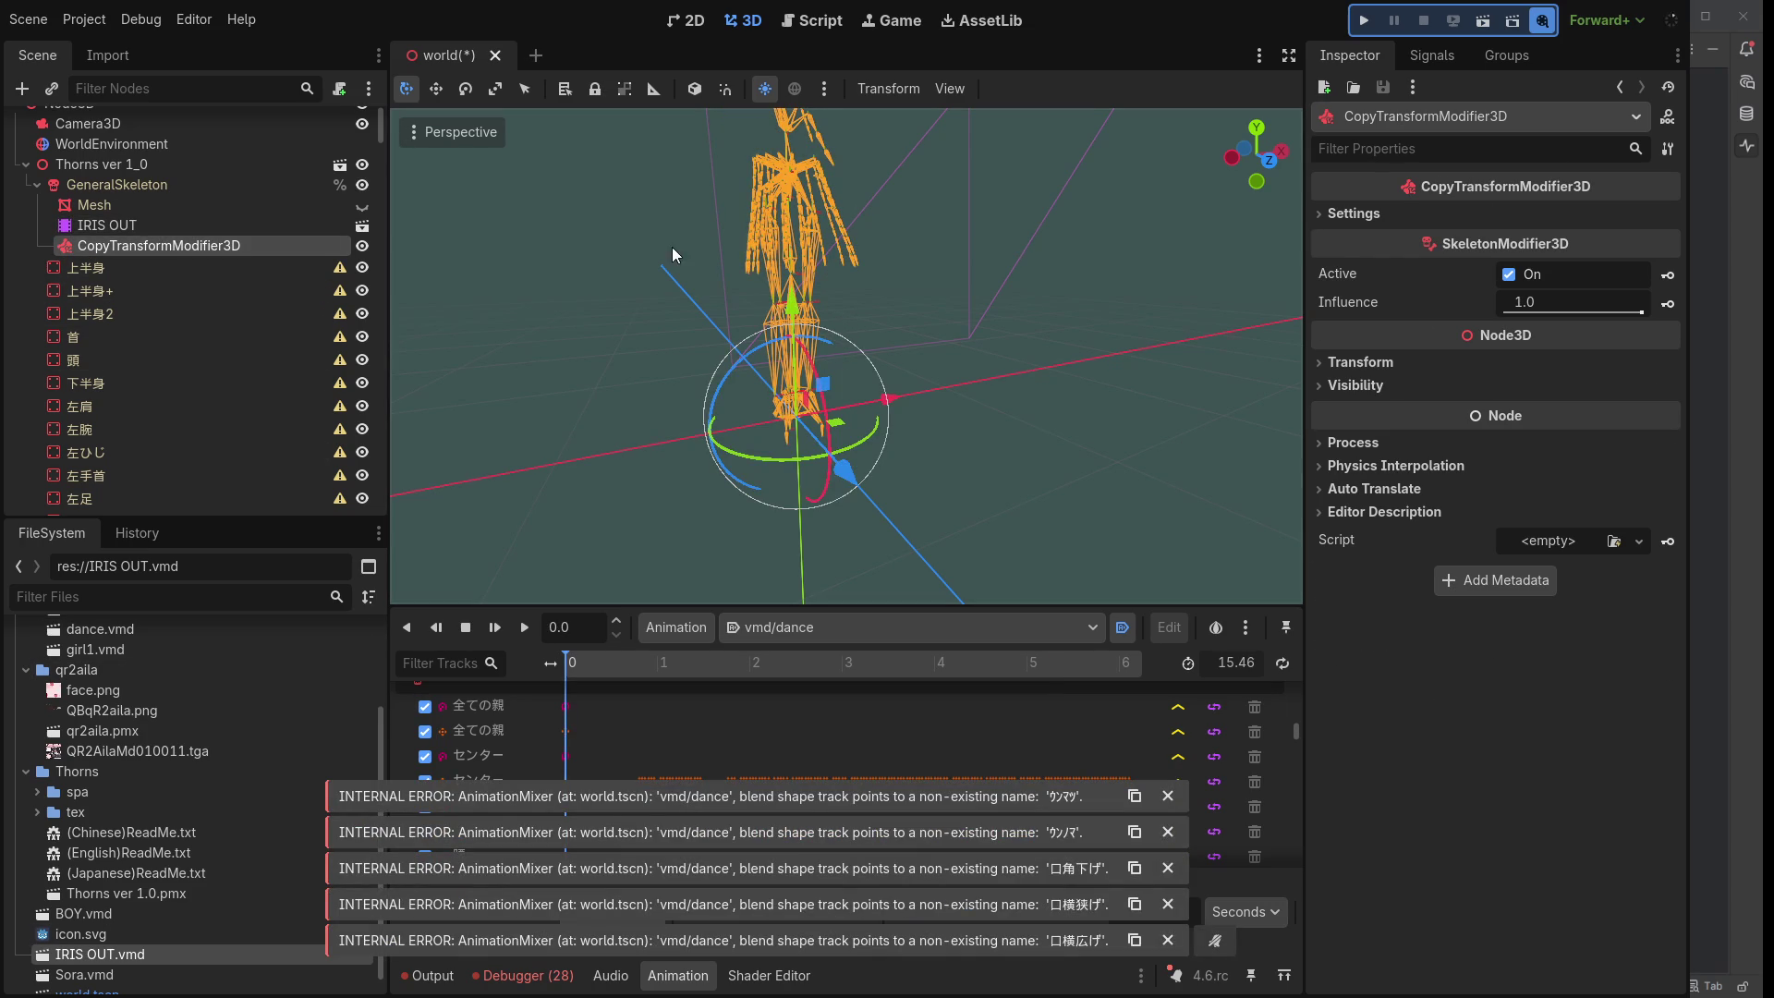
pyautogui.click(1345, 213)
pyautogui.click(1502, 253)
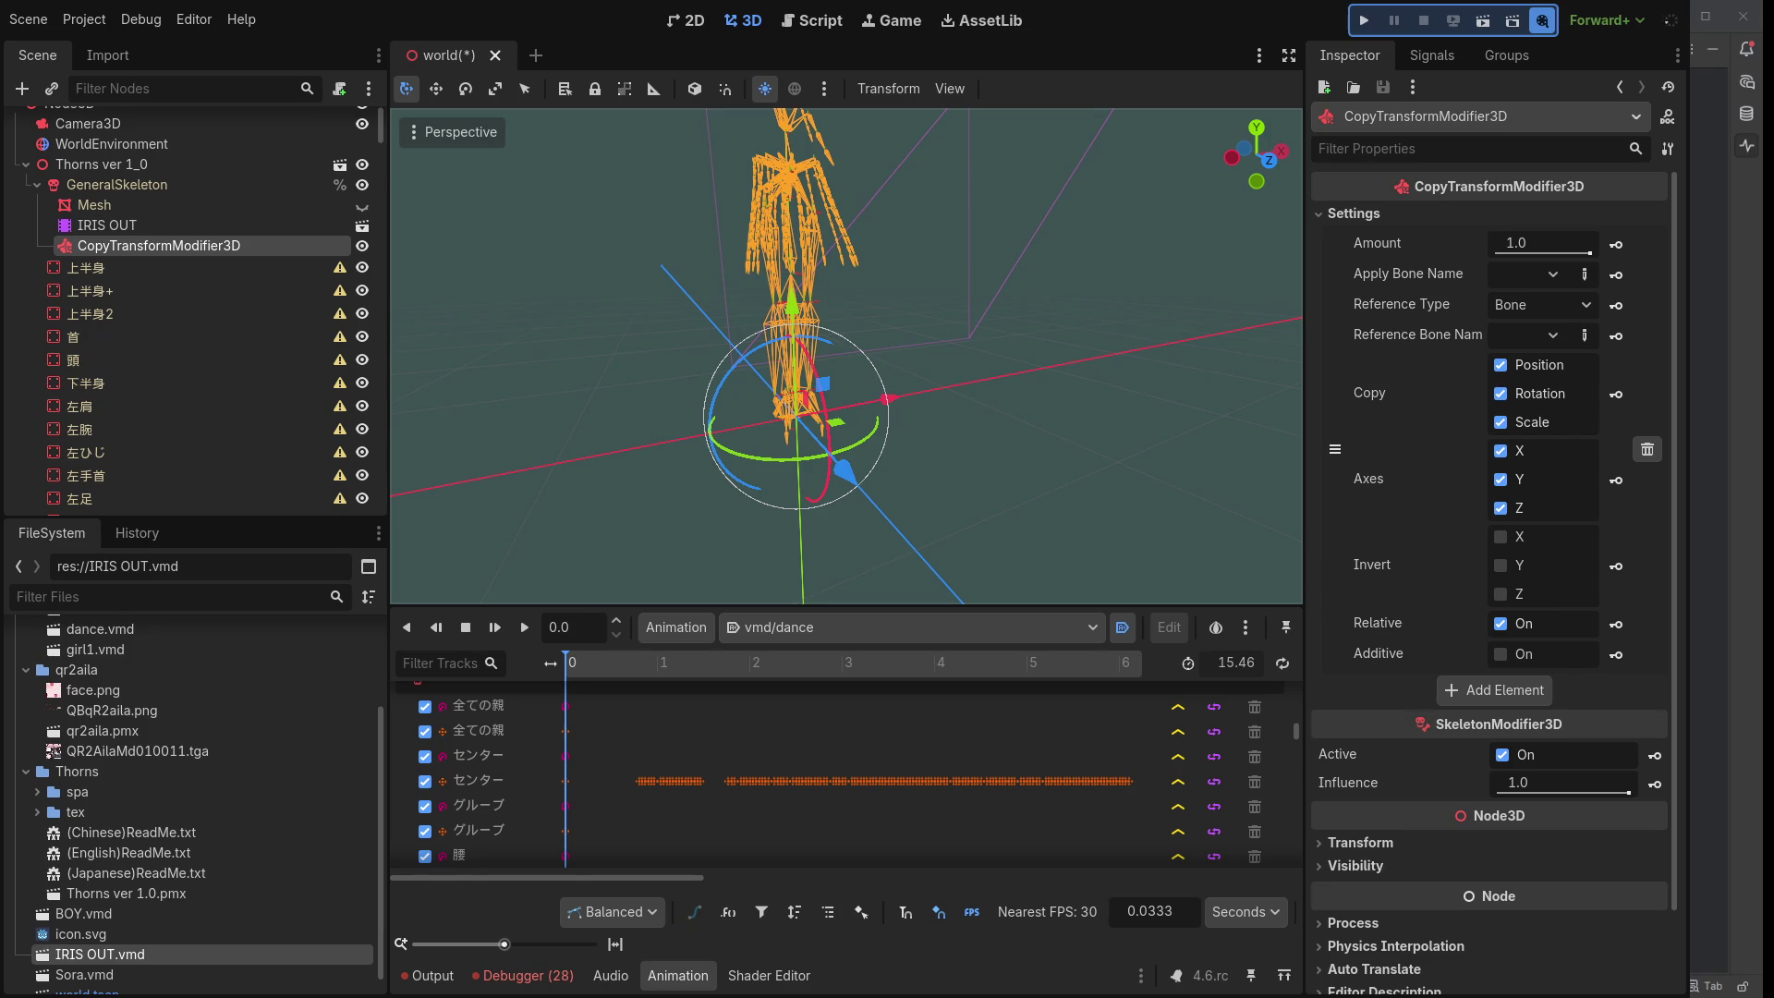
# Step: Paste 右足首D as the first element's apply bone, then add a second copy element
pyautogui.write('右足首D')
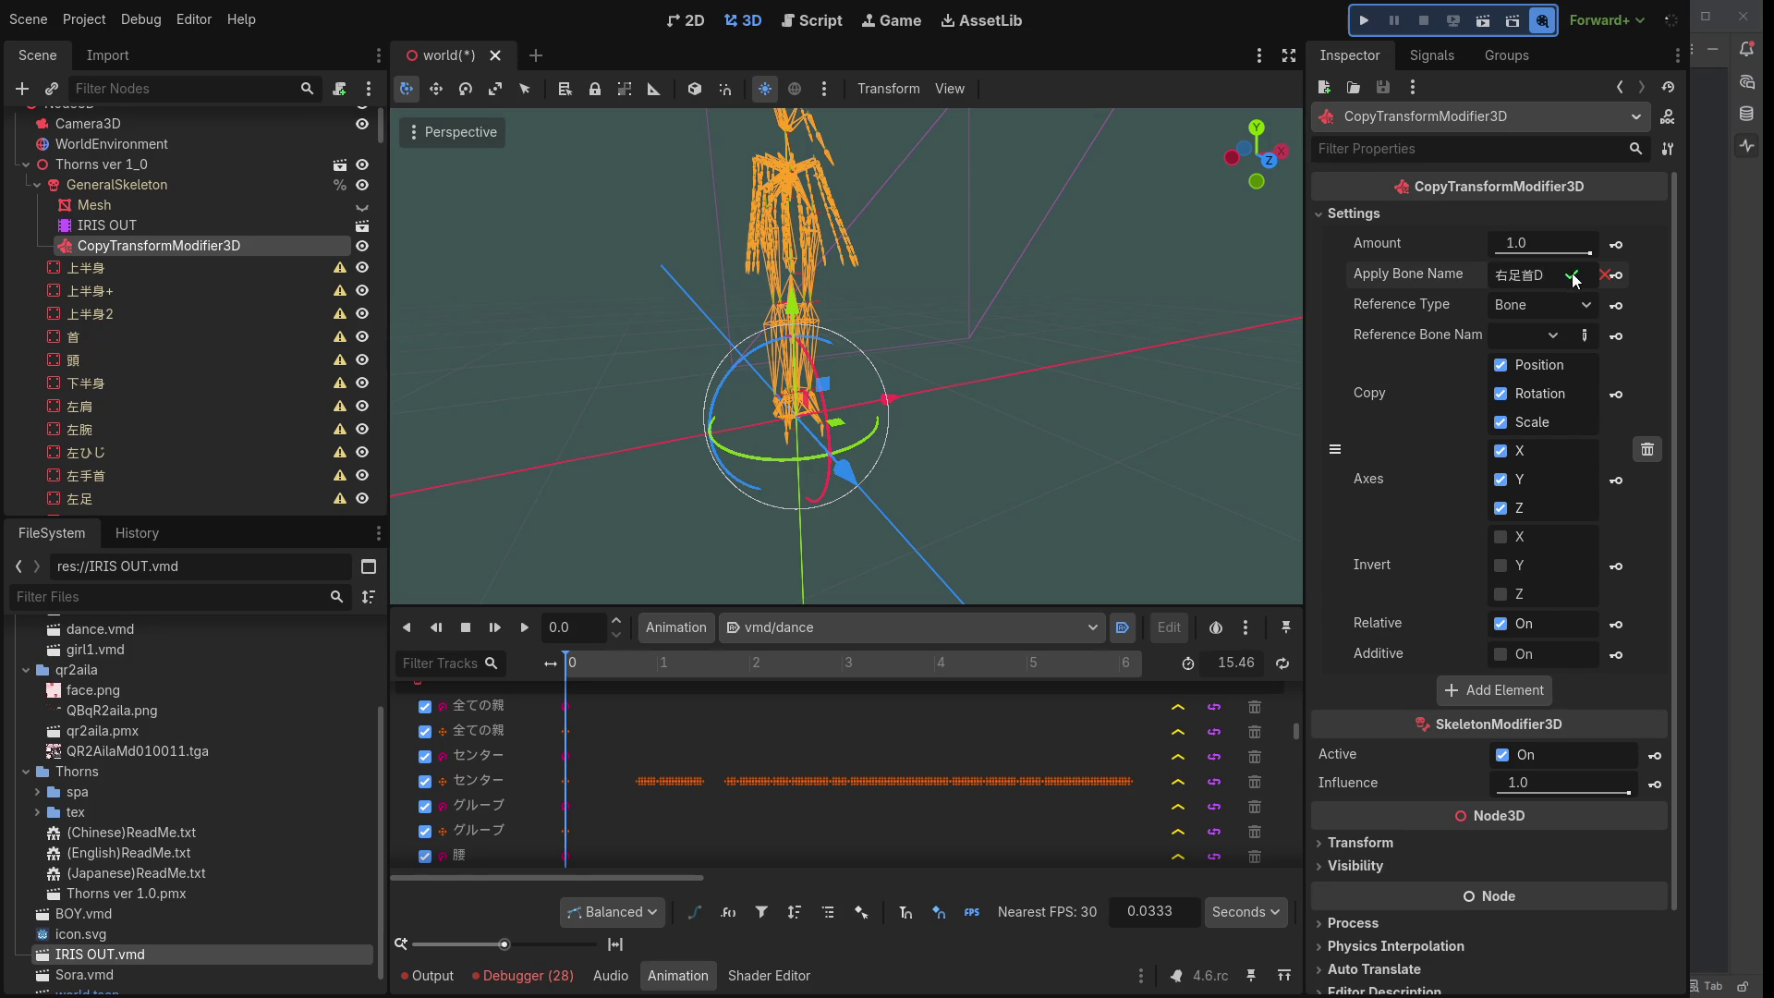
pyautogui.click(1585, 336)
pyautogui.write('右足首D')
pyautogui.click(1601, 333)
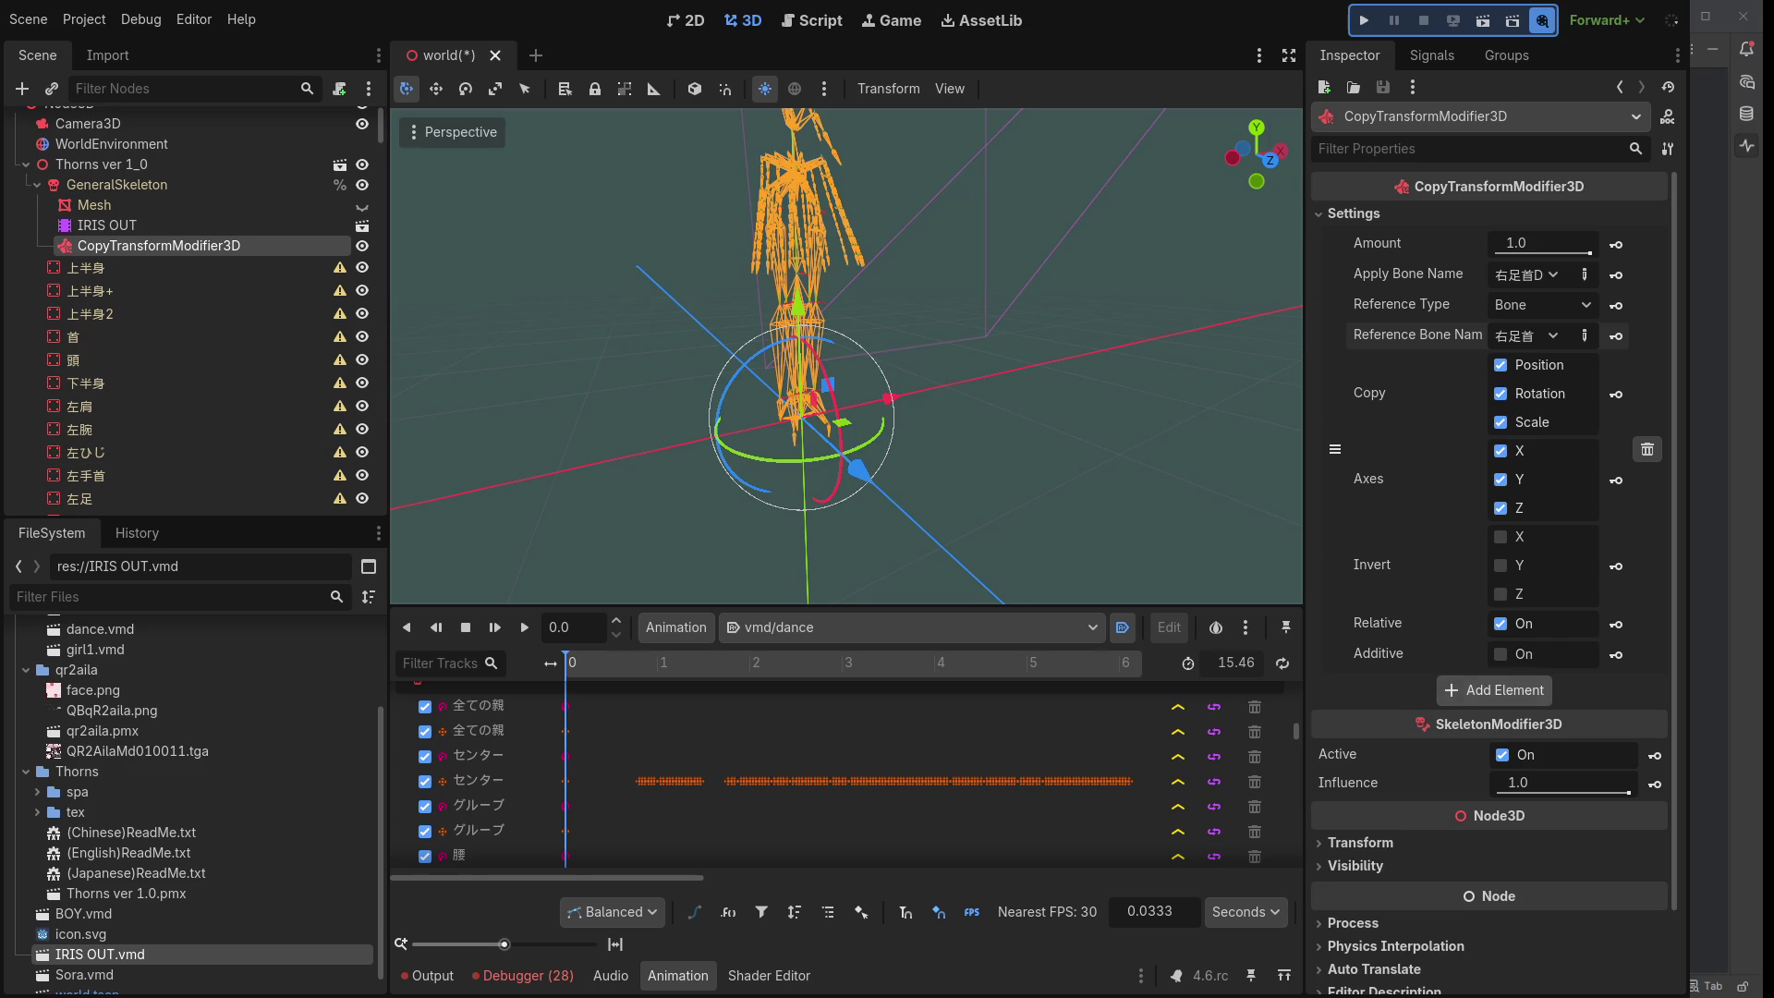
pyautogui.click(1548, 684)
pyautogui.scroll(-5, 1415, 629)
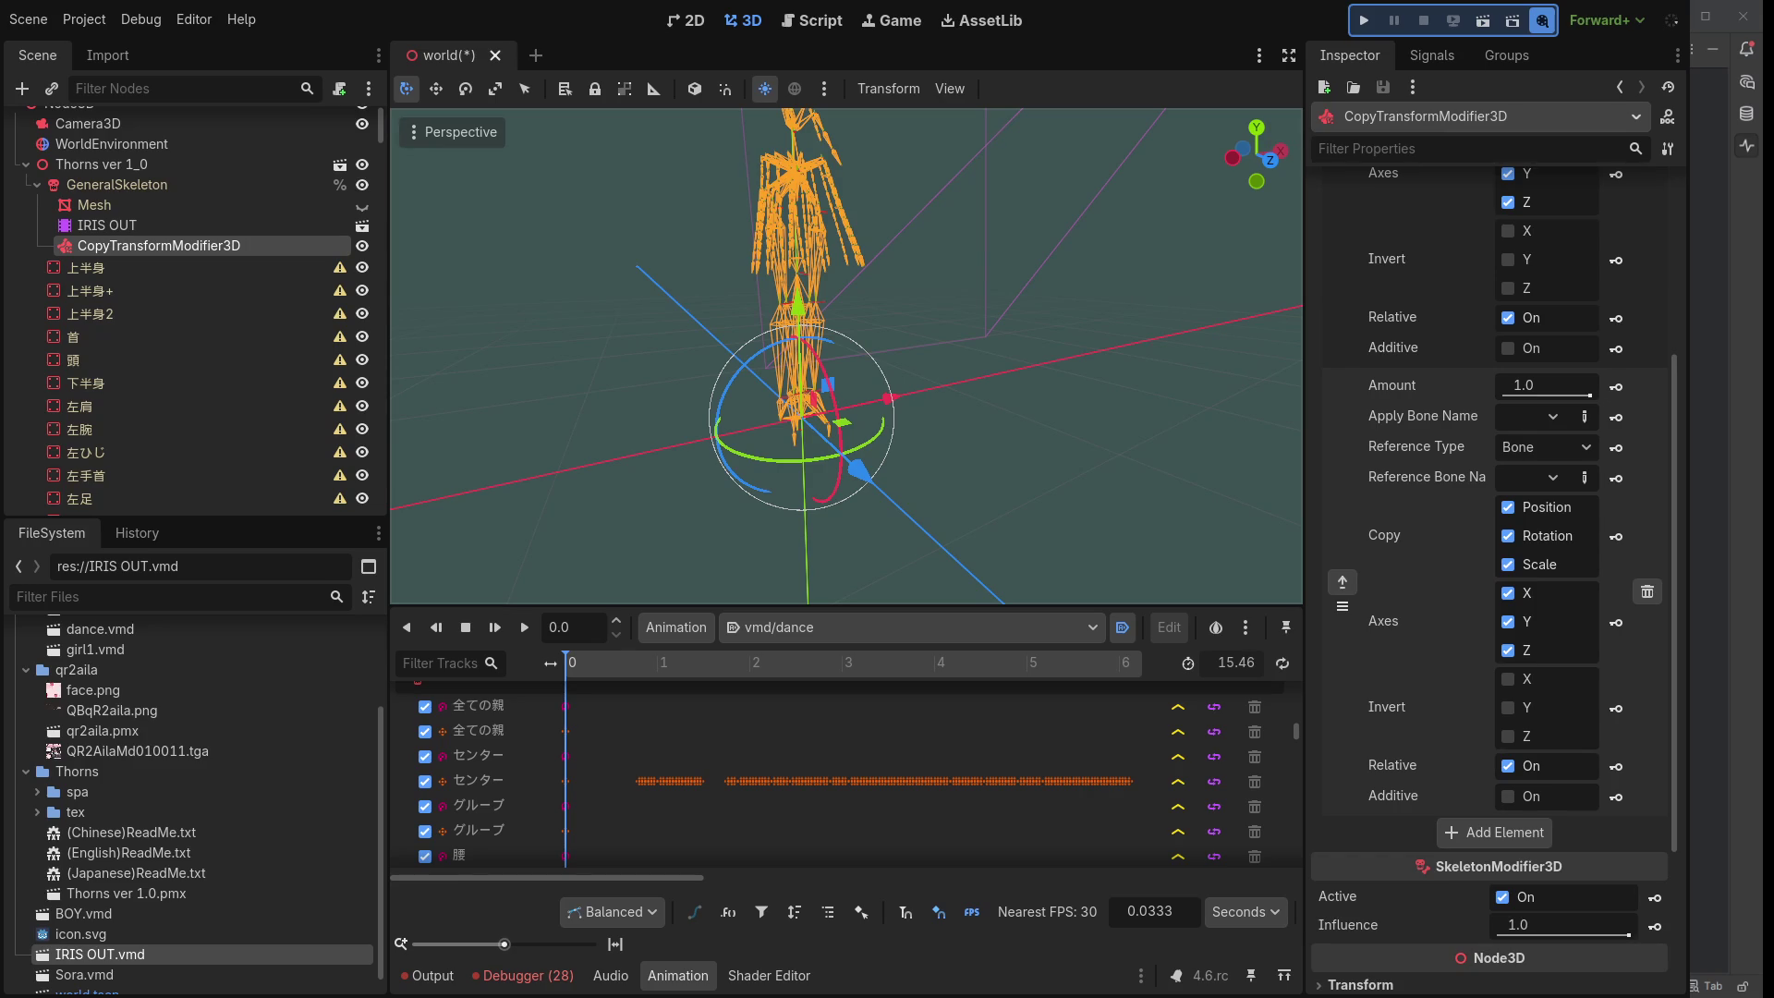
# Step: Set apply bone 右ひざD and reference bone 右ひざ, then check the dance pose near 2.3 s
pyautogui.click(1584, 415)
pyautogui.write('右ひざD')
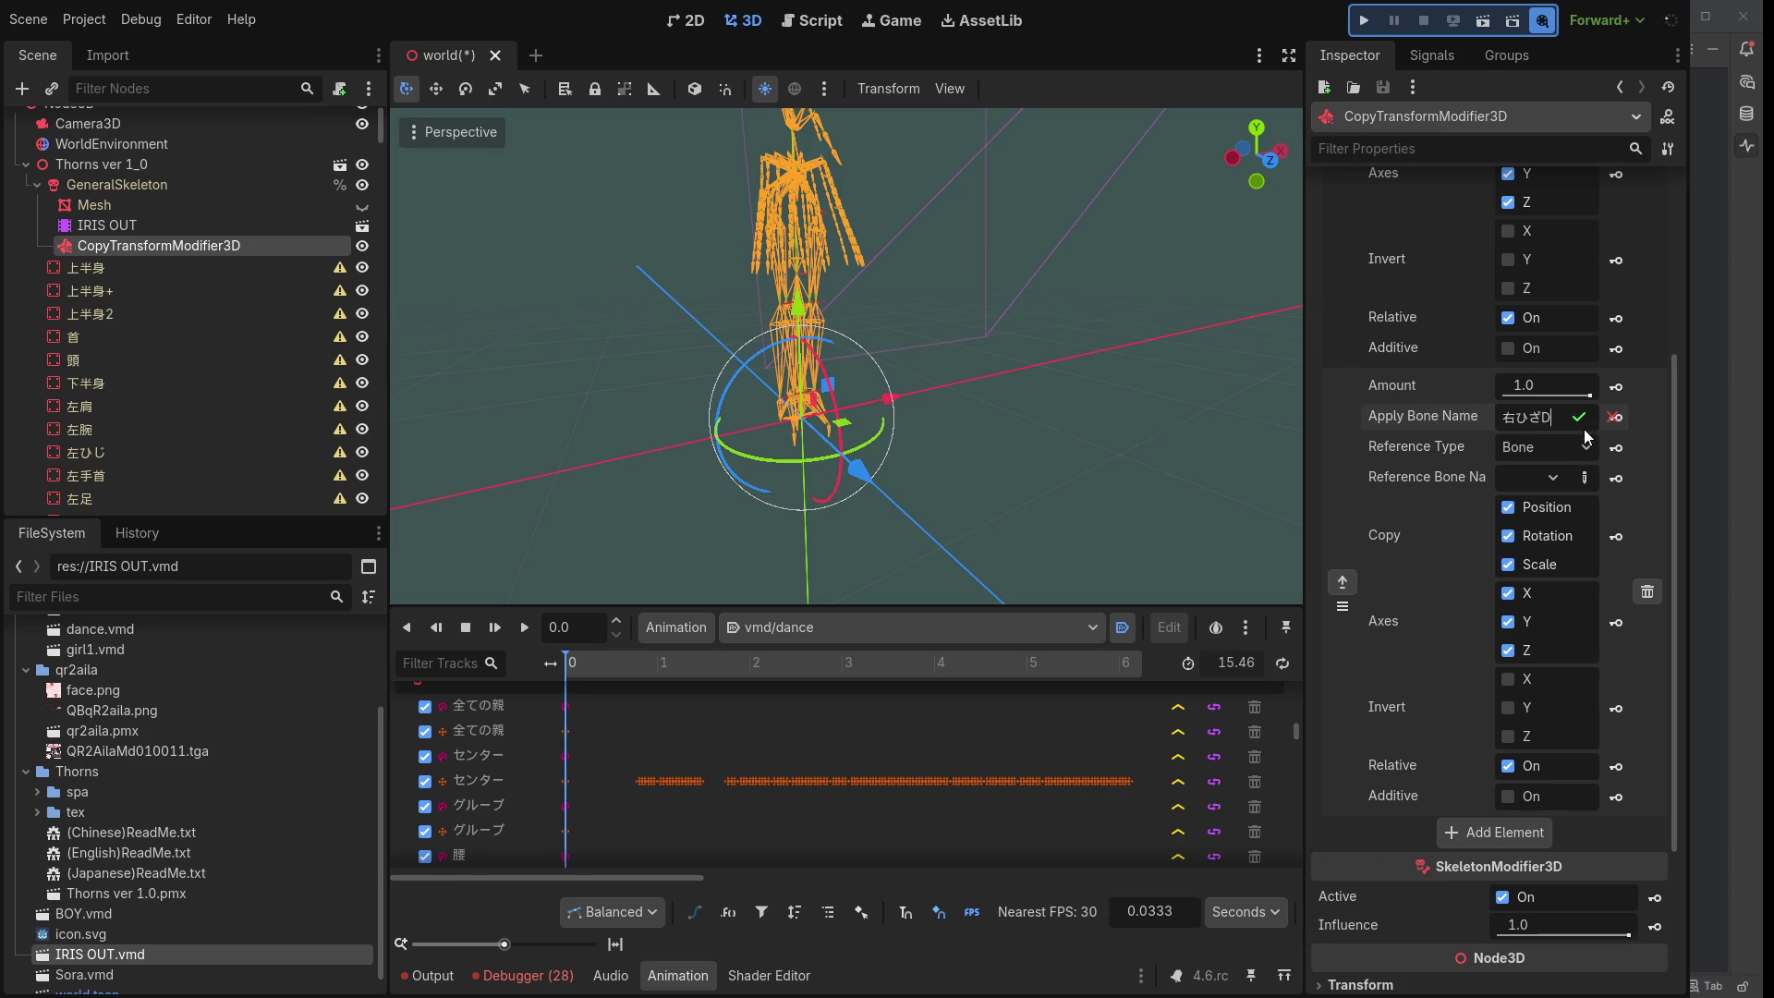
pyautogui.click(1580, 418)
pyautogui.write('右ひざ')
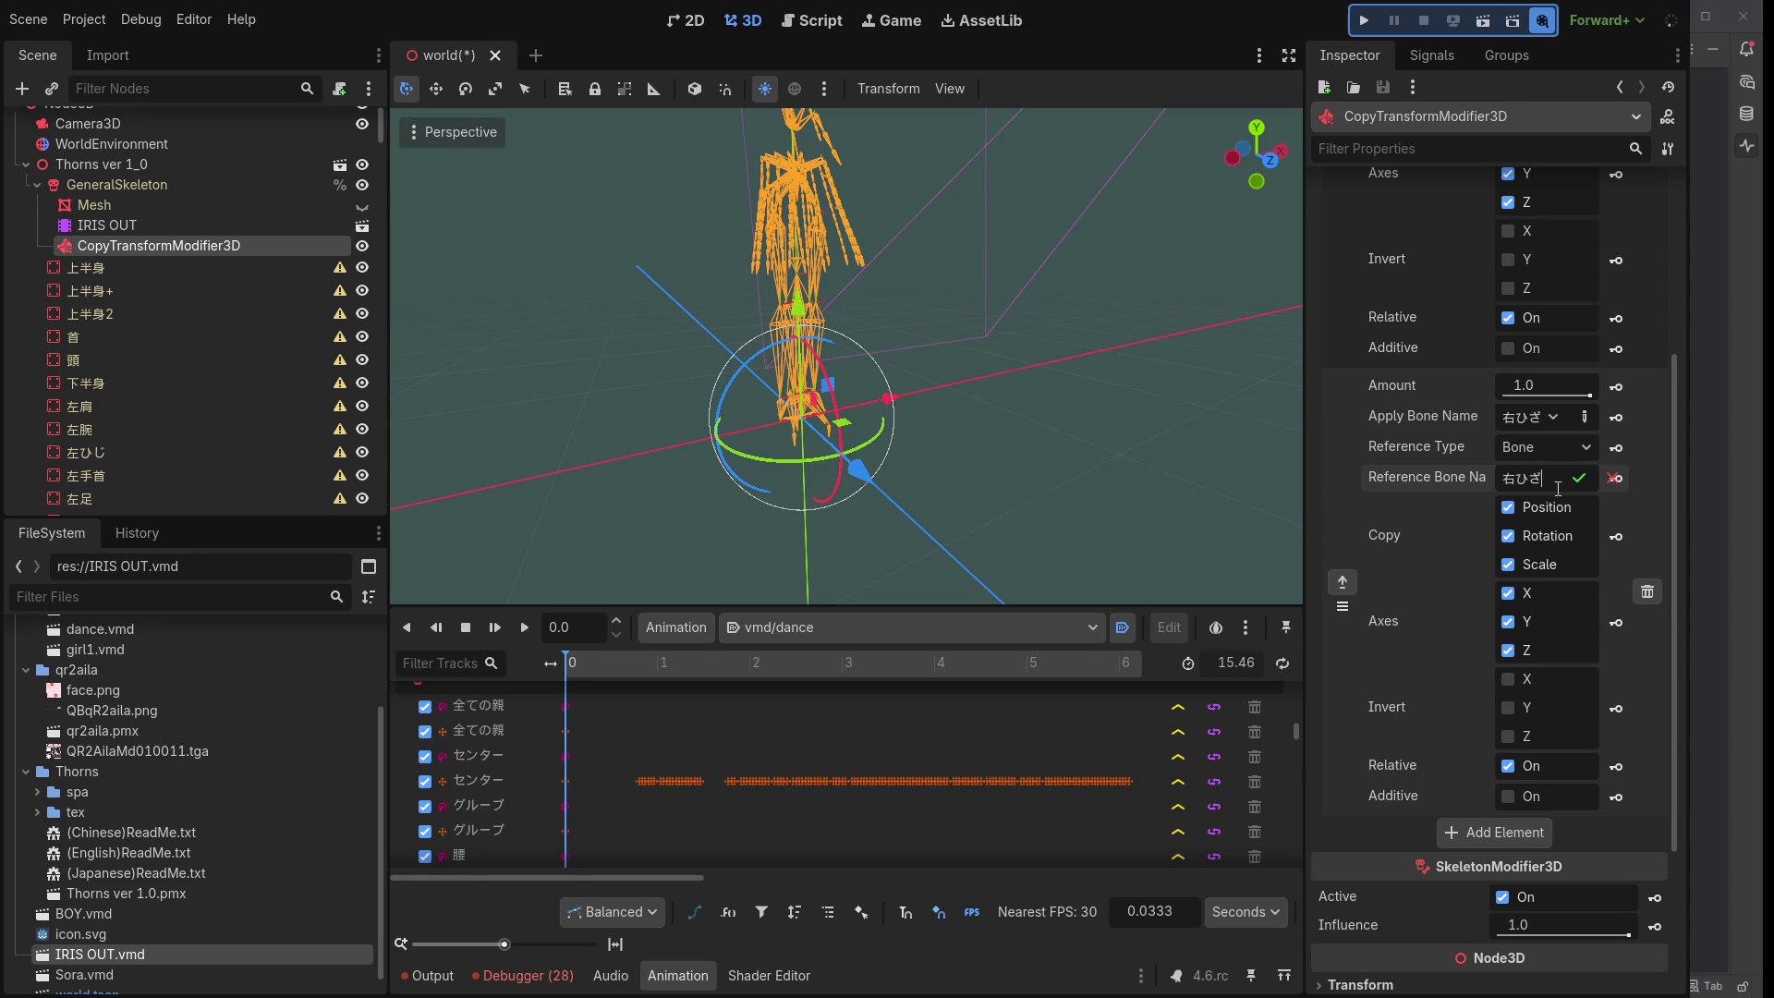
pyautogui.click(1577, 479)
pyautogui.moveTo(909, 475)
pyautogui.mouseDown()
pyautogui.moveTo(844, 490)
pyautogui.moveTo(1095, 480)
pyautogui.moveTo(908, 490)
pyautogui.moveTo(850, 586)
pyautogui.mouseUp()
pyautogui.scroll(2, 900, 495)
pyautogui.moveTo(612, 664)
pyautogui.mouseDown()
pyautogui.moveTo(772, 663)
pyautogui.moveTo(683, 674)
pyautogui.moveTo(792, 695)
pyautogui.mouseUp()
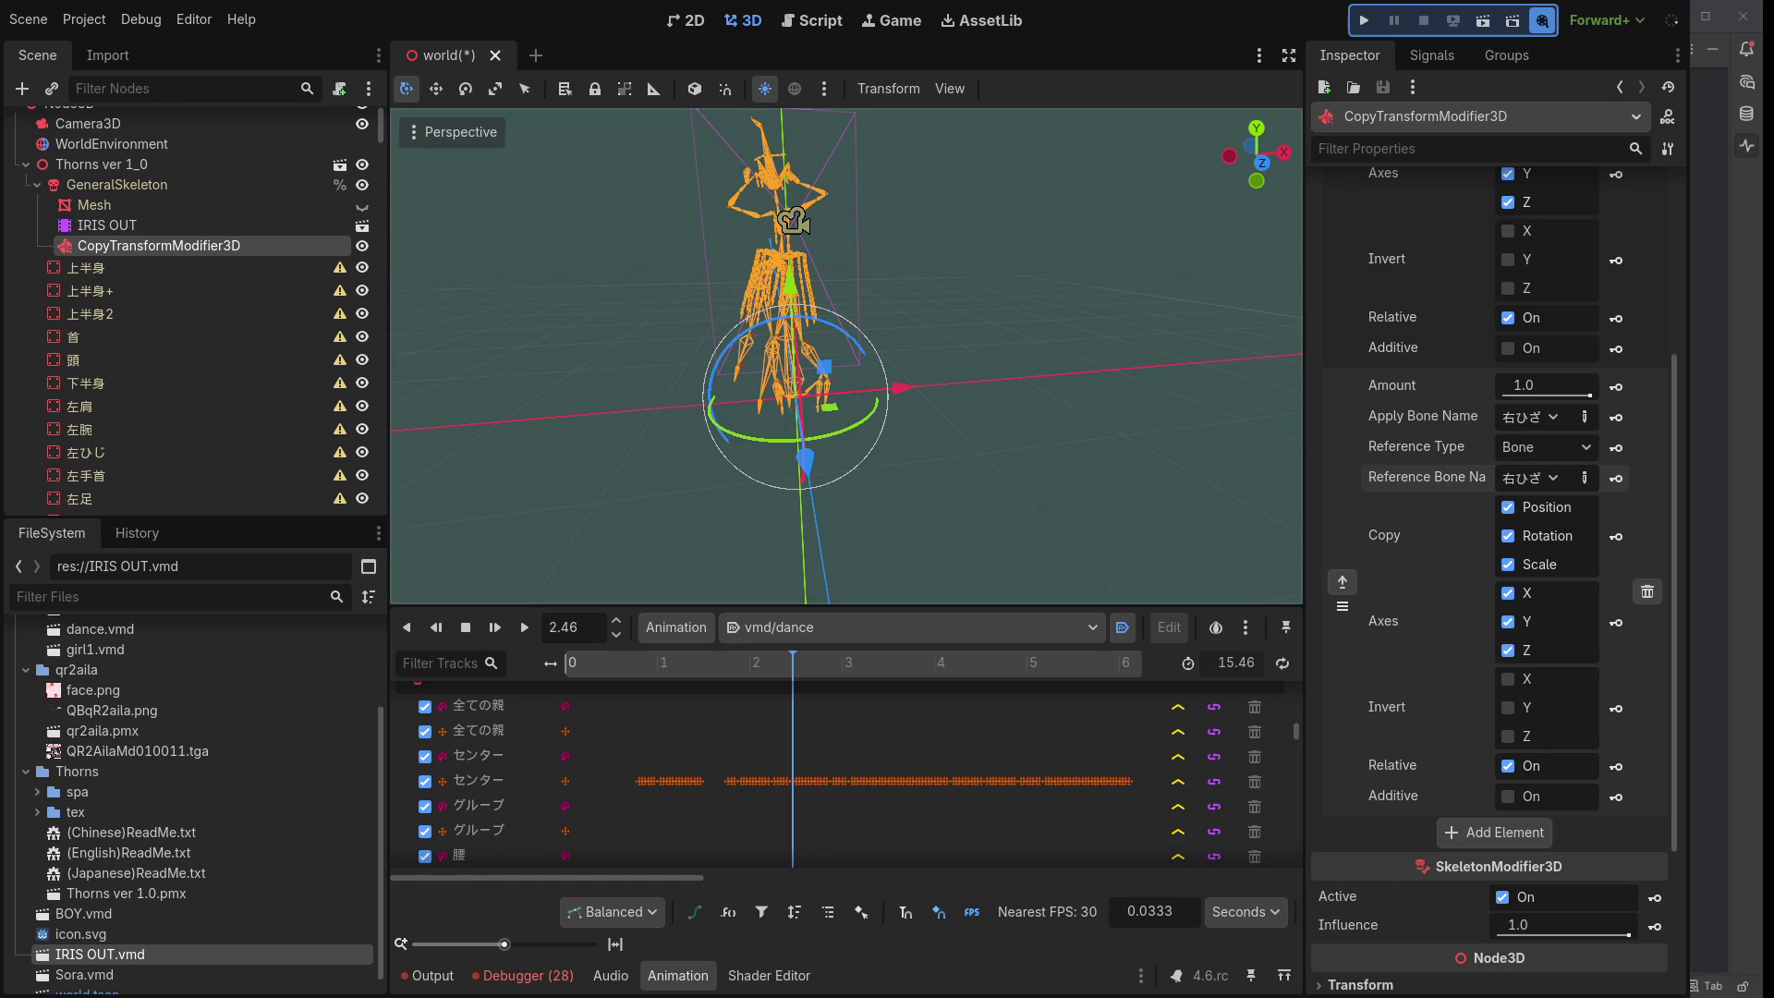
pyautogui.scroll(-2, 1477, 628)
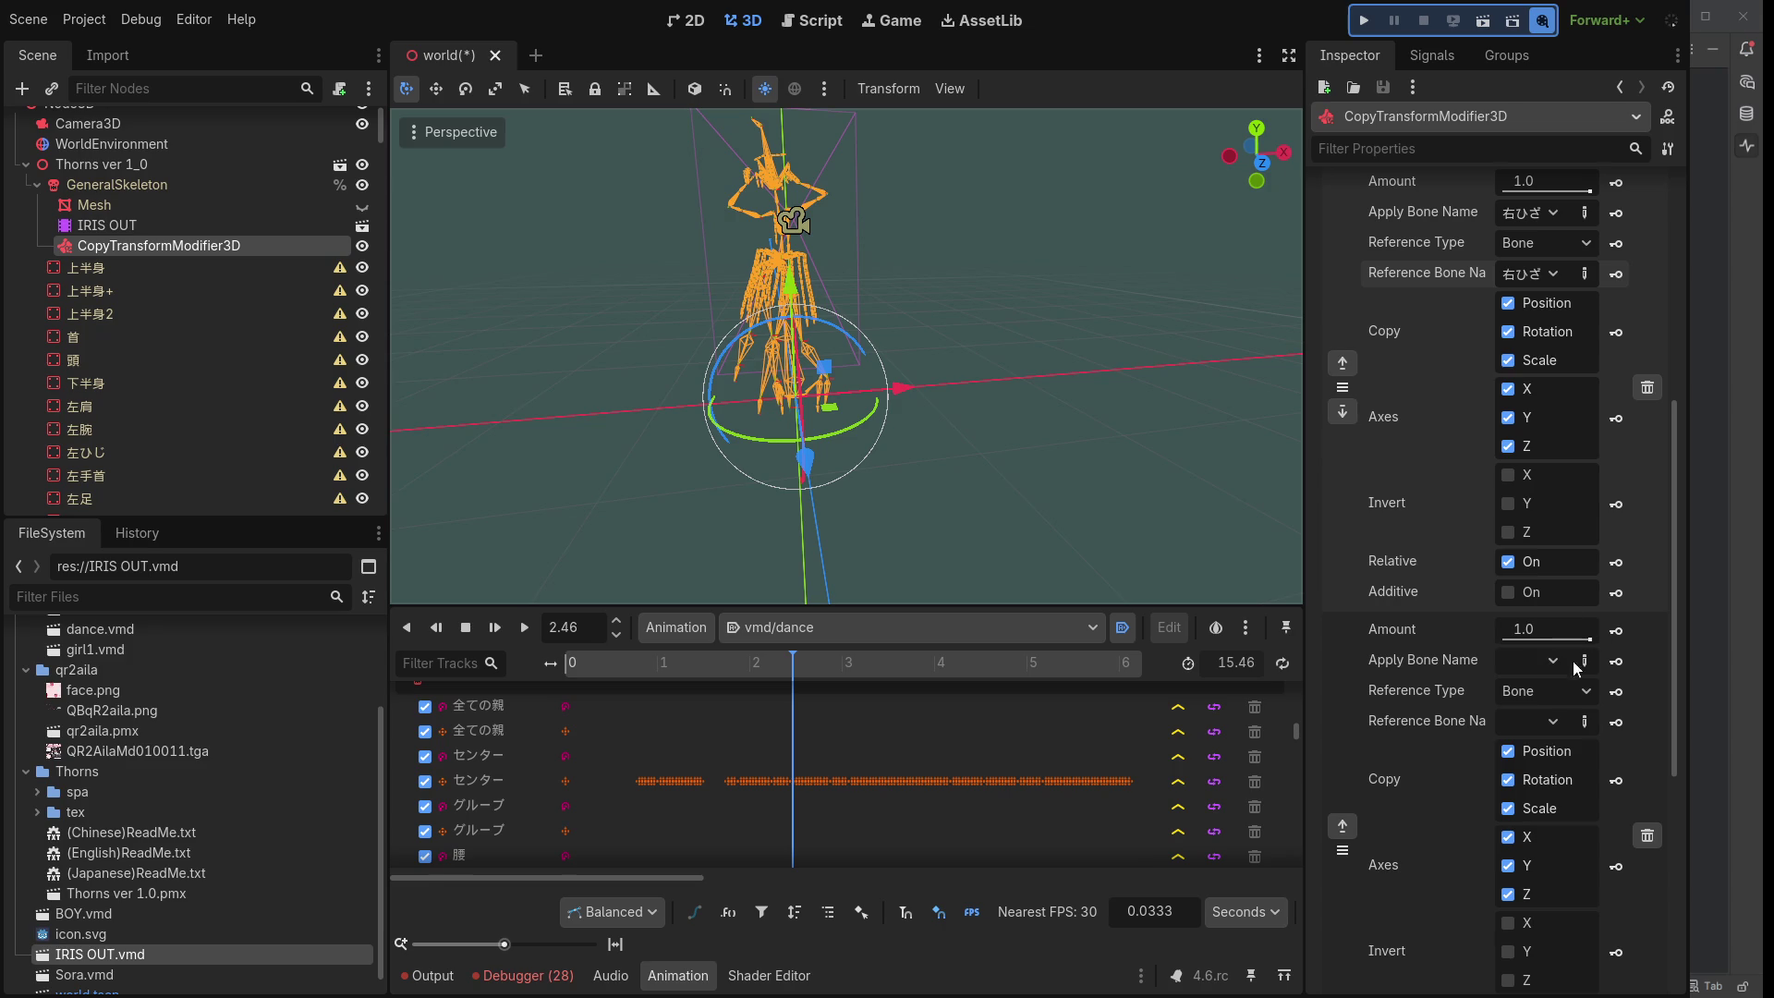
# Step: Set the third element to apply 右足D referencing 右足, then check the pose near 3.7 s
pyautogui.click(1583, 658)
pyautogui.write('右足D')
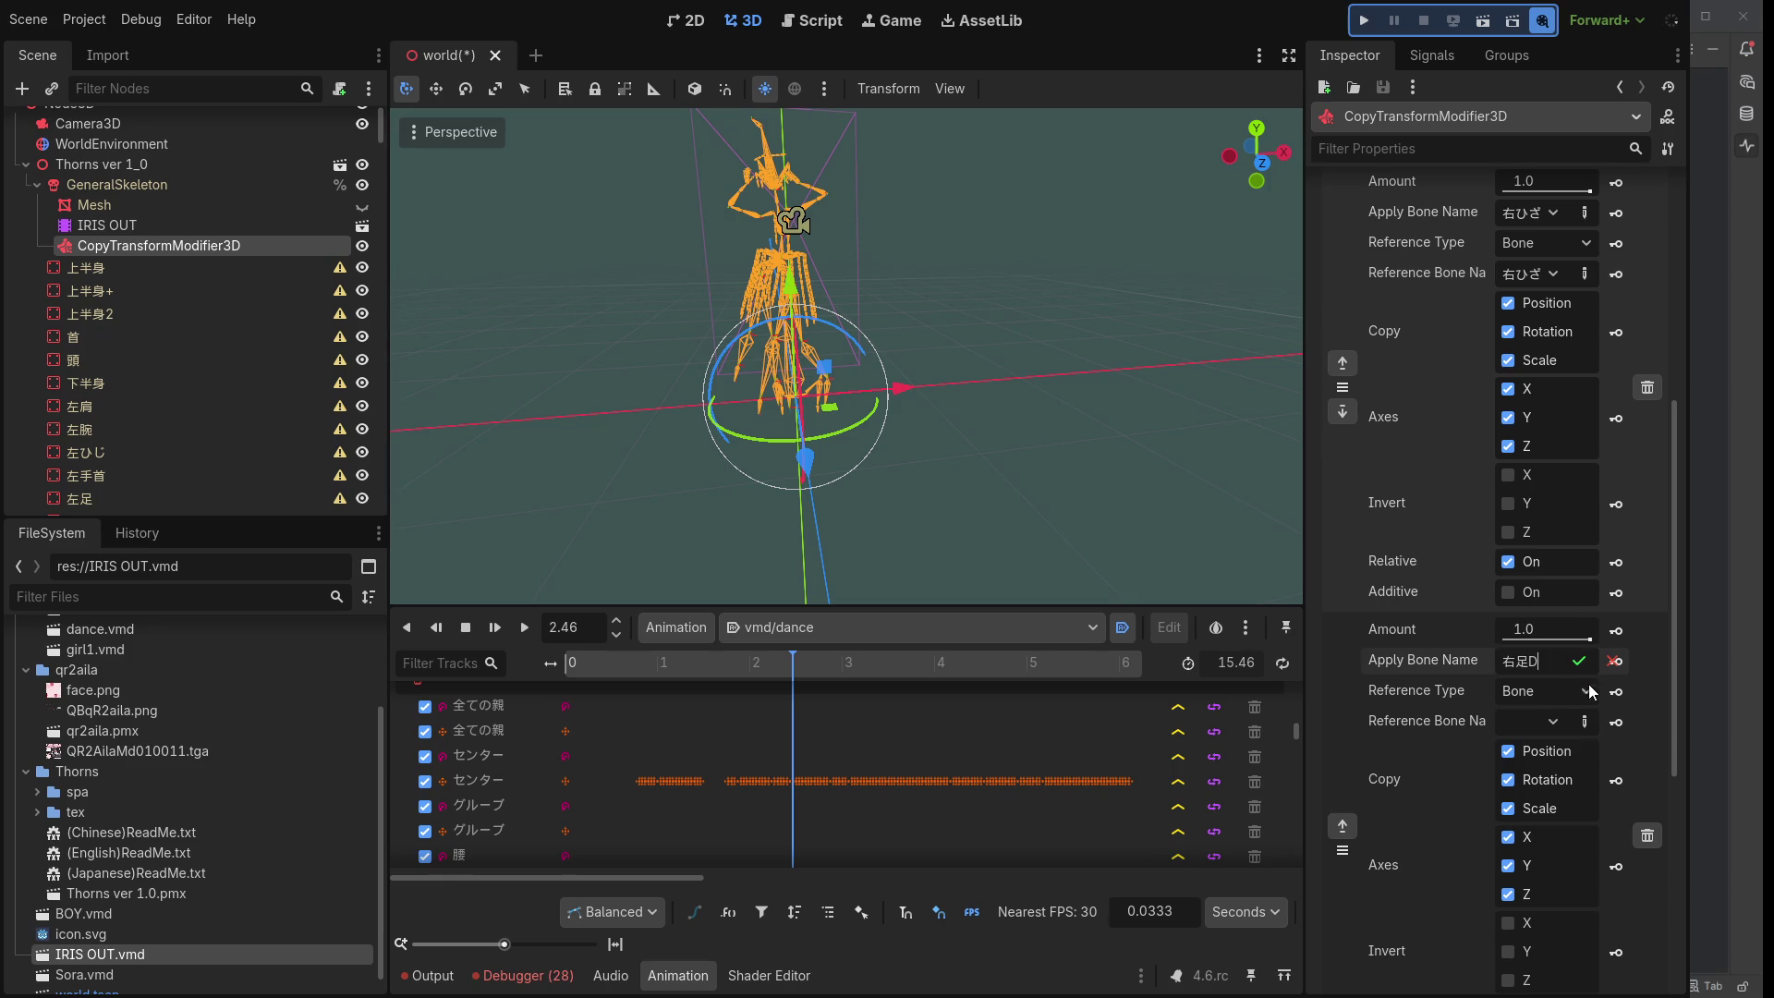
pyautogui.click(1583, 722)
pyautogui.write('右足D')
pyautogui.press('BackSpace')
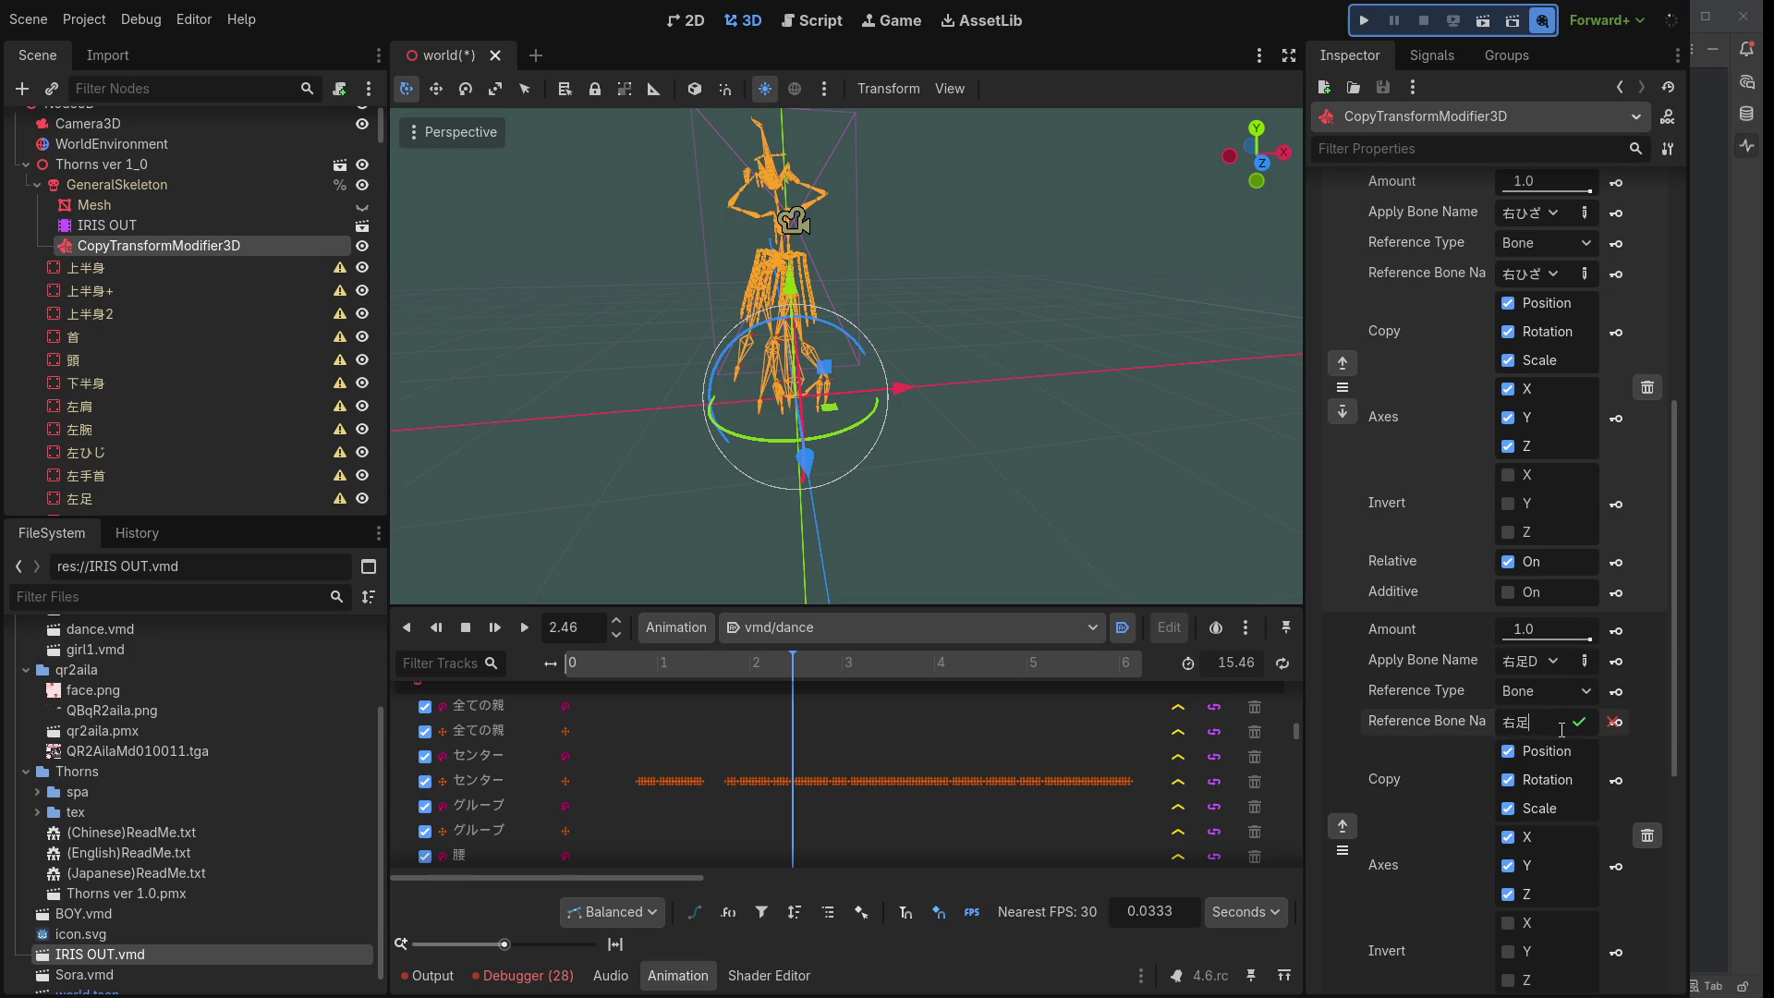
pyautogui.click(1579, 721)
pyautogui.moveTo(1025, 522)
pyautogui.mouseDown()
pyautogui.moveTo(958, 480)
pyautogui.moveTo(929, 495)
pyautogui.mouseUp()
pyautogui.moveTo(796, 663)
pyautogui.mouseDown()
pyautogui.moveTo(922, 679)
pyautogui.moveTo(644, 680)
pyautogui.moveTo(867, 685)
pyautogui.moveTo(844, 684)
pyautogui.mouseUp()
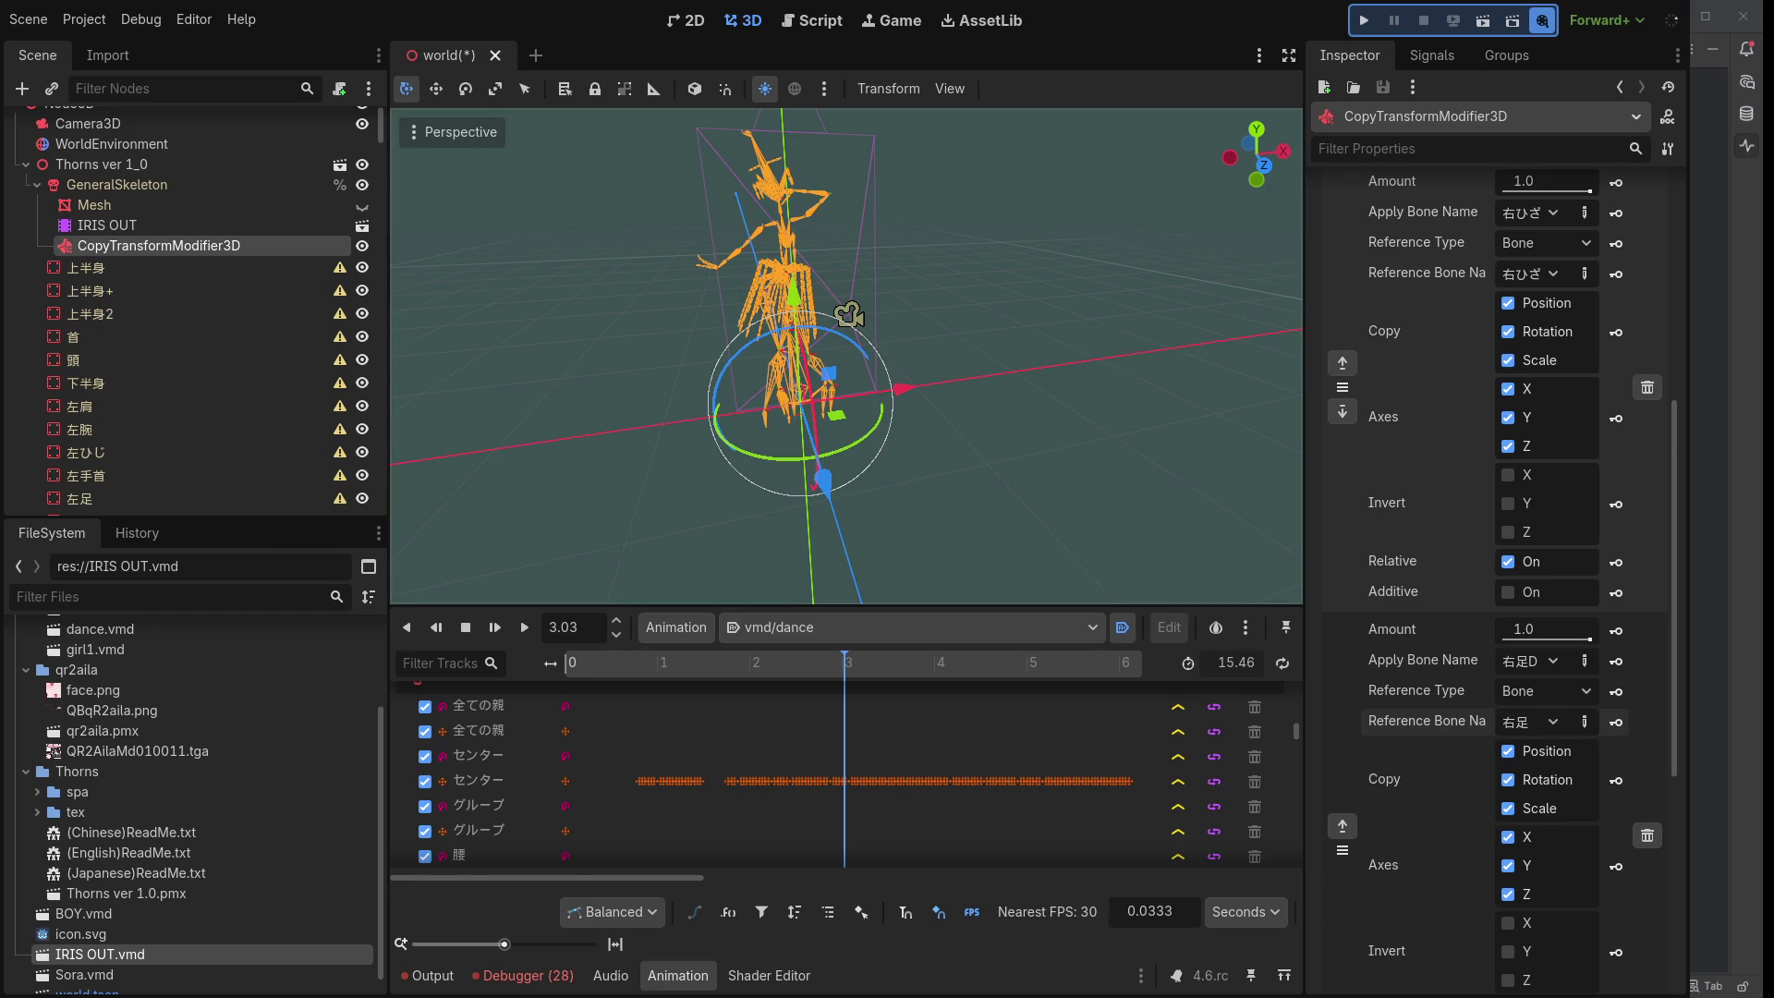
pyautogui.scroll(-5, 1489, 573)
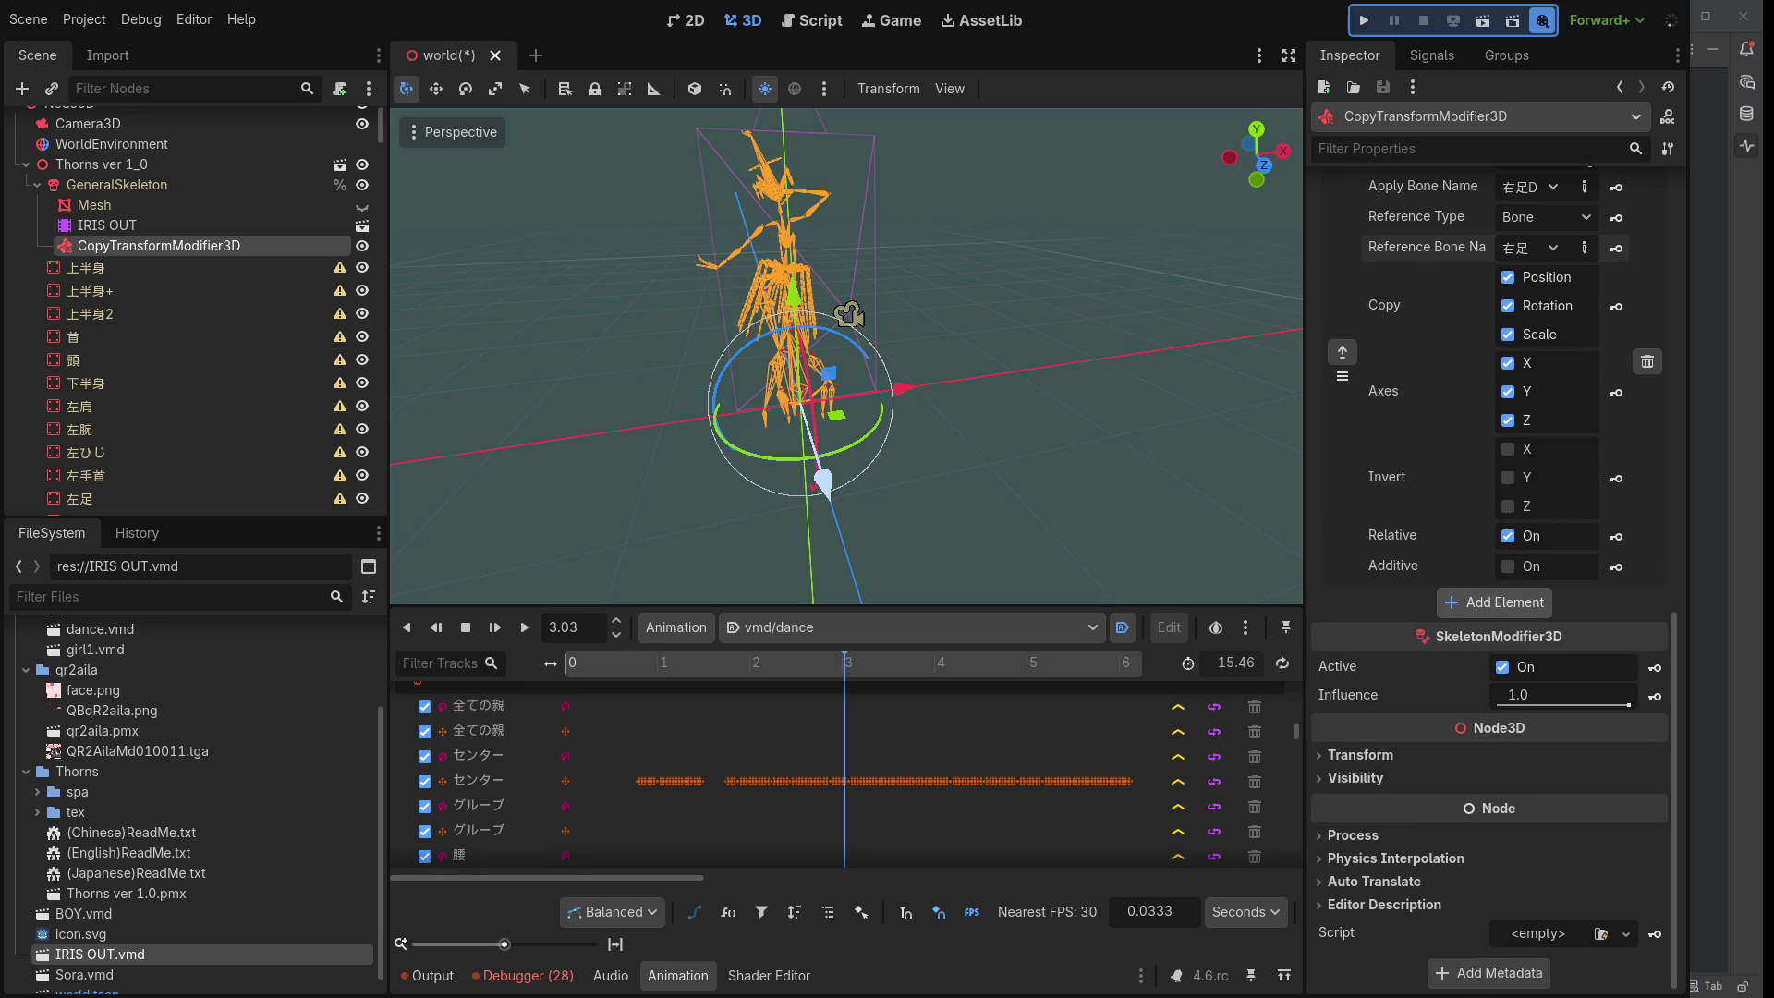
# Step: Add a fourth, empty copy element to the modifier
pyautogui.click(1572, 607)
pyautogui.scroll(-4, 1389, 625)
pyautogui.scroll(4, 1463, 618)
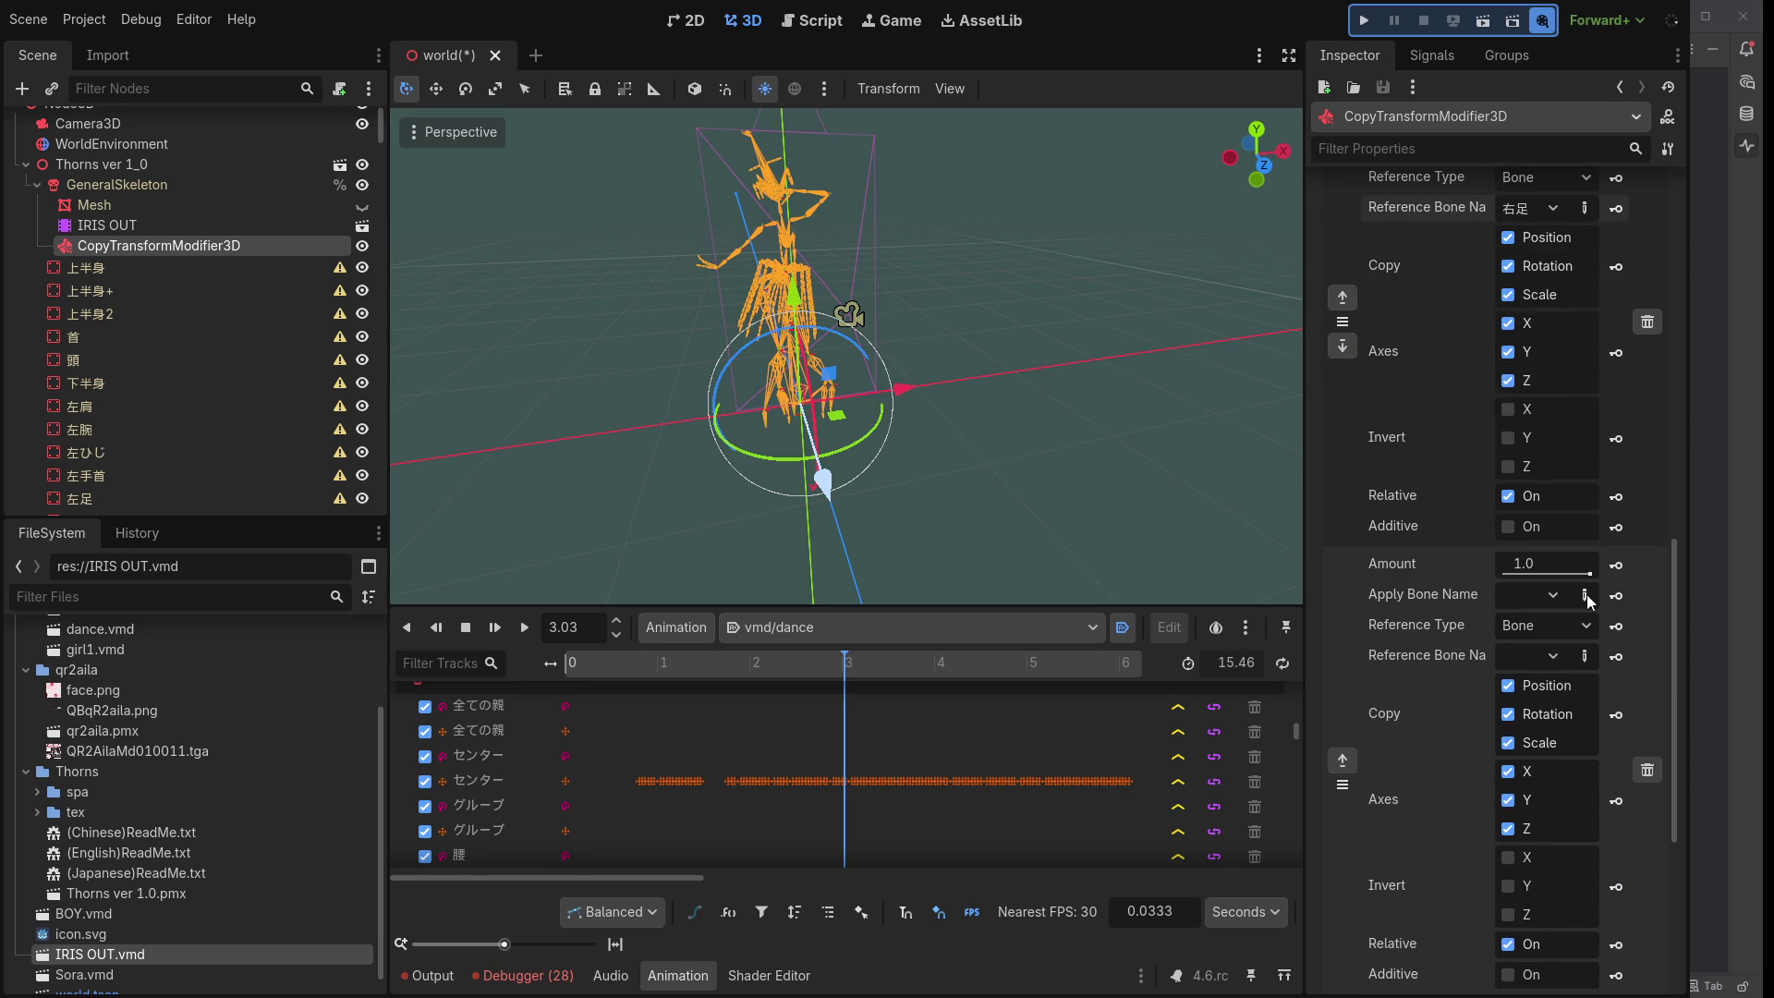
# Step: Set the fourth copy element's Apply Bone to 左足首D and its Reference Bone to 左足首
pyautogui.click(1586, 596)
pyautogui.write('左足首')
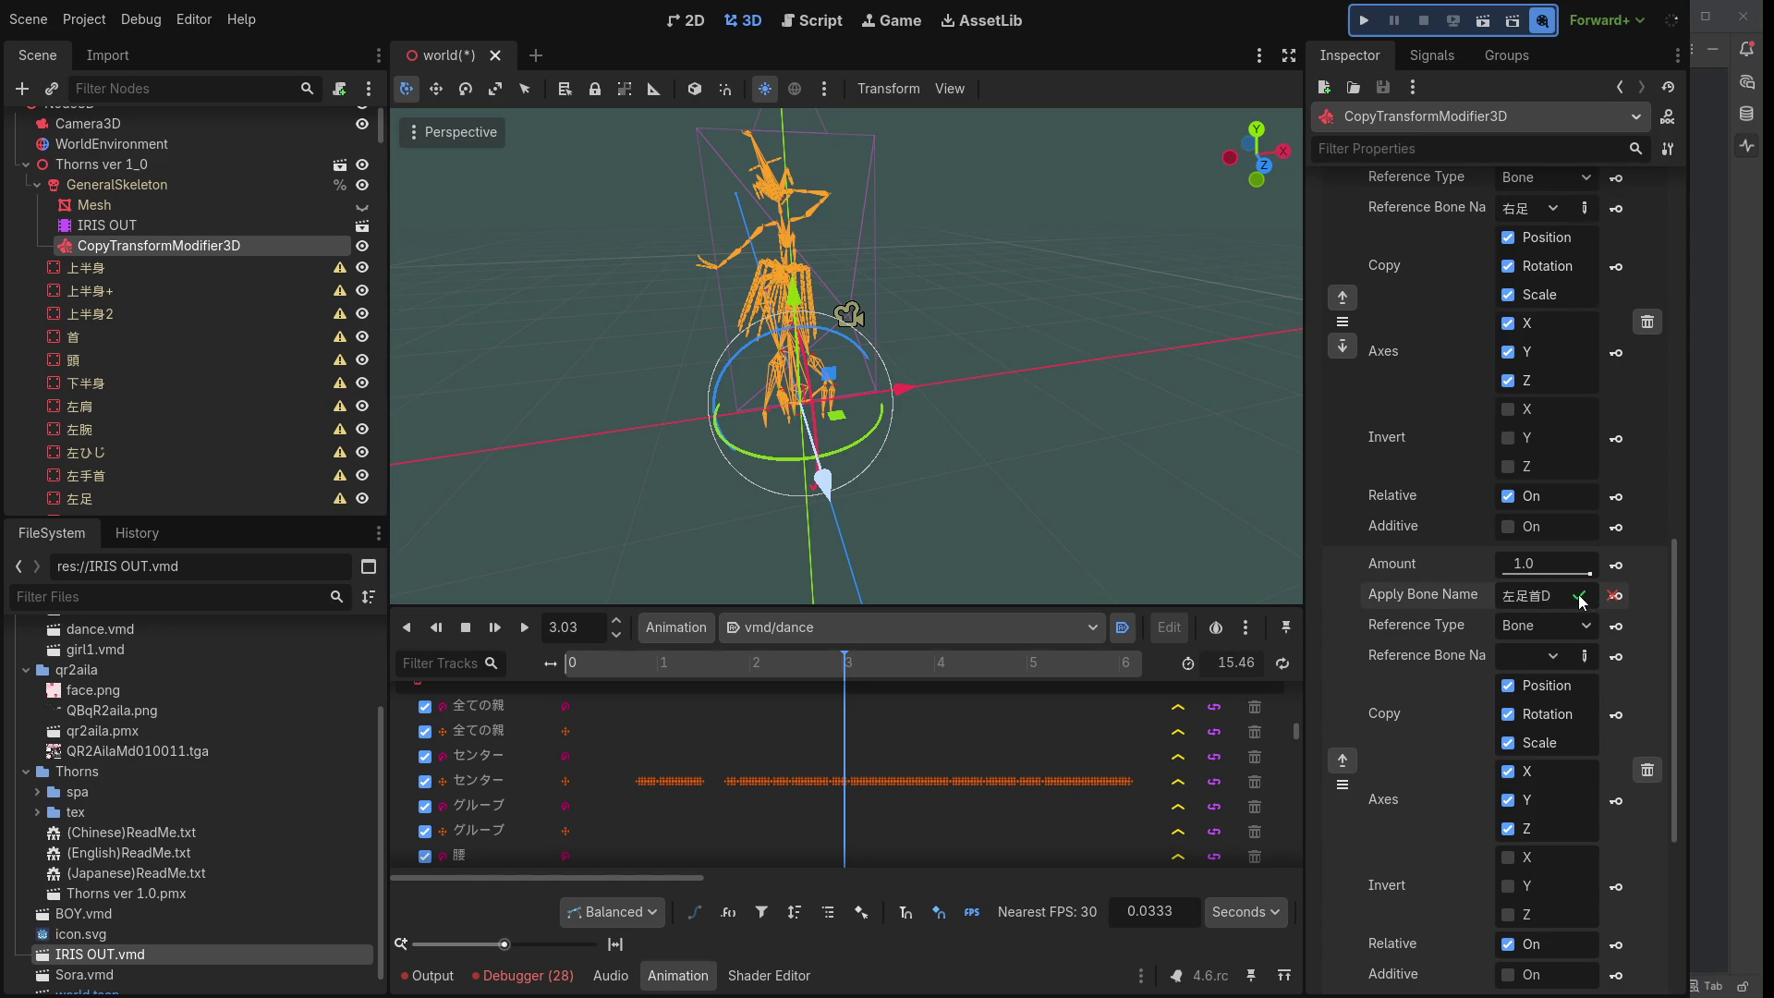
pyautogui.click(1586, 657)
pyautogui.write('左足首D')
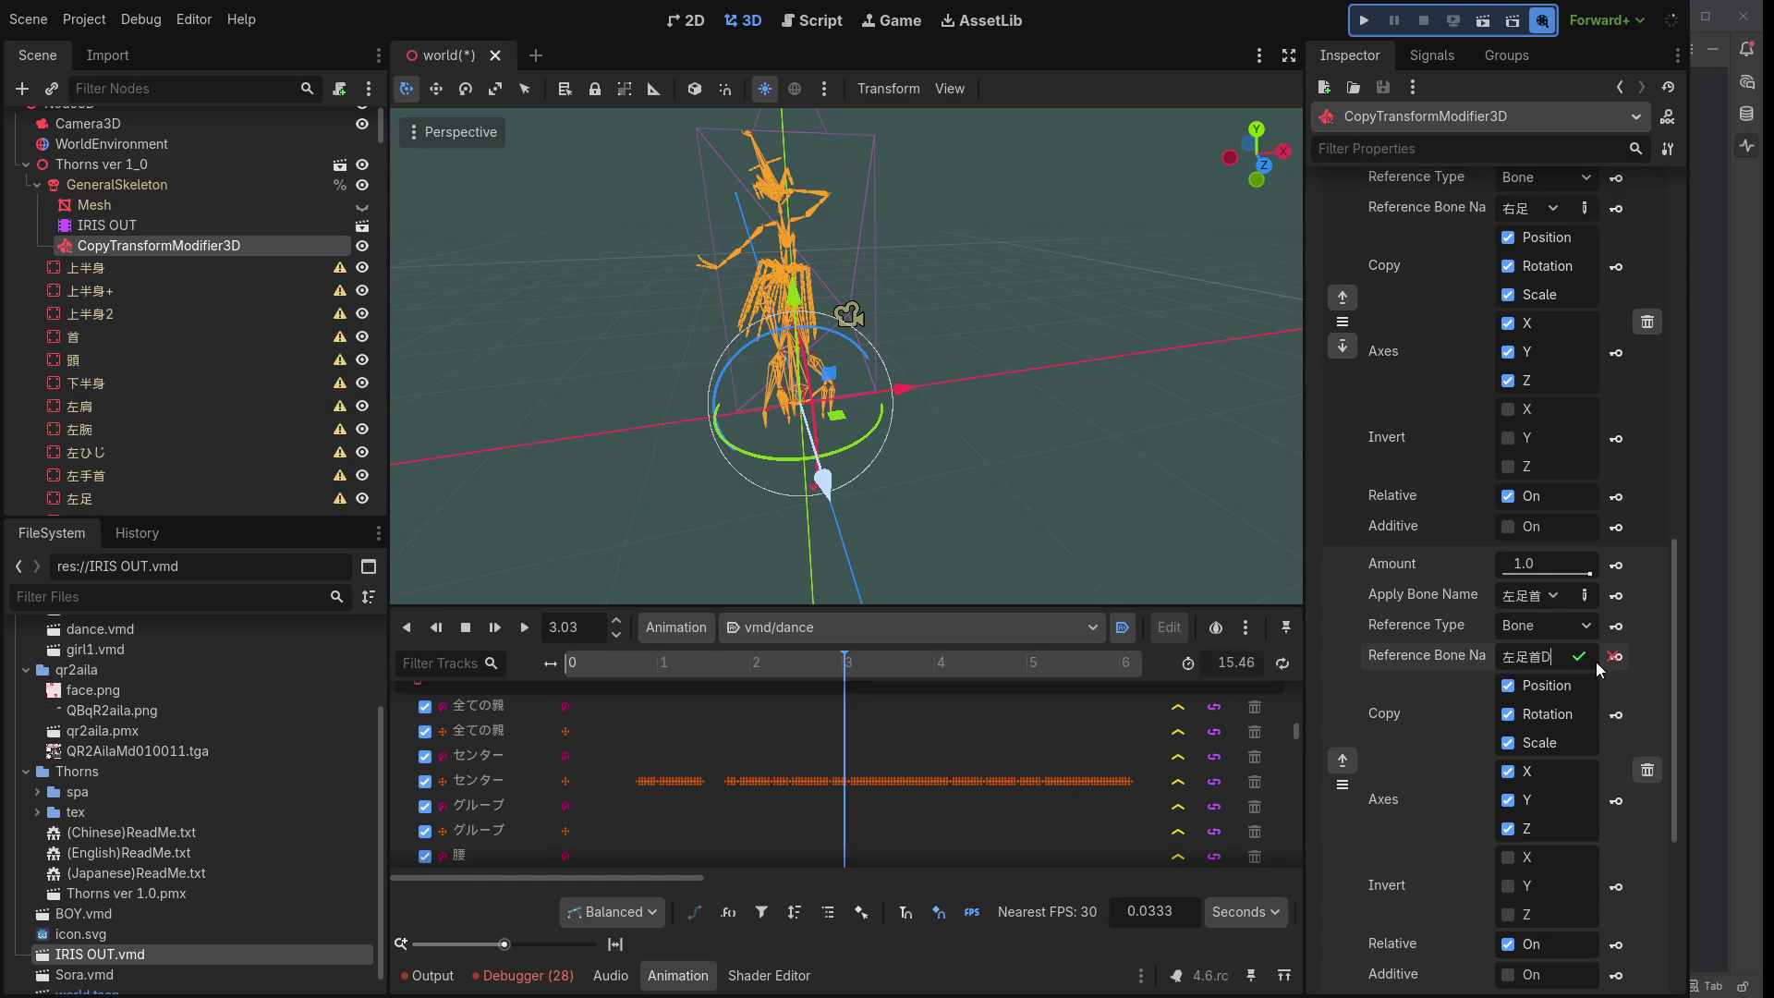
pyautogui.click(1579, 657)
pyautogui.scroll(-5, 1492, 573)
pyautogui.scroll(3, 1492, 601)
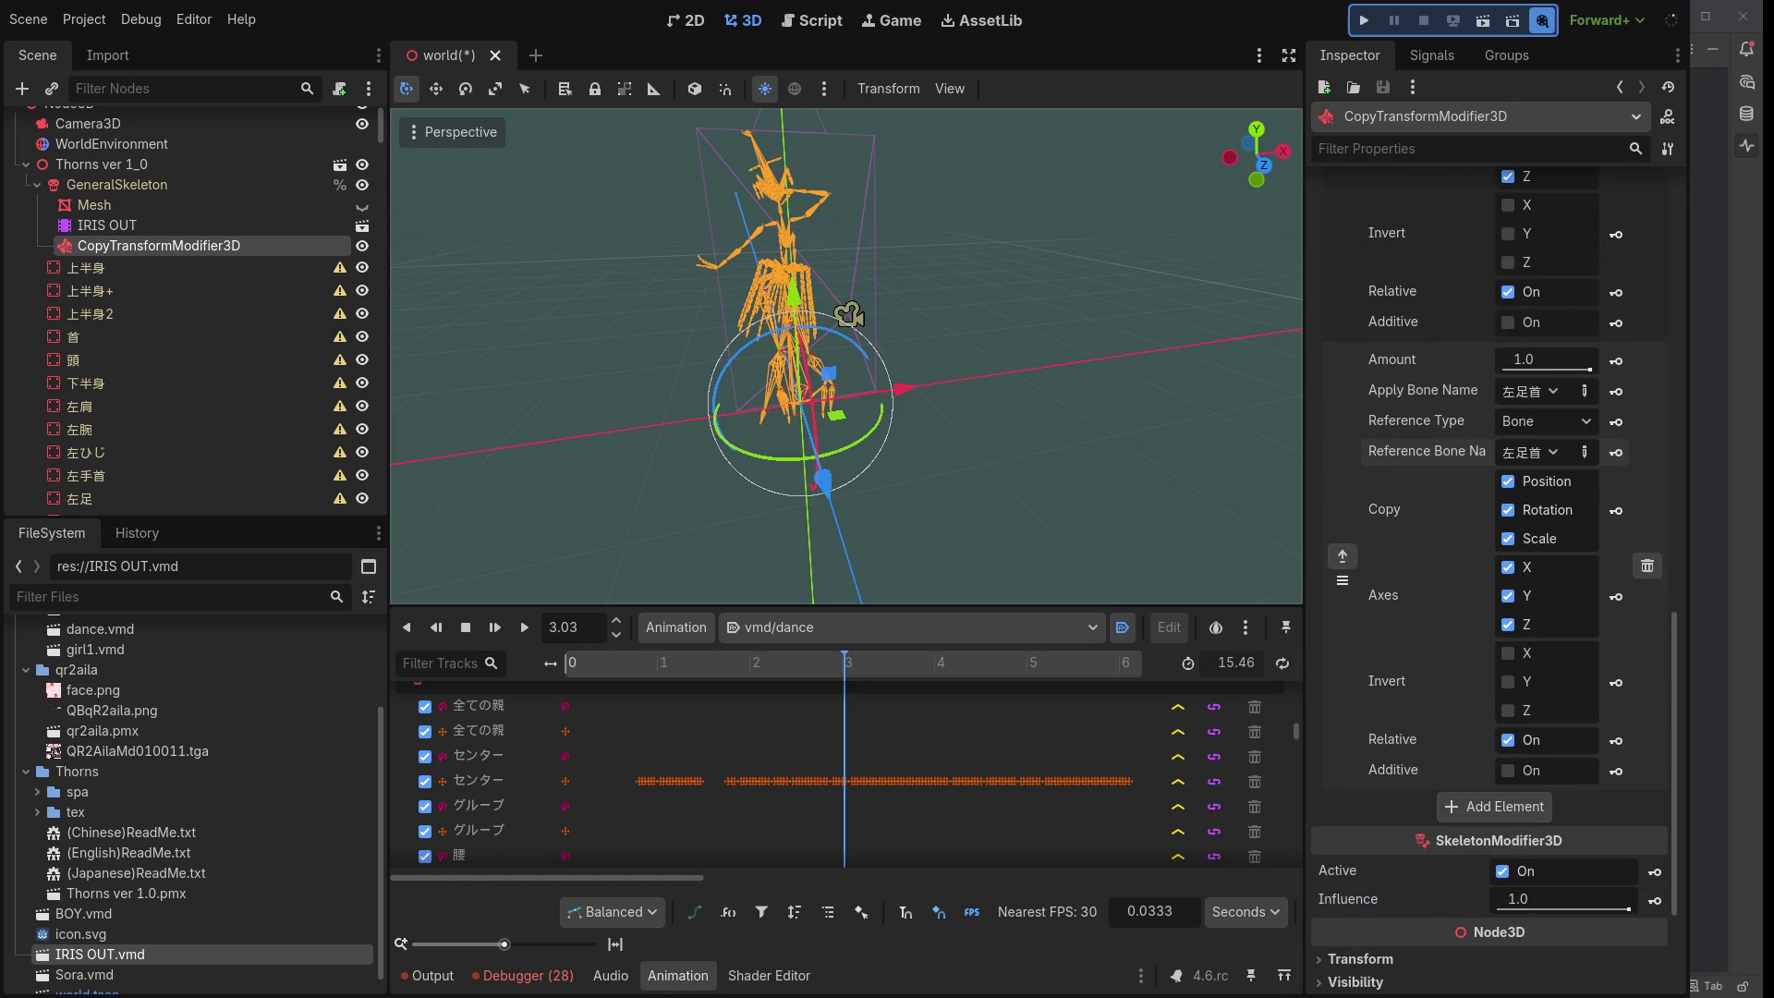
# Step: Add a fifth copy element with Apply Bone 左ひざ and Reference Bone 左ひざ
pyautogui.click(1501, 807)
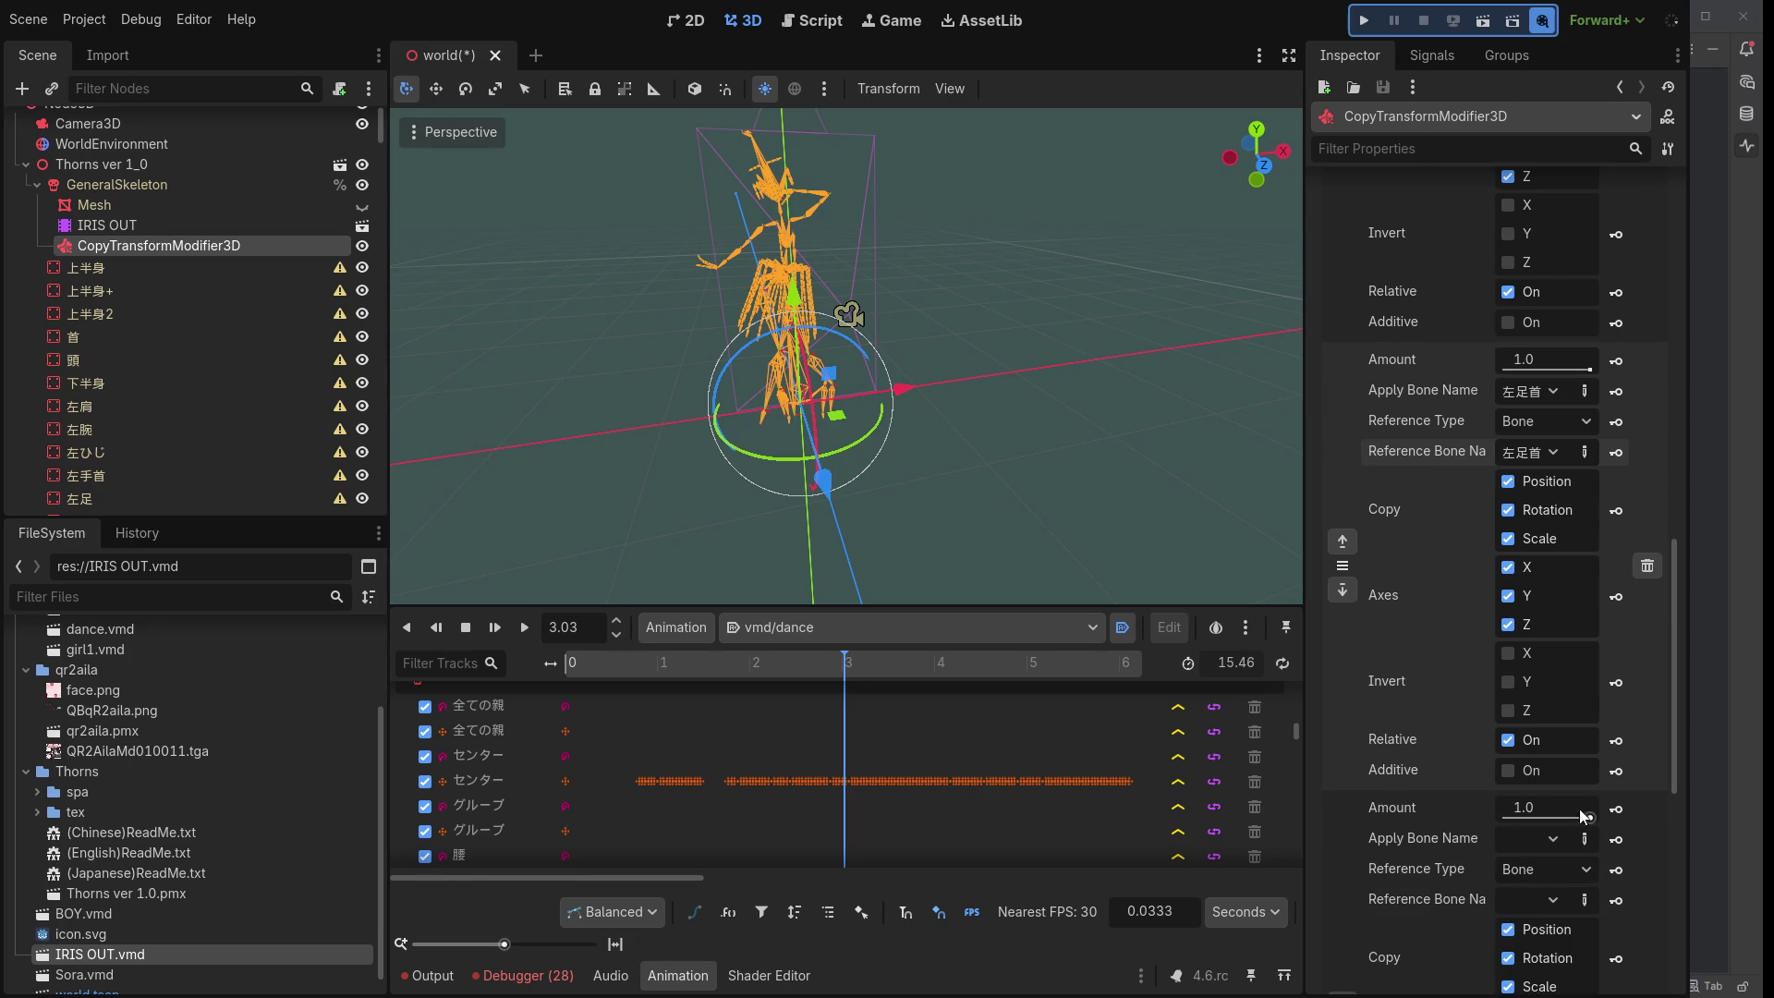
pyautogui.scroll(-2, 1552, 842)
pyautogui.scroll(-2, 1534, 702)
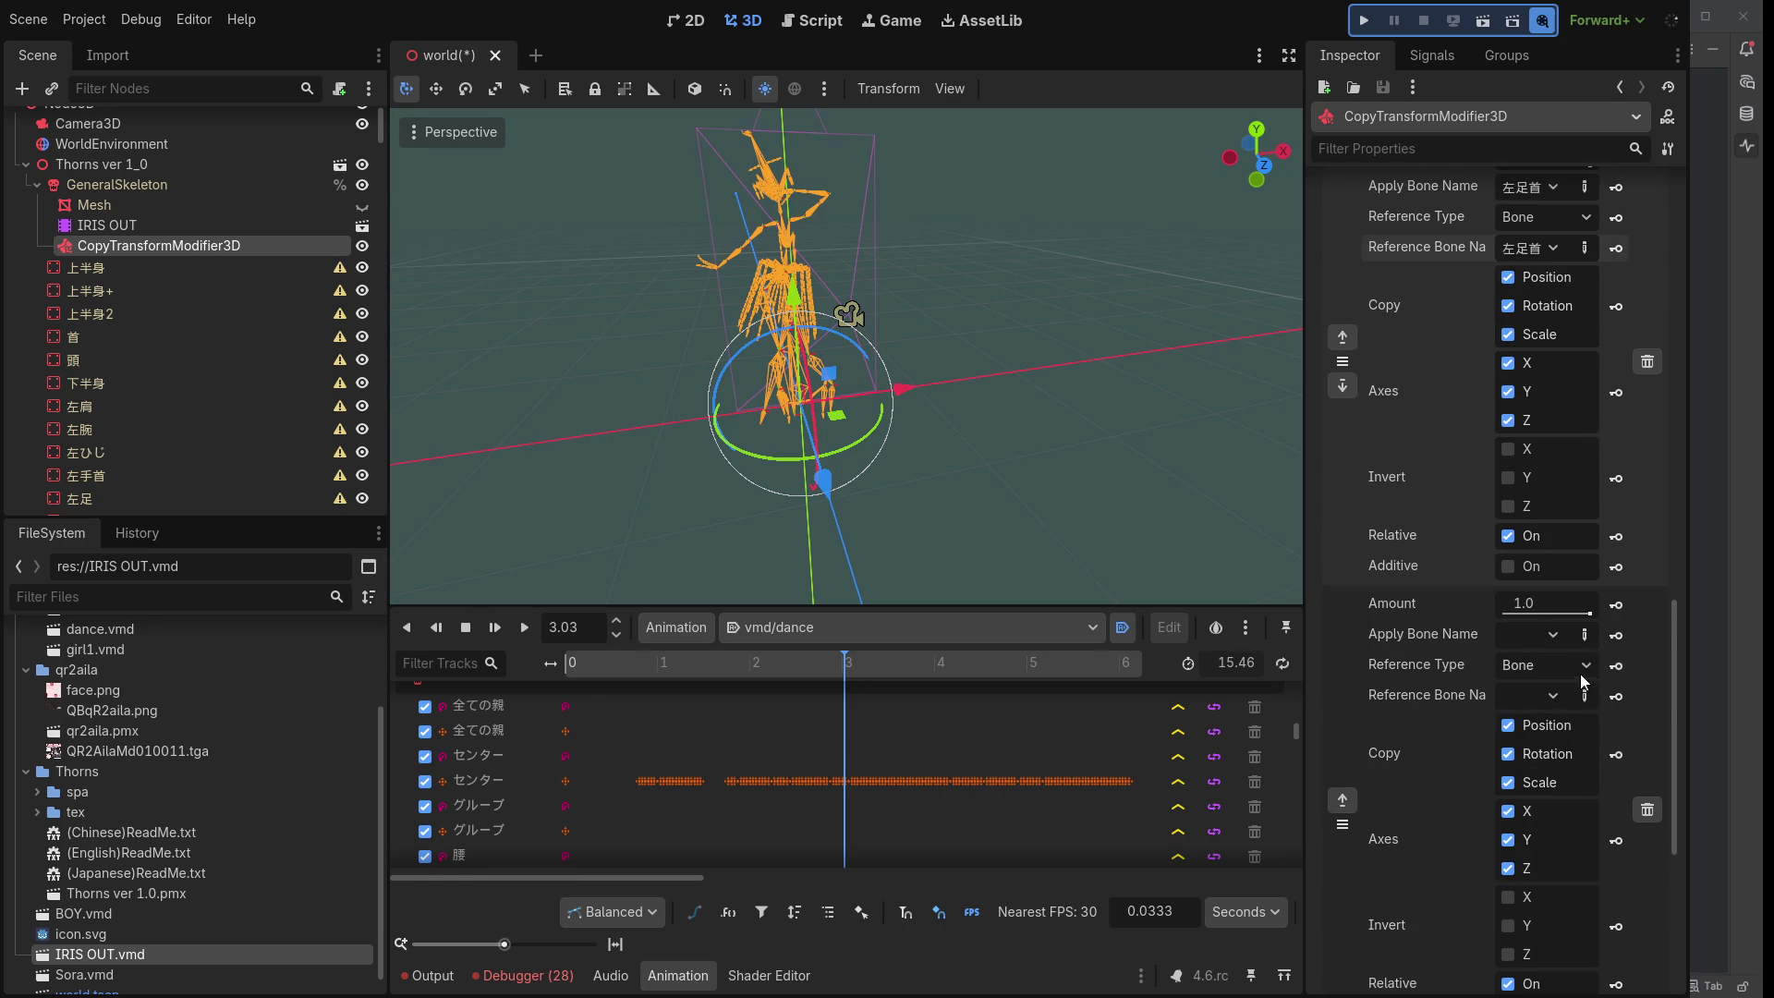
pyautogui.click(1584, 638)
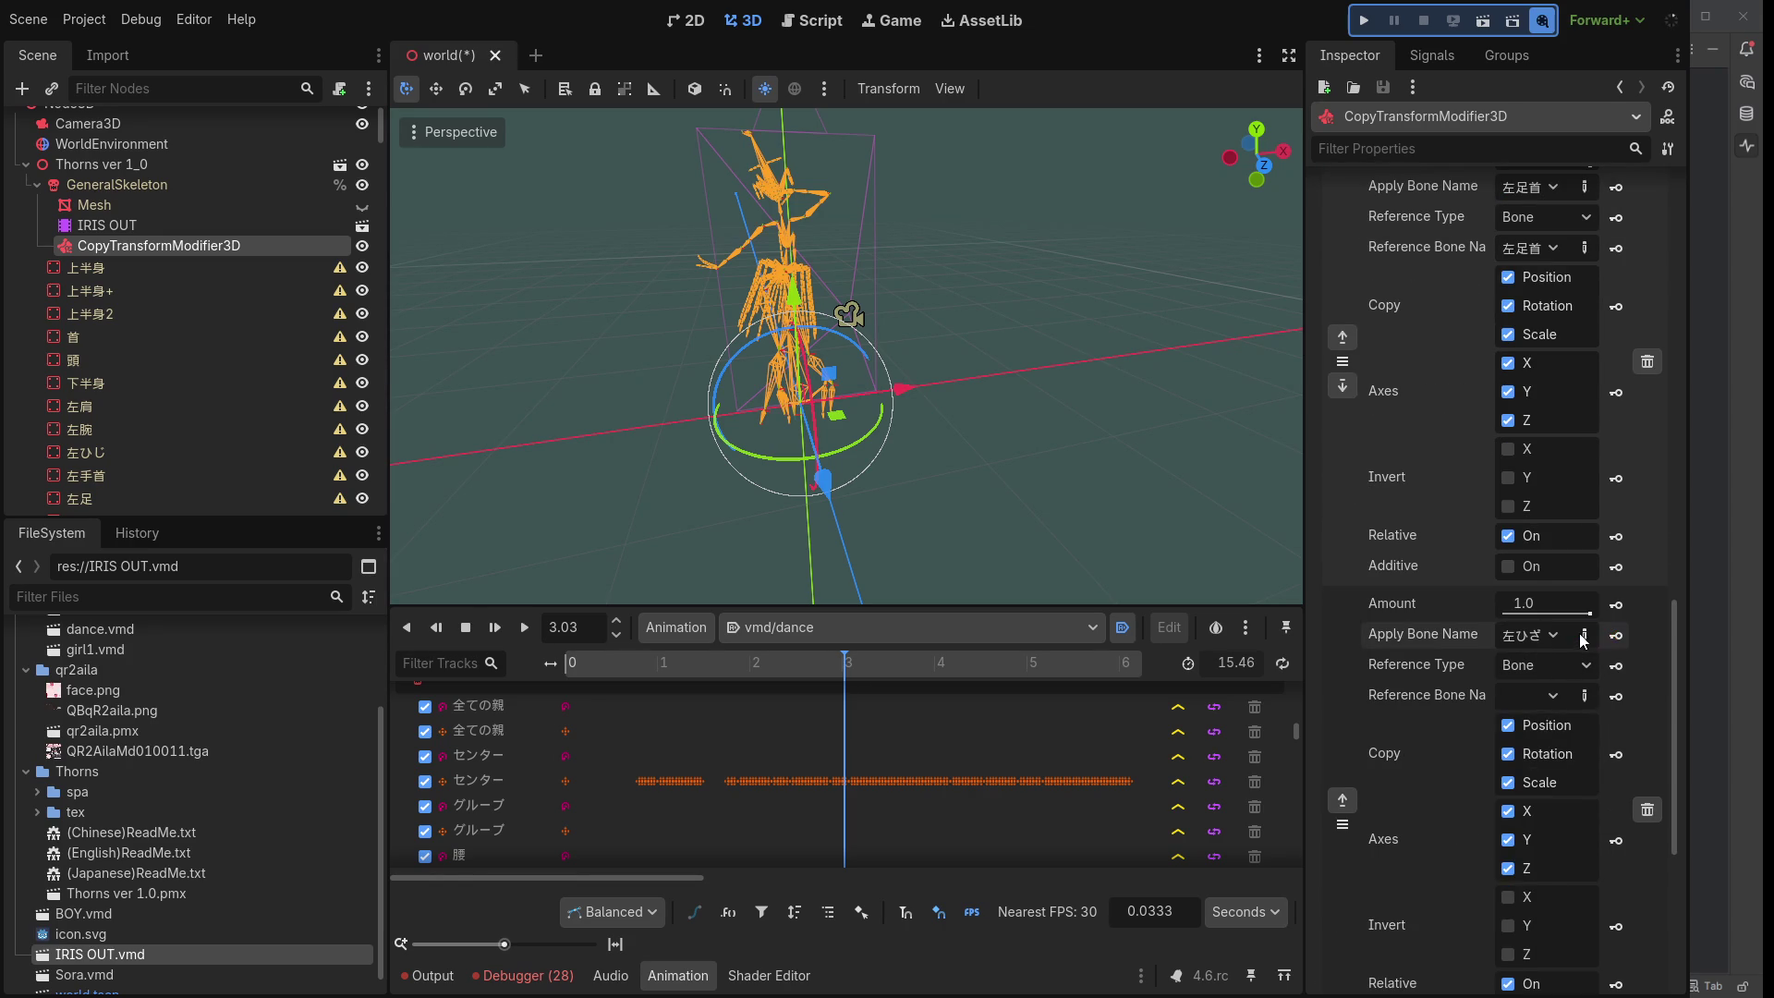
pyautogui.click(1585, 695)
pyautogui.write('左ひざD')
pyautogui.press('BackSpace')
pyautogui.click(1579, 696)
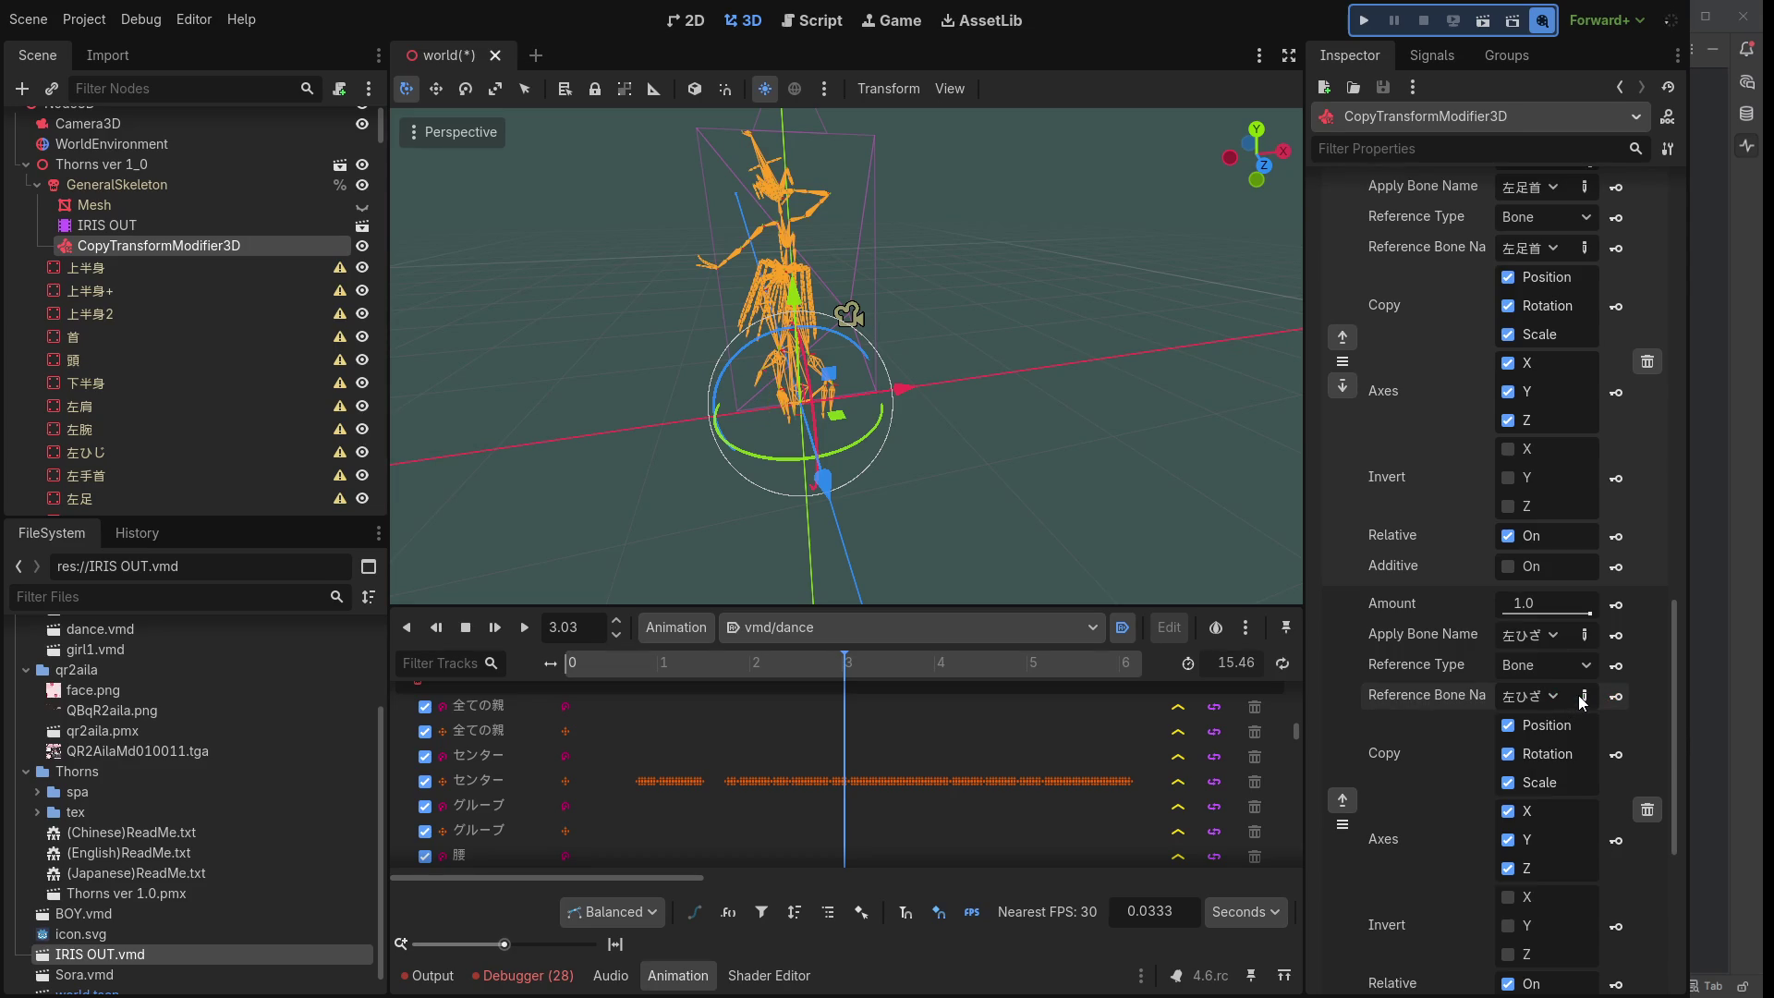
pyautogui.moveTo(914, 499)
pyautogui.mouseDown()
pyautogui.moveTo(895, 486)
pyautogui.moveTo(1020, 463)
pyautogui.moveTo(890, 451)
pyautogui.moveTo(1097, 512)
pyautogui.mouseUp()
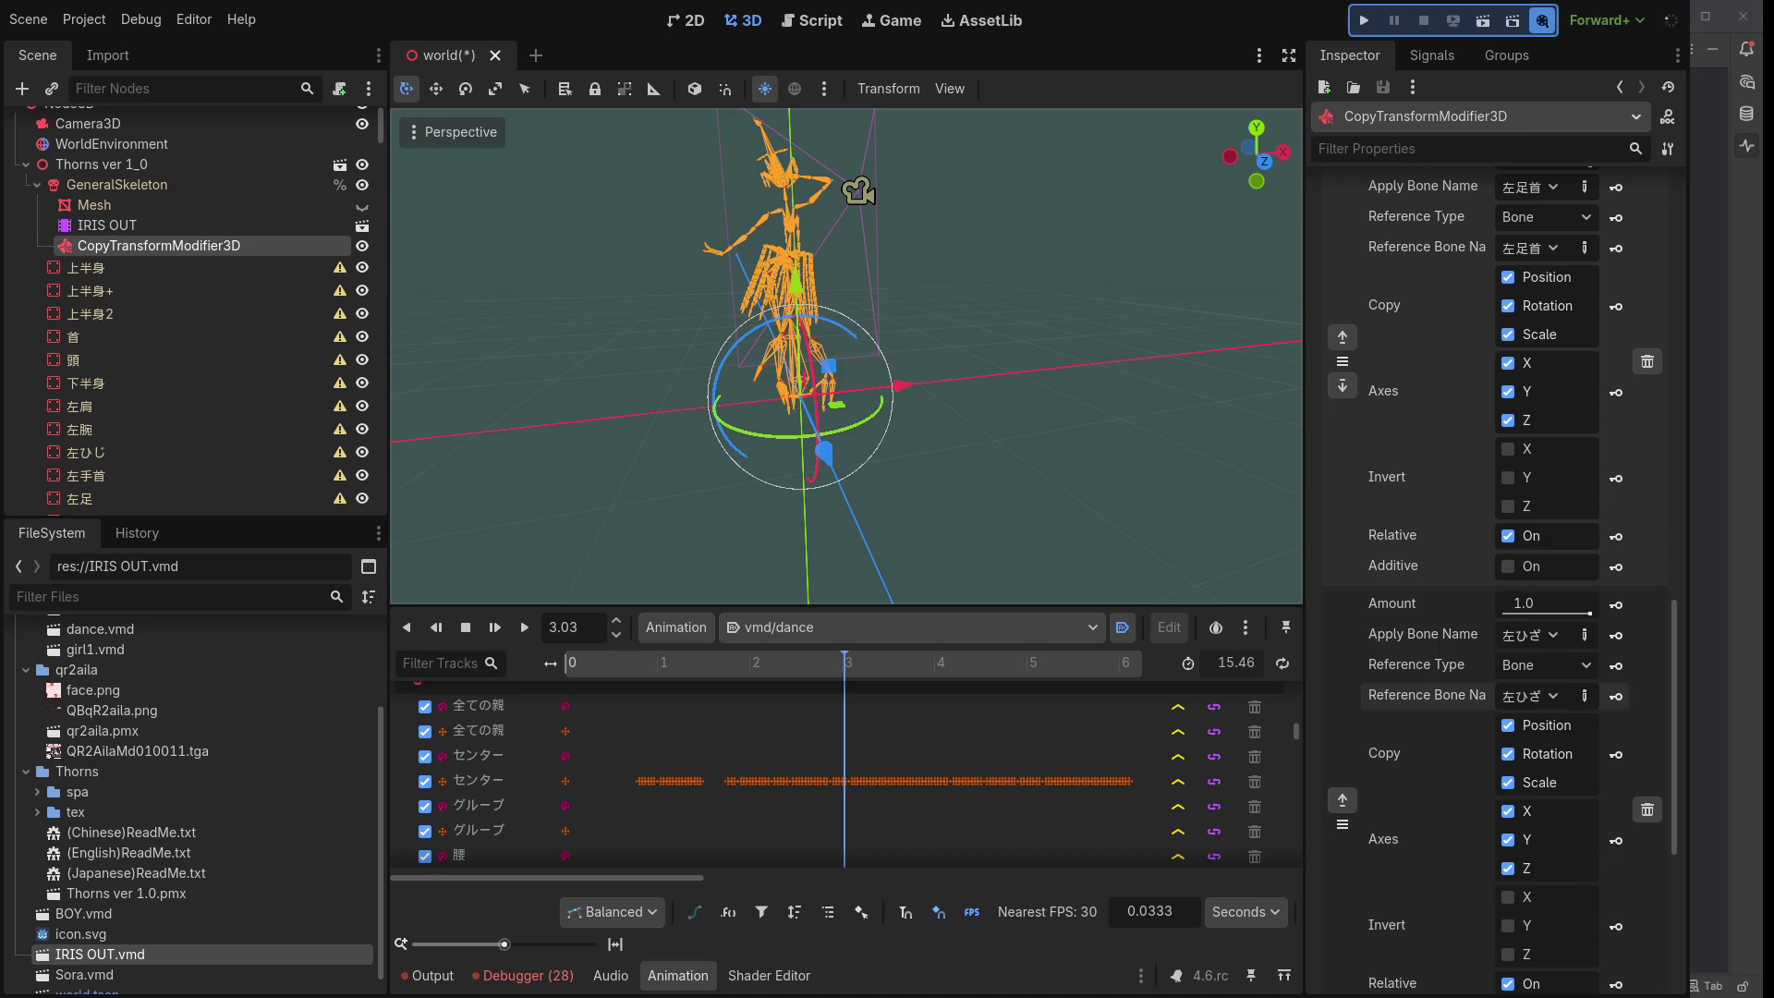
pyautogui.scroll(-5, 1486, 641)
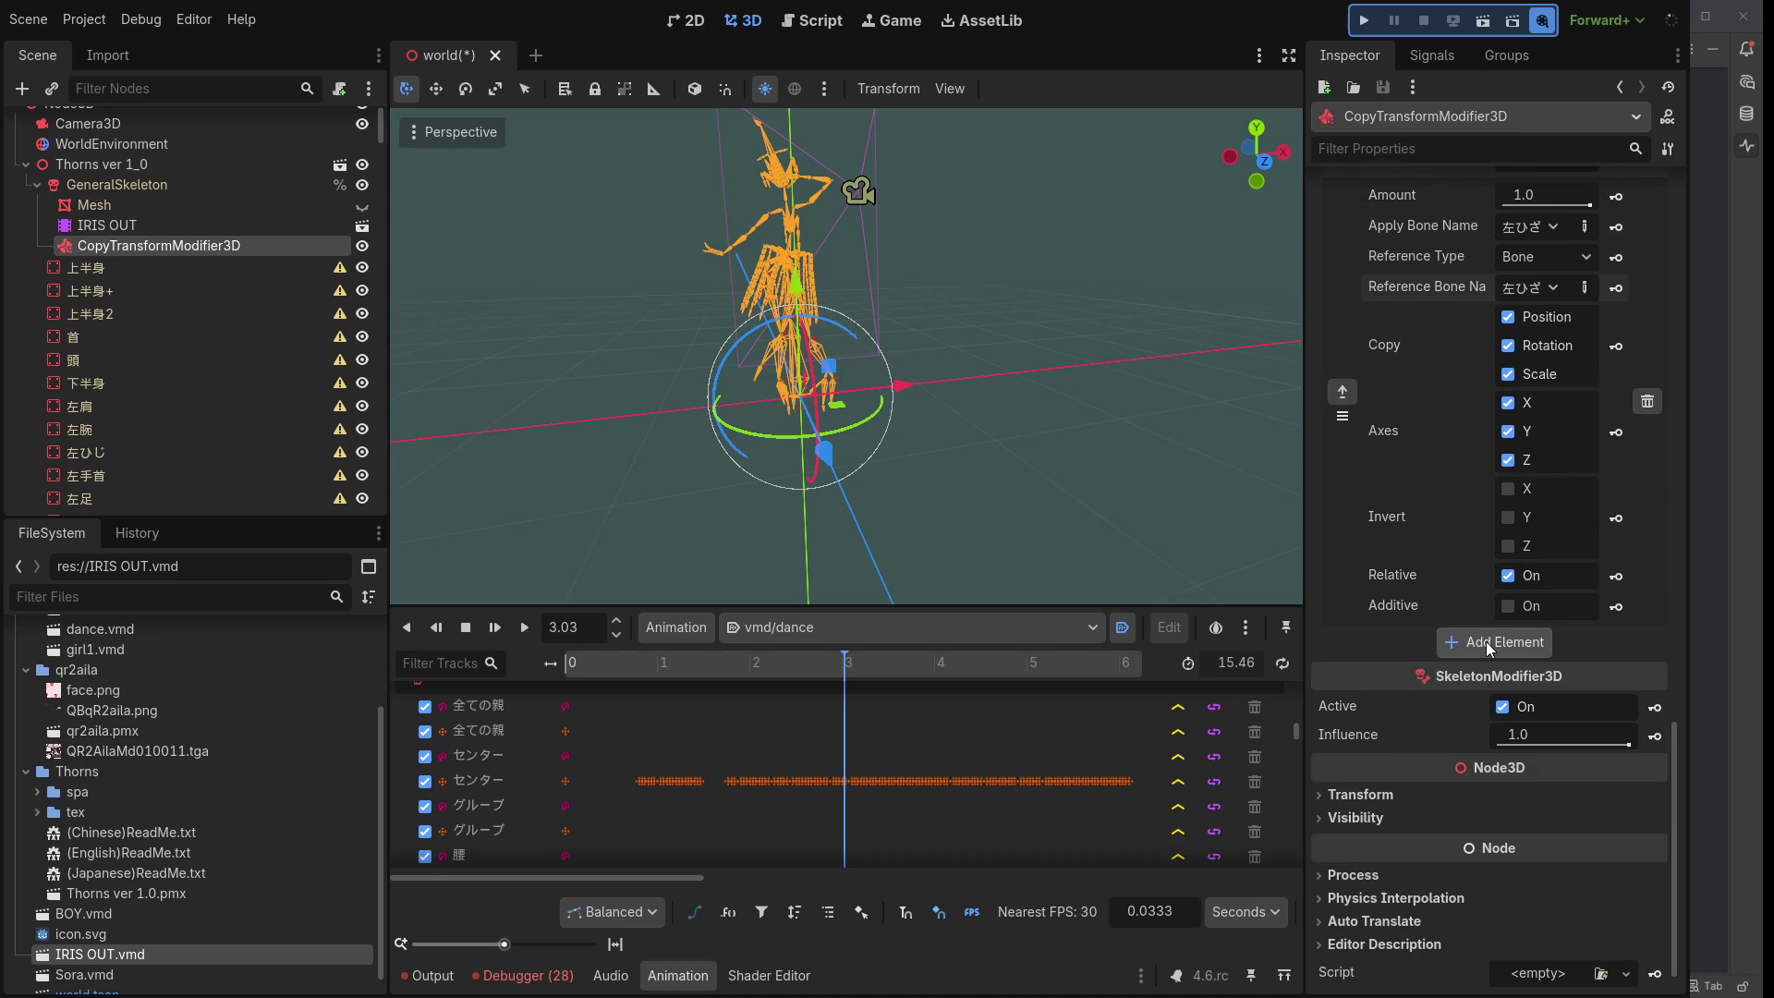
# Step: Set the last copy element's Apply Bone to 左足D and its Reference Bone to 左足
pyautogui.scroll(-1, 1486, 641)
pyautogui.scroll(2, 1486, 641)
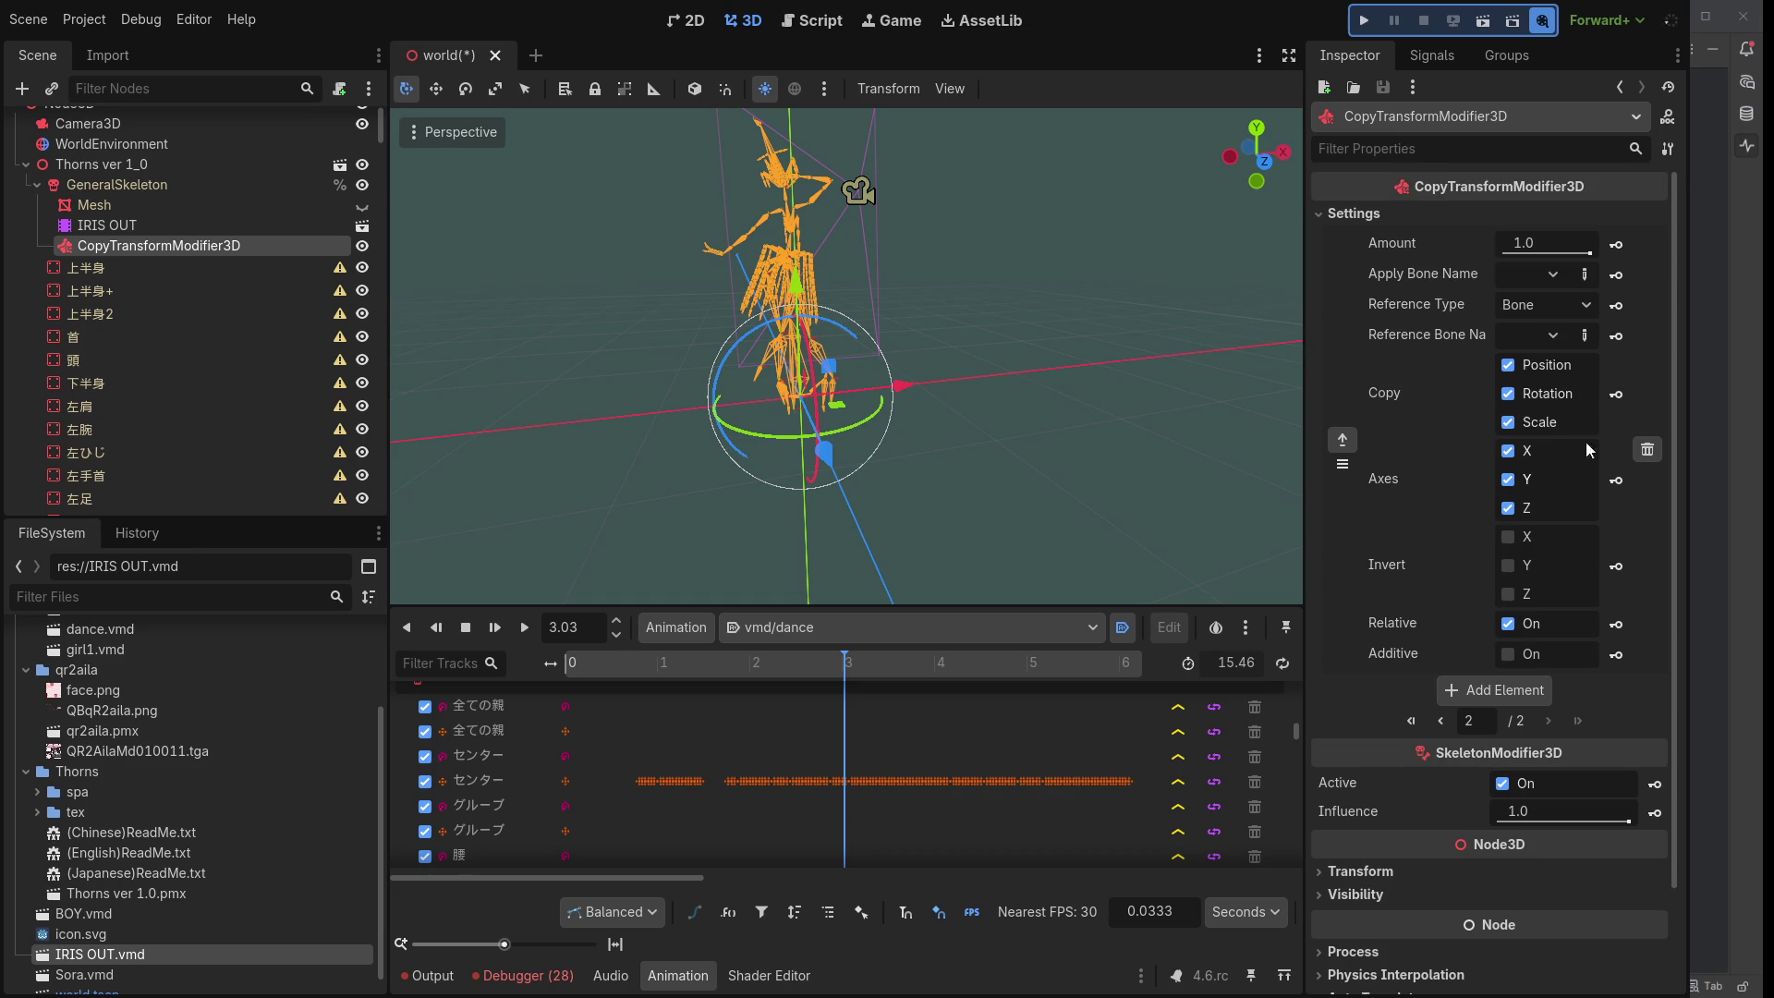
pyautogui.click(1584, 274)
pyautogui.write('左足D')
pyautogui.click(1586, 336)
pyautogui.write('左足D')
pyautogui.click(1578, 337)
# Step: Make the Mesh node visible again so the character shows while dancing
pyautogui.moveTo(1025, 337)
pyautogui.mouseDown()
pyautogui.moveTo(1098, 338)
pyautogui.moveTo(969, 351)
pyautogui.moveTo(1173, 319)
pyautogui.moveTo(1029, 320)
pyautogui.moveTo(913, 368)
pyautogui.moveTo(964, 379)
pyautogui.moveTo(1035, 180)
pyautogui.mouseUp()
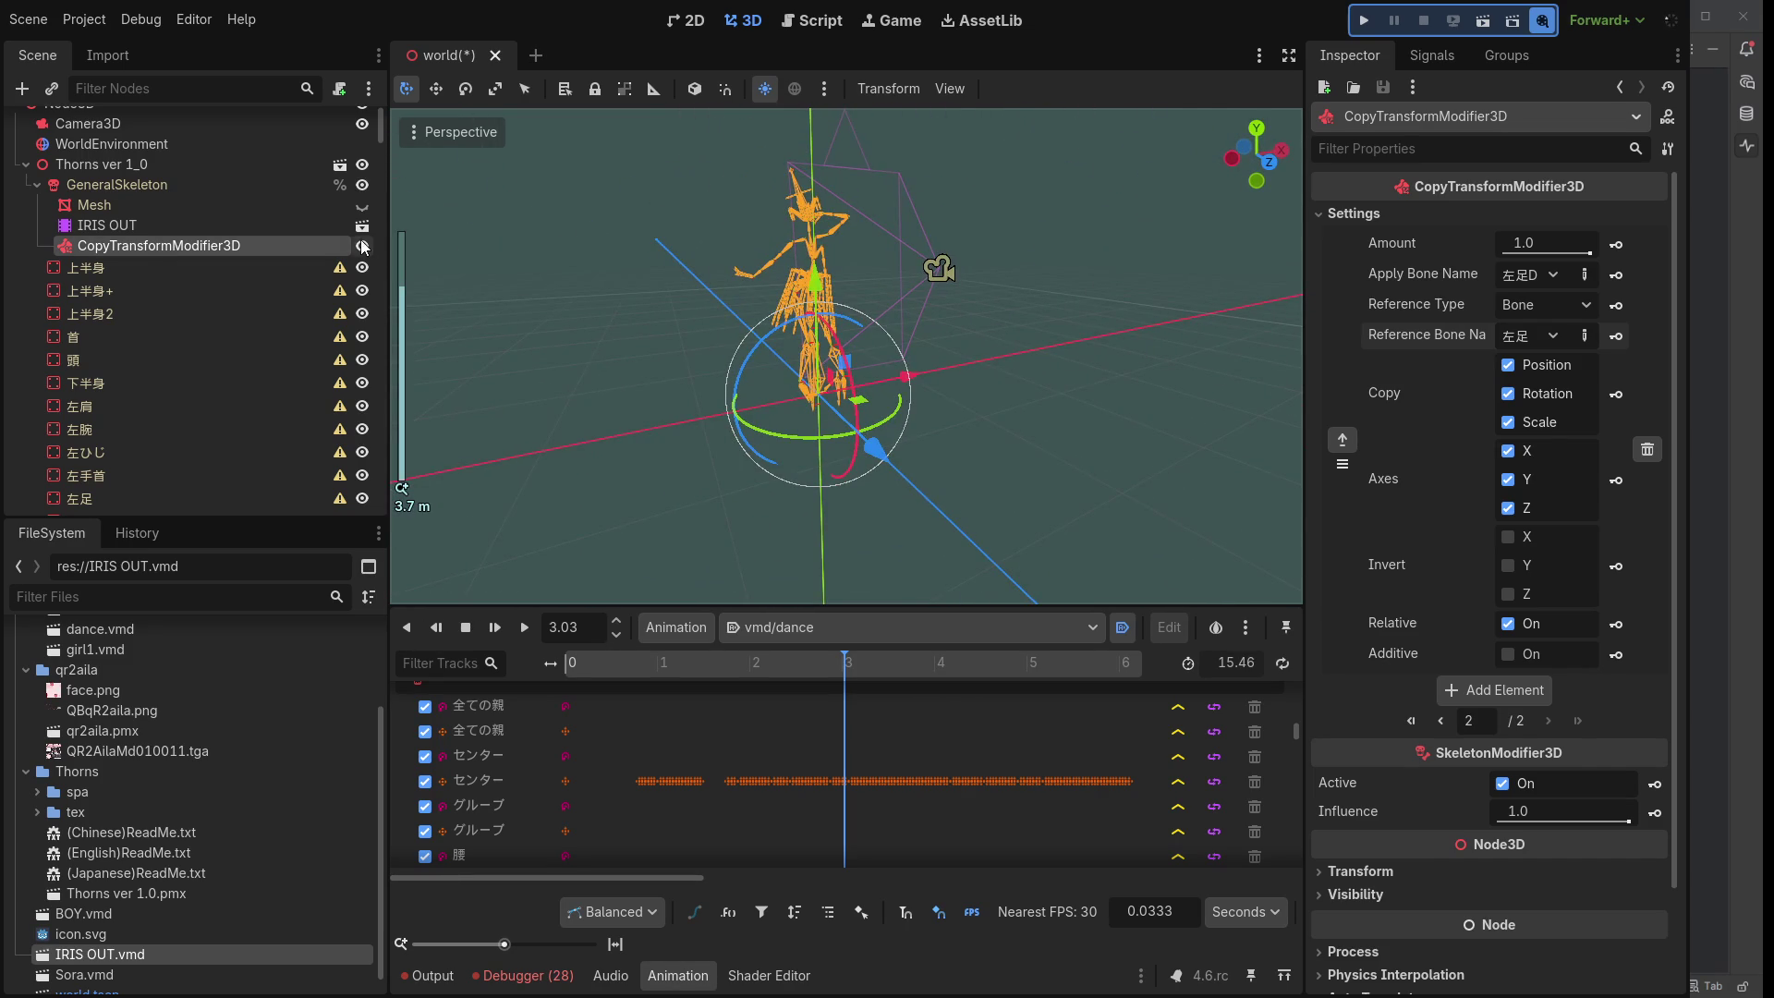
pyautogui.click(362, 204)
pyautogui.moveTo(924, 310); pyautogui.dragTo(832, 151)
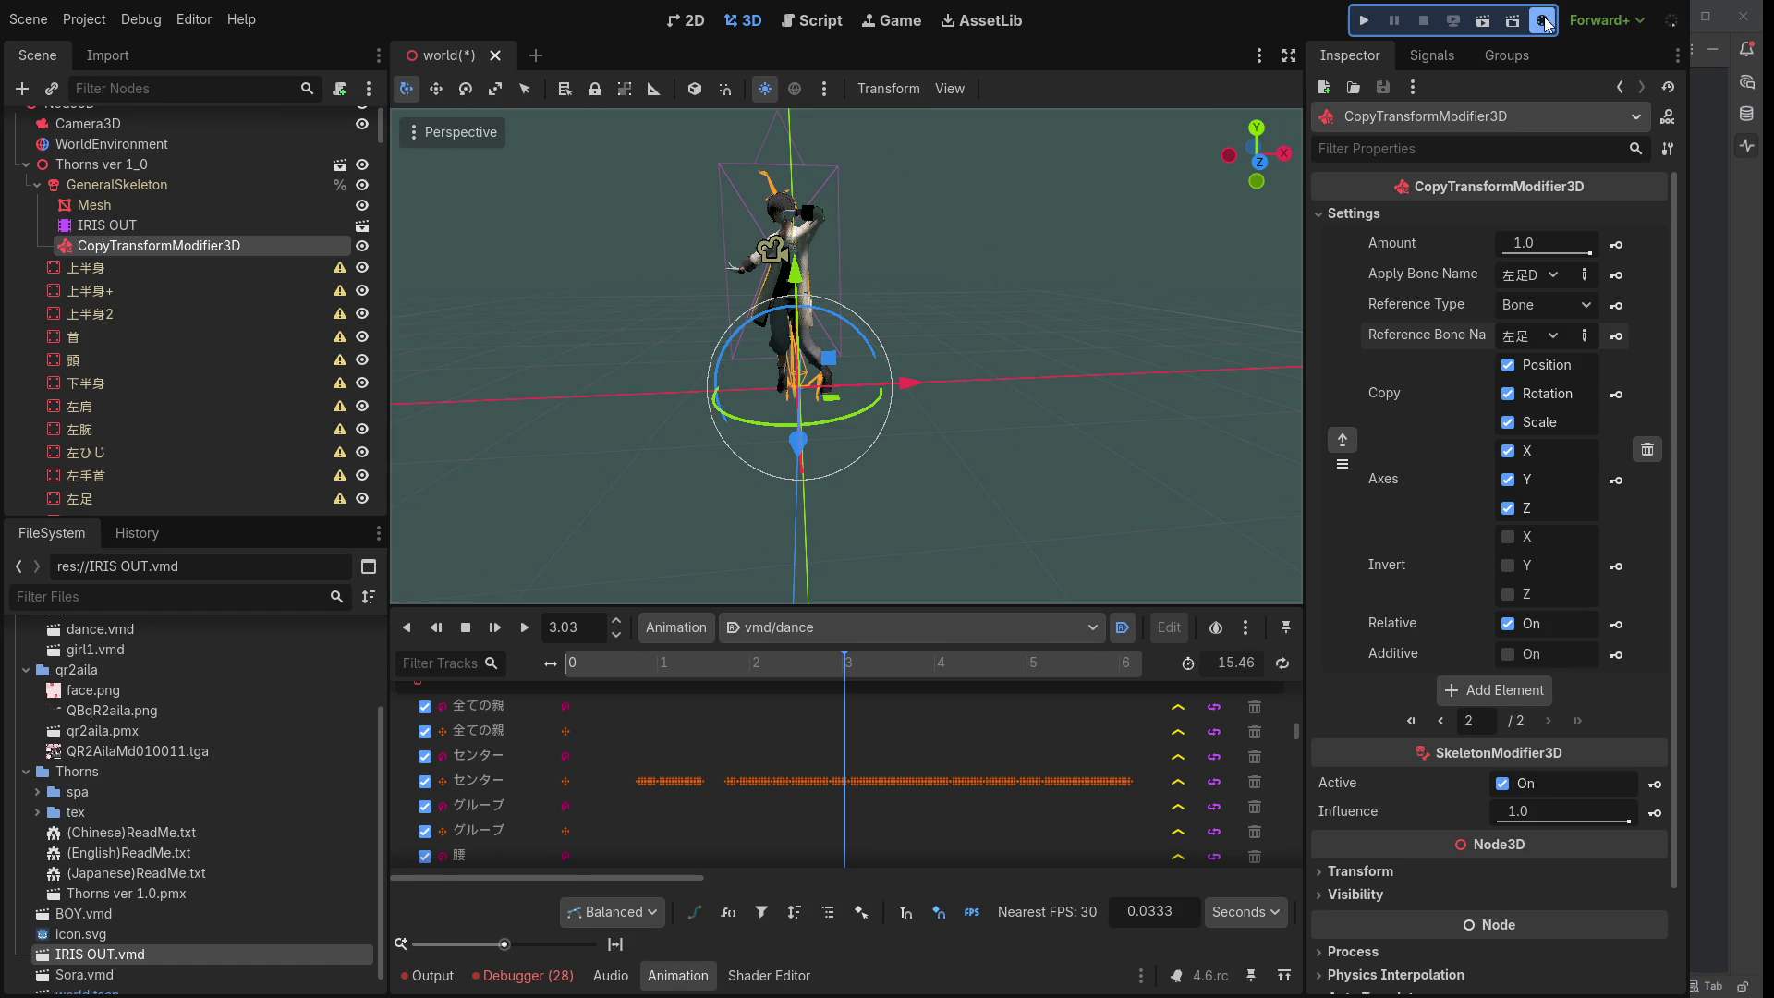
# Step: Disable Movie Maker mode, save and run the project, then stop the game with F8
pyautogui.click(1544, 22)
pyautogui.click(1364, 20)
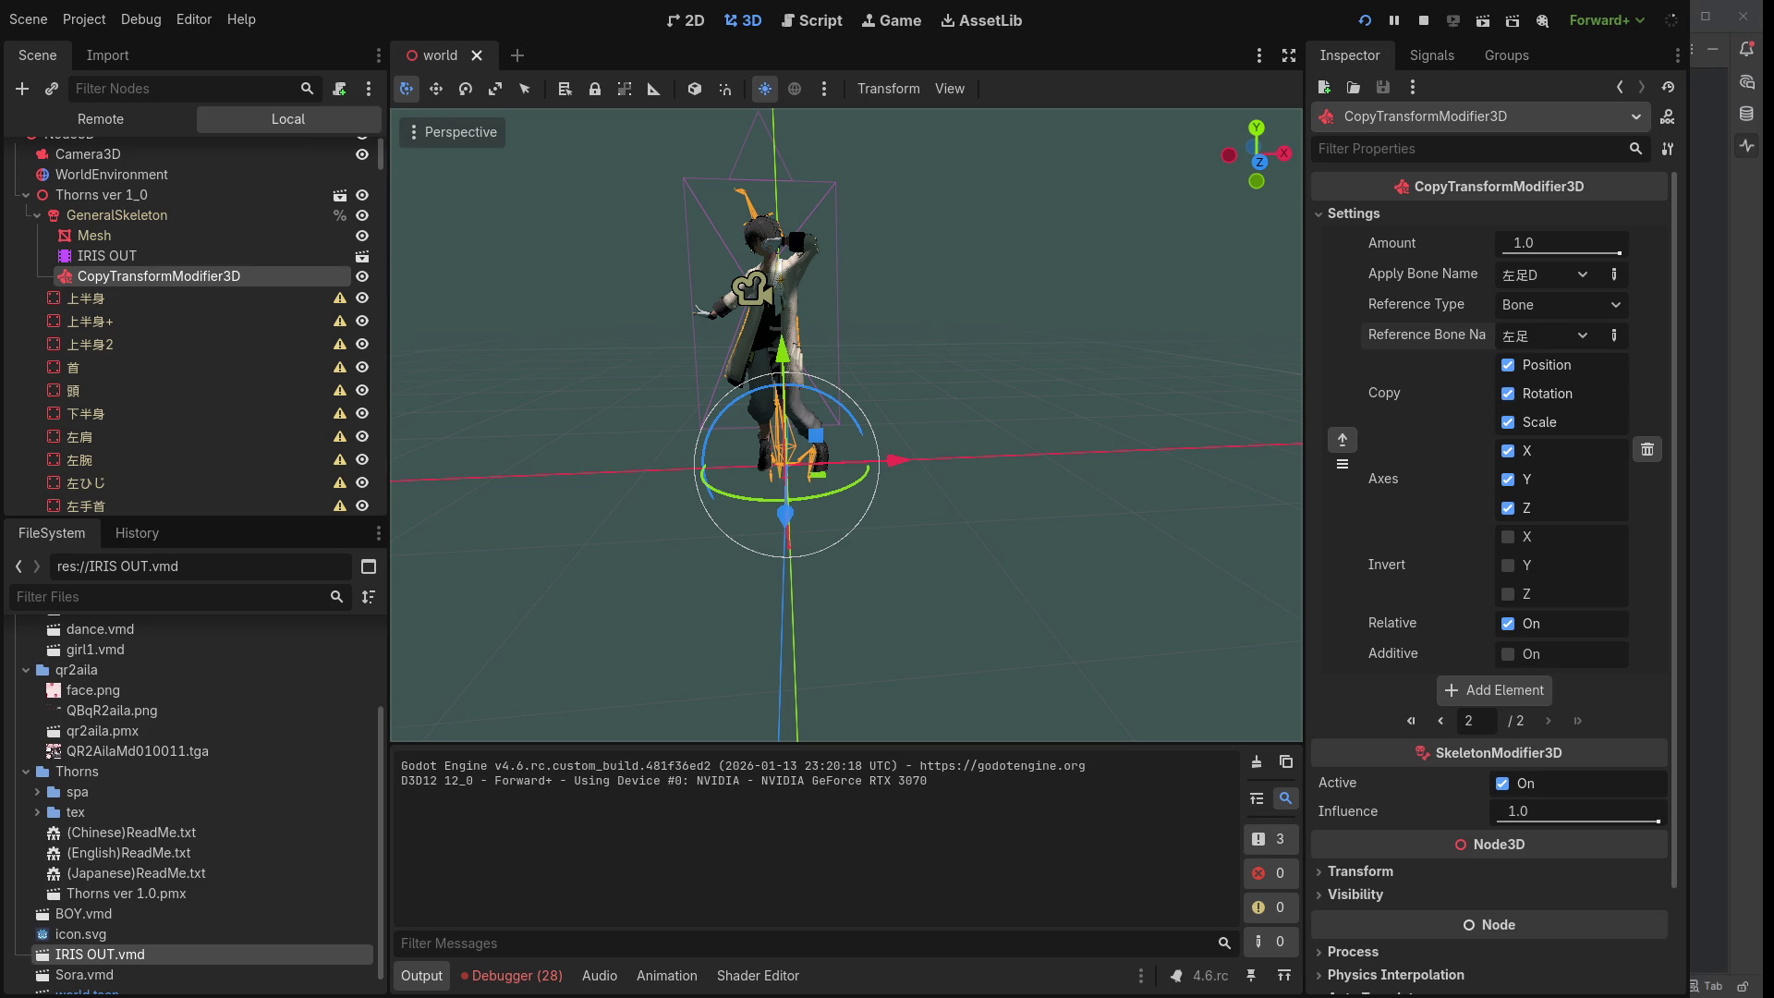
pyautogui.press('F8')
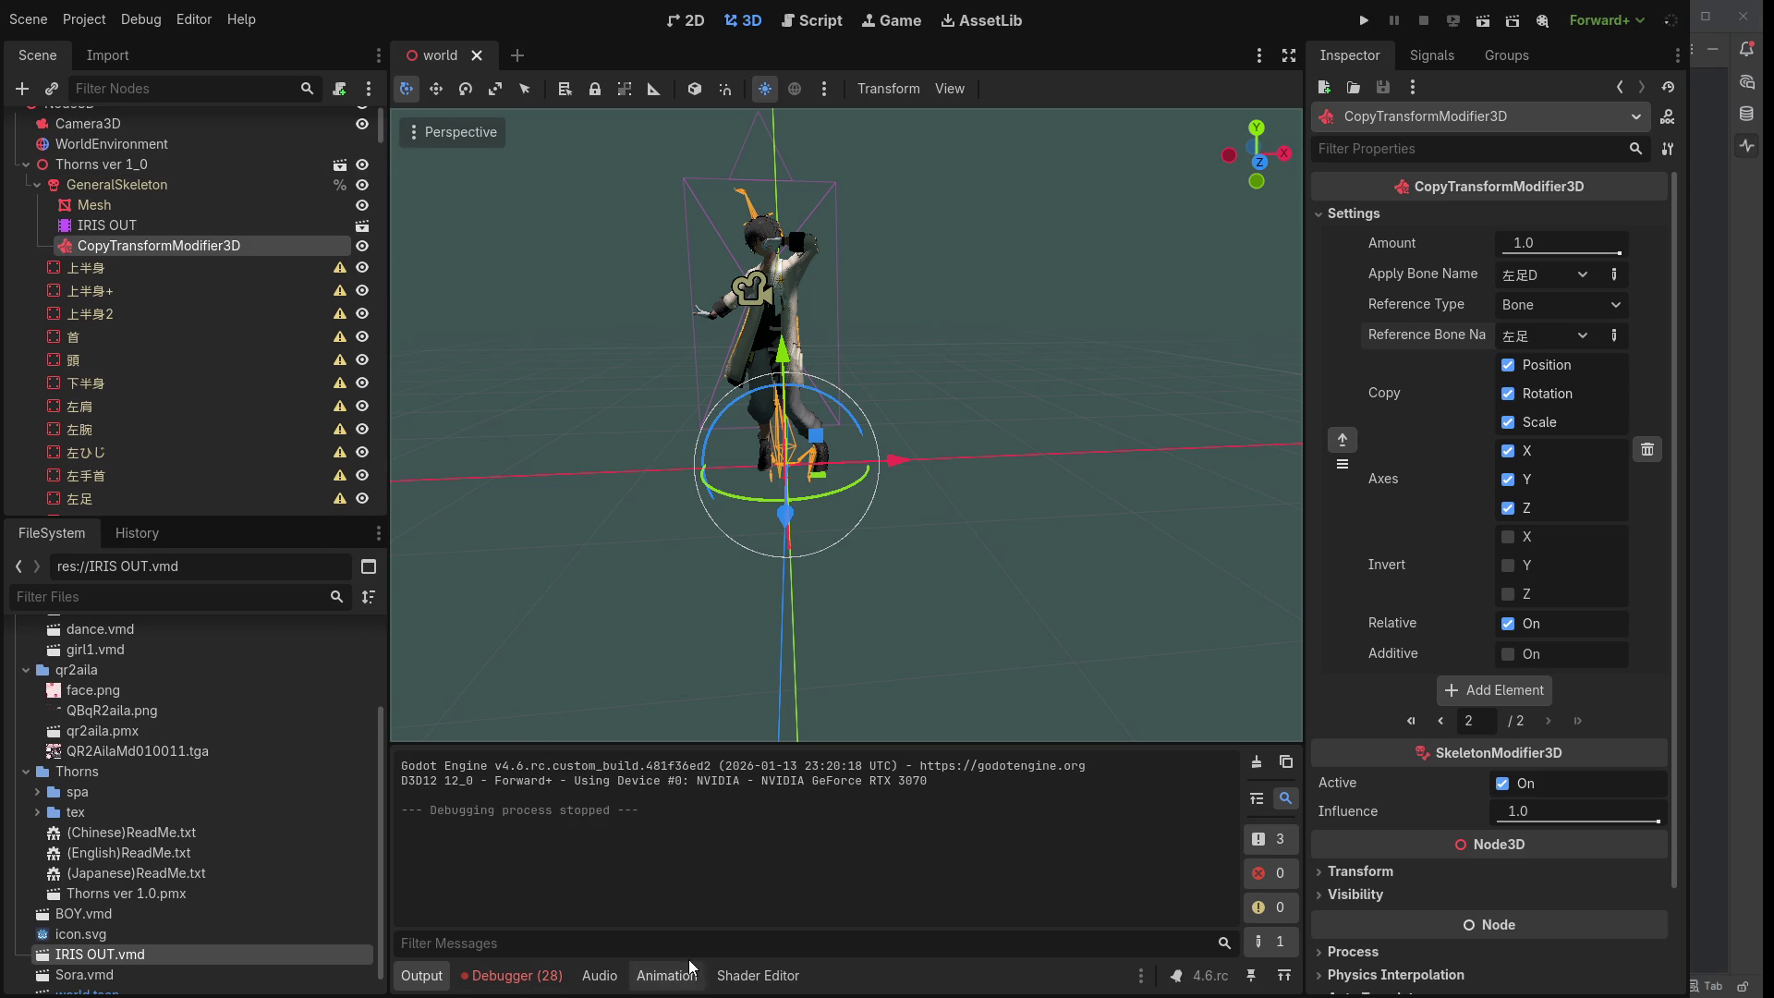
pyautogui.click(681, 980)
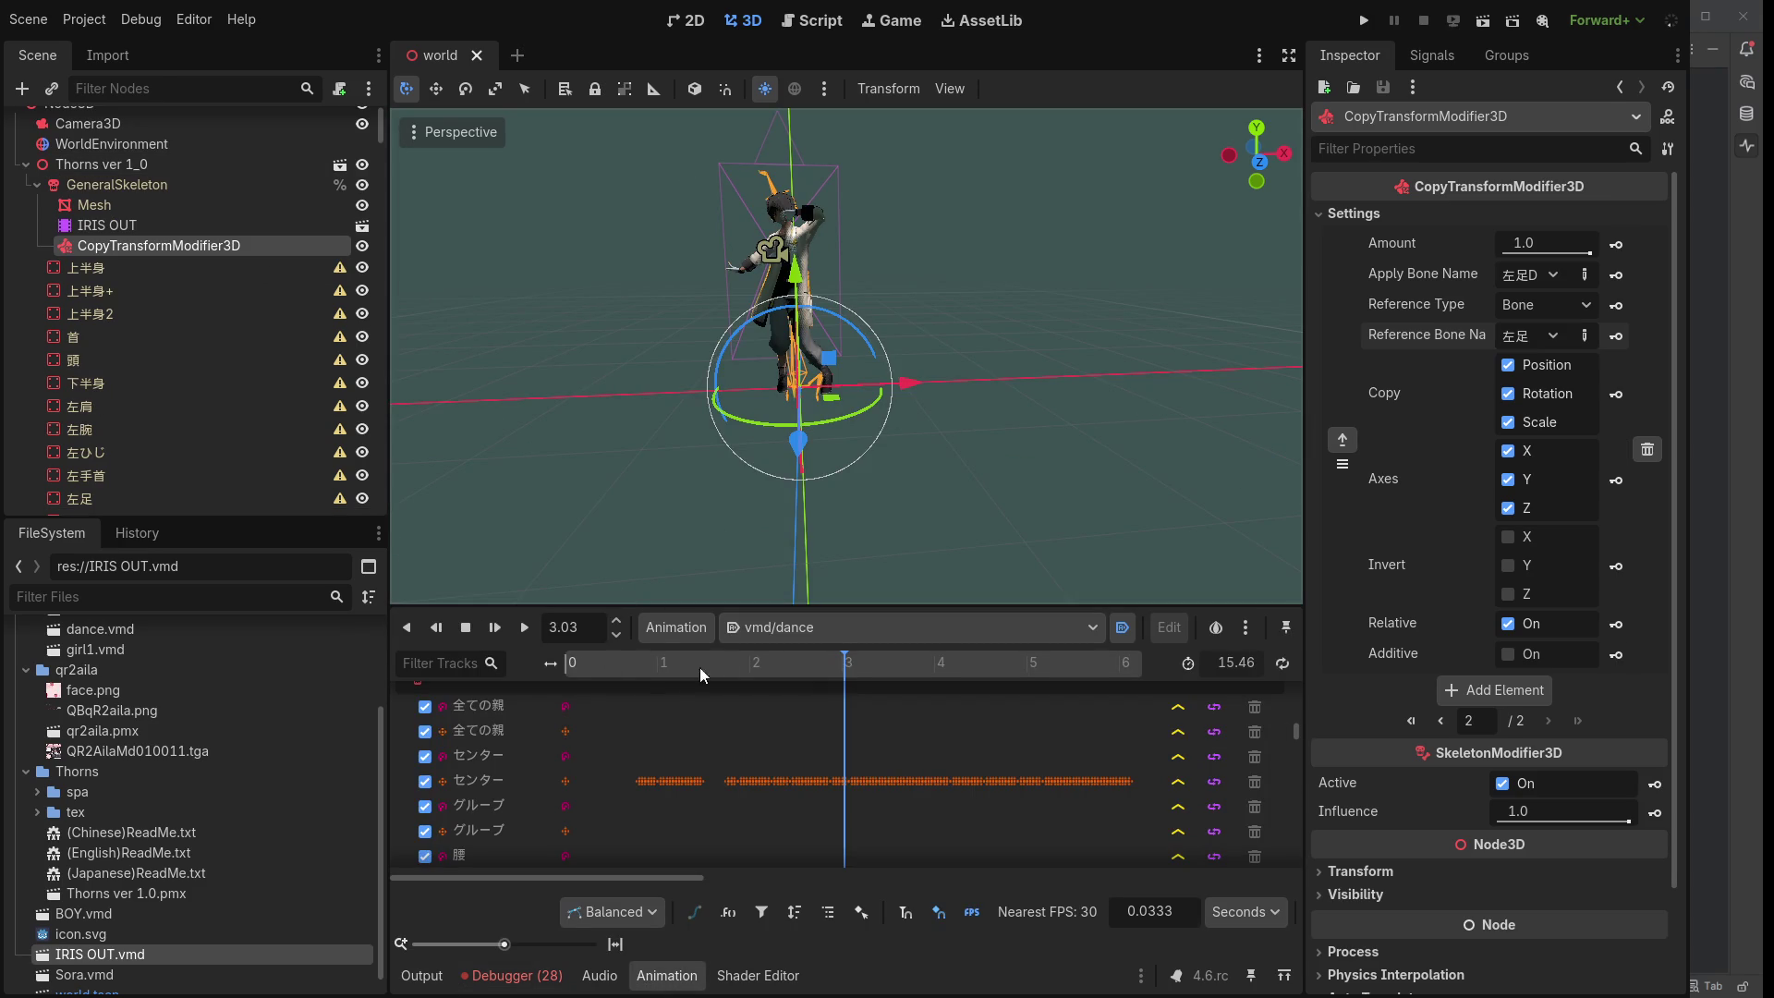
# Step: Play the vmd/dance animation from near the start and stop it at 5.47 s
pyautogui.click(586, 660)
pyautogui.click(519, 630)
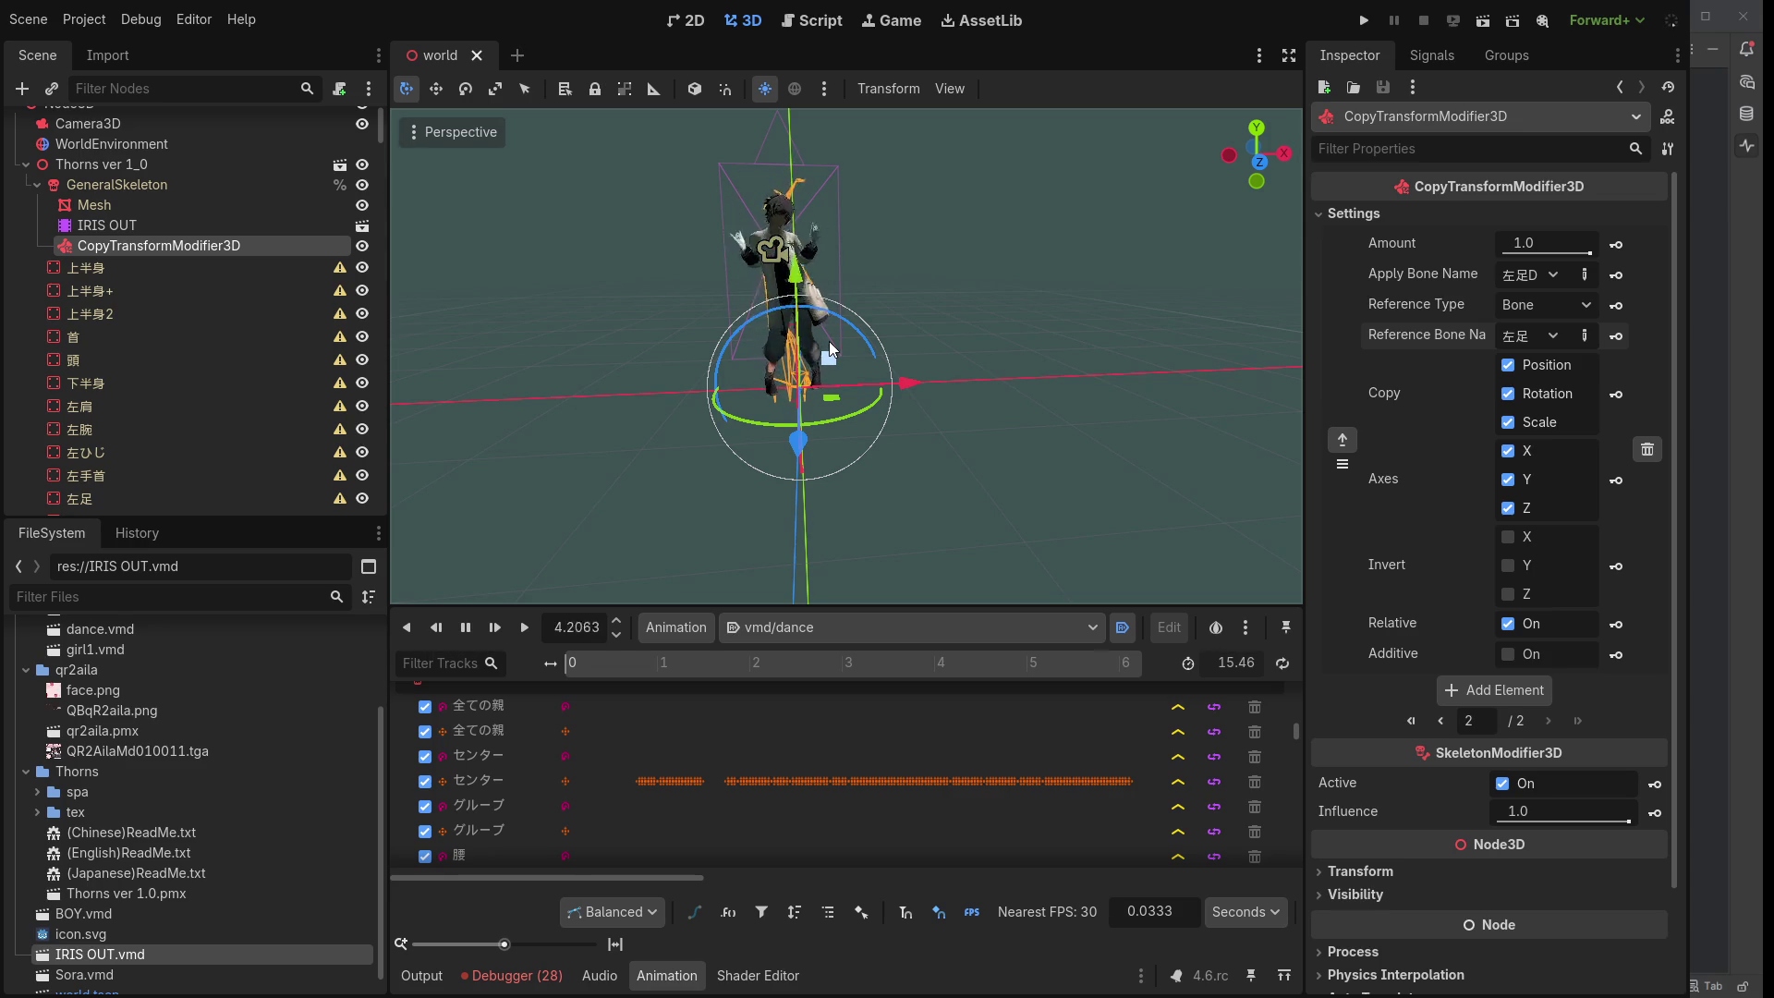
pyautogui.press('s')
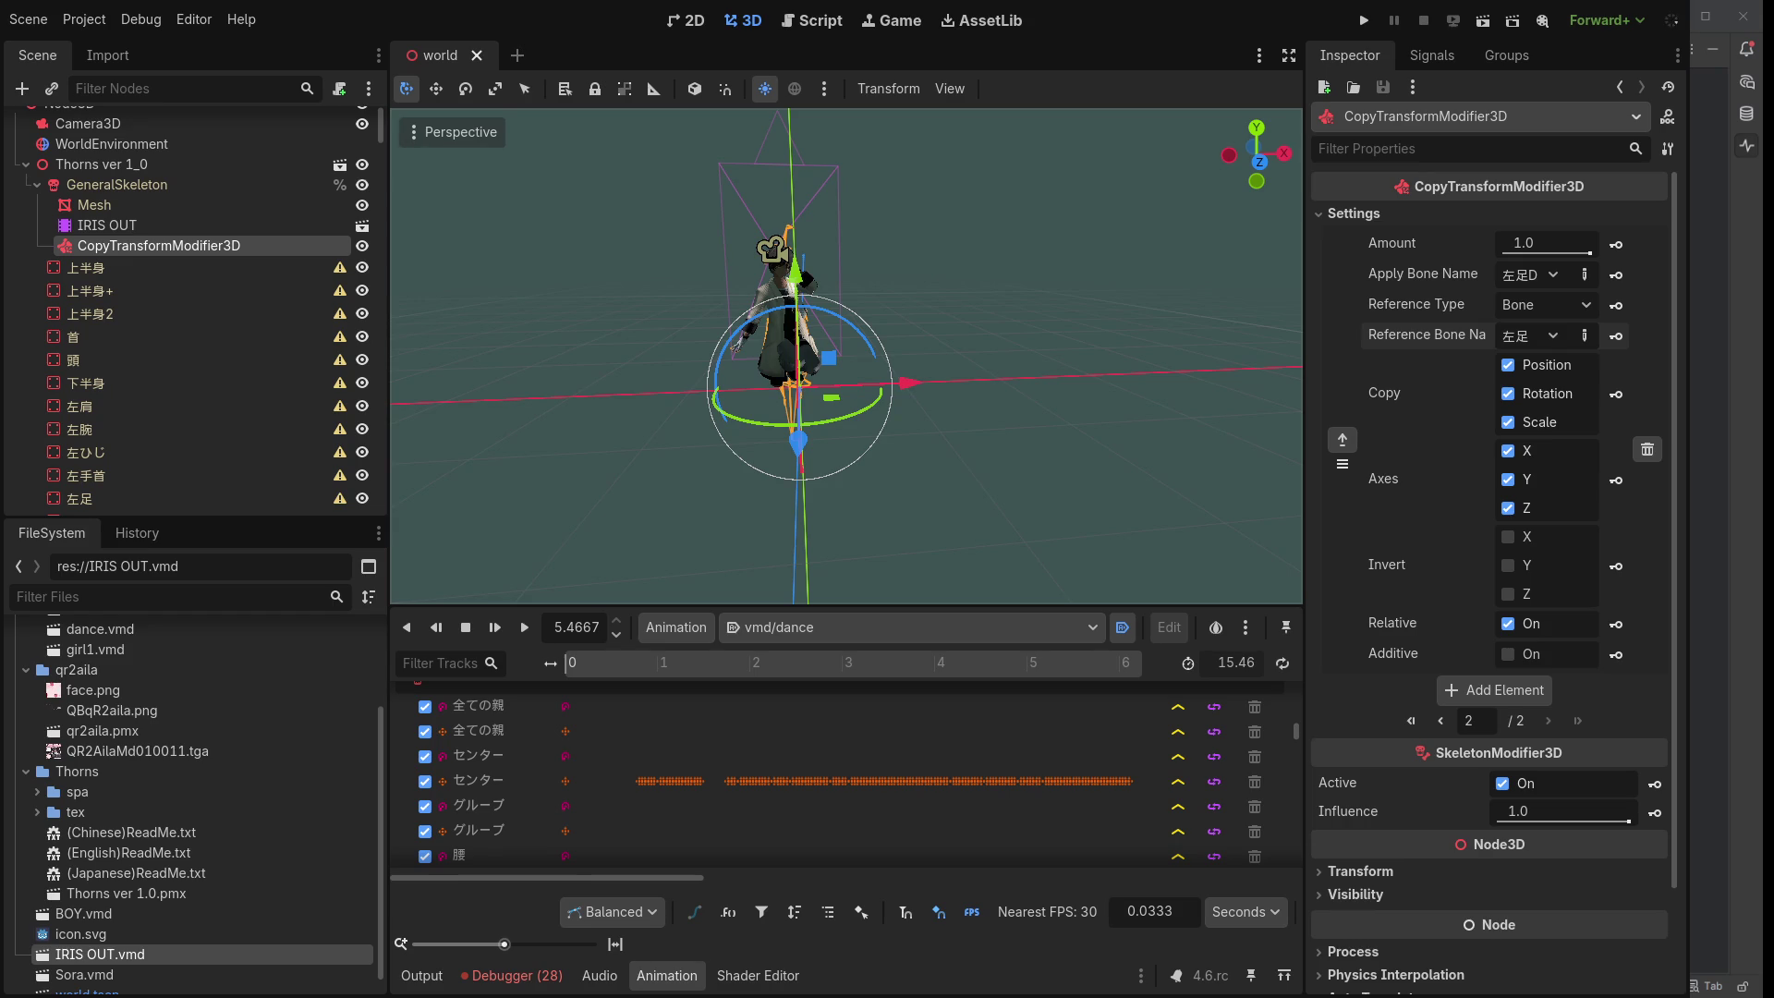
pyautogui.click(336, 808)
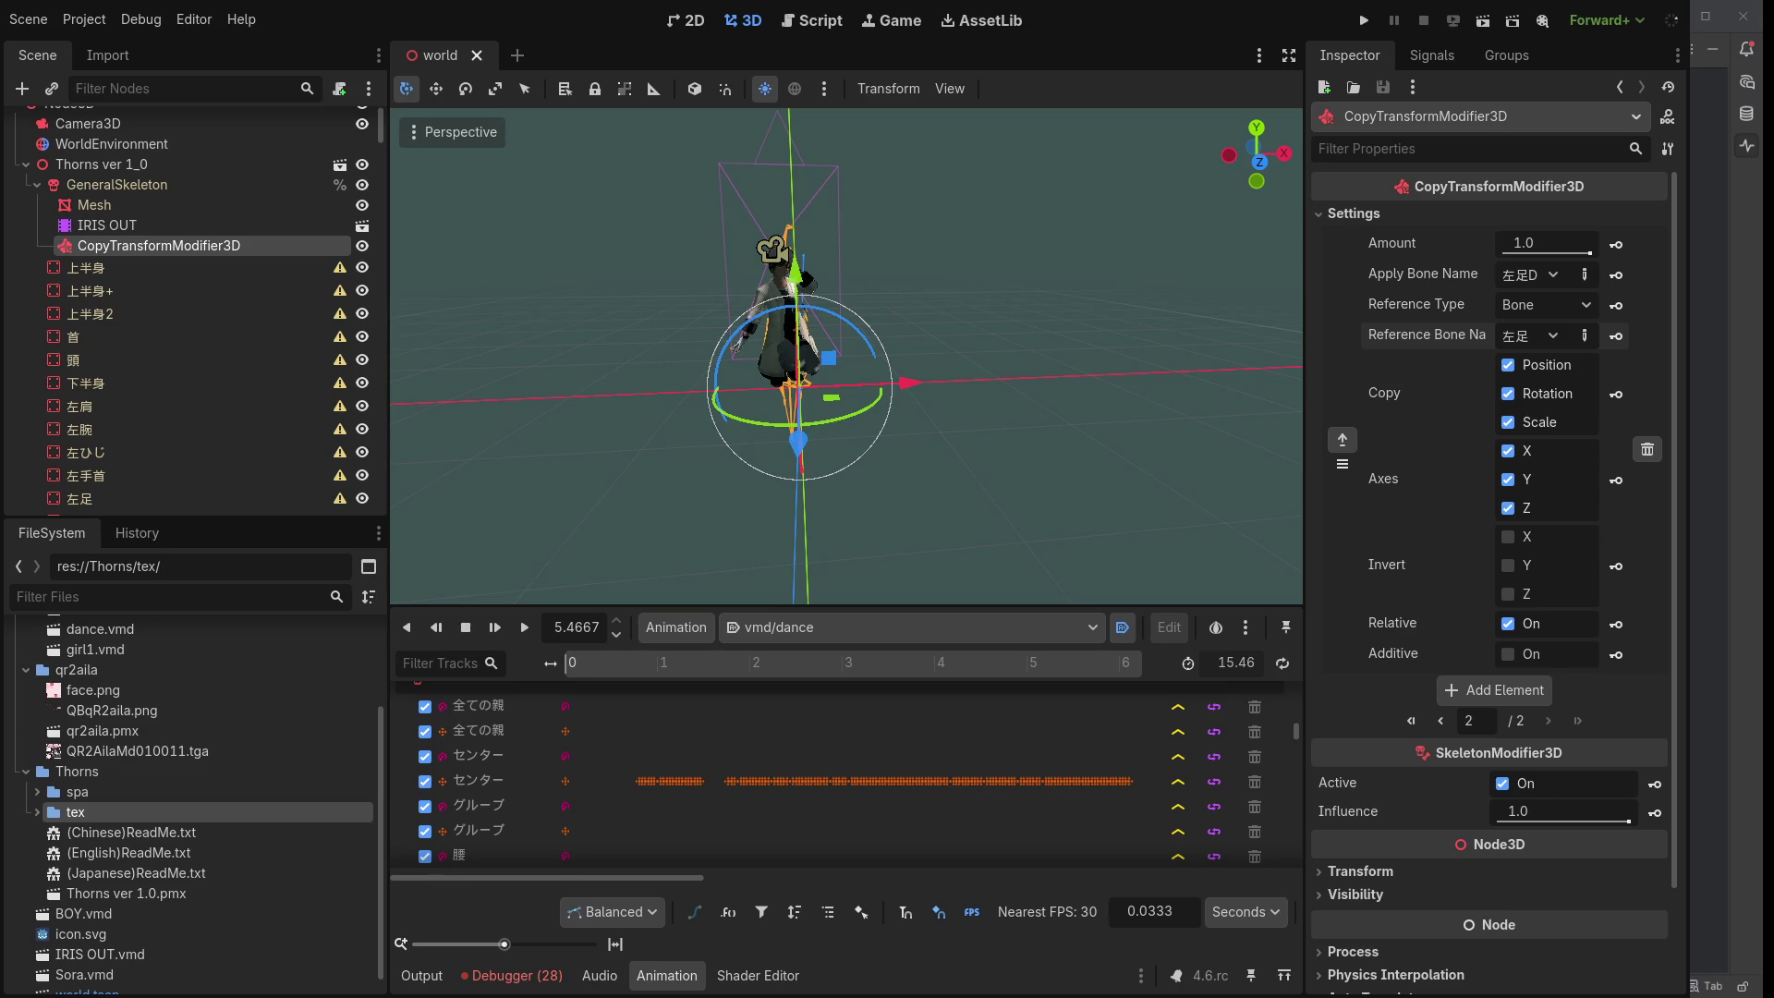
# Step: Select the IRIS OUT AnimationPlayer under GeneralSkeleton and delete it
pyautogui.click(83, 973)
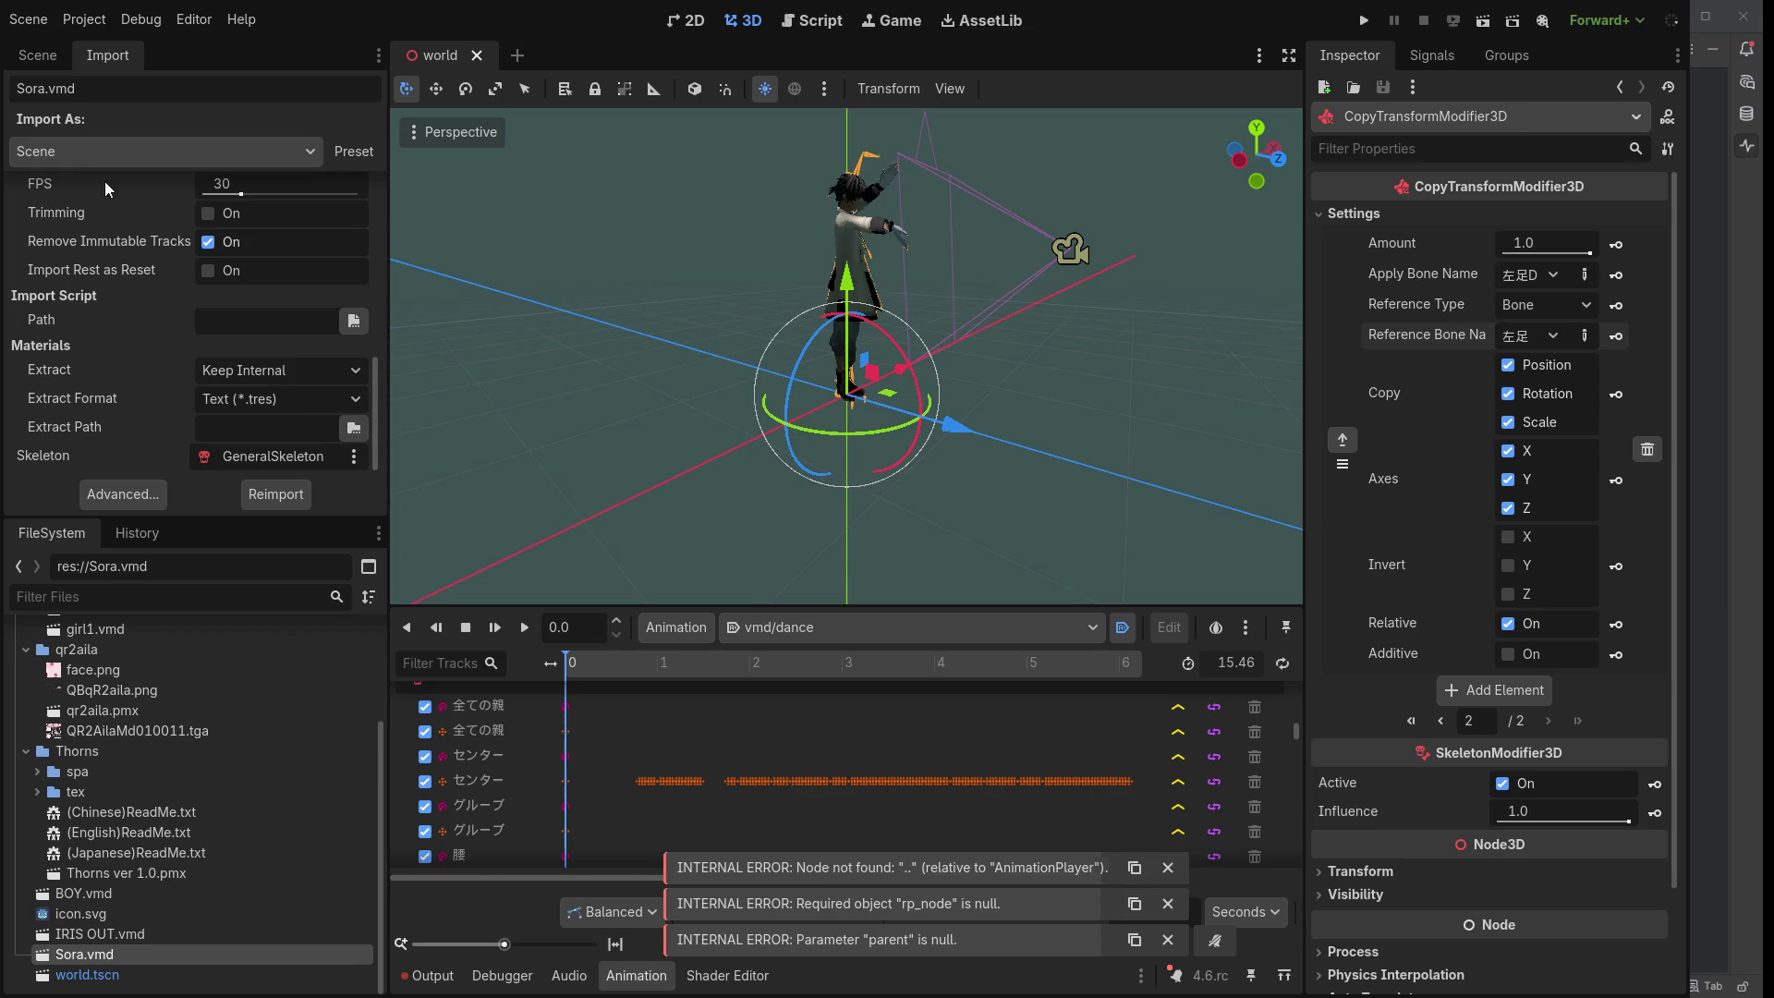
pyautogui.click(37, 55)
pyautogui.click(134, 246)
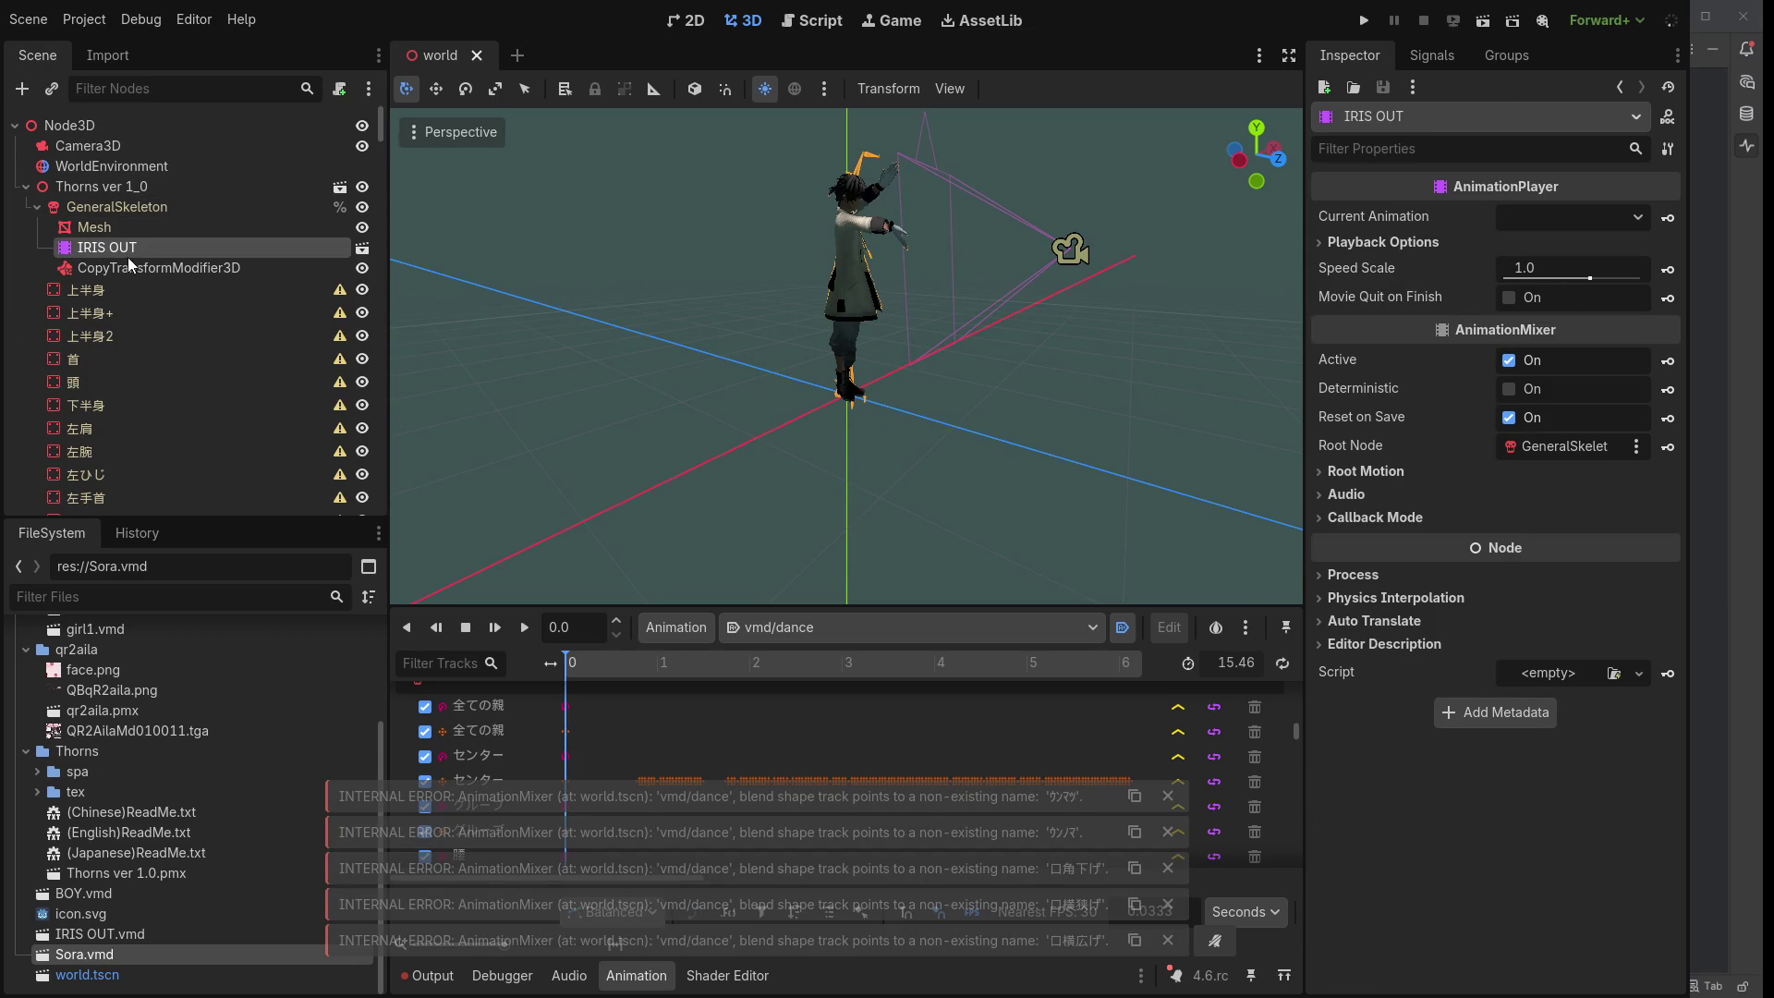
pyautogui.click(110, 274)
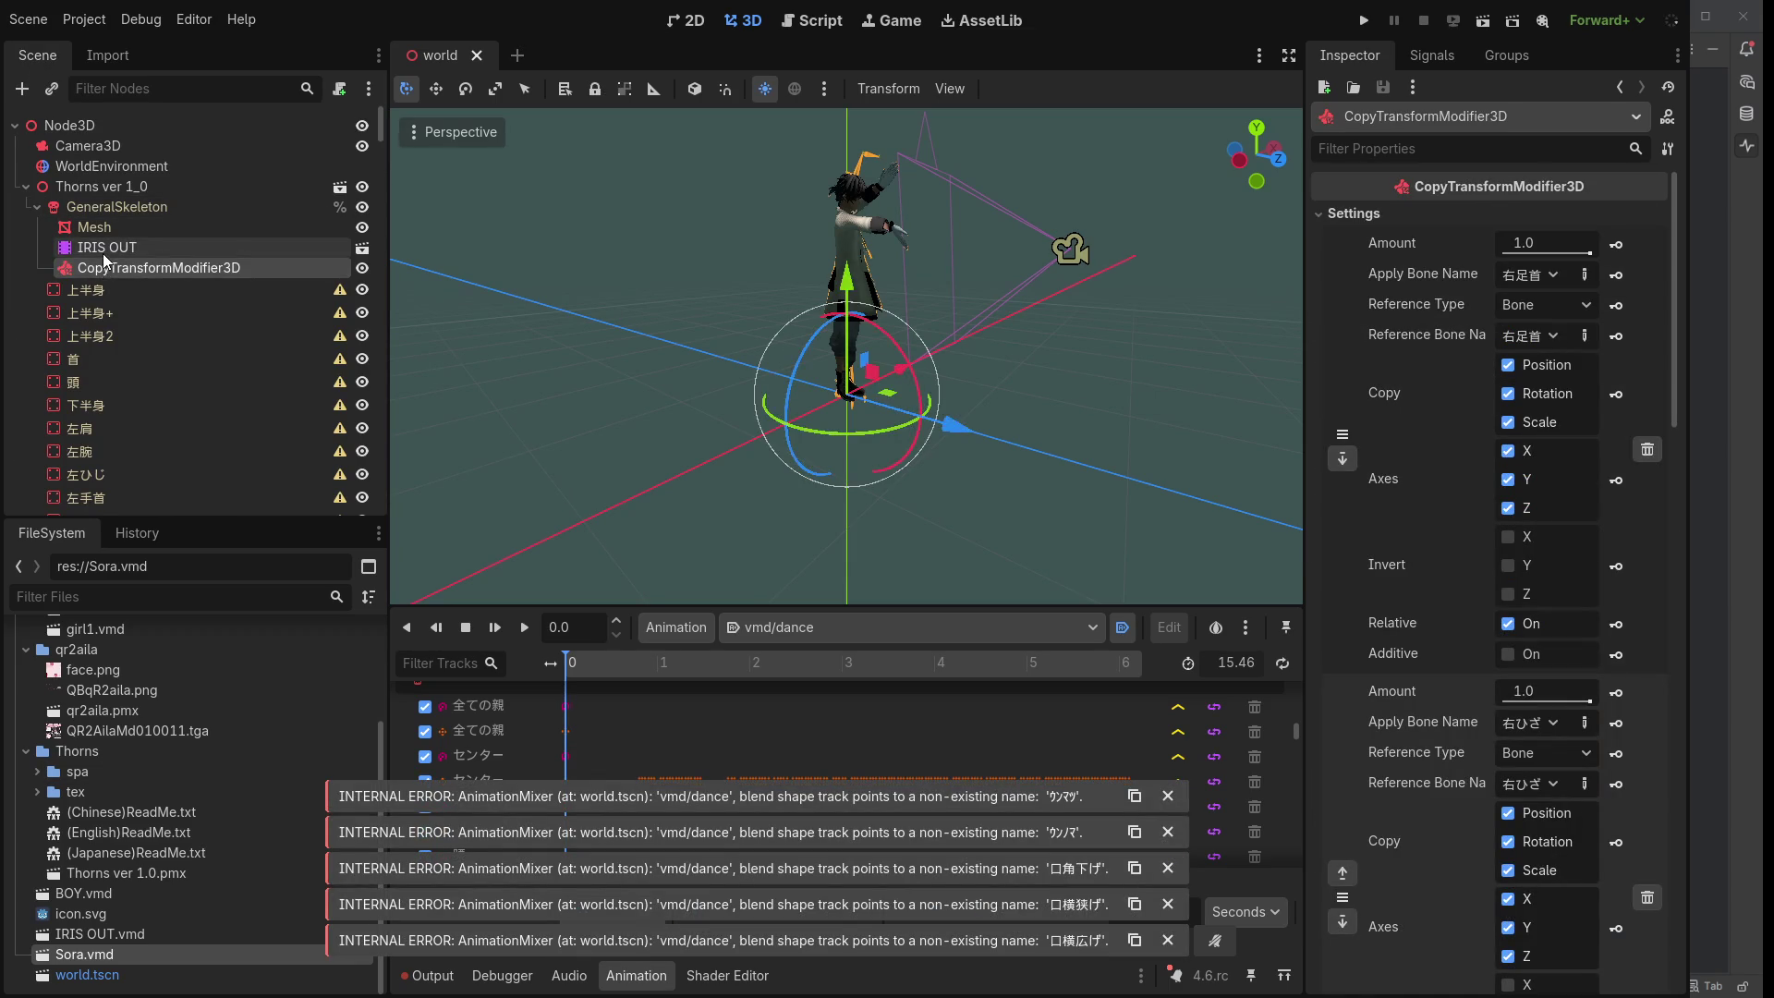
pyautogui.click(116, 248)
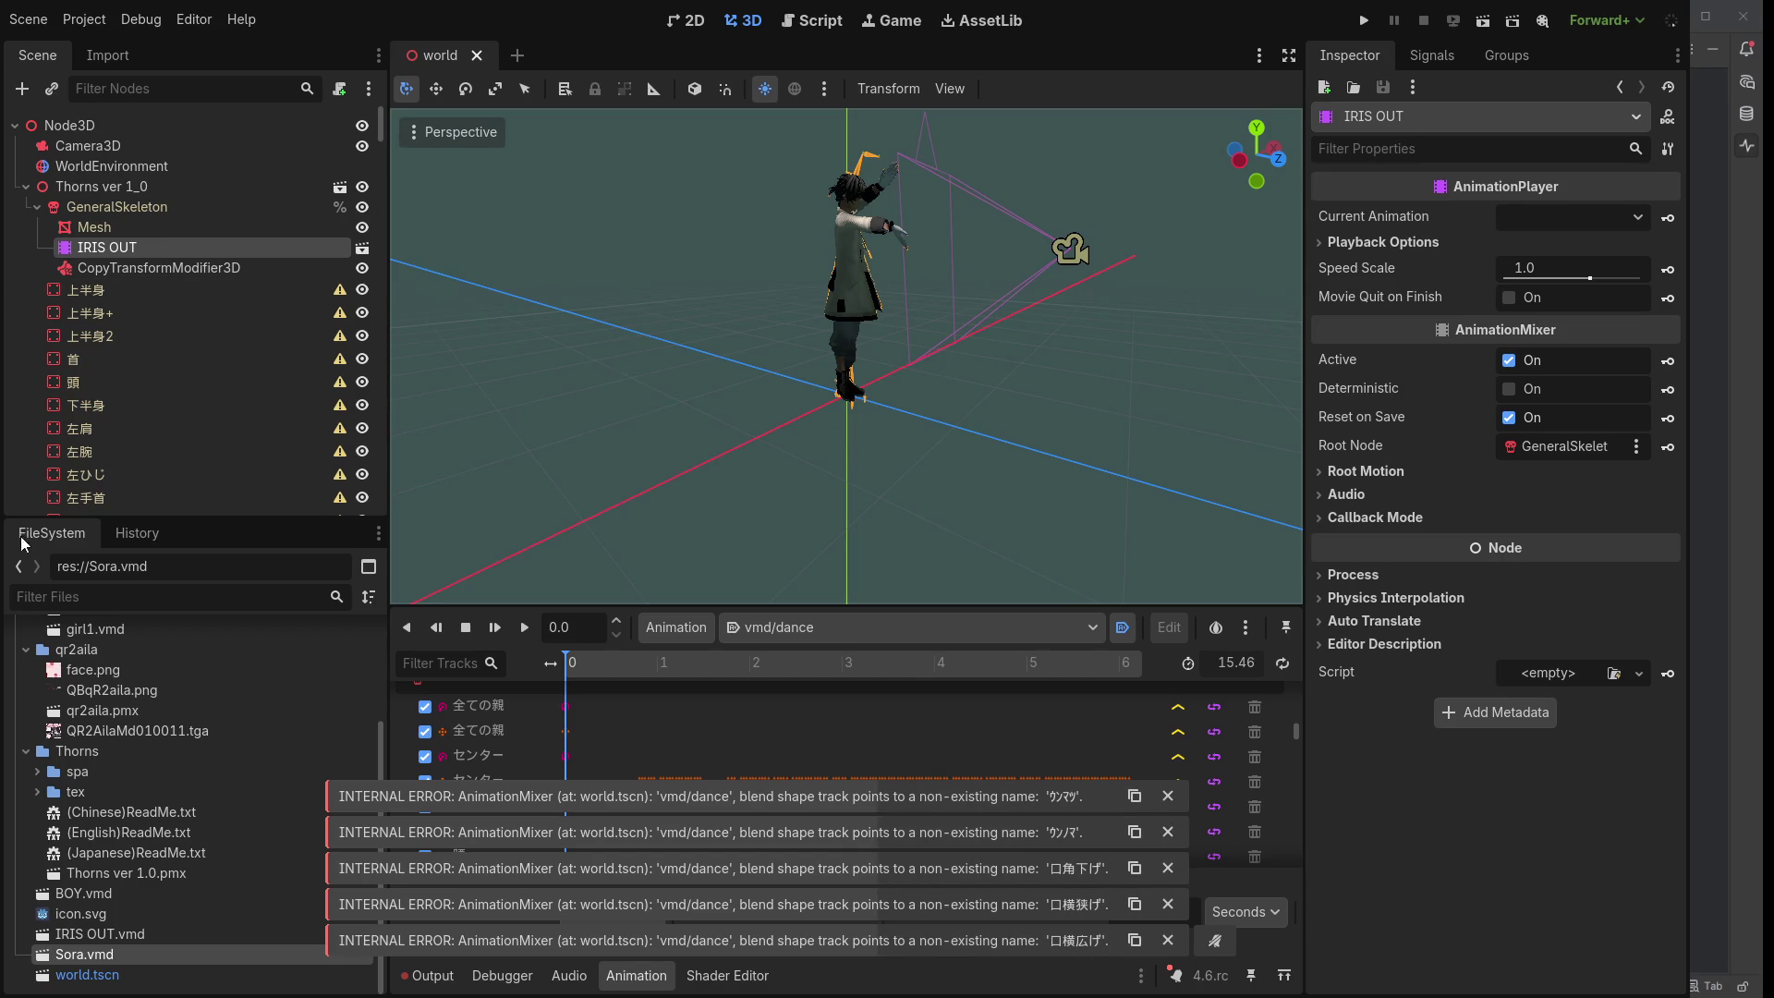
pyautogui.press('Delete')
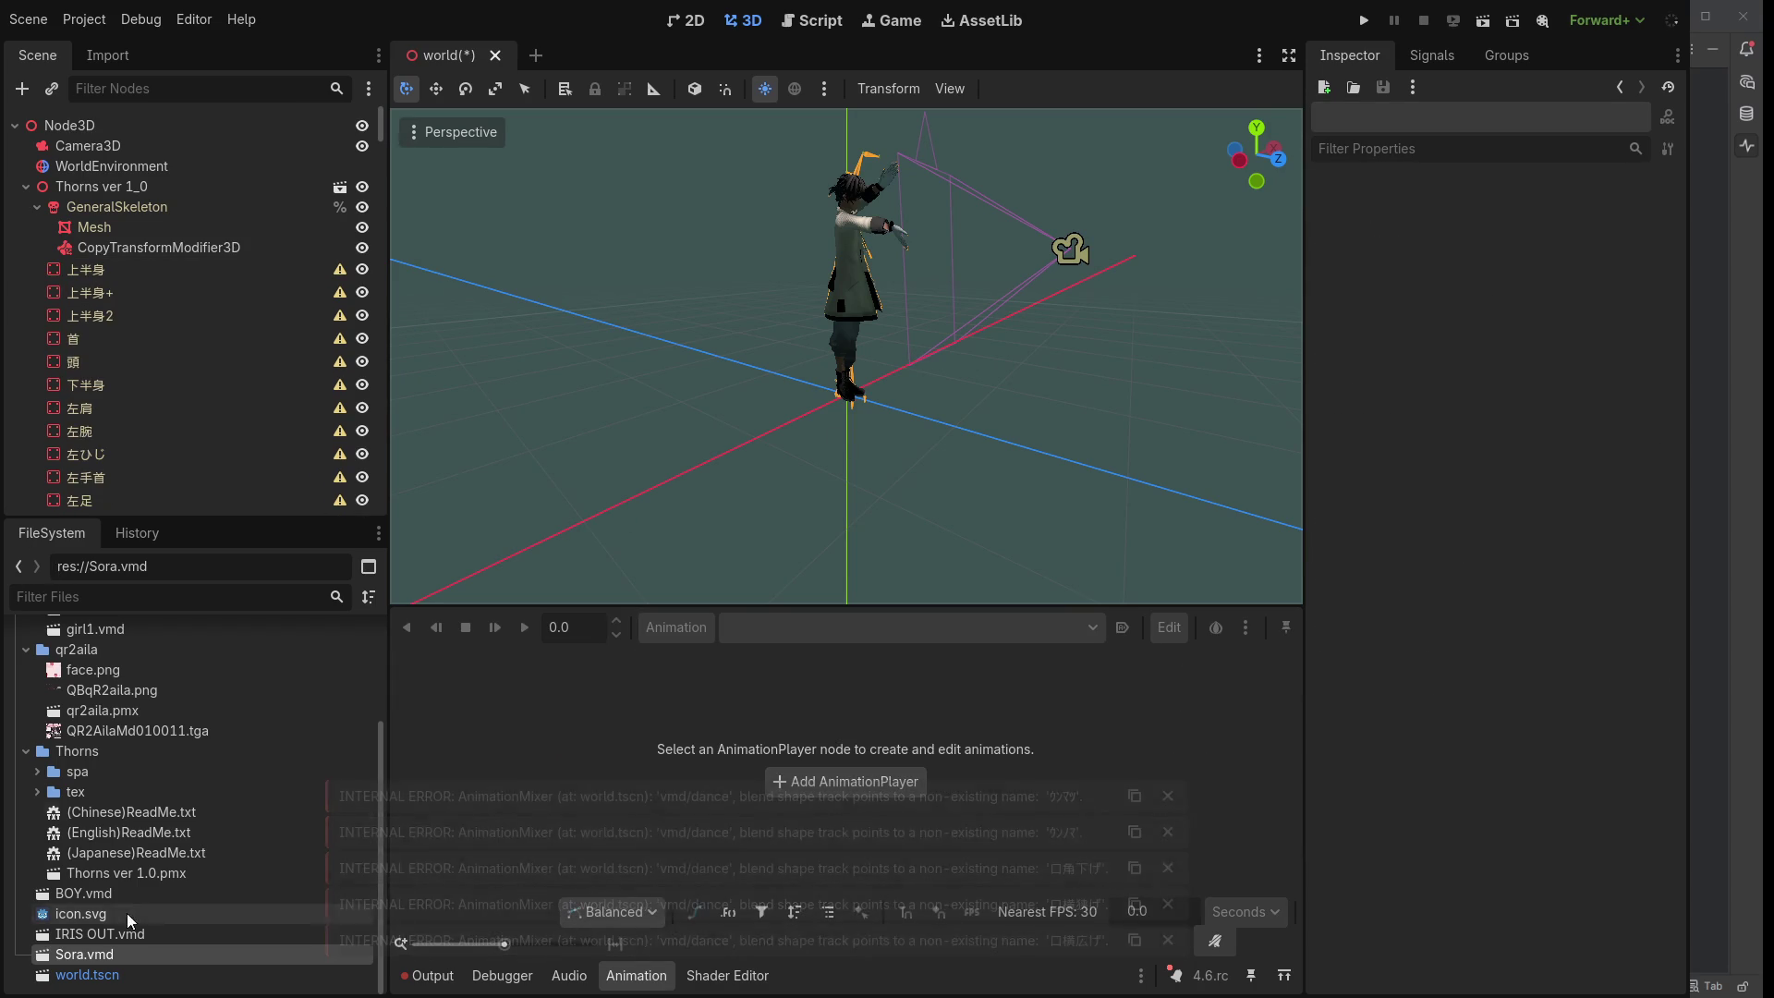
# Step: Drop Sora.vmd onto GeneralSkeleton to create a Sora AnimationPlayer and start previewing it
pyautogui.moveTo(83, 964)
pyautogui.mouseDown()
pyautogui.moveTo(333, 494)
pyautogui.moveTo(102, 235)
pyautogui.moveTo(96, 170)
pyautogui.mouseUp()
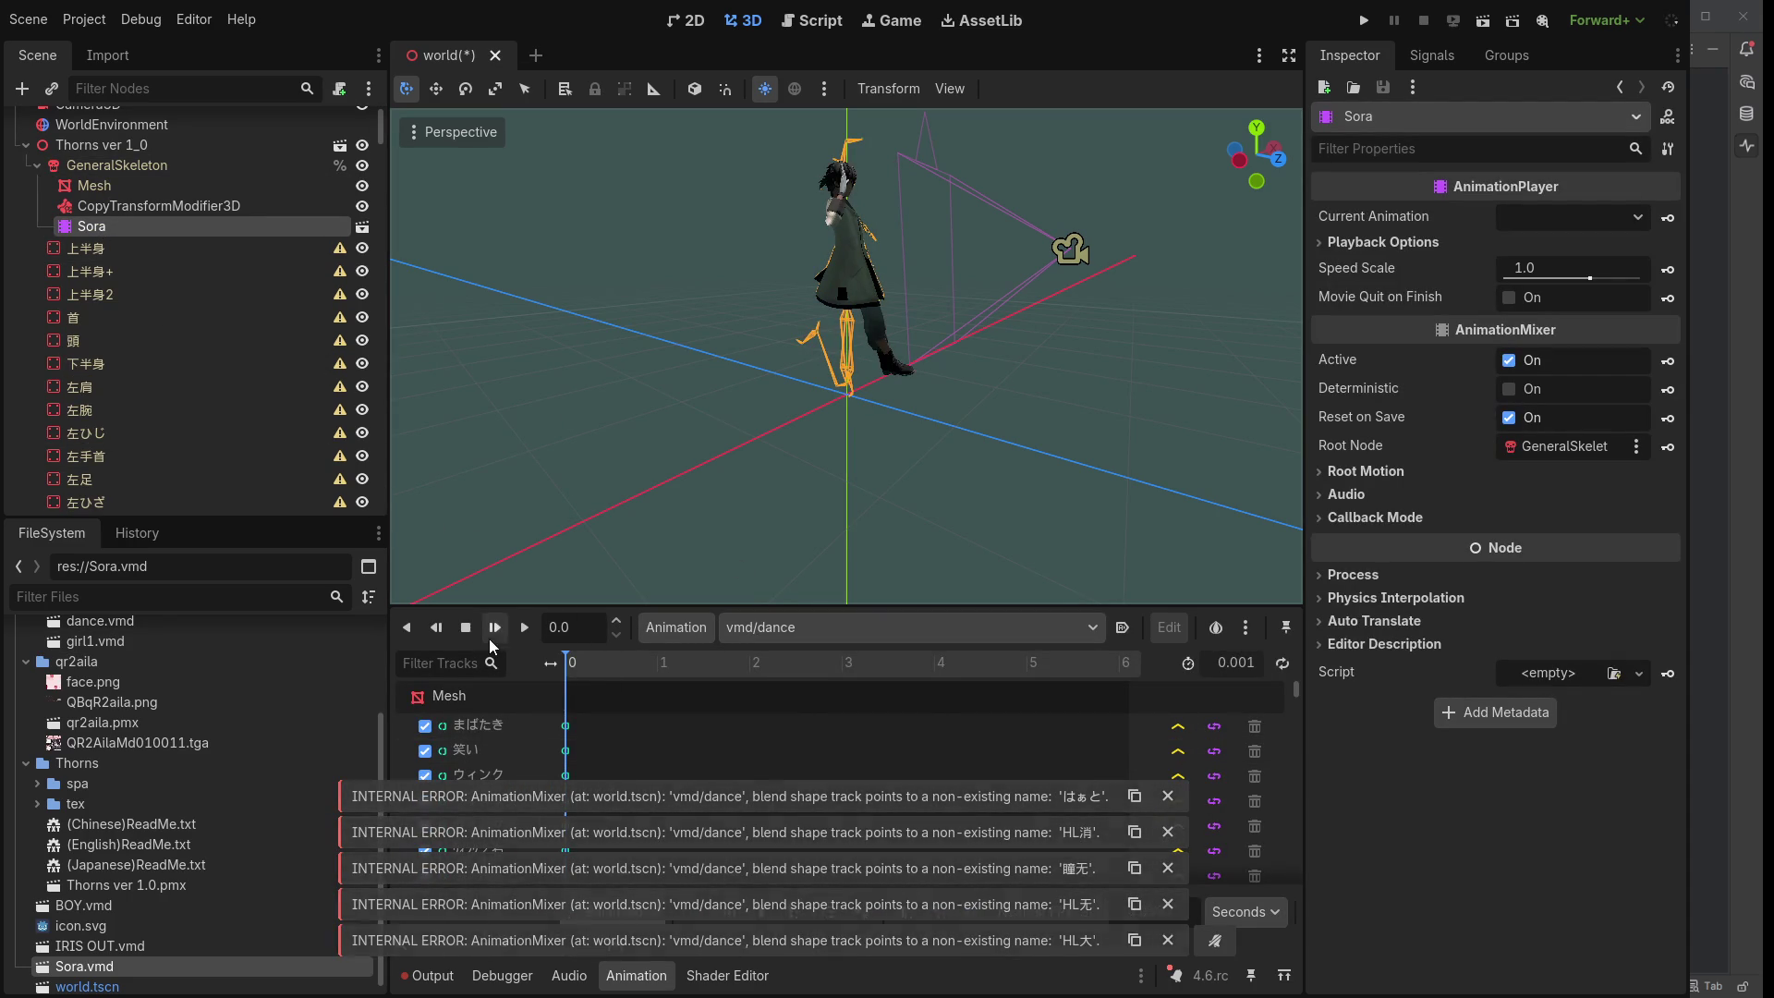
pyautogui.click(524, 626)
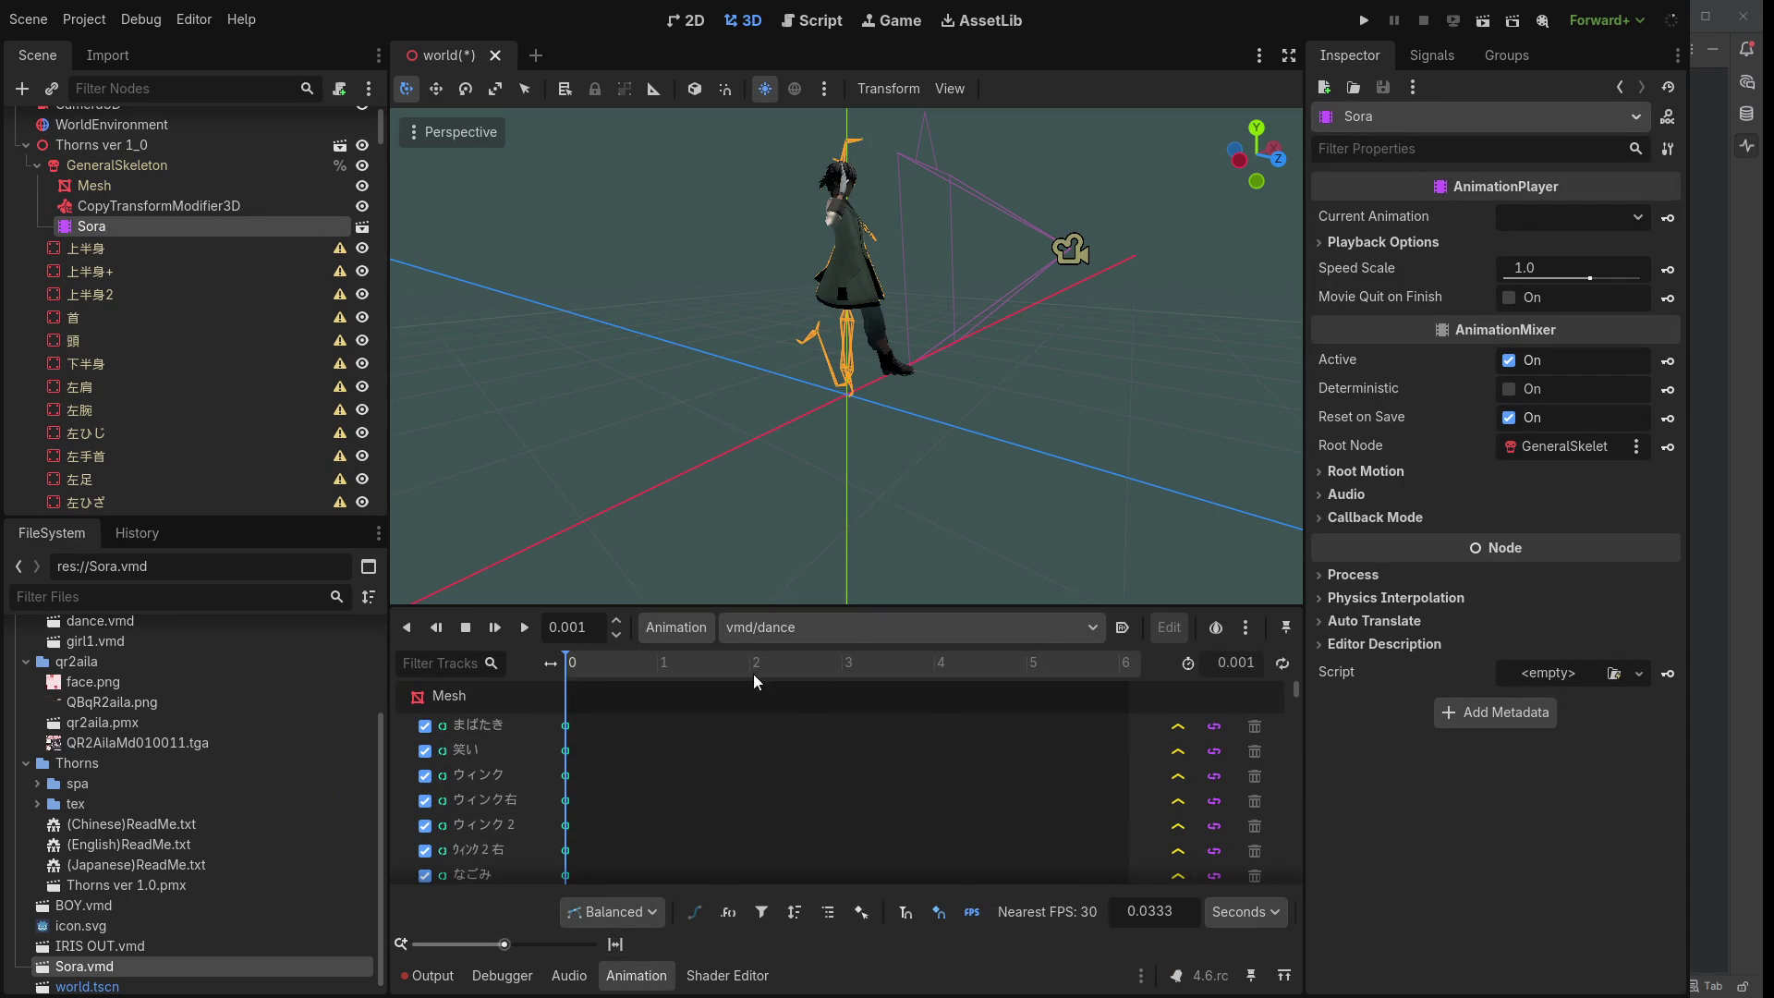
pyautogui.scroll(-5, 767, 711)
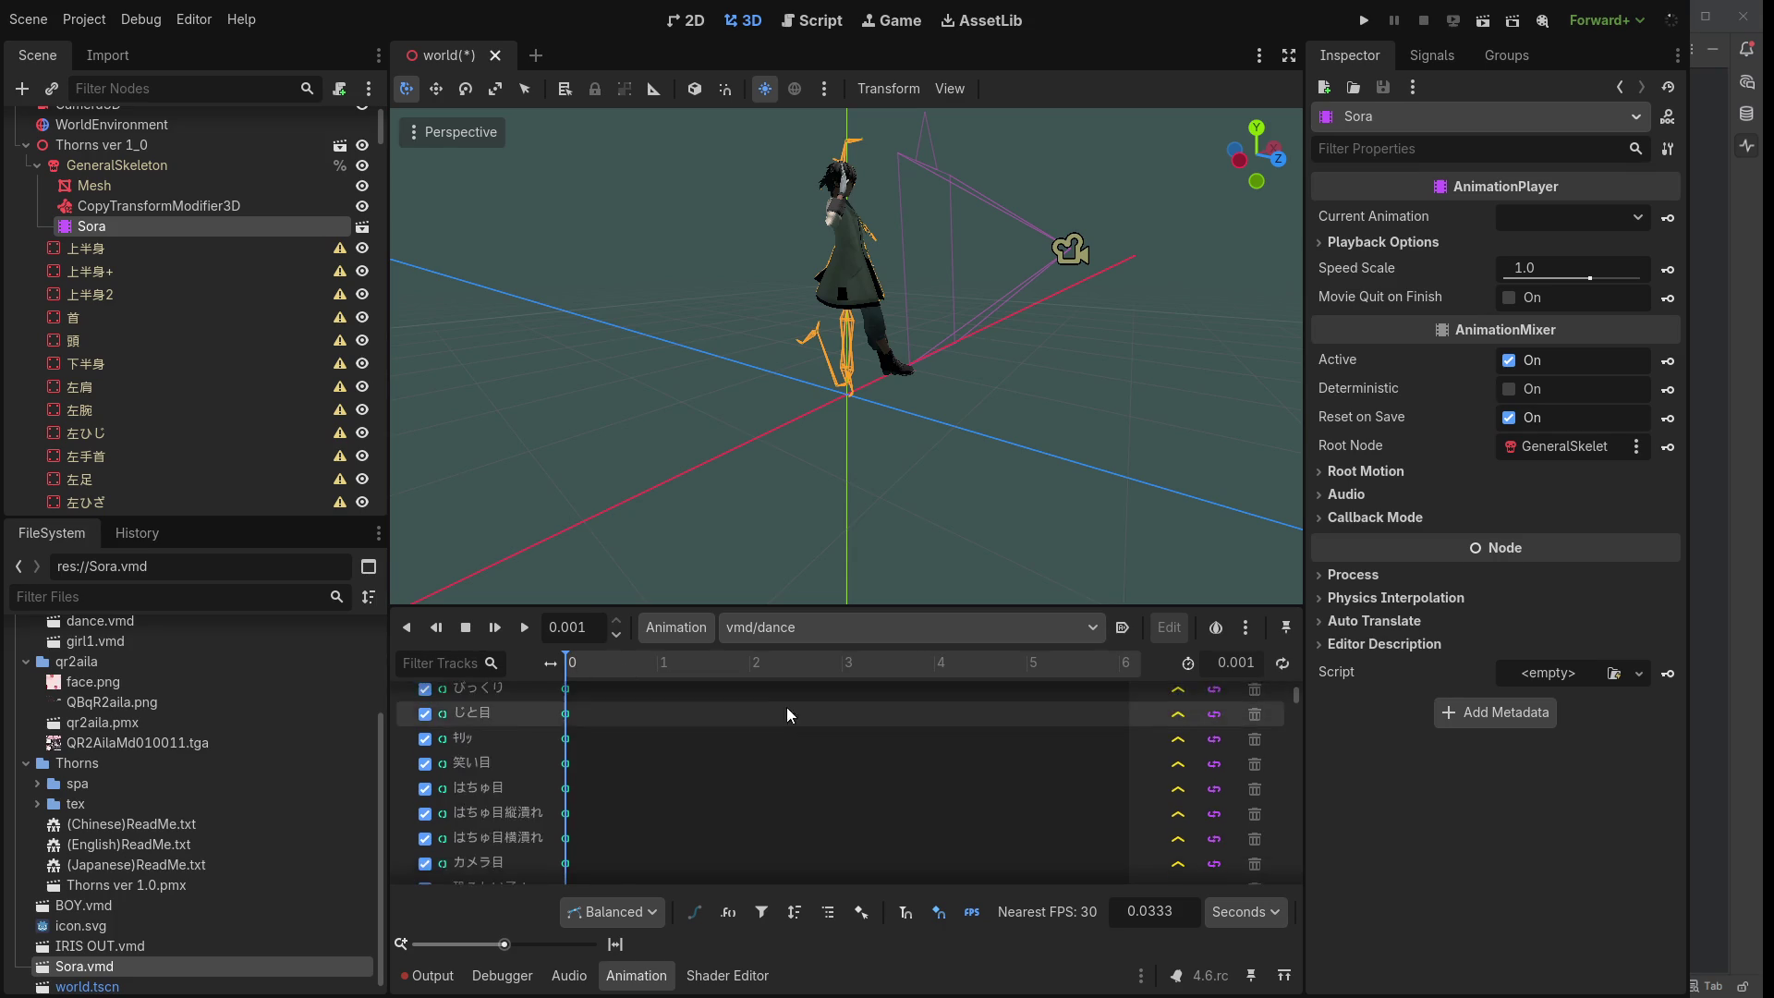
pyautogui.moveTo(1297, 713)
pyautogui.mouseDown()
pyautogui.moveTo(1294, 887)
pyautogui.moveTo(1295, 689)
pyautogui.mouseUp()
pyautogui.moveTo(1093, 566)
pyautogui.mouseDown()
pyautogui.moveTo(980, 538)
pyautogui.moveTo(857, 539)
pyautogui.moveTo(856, 569)
pyautogui.mouseUp()
pyautogui.scroll(3, 911, 481)
pyautogui.moveTo(911, 479)
pyautogui.mouseDown()
pyautogui.moveTo(833, 506)
pyautogui.moveTo(862, 488)
pyautogui.mouseUp()
# Step: Scroll through the Sora animation's track list
pyautogui.scroll(-5, 862, 488)
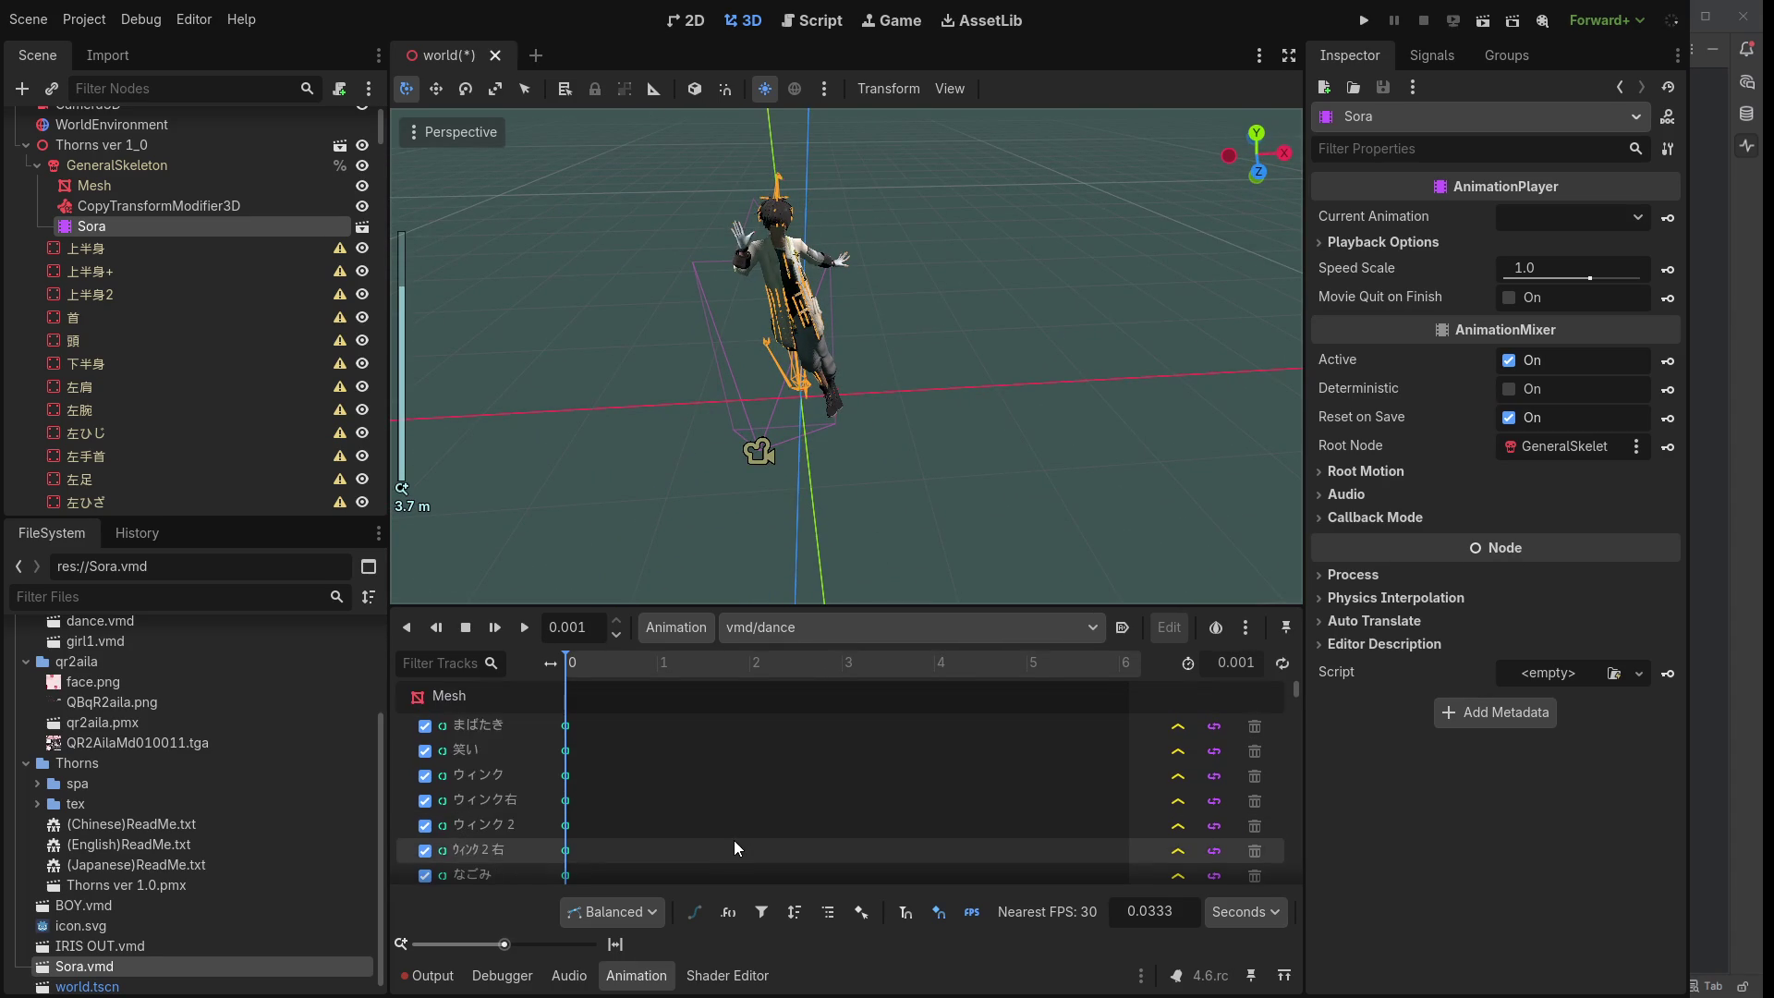
pyautogui.scroll(-10, 730, 840)
pyautogui.scroll(-15, 719, 824)
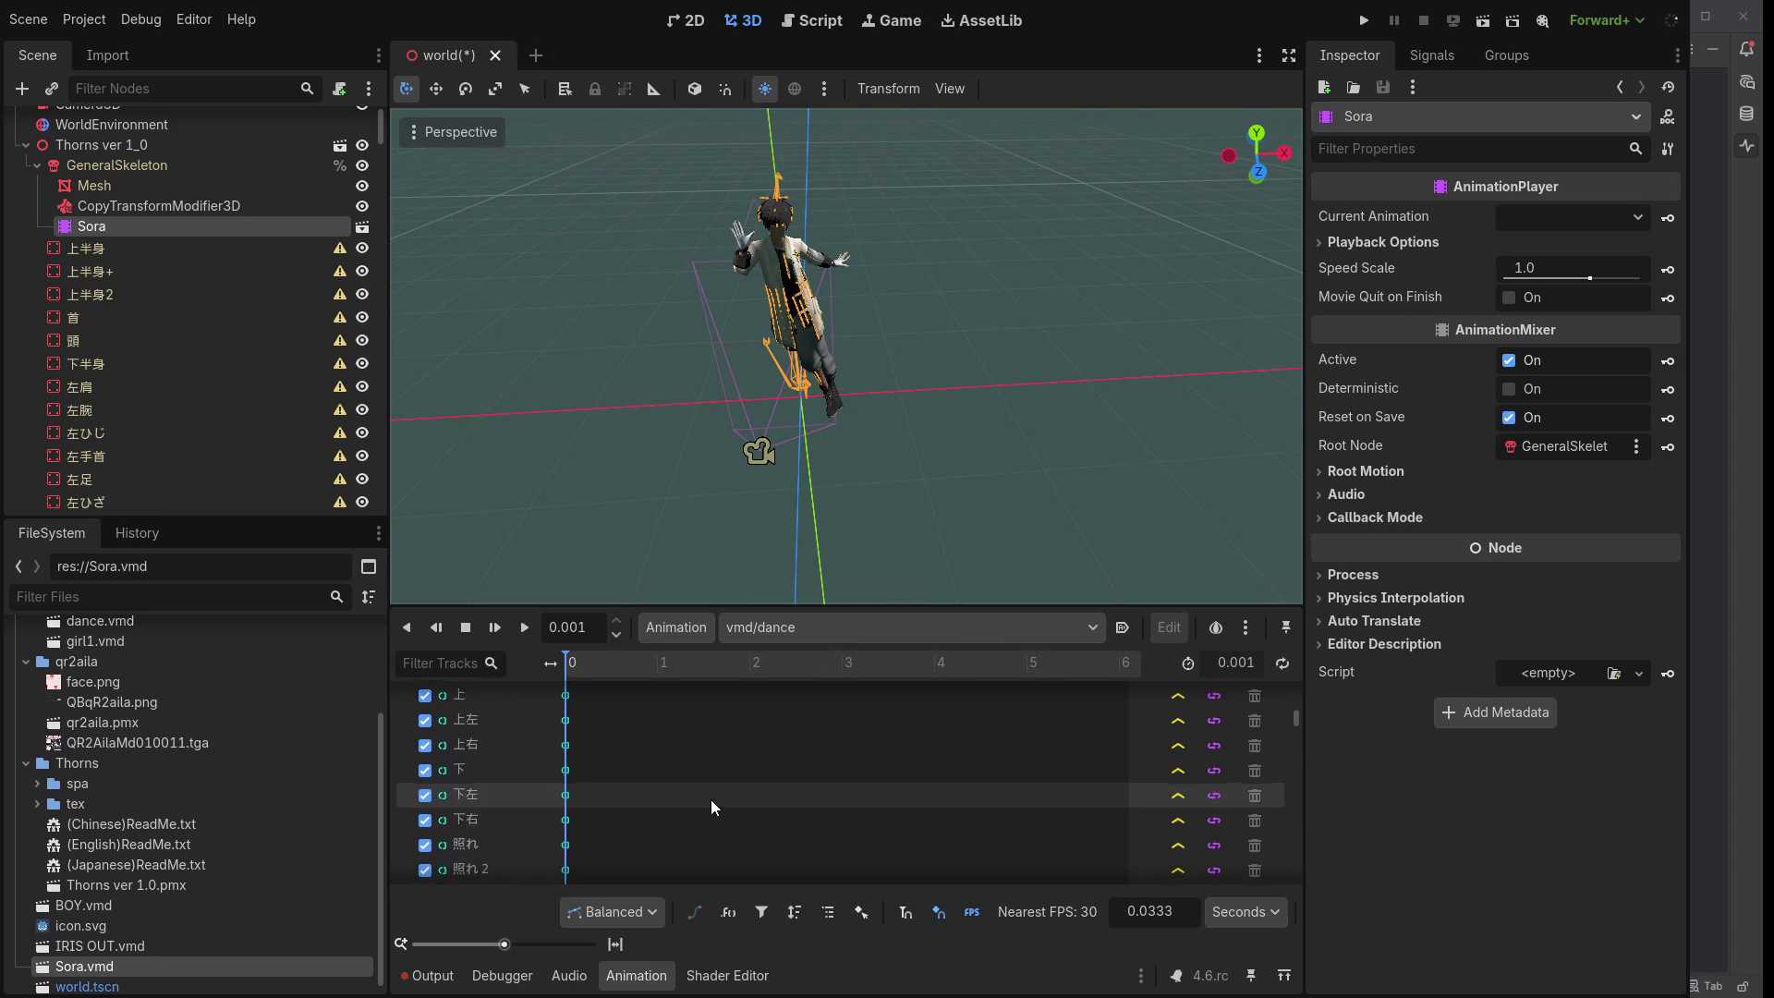
pyautogui.scroll(-20, 709, 801)
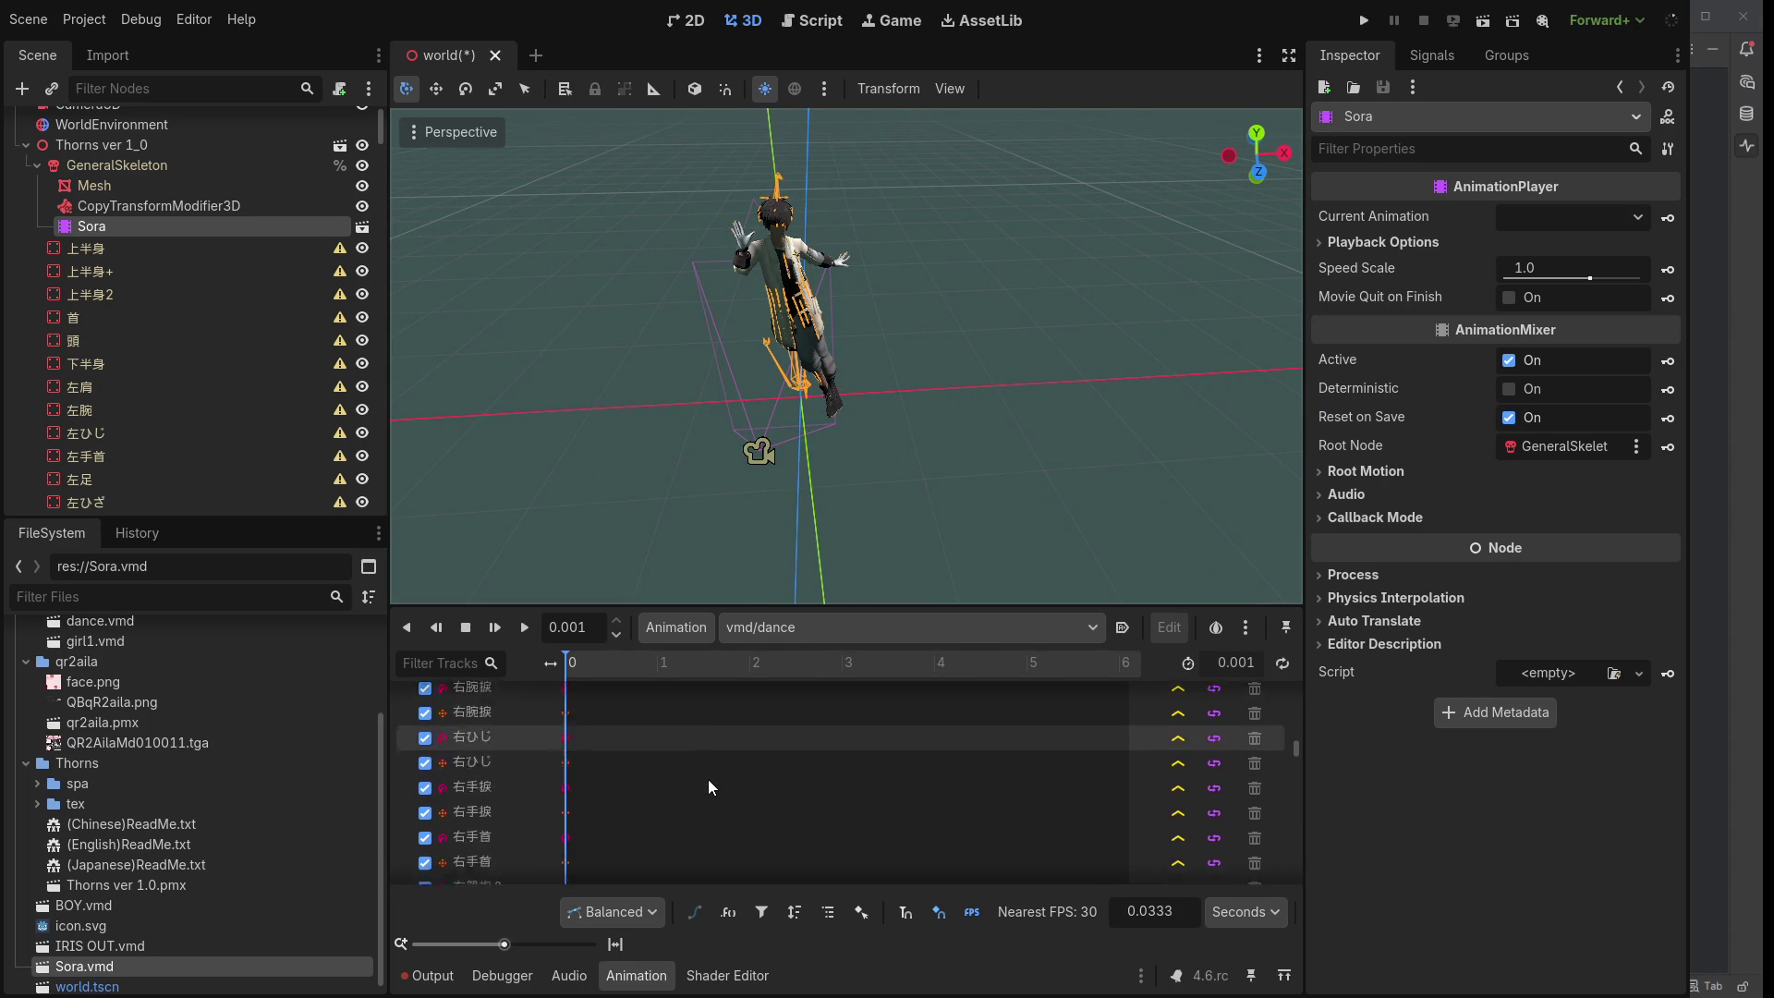
pyautogui.scroll(-10, 690, 778)
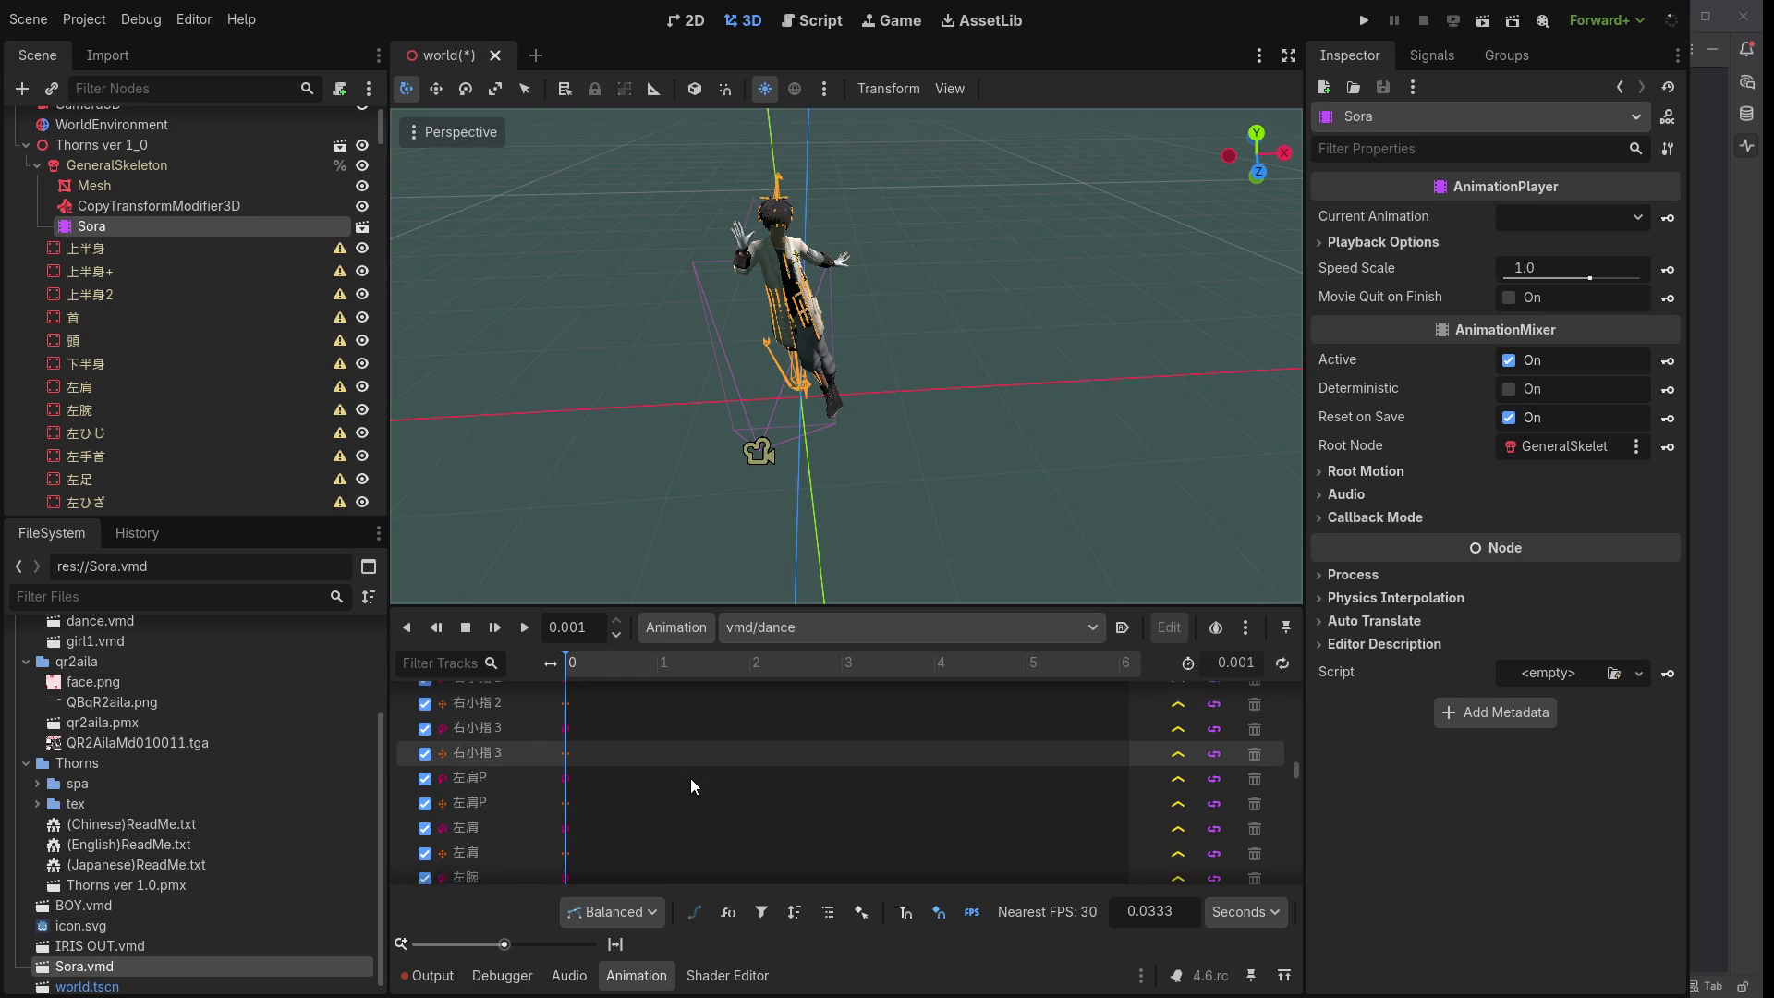
pyautogui.scroll(-10, 728, 761)
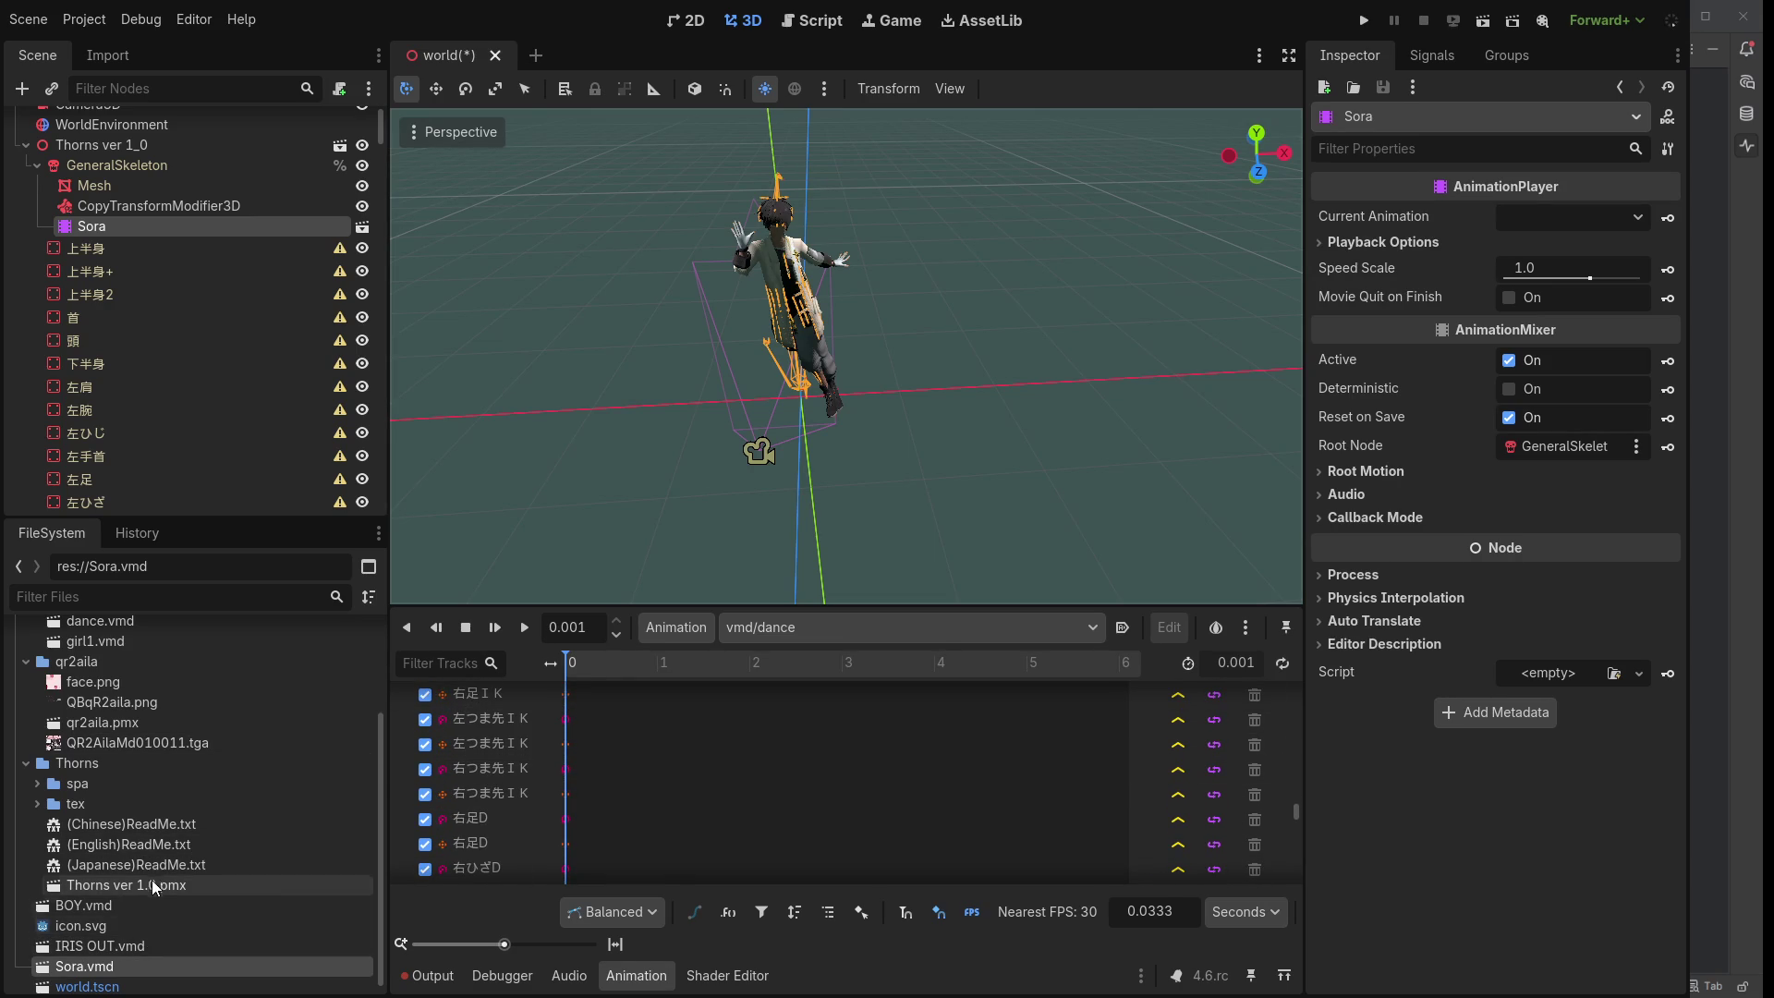
pyautogui.scroll(5, 179, 800)
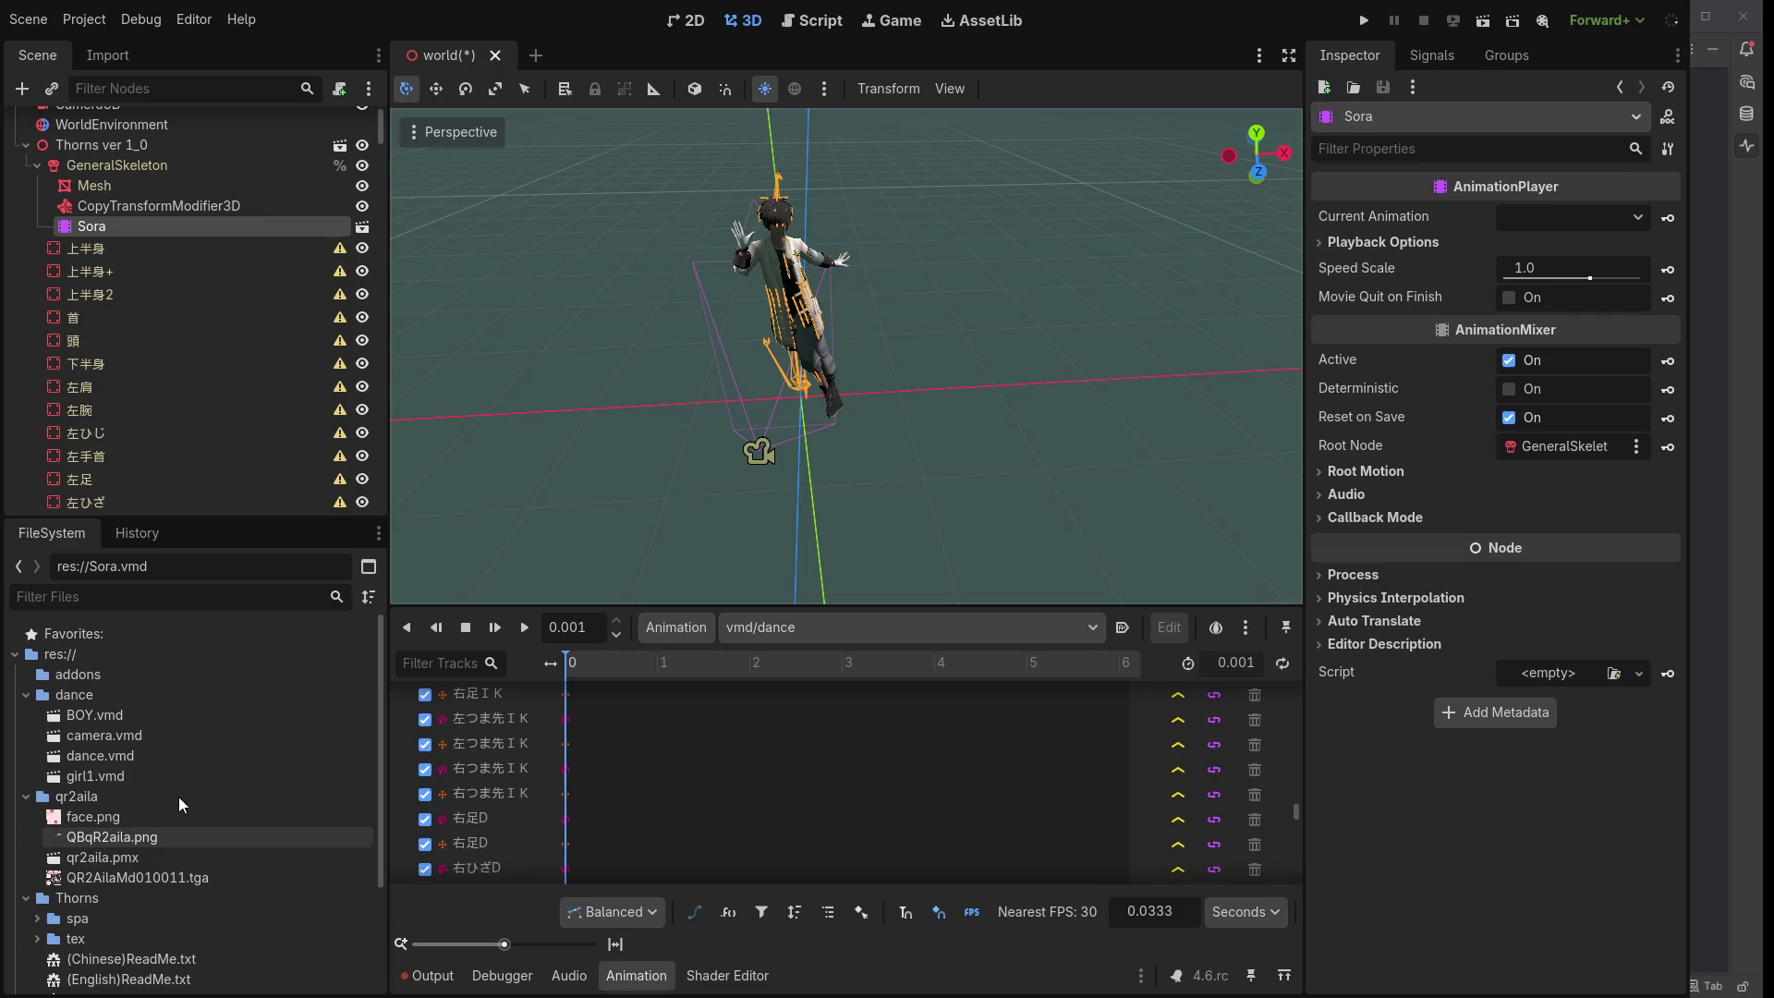
# Step: Bring up dance.vmd's import settings, with GeneralSkeleton as its skeleton
pyautogui.click(89, 752)
pyautogui.click(111, 57)
pyautogui.scroll(-8, 245, 428)
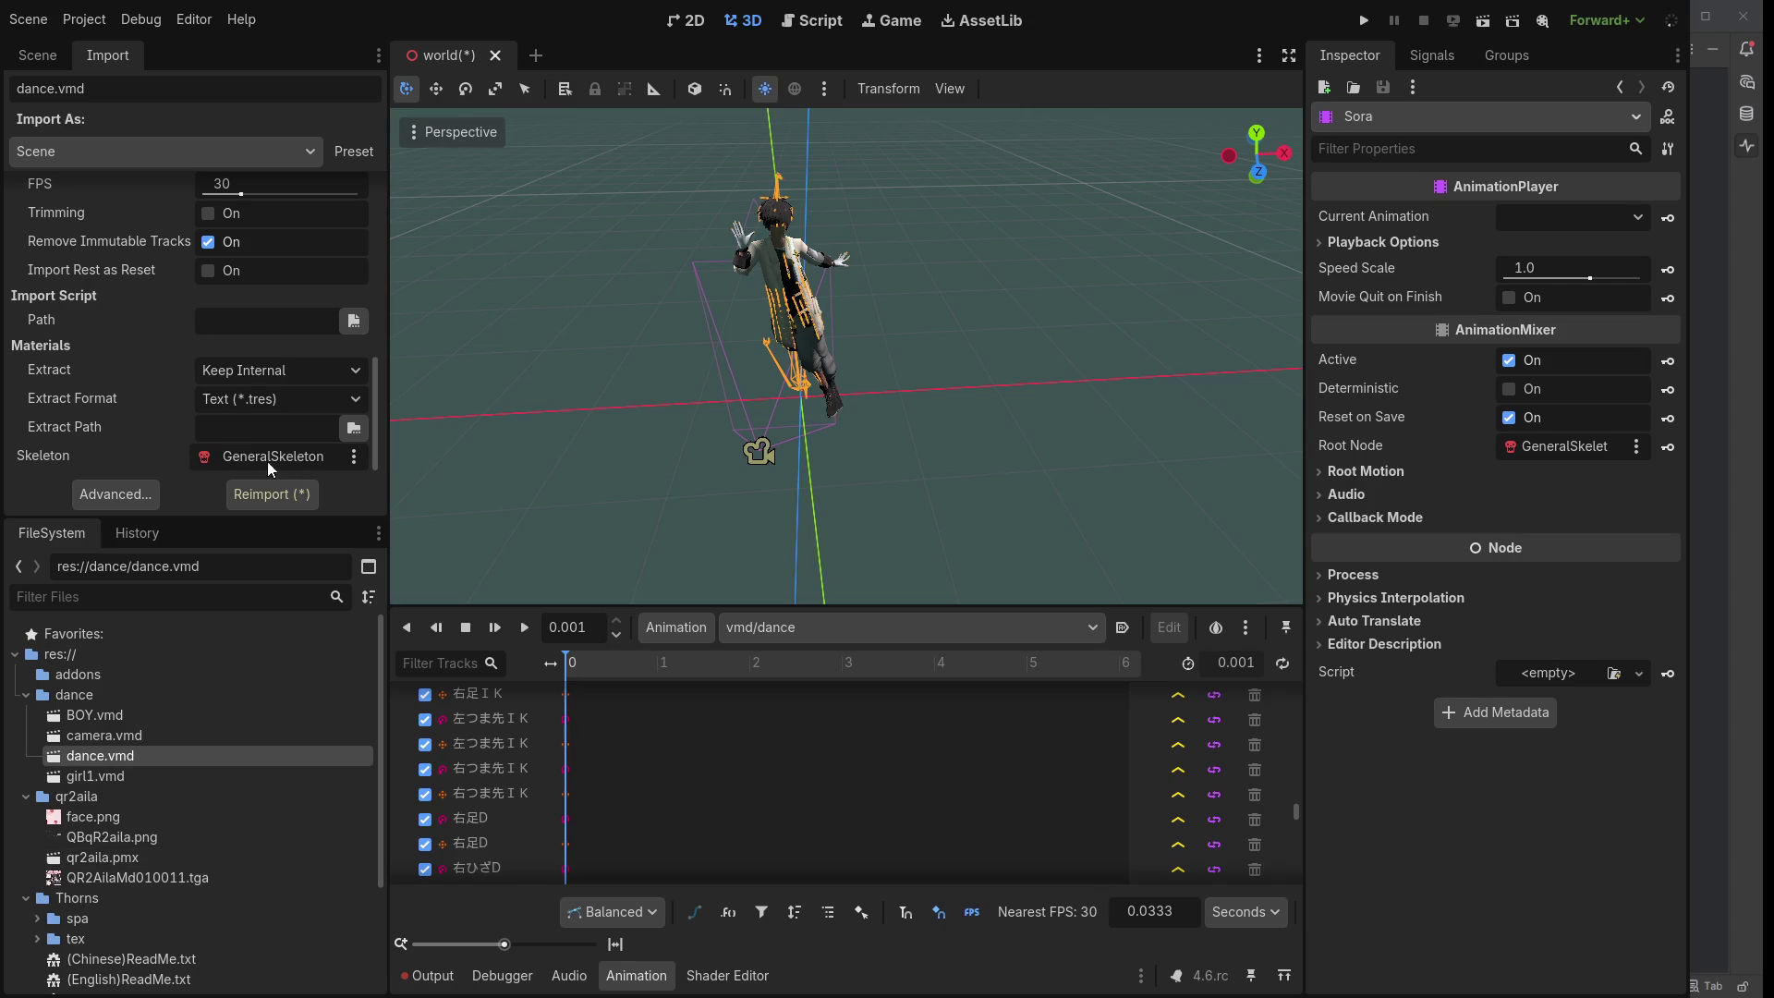
# Step: Reimport dance.vmd with GeneralSkeleton, then select CopyTransformModifier3D in the Scene dock
pyautogui.click(281, 492)
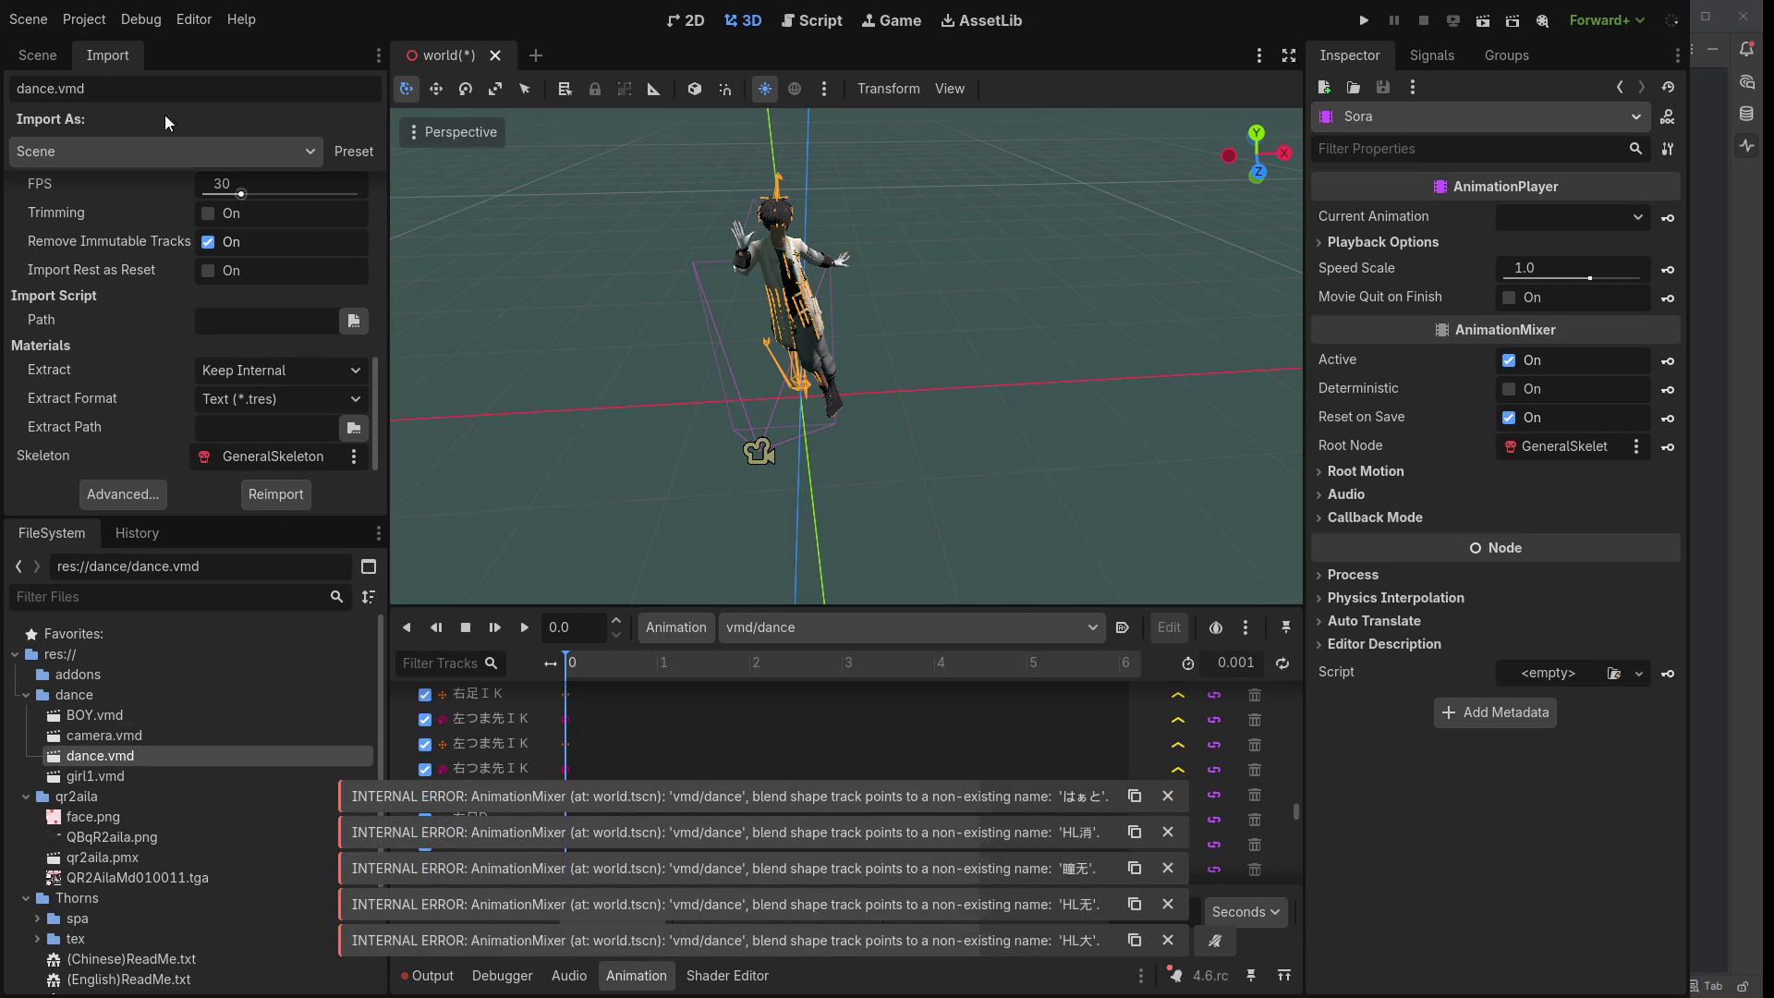
pyautogui.click(53, 57)
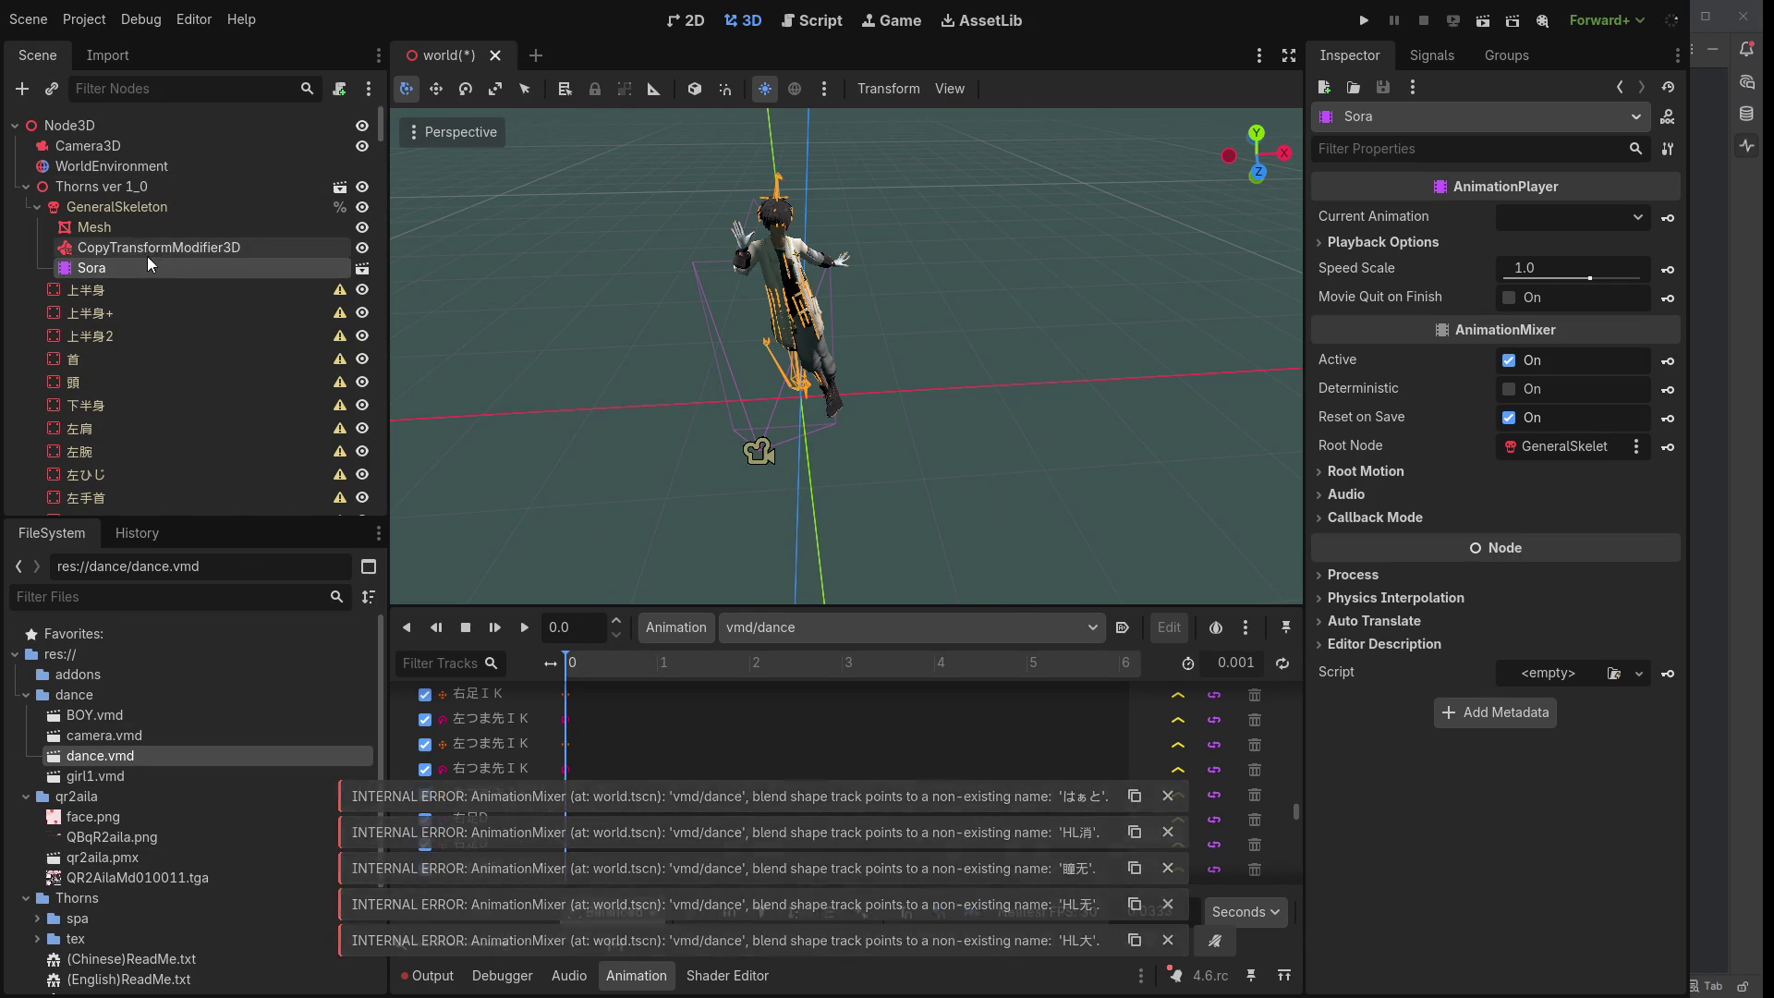
pyautogui.click(120, 252)
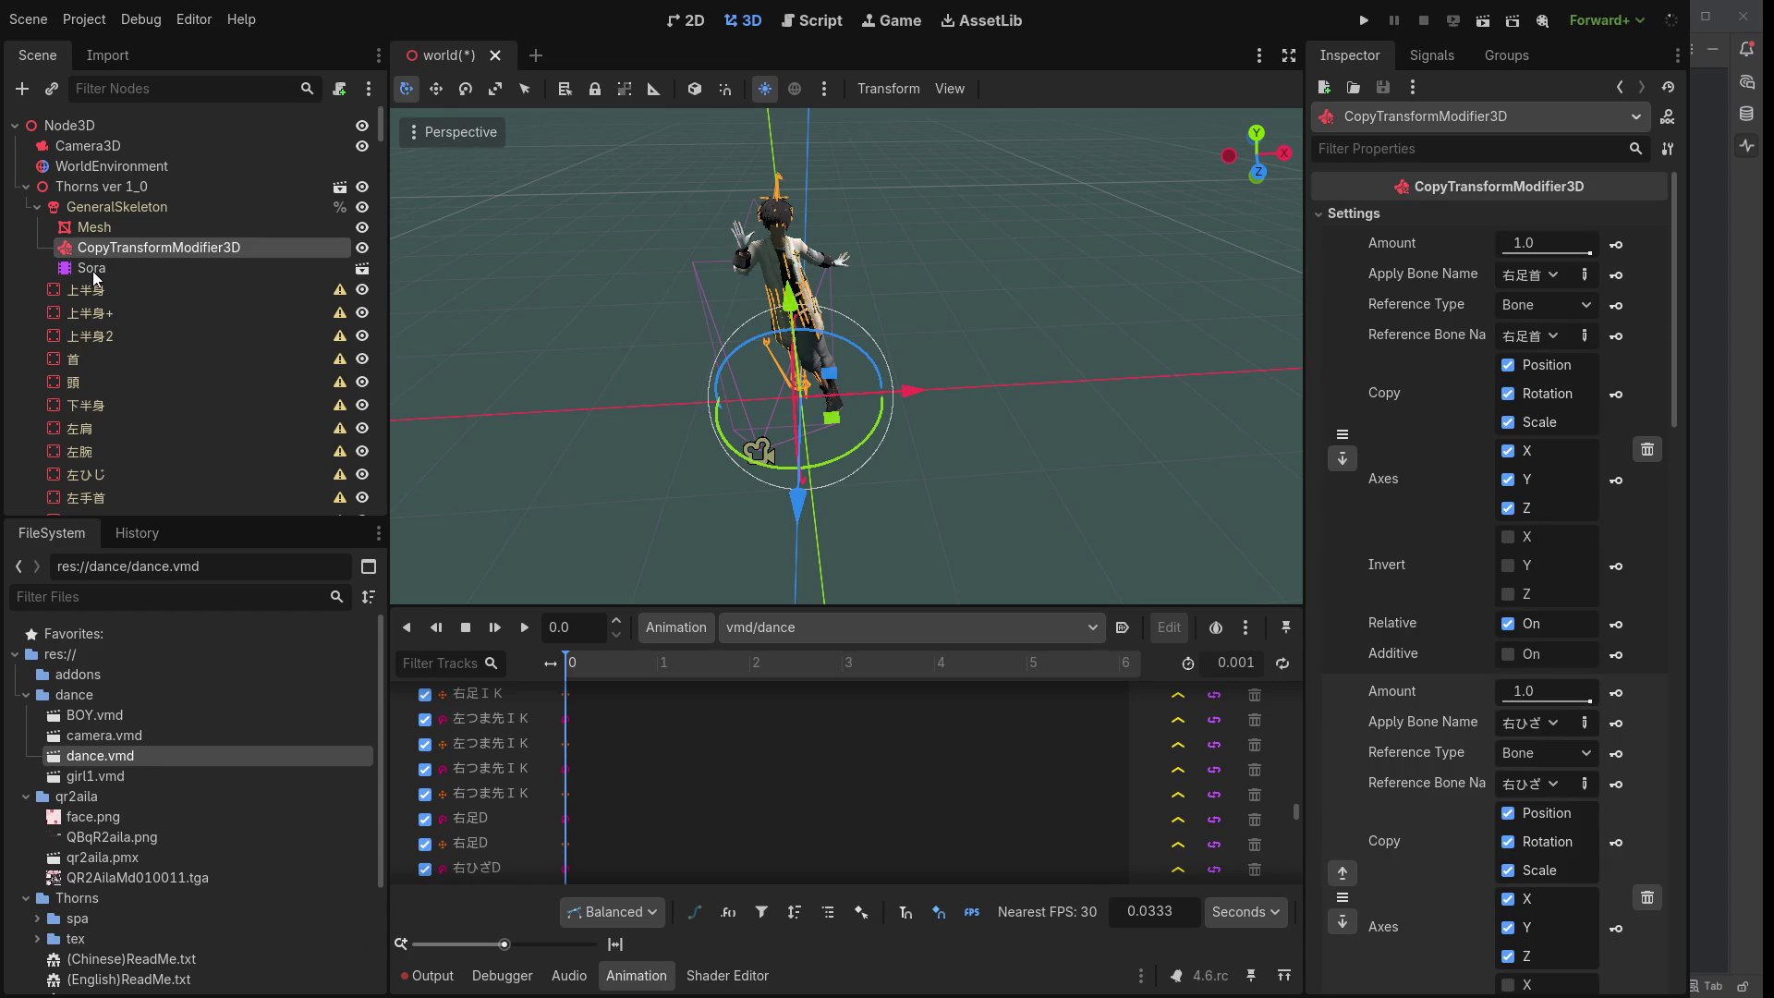
# Step: Delete the Sora player and drop dance.vmd onto GeneralSkeleton as a new dance AnimationPlayer
pyautogui.click(91, 269)
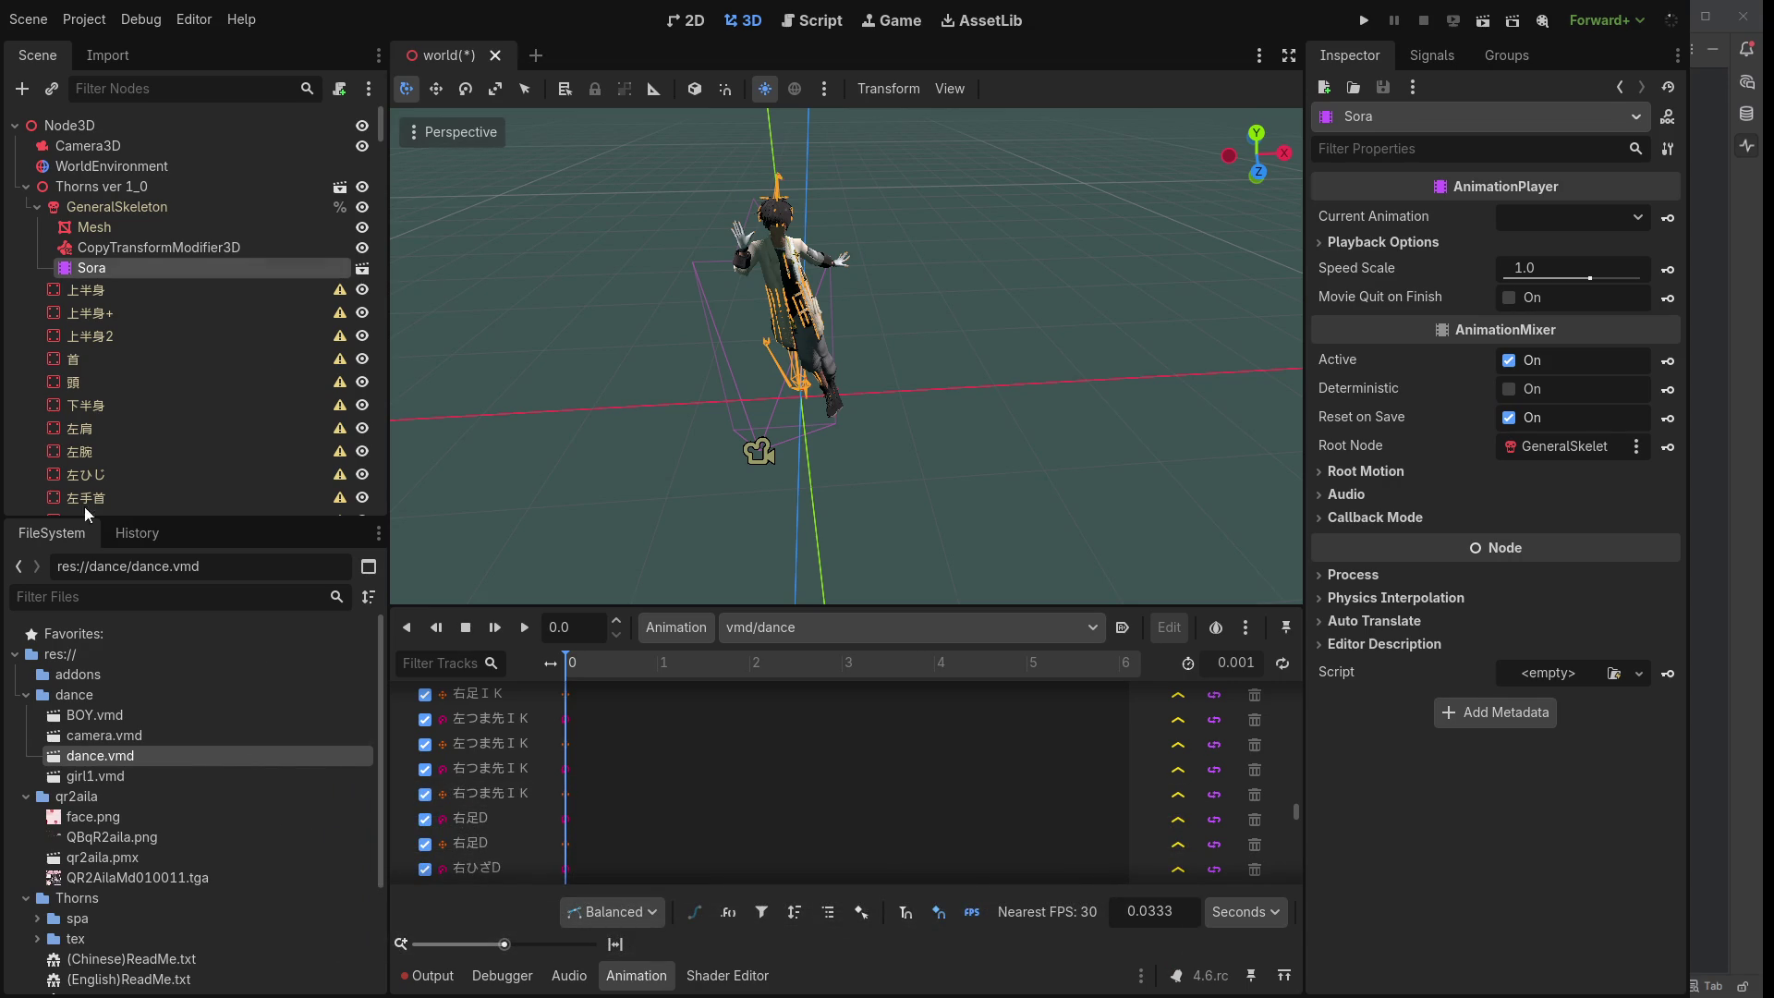
pyautogui.press('Delete')
pyautogui.moveTo(97, 758)
pyautogui.mouseDown()
pyautogui.moveTo(235, 346)
pyautogui.moveTo(168, 315)
pyautogui.moveTo(111, 196)
pyautogui.moveTo(92, 200)
pyautogui.moveTo(98, 177)
pyautogui.mouseUp()
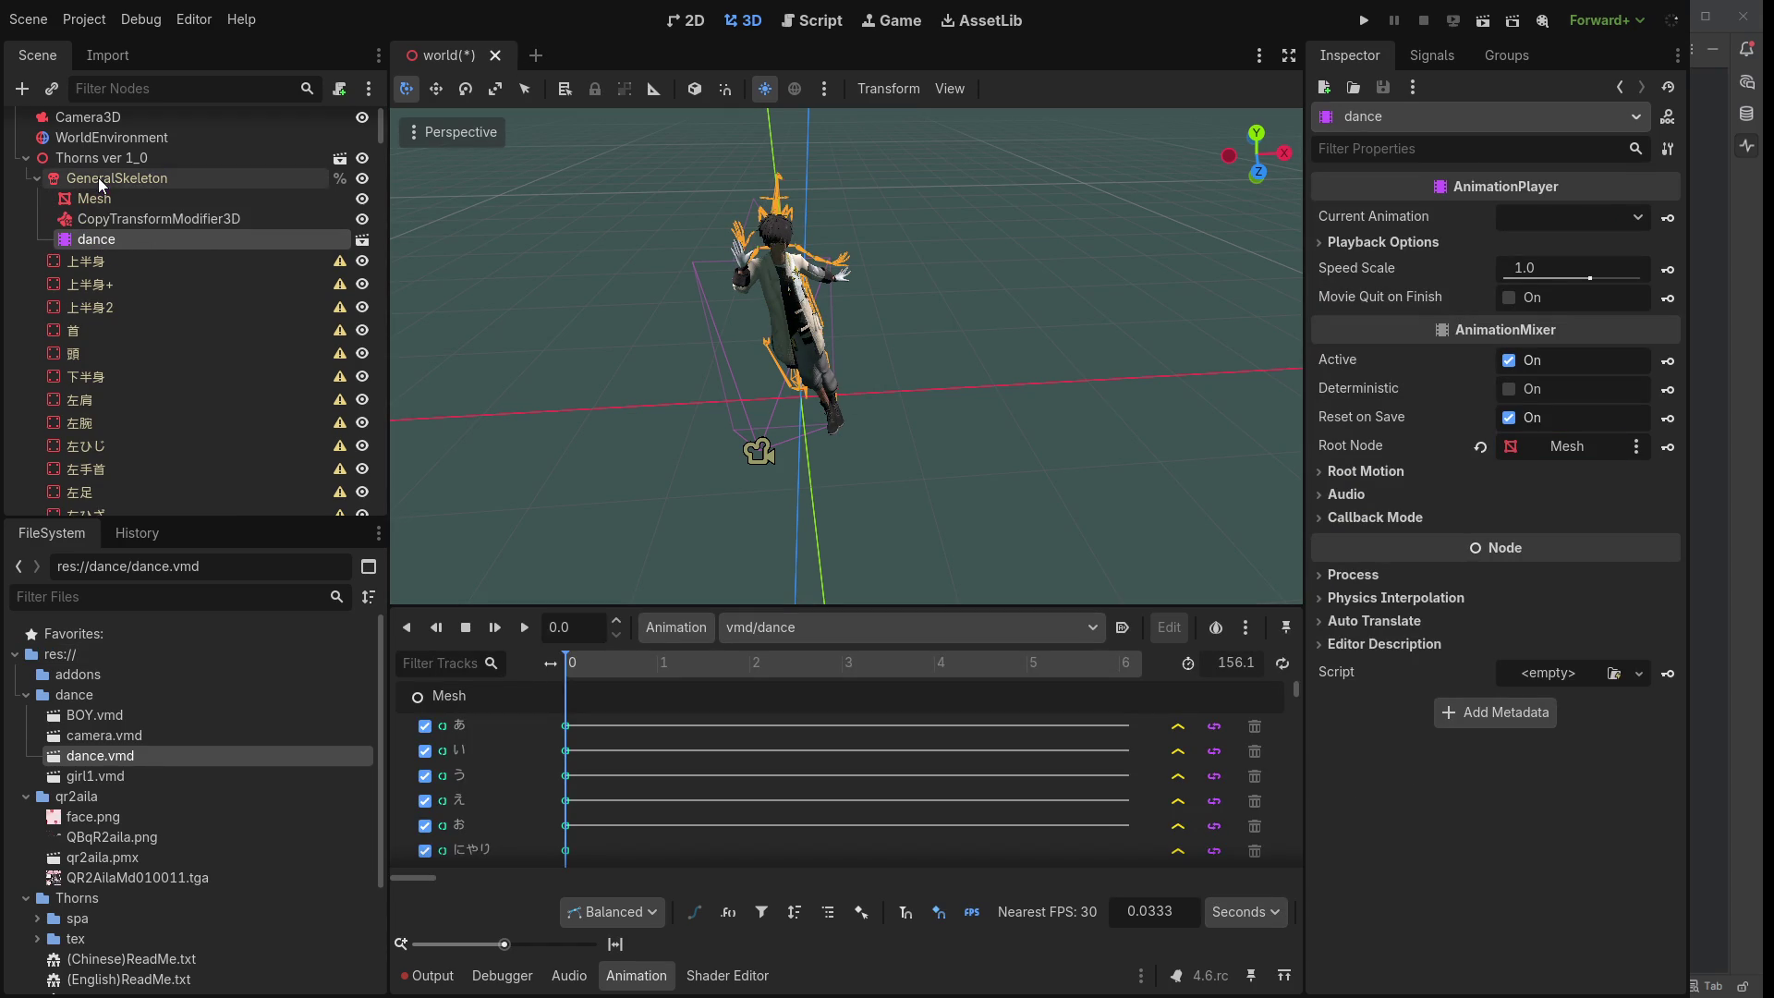
pyautogui.click(529, 635)
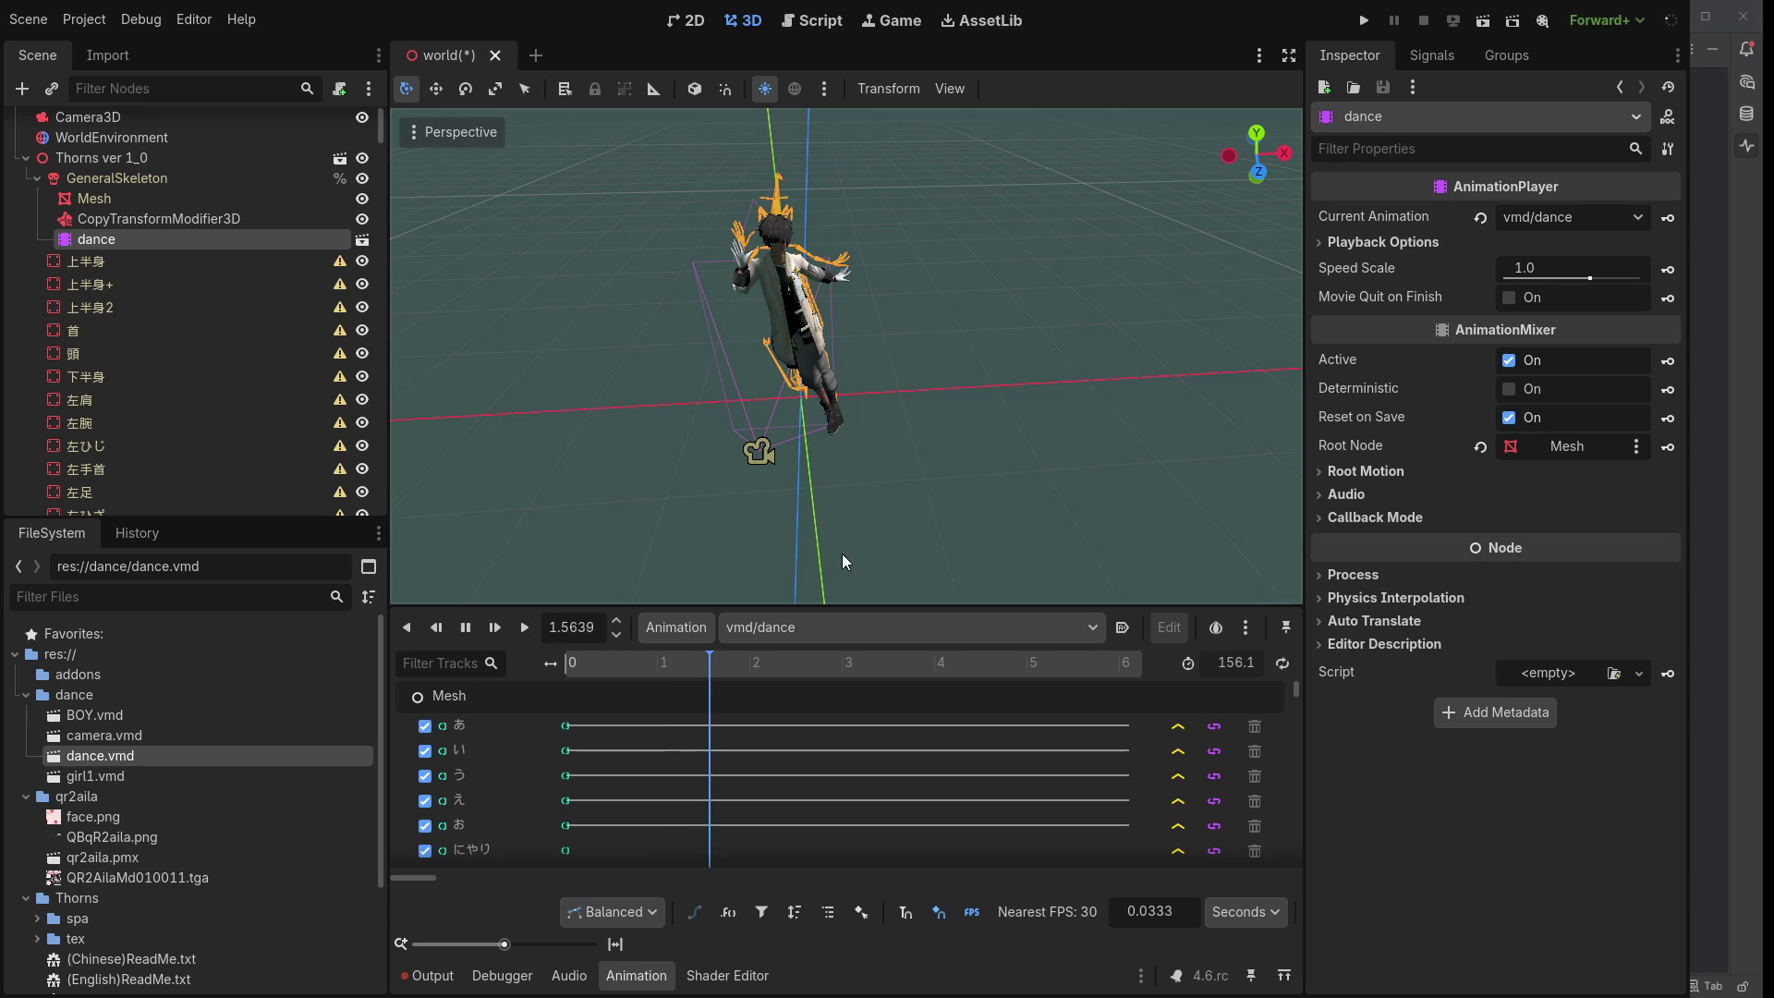
# Step: Watch vmd/dance play while orbiting, stop it at 5.84 s, and select GeneralSkeleton
pyautogui.moveTo(939, 408)
pyautogui.mouseDown()
pyautogui.moveTo(1033, 425)
pyautogui.moveTo(876, 437)
pyautogui.mouseUp()
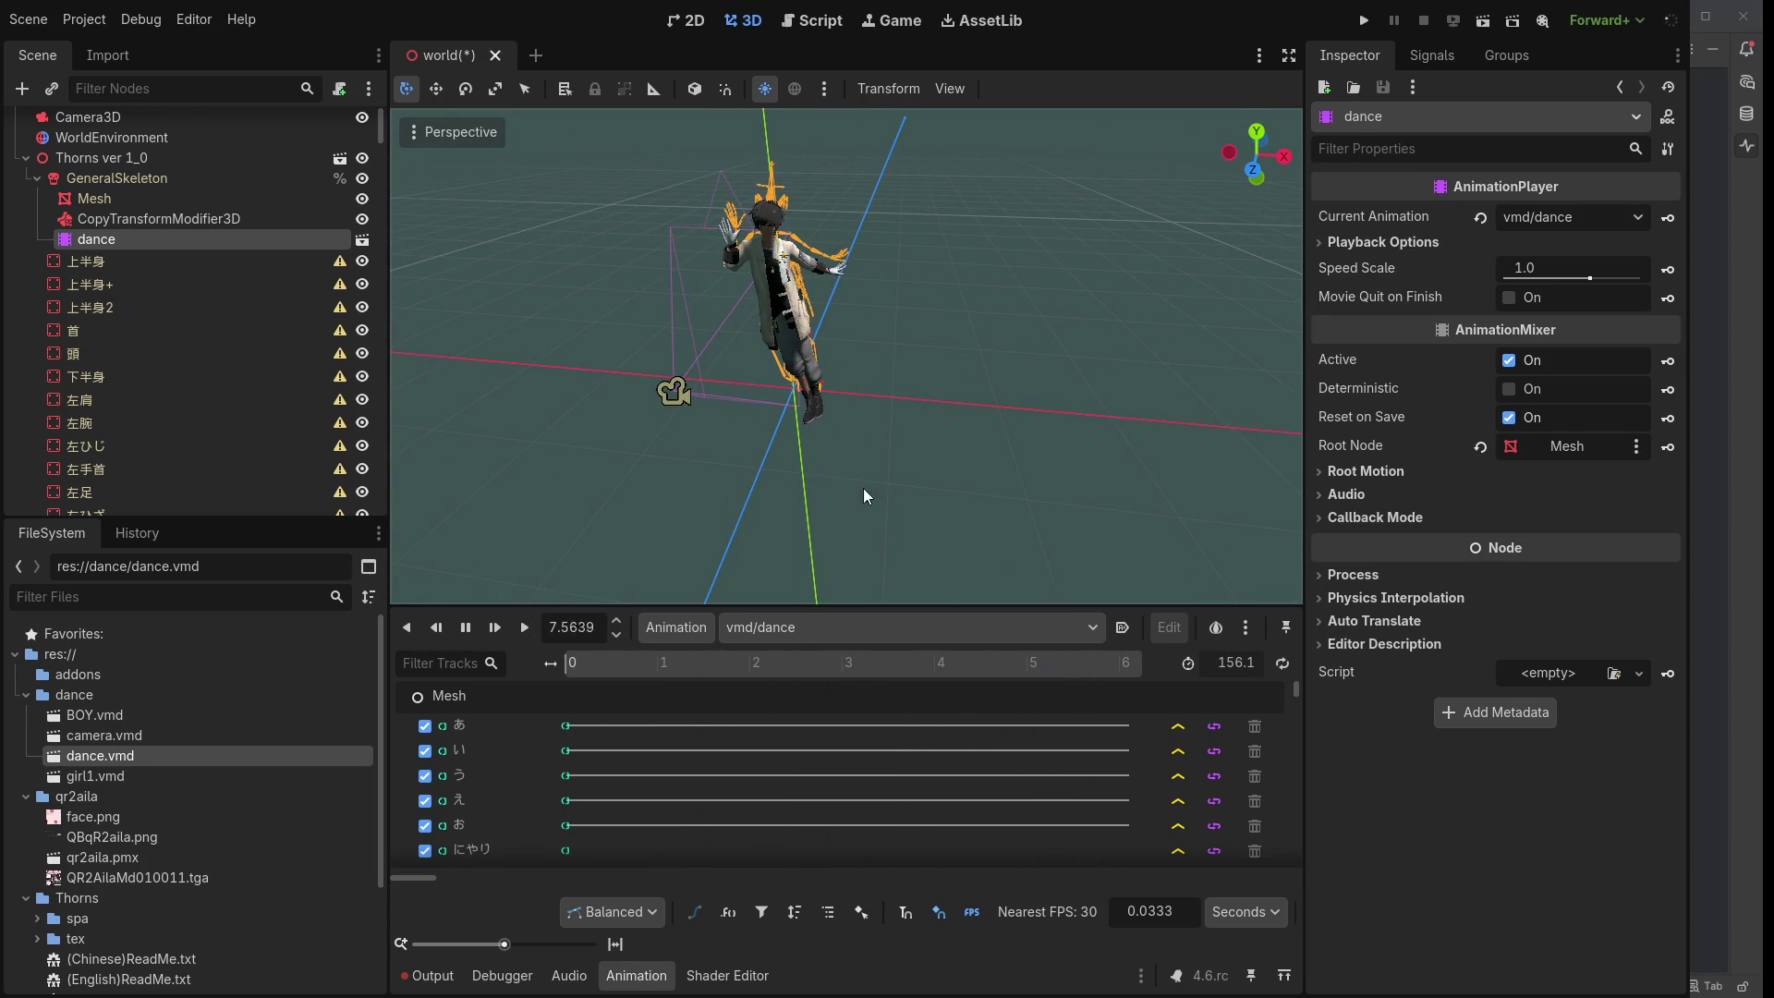
pyautogui.scroll(-10, 837, 776)
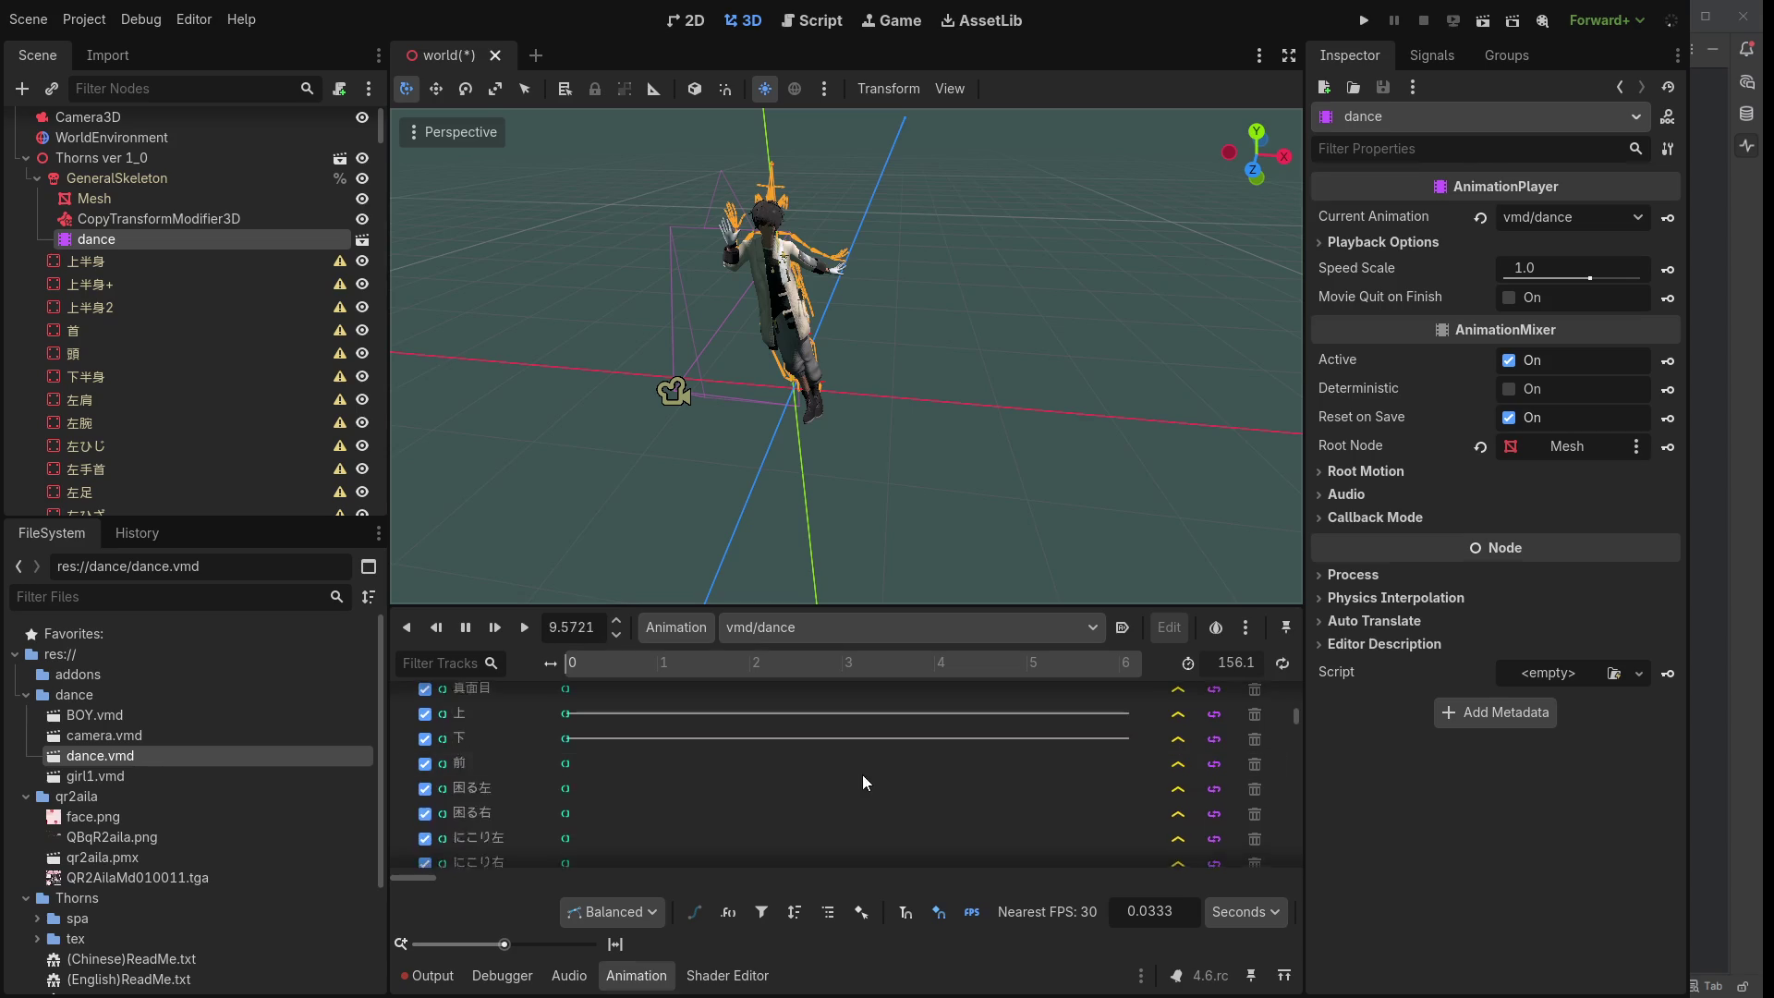
pyautogui.scroll(-10, 813, 739)
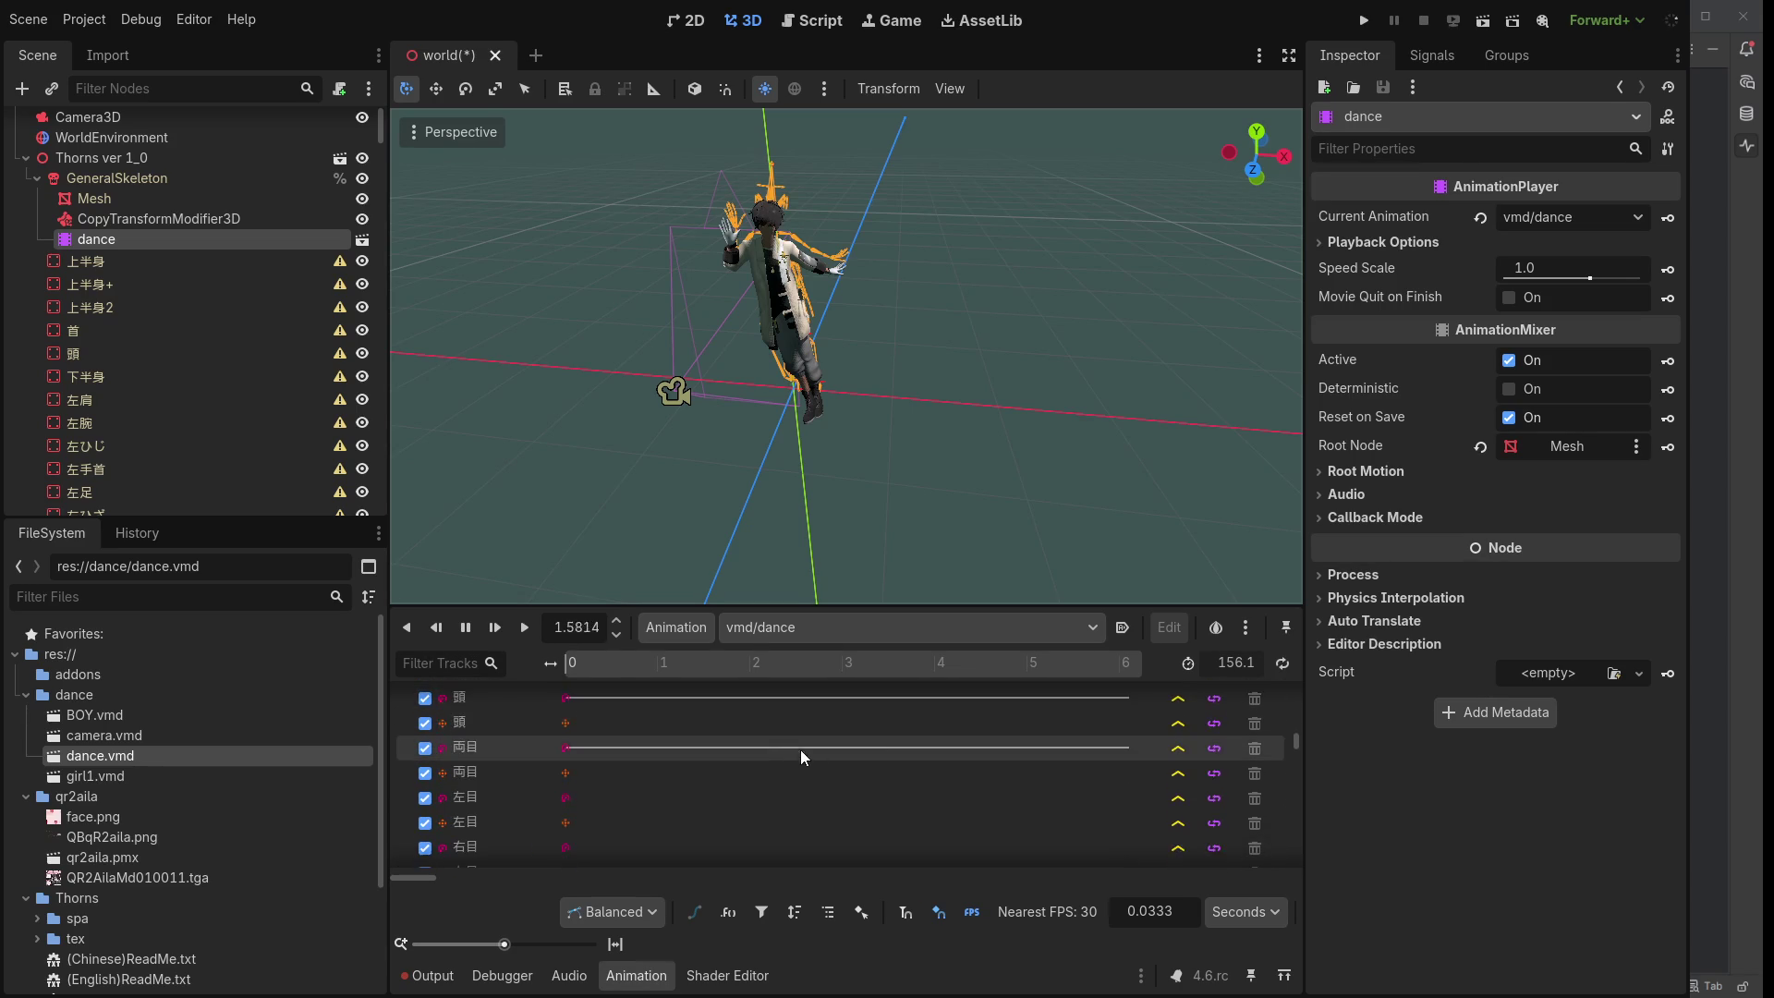
pyautogui.scroll(5, 903, 715)
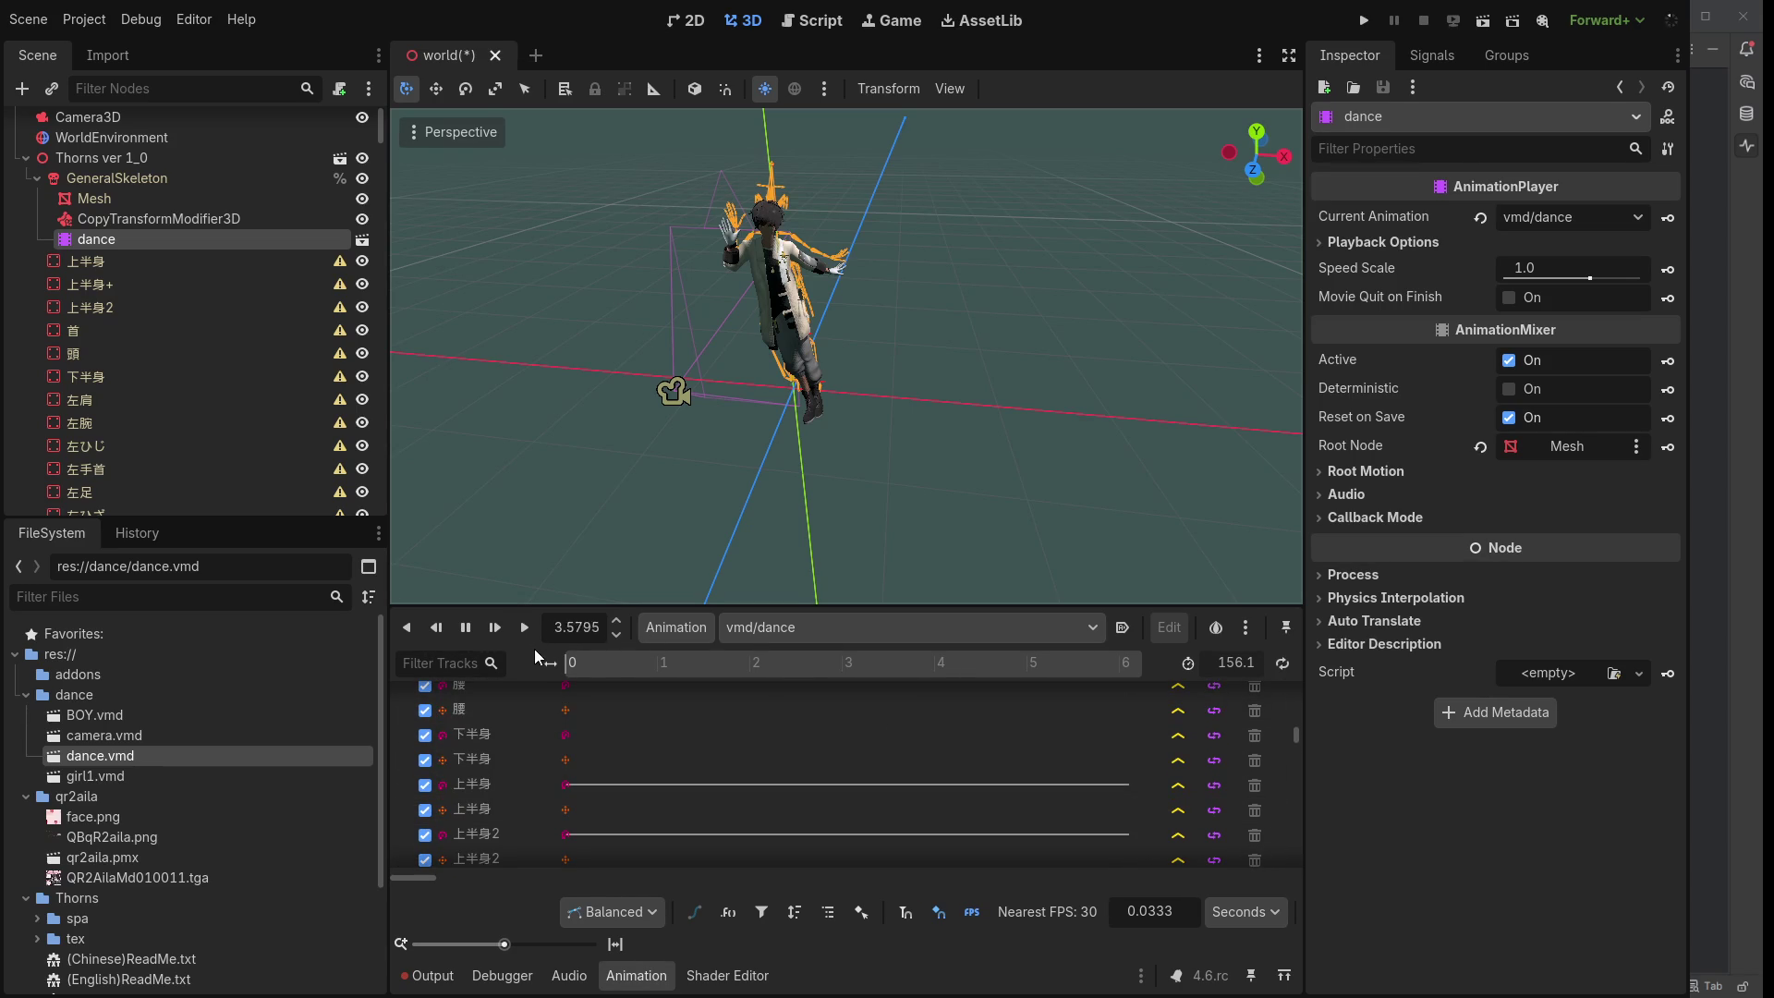
pyautogui.click(464, 628)
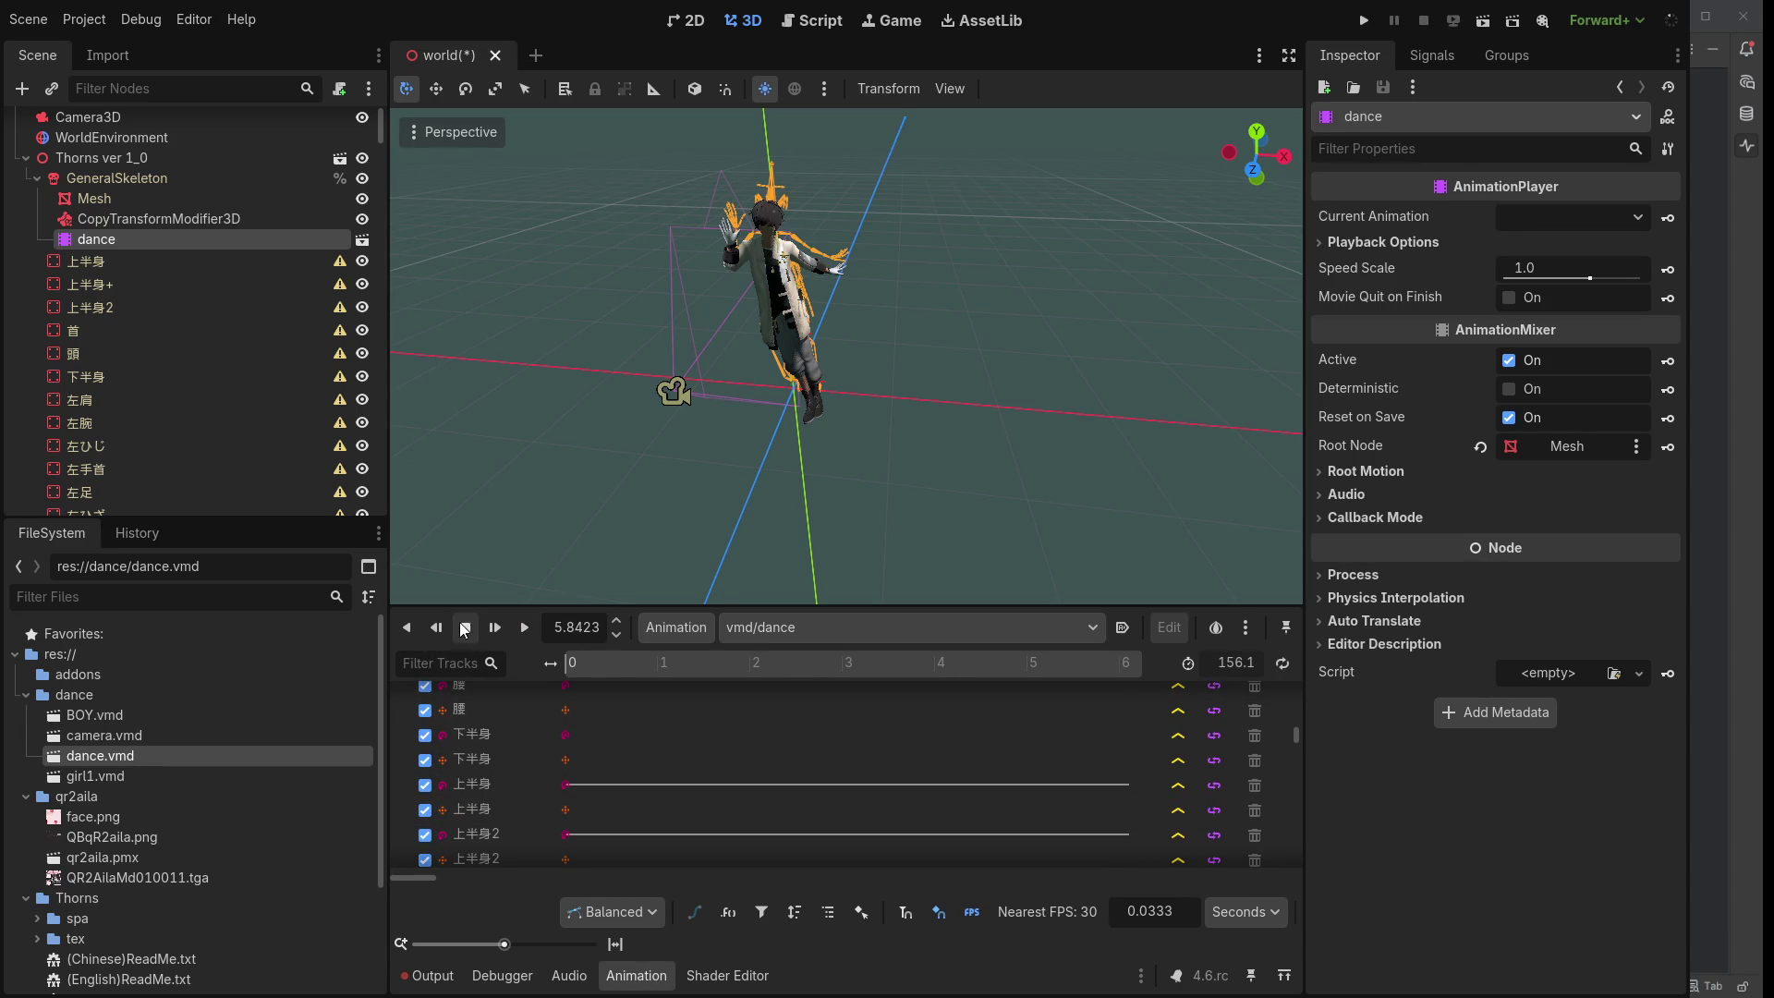
pyautogui.click(115, 183)
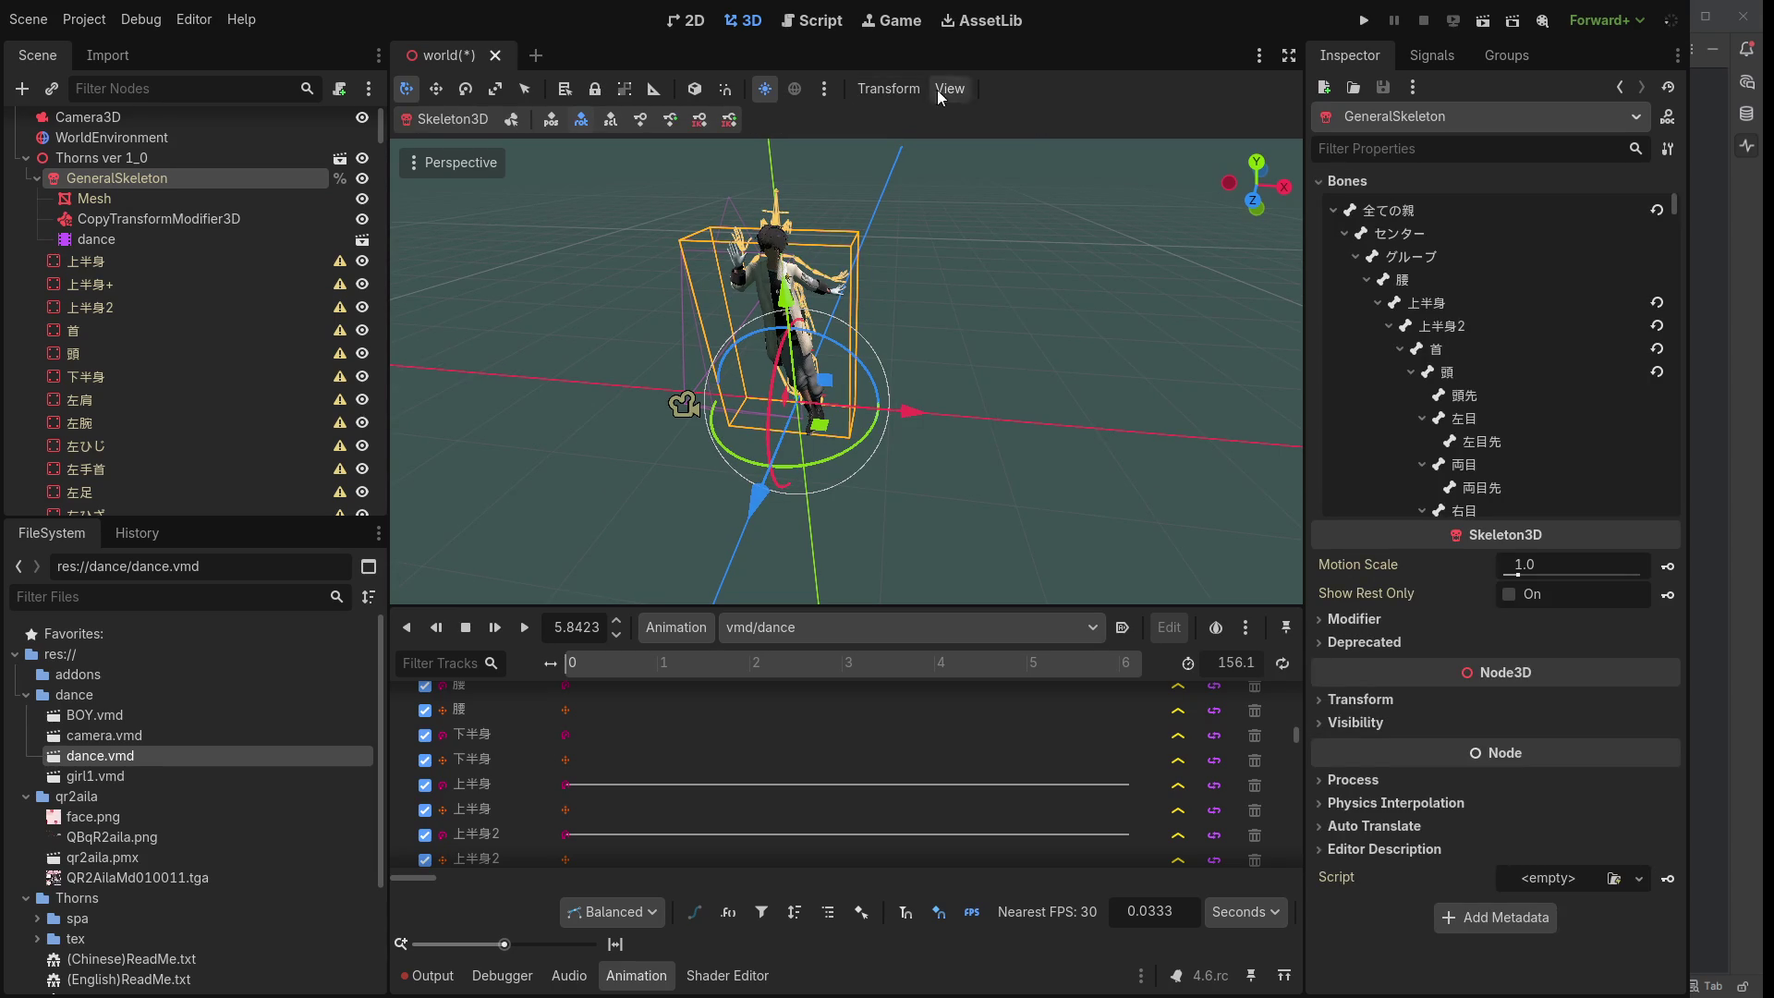
# Step: Rewind the vmd/dance animation to 0 s so the skeleton returns to its rest pose
pyautogui.click(431, 119)
pyautogui.click(472, 152)
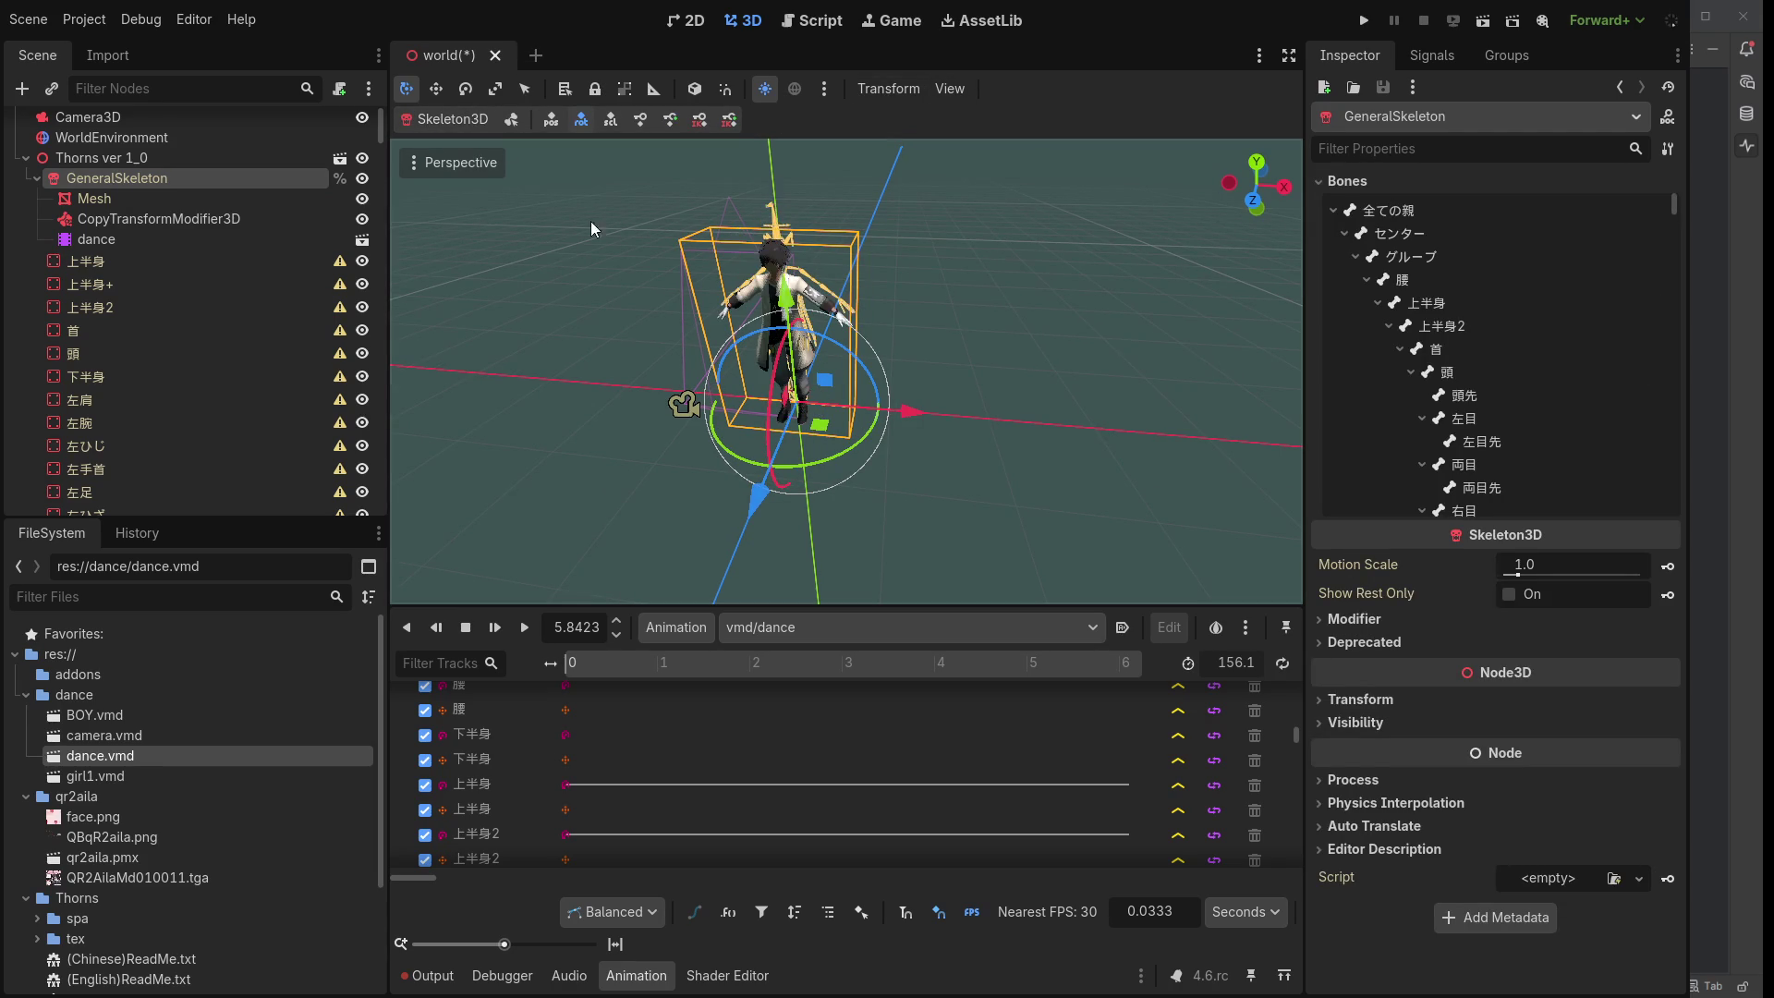
pyautogui.click(120, 237)
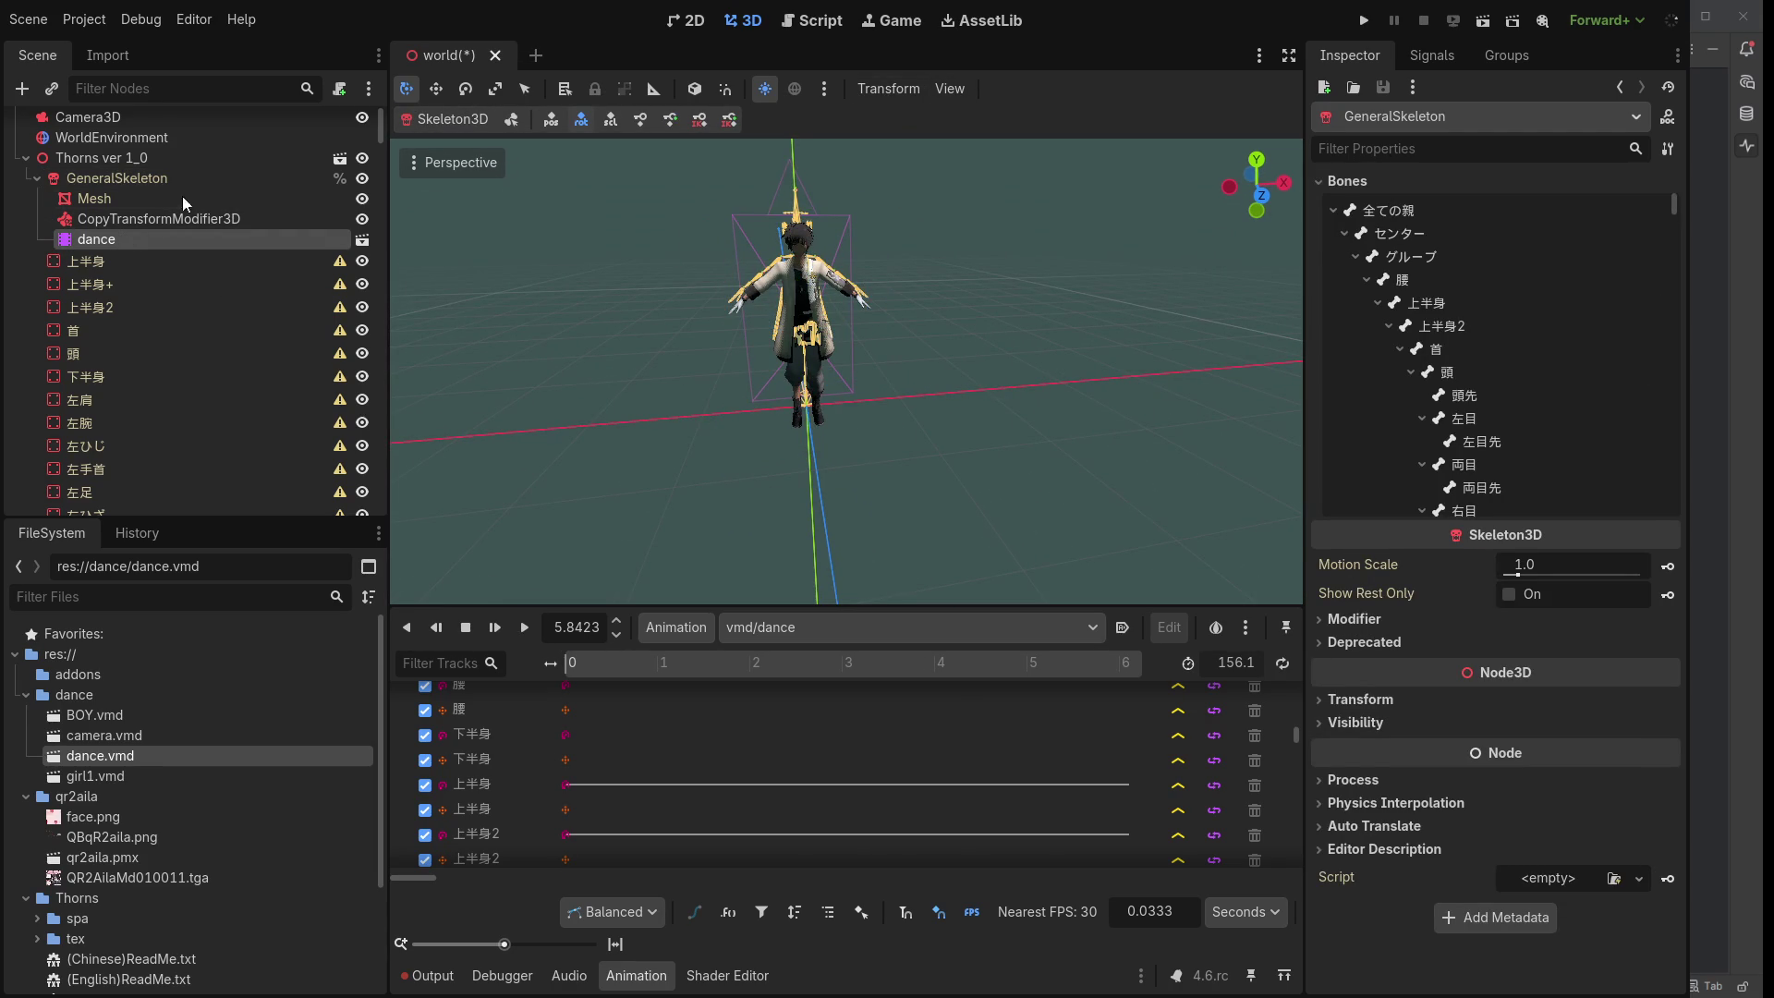
pyautogui.click(117, 180)
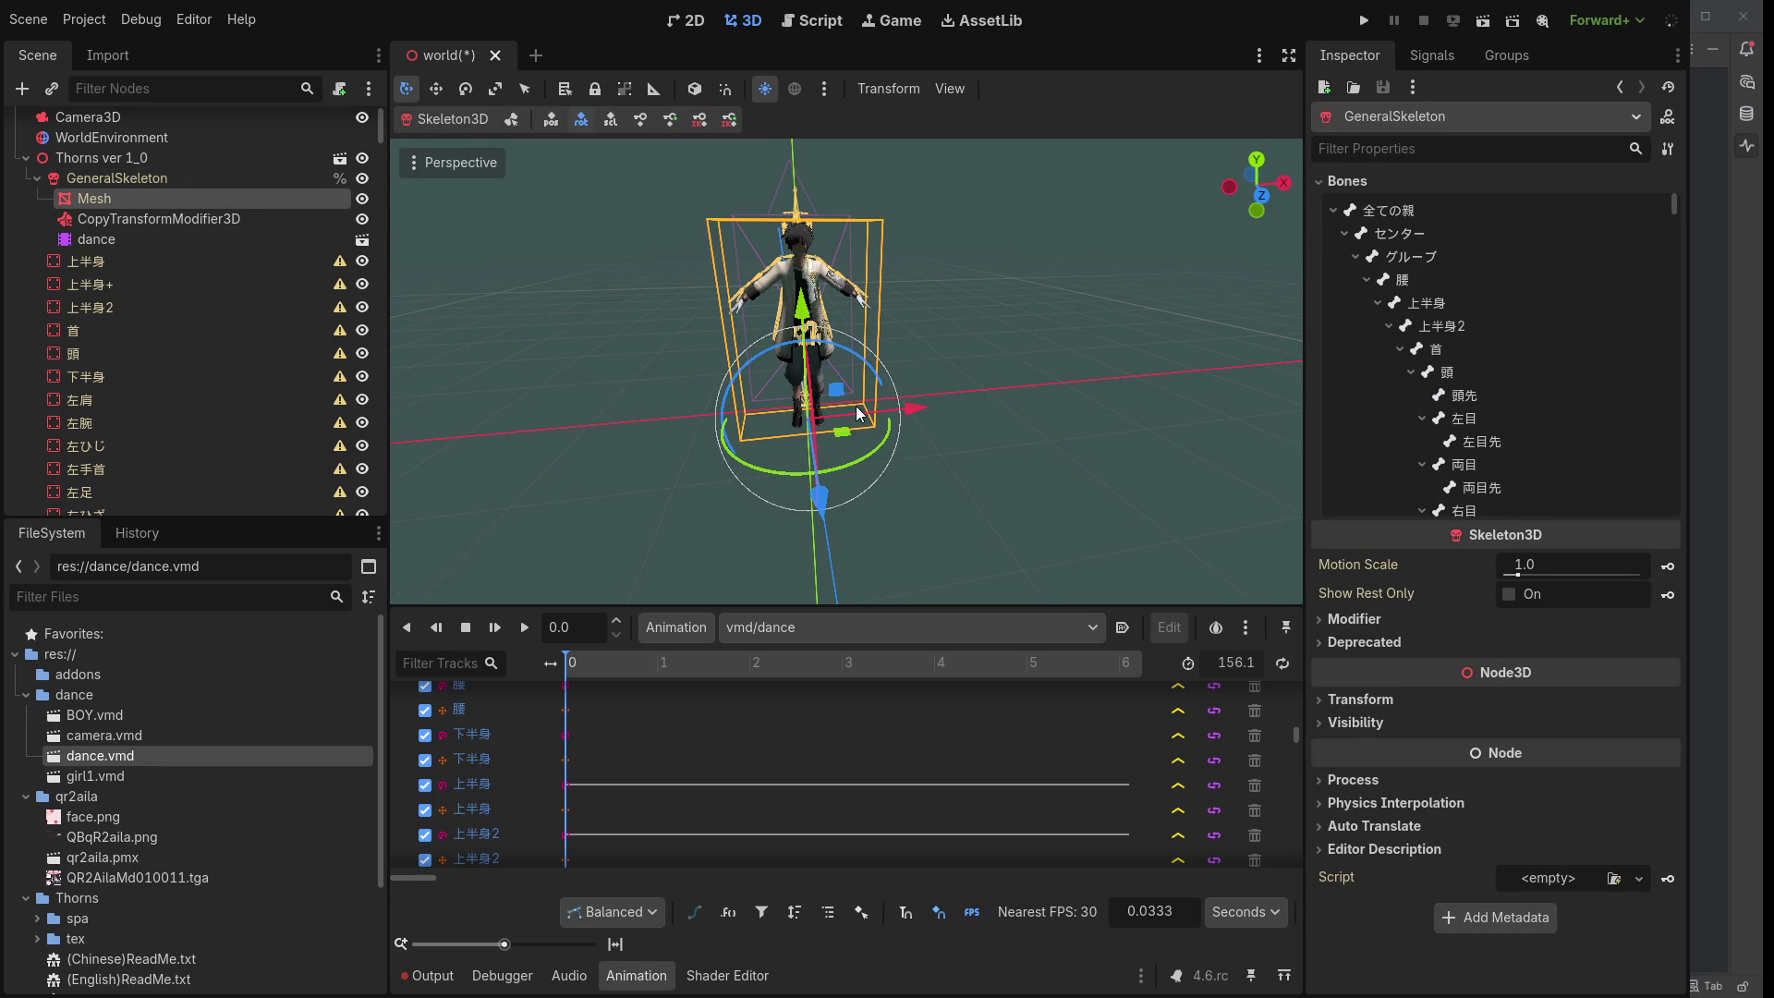
# Step: Orbit around the character and bring up the Mesh node's transform properties
pyautogui.click(852, 418)
pyautogui.moveTo(852, 418)
pyautogui.mouseDown()
pyautogui.moveTo(931, 436)
pyautogui.moveTo(856, 427)
pyautogui.mouseUp()
pyautogui.click(104, 197)
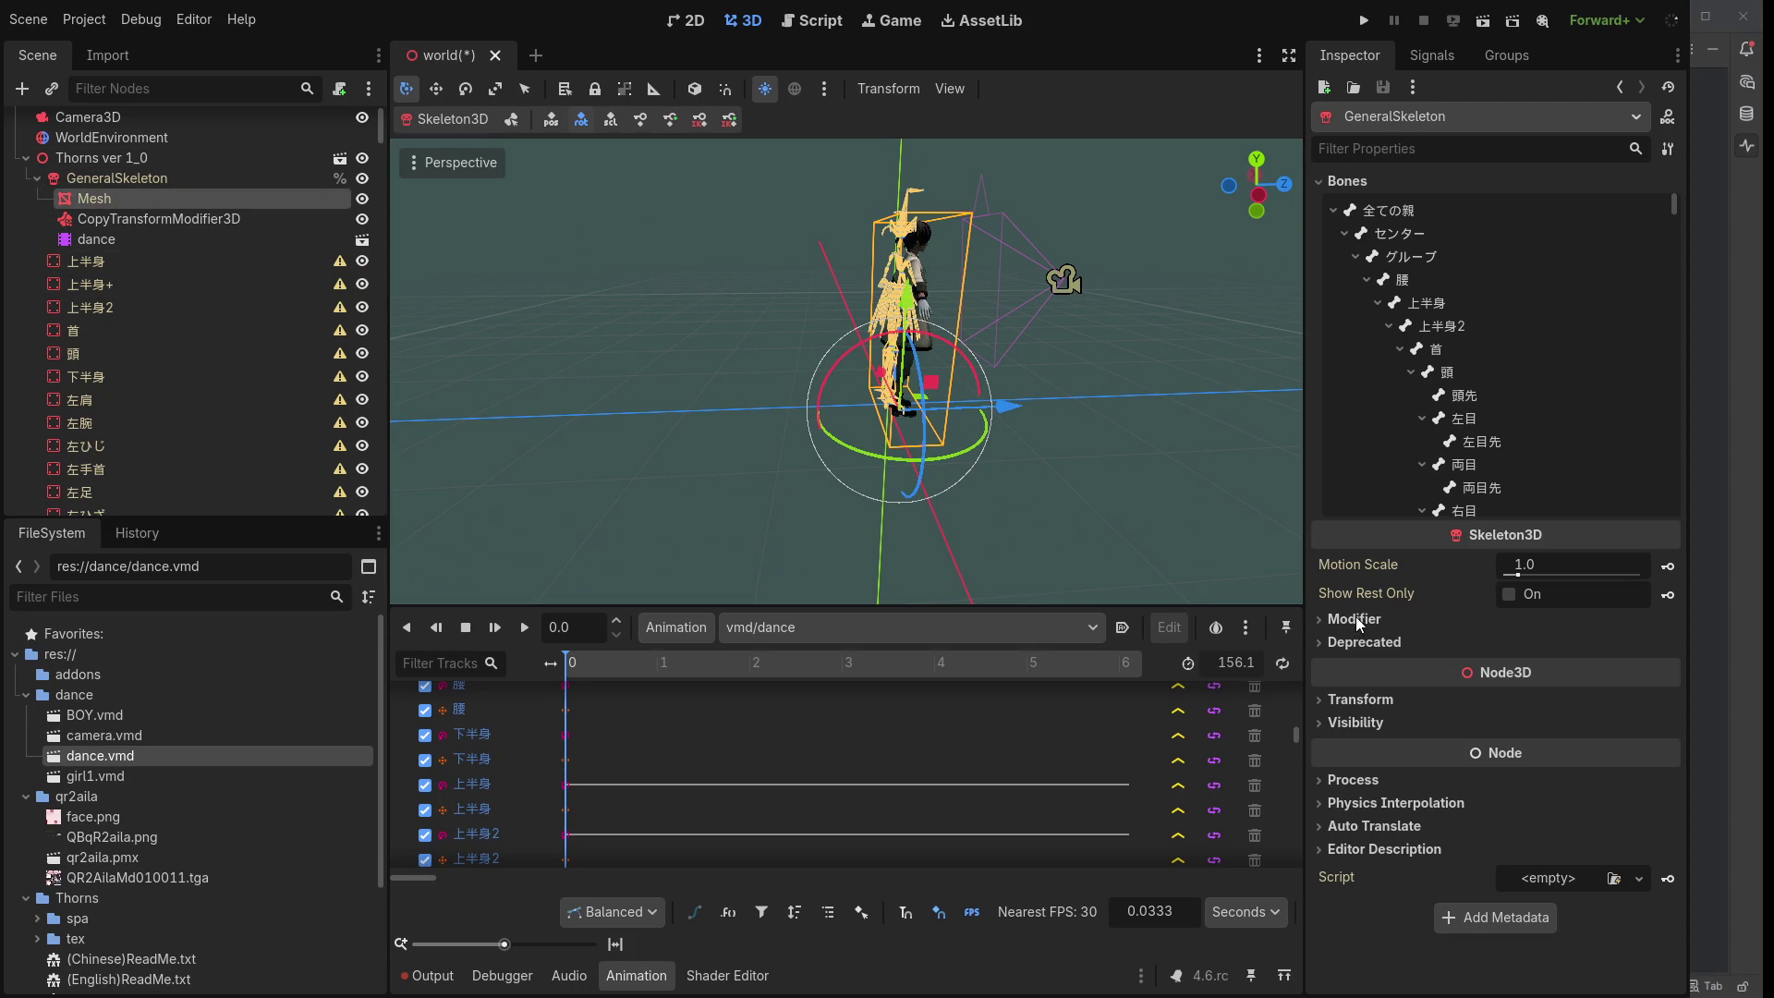
pyautogui.click(1355, 706)
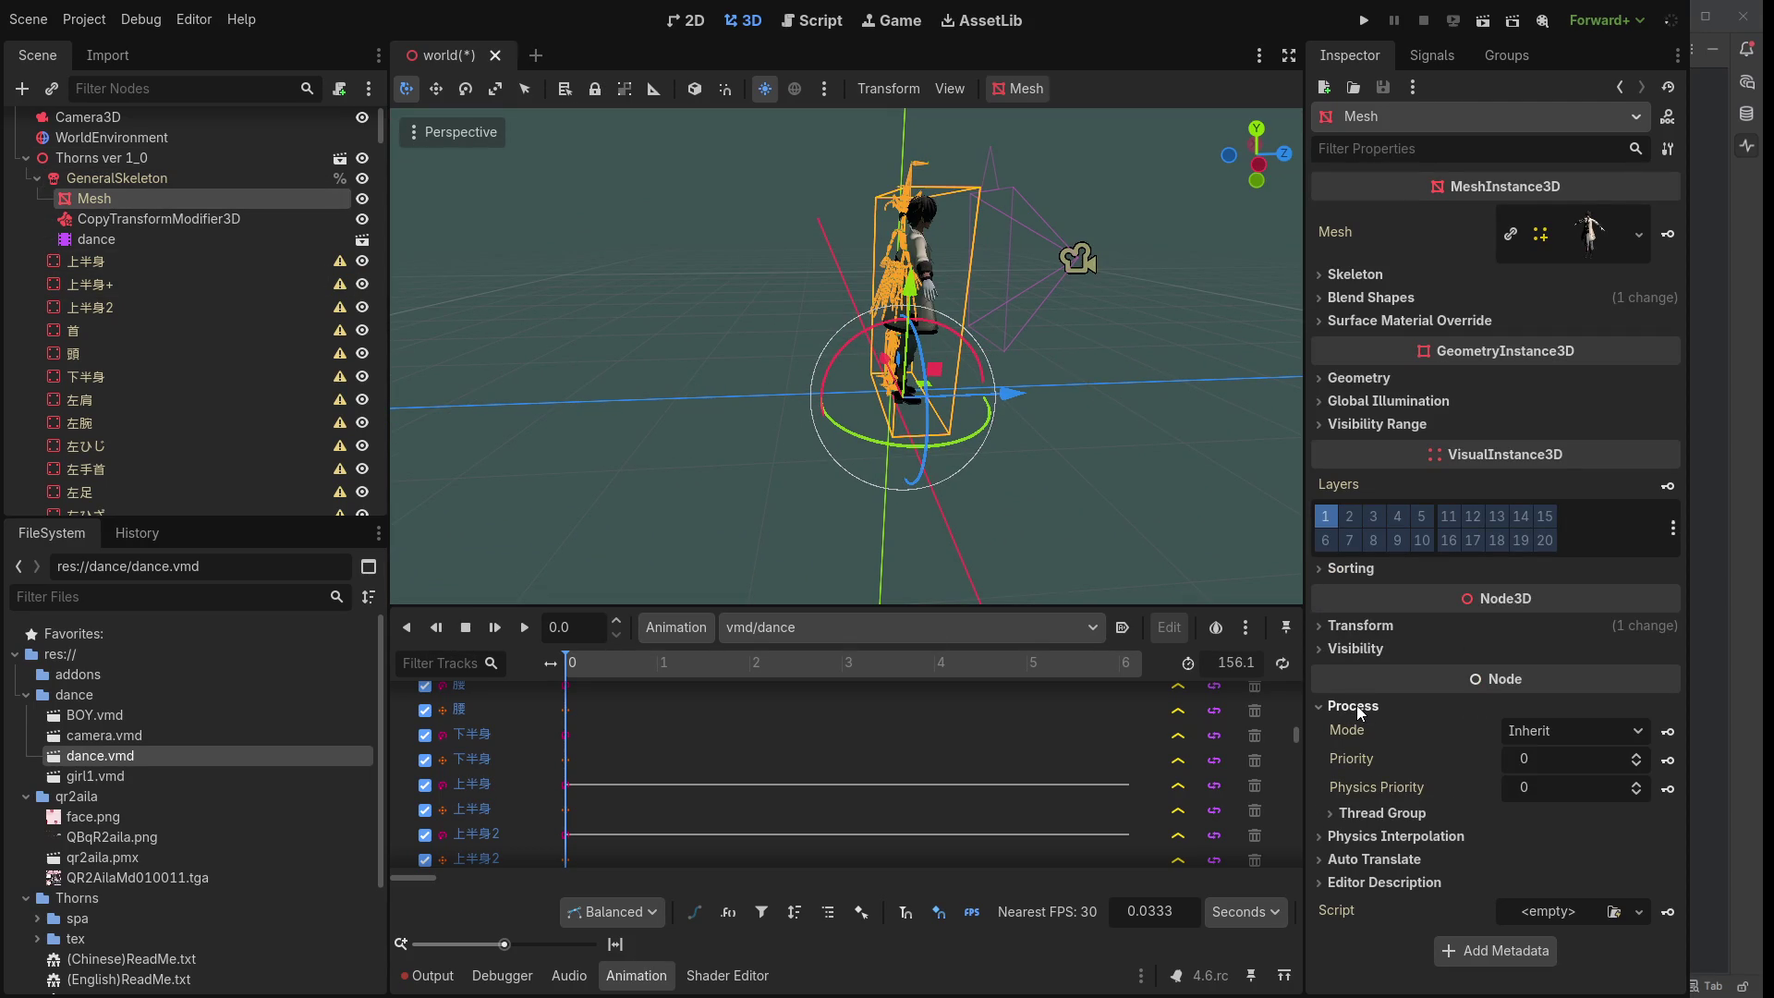
# Step: Set the Mesh node's Y position to 0, then revert its Position to 0, 0, 0
pyautogui.click(1355, 626)
pyautogui.click(1478, 678)
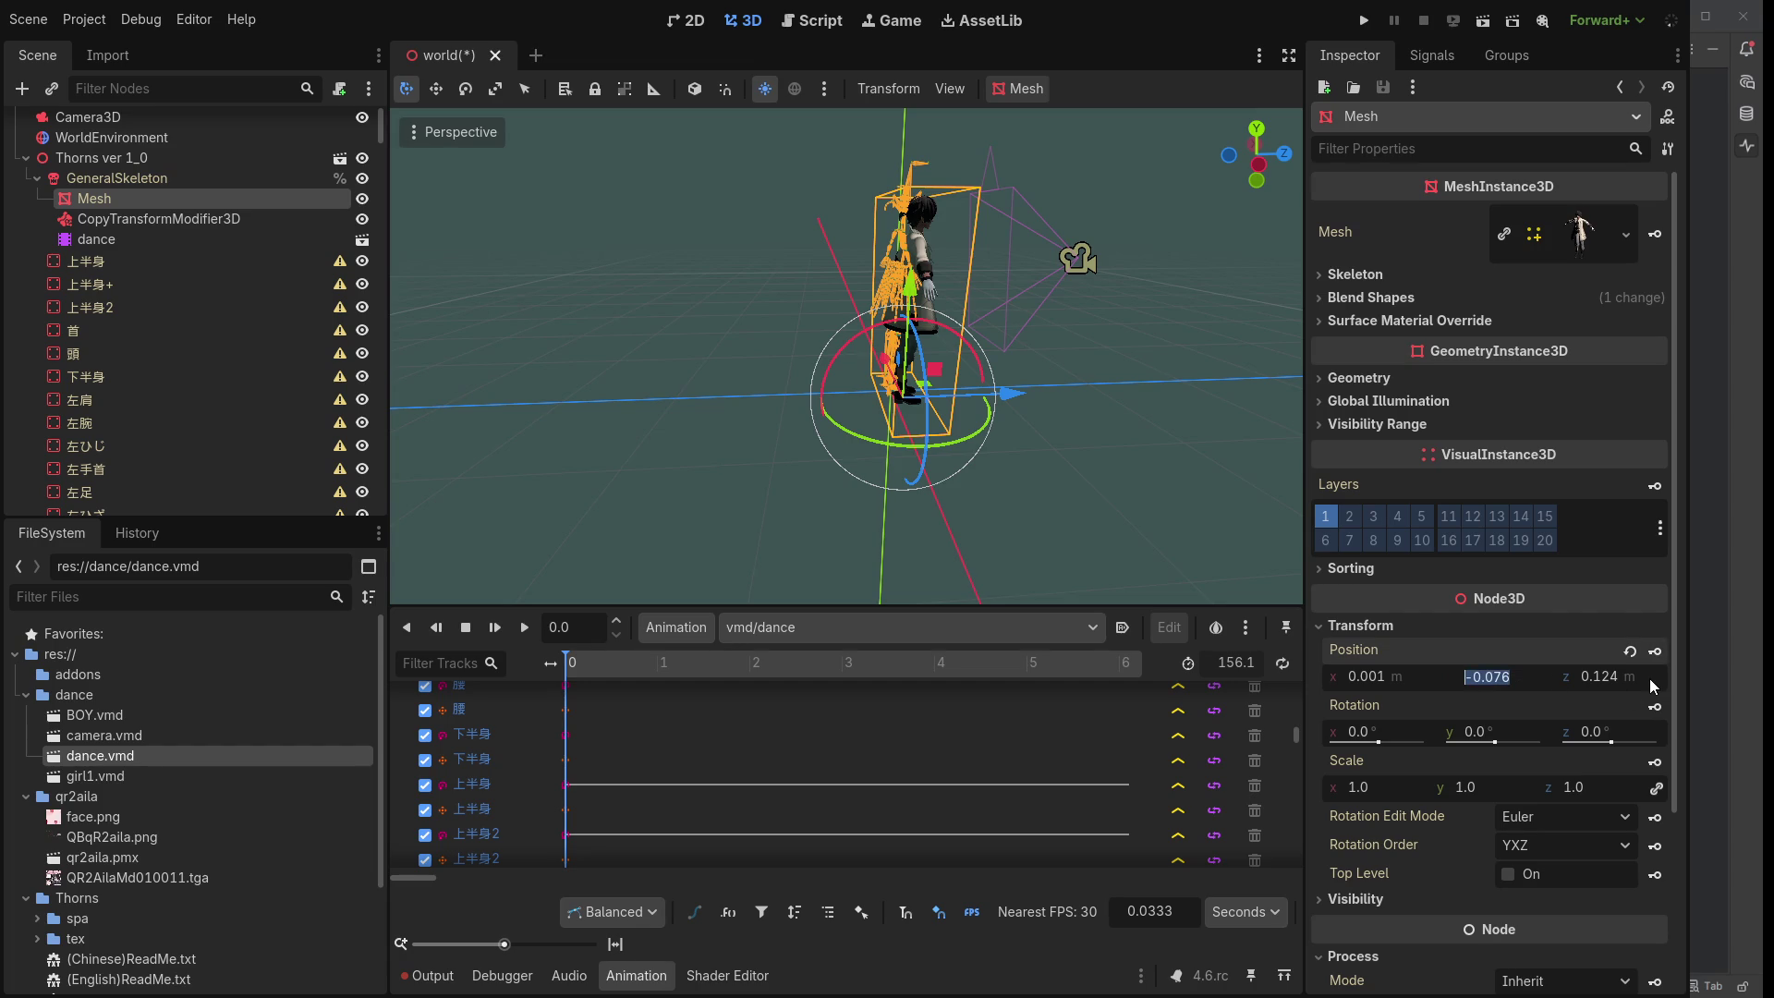
pyautogui.write('0')
pyautogui.press('Return')
pyautogui.click(1629, 651)
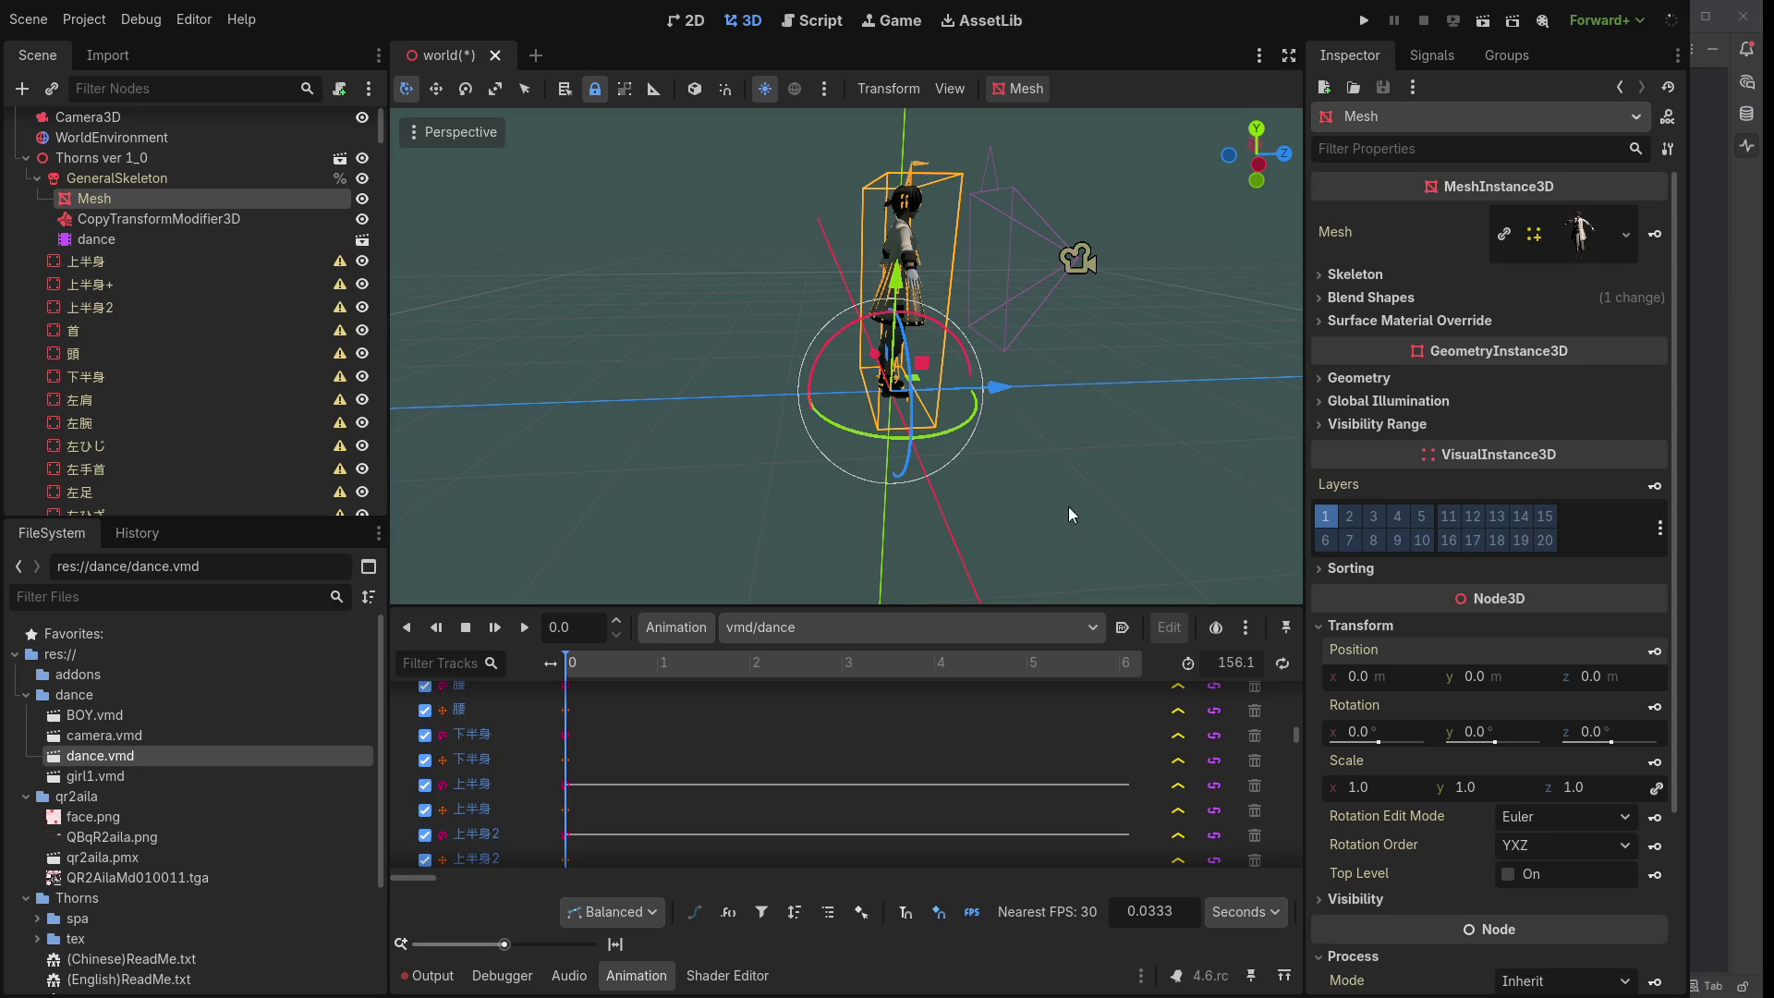
pyautogui.moveTo(1025, 463)
pyautogui.mouseDown()
pyautogui.moveTo(996, 441)
pyautogui.moveTo(938, 457)
pyautogui.mouseUp()
pyautogui.click(107, 240)
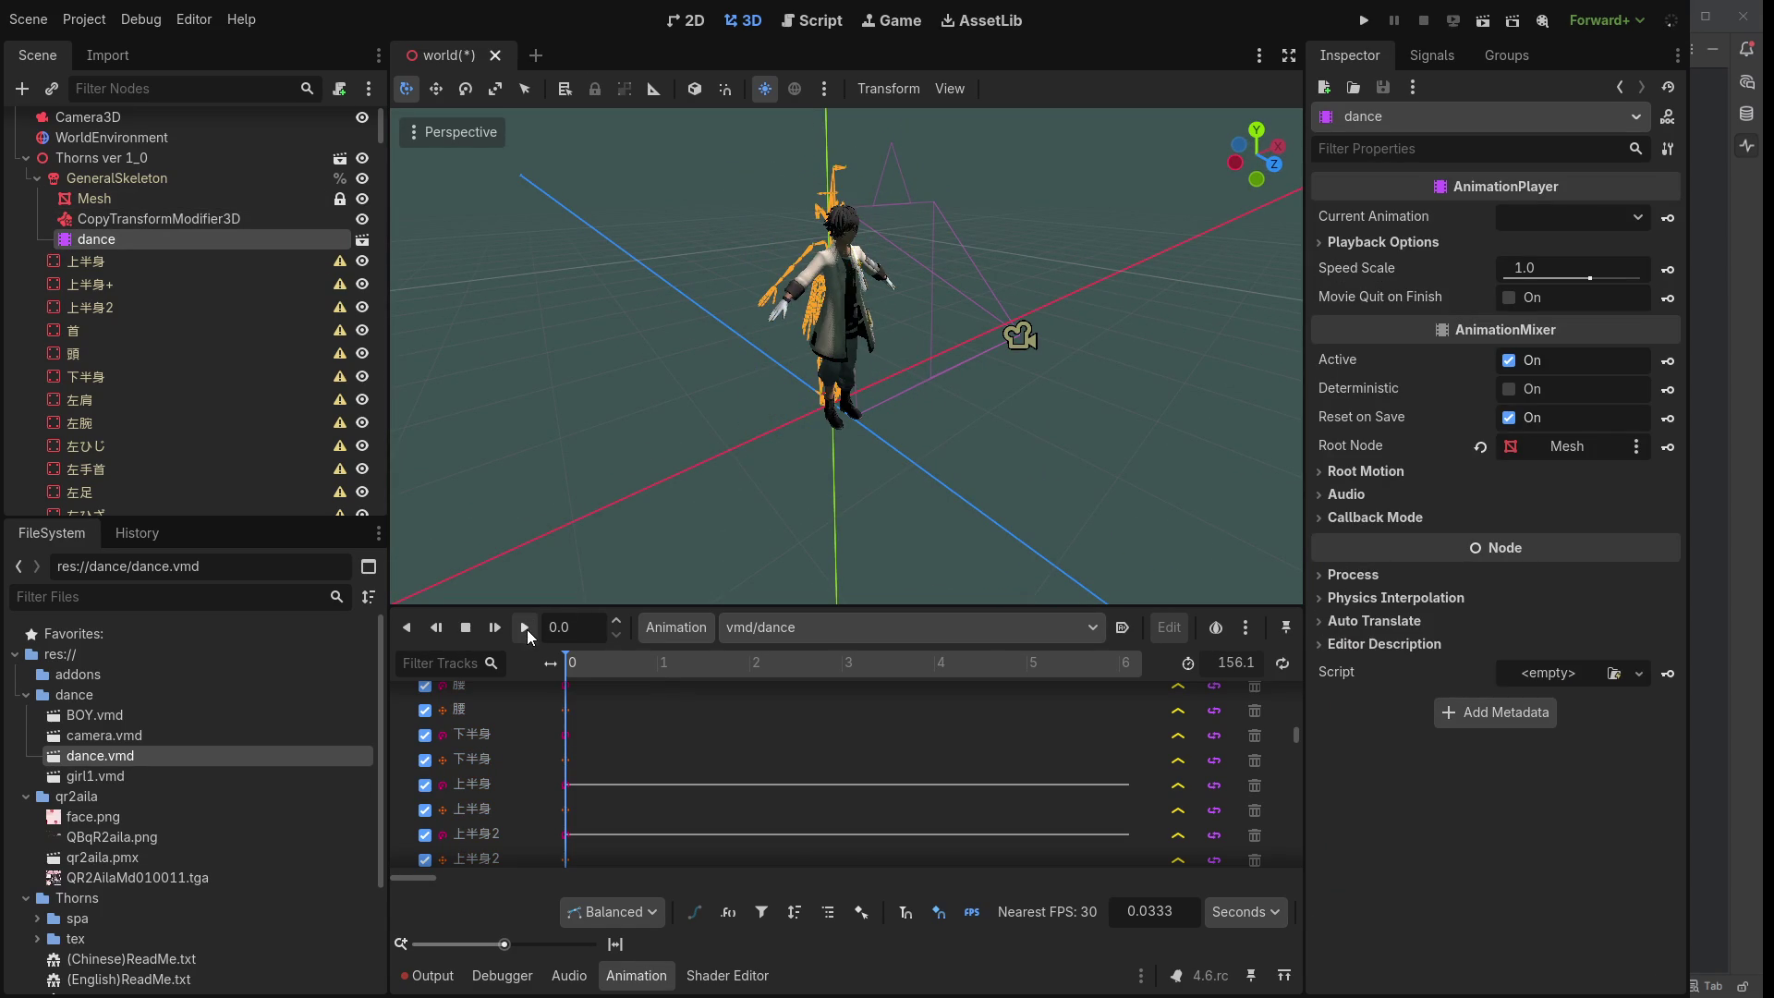
# Step: Test-play vmd/dance from a side view, stop it at 2.13 s, and inspect the CopyTransformModifier3D
pyautogui.click(527, 630)
pyautogui.moveTo(739, 518)
pyautogui.mouseDown()
pyautogui.moveTo(1067, 442)
pyautogui.moveTo(923, 425)
pyautogui.moveTo(907, 327)
pyautogui.mouseUp()
pyautogui.scroll(-5, 1060, 807)
pyautogui.scroll(-3, 973, 773)
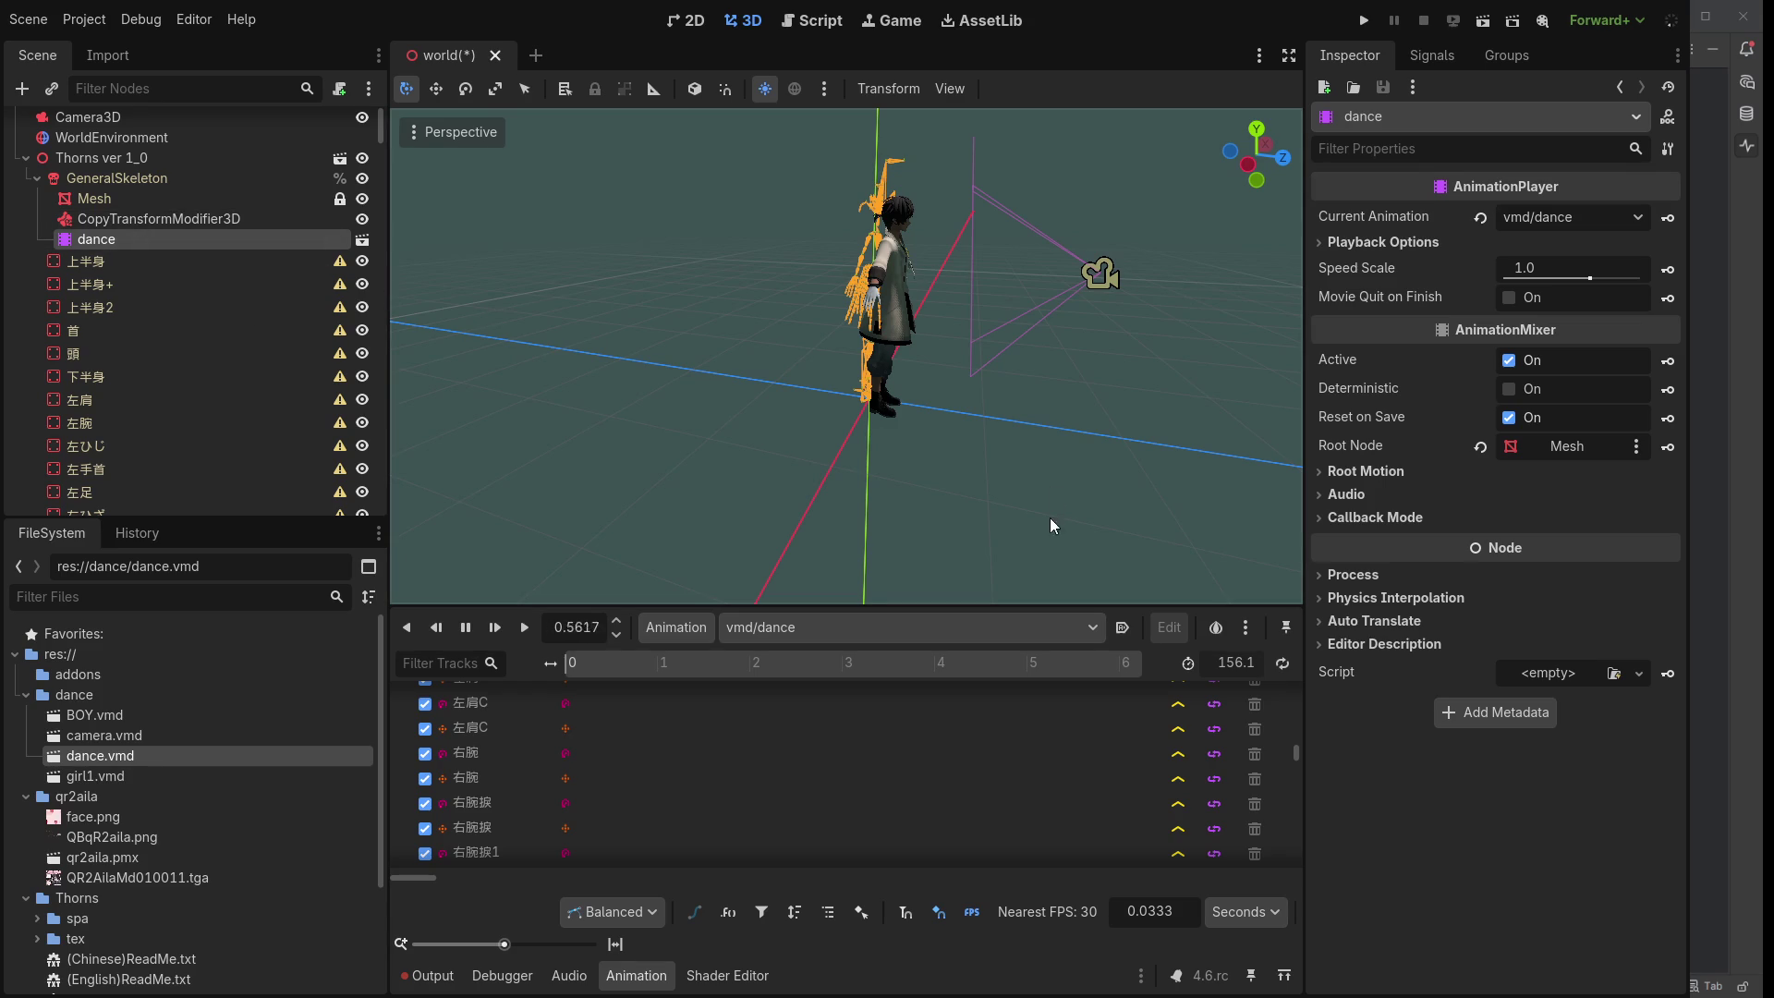
pyautogui.click(465, 627)
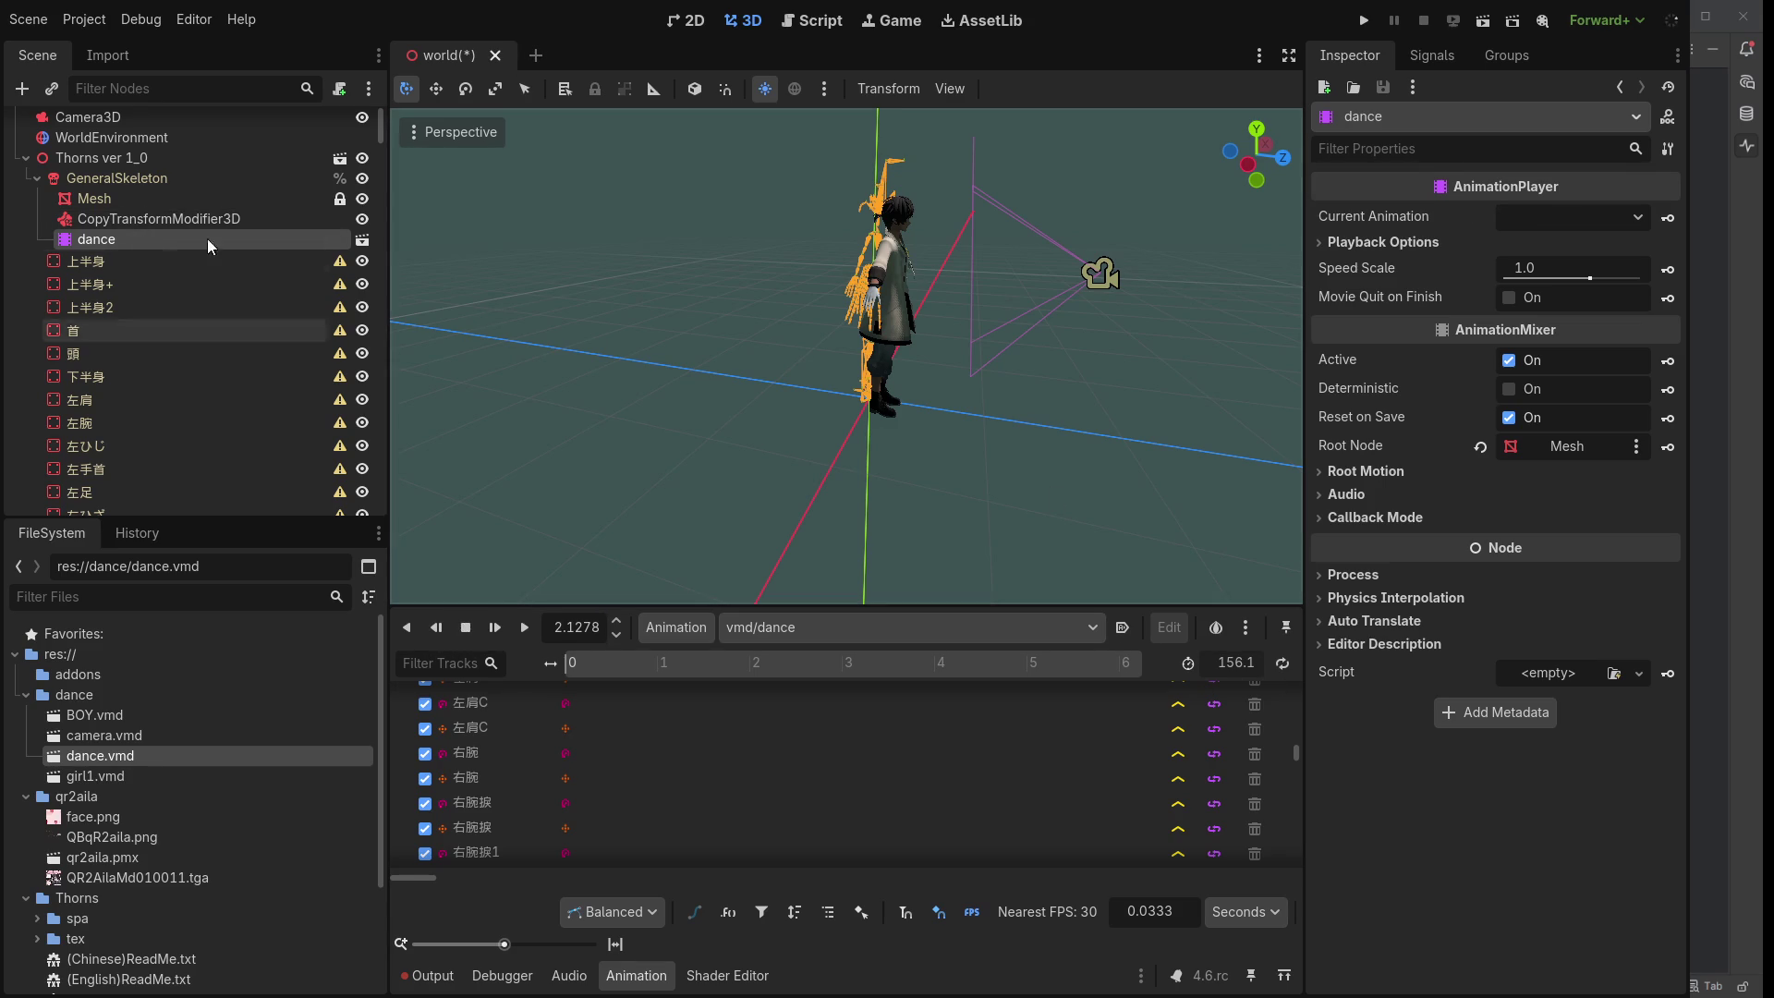
pyautogui.click(131, 218)
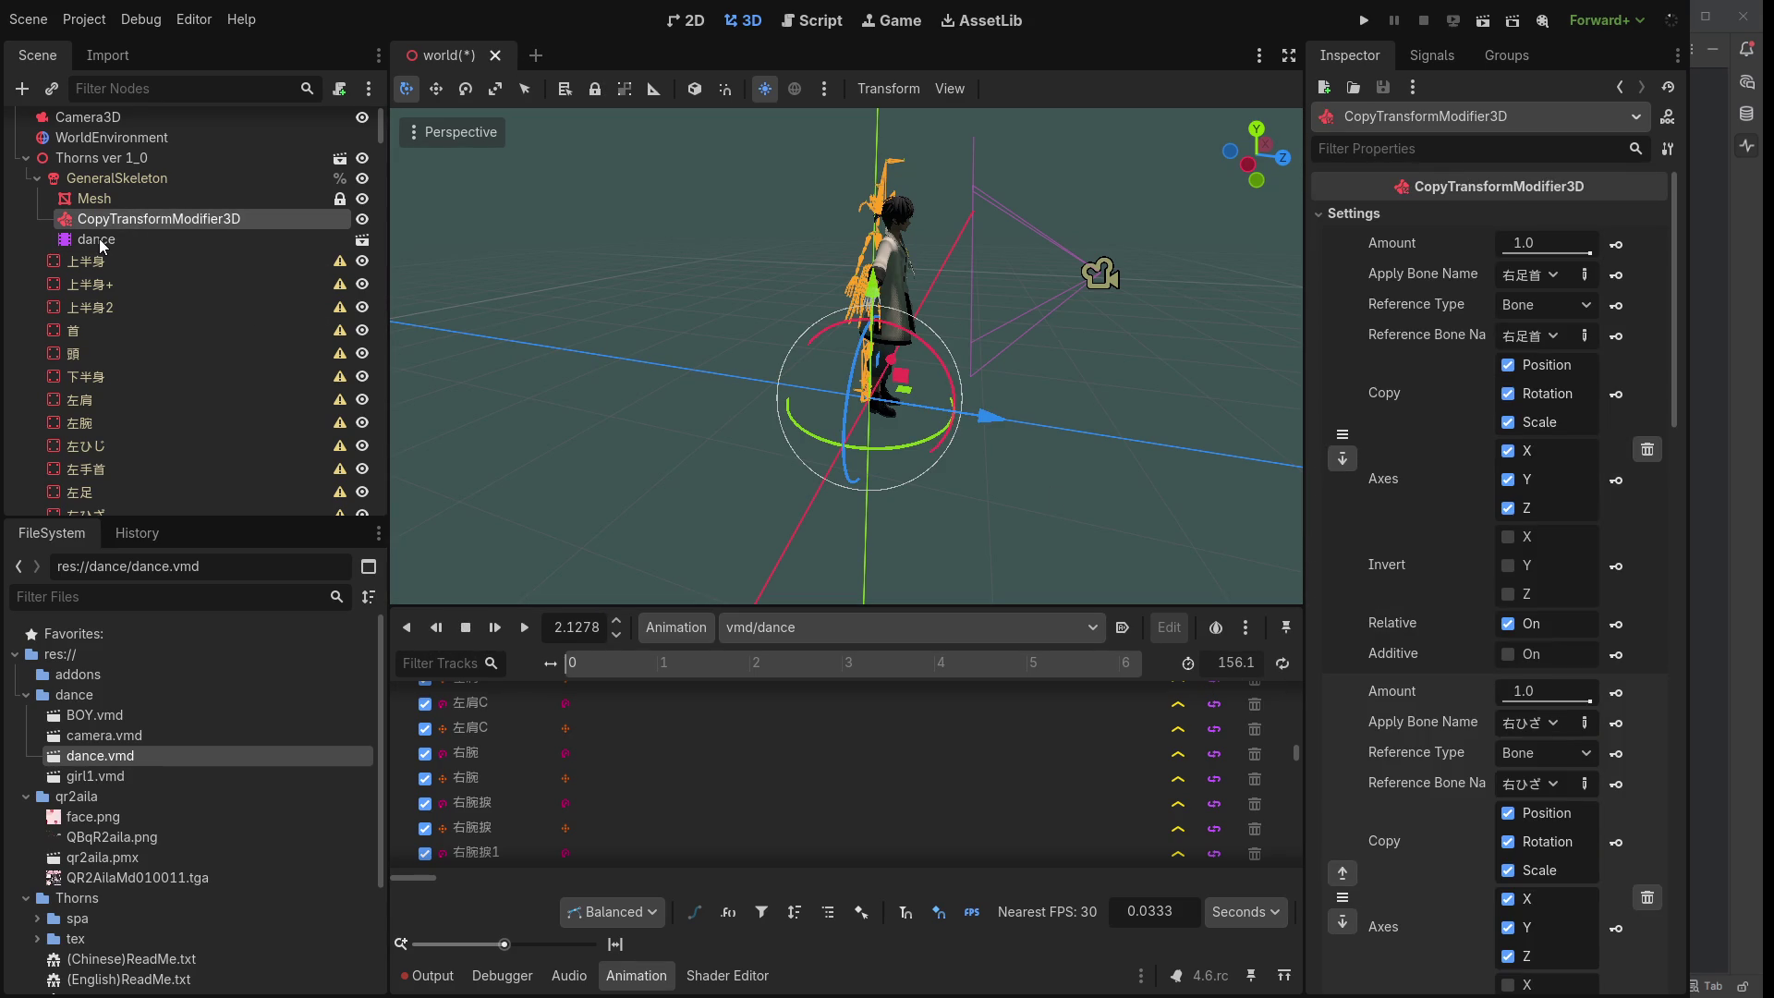
pyautogui.click(98, 239)
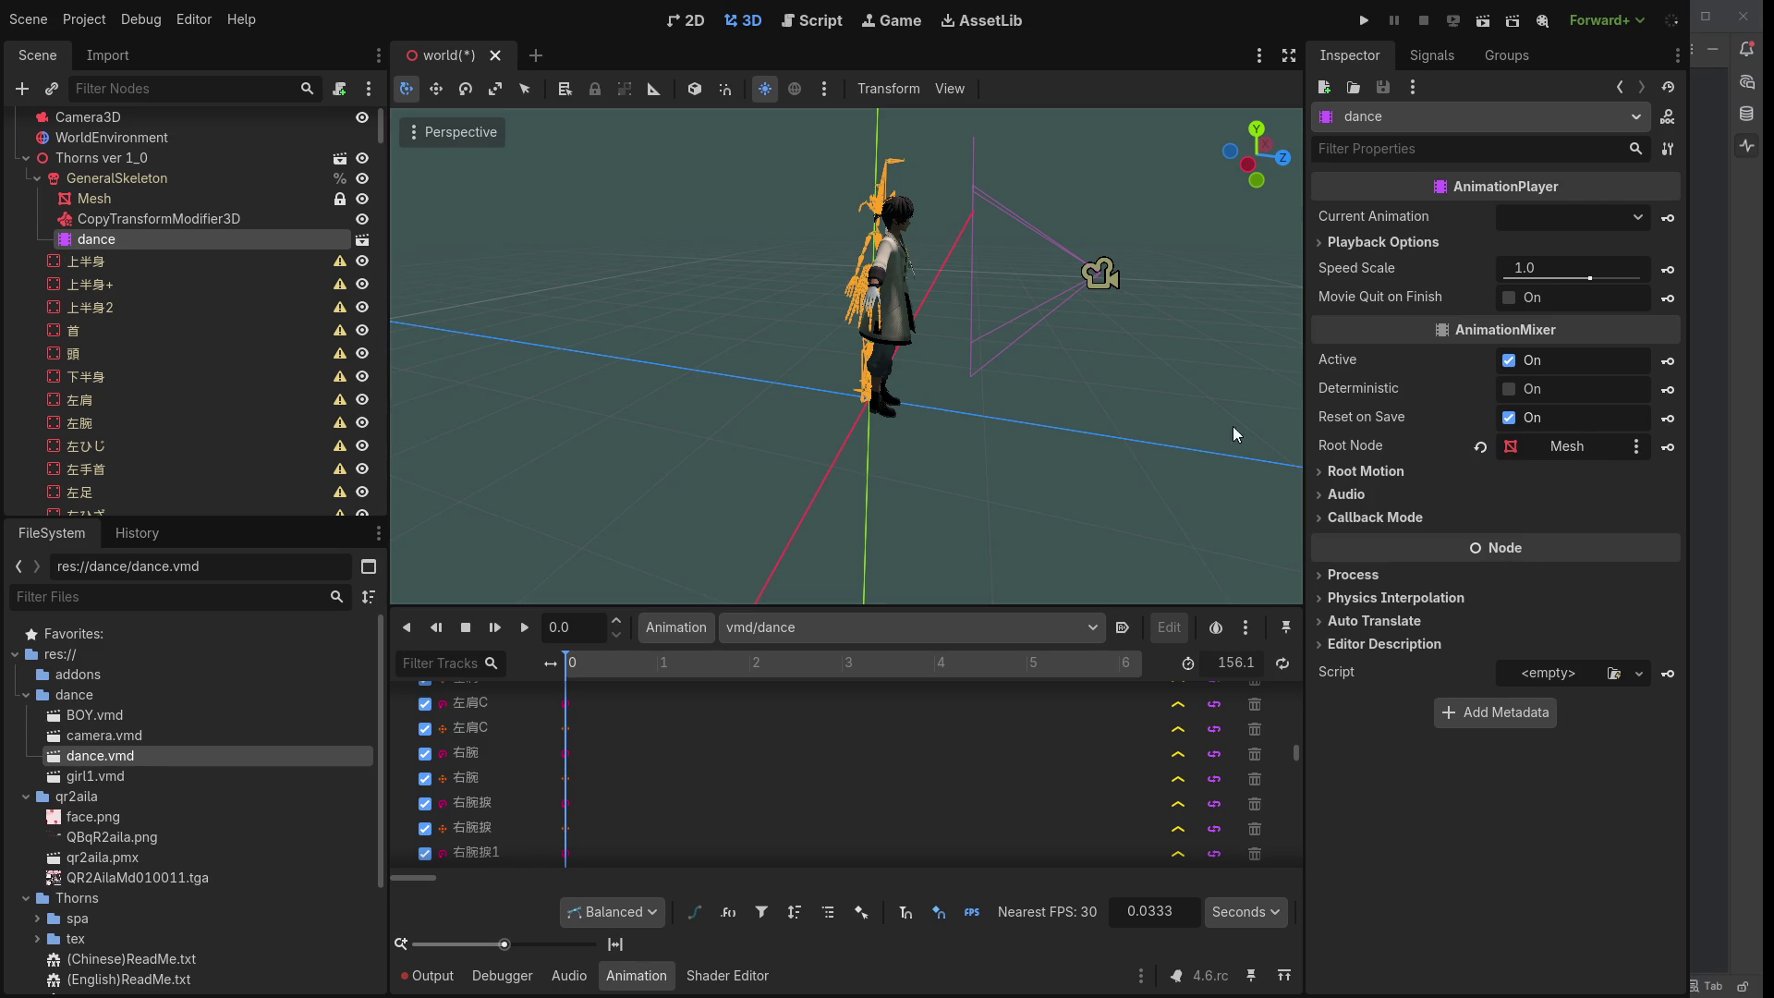
# Step: Play vmd/dance, stop it, and replay it from the start while orbiting to a front view
pyautogui.click(524, 627)
pyautogui.moveTo(691, 514)
pyautogui.mouseDown()
pyautogui.moveTo(802, 454)
pyautogui.moveTo(940, 425)
pyautogui.moveTo(1149, 455)
pyautogui.moveTo(824, 419)
pyautogui.mouseUp()
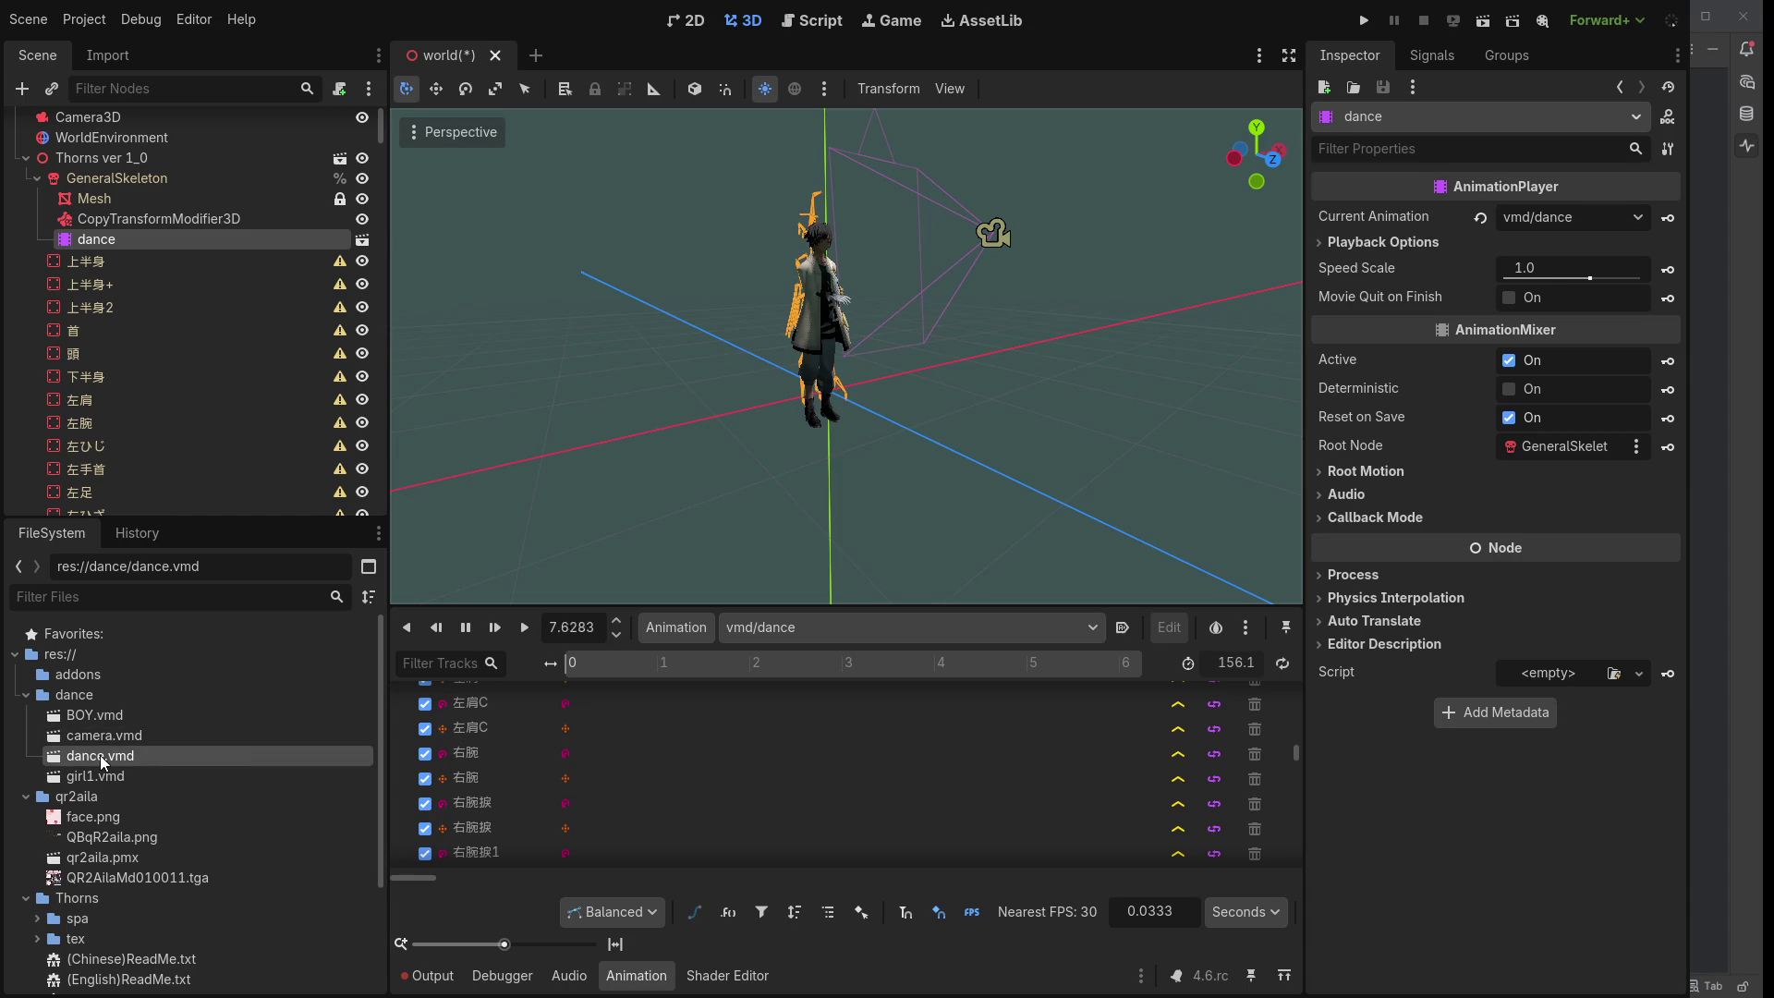
pyautogui.click(465, 627)
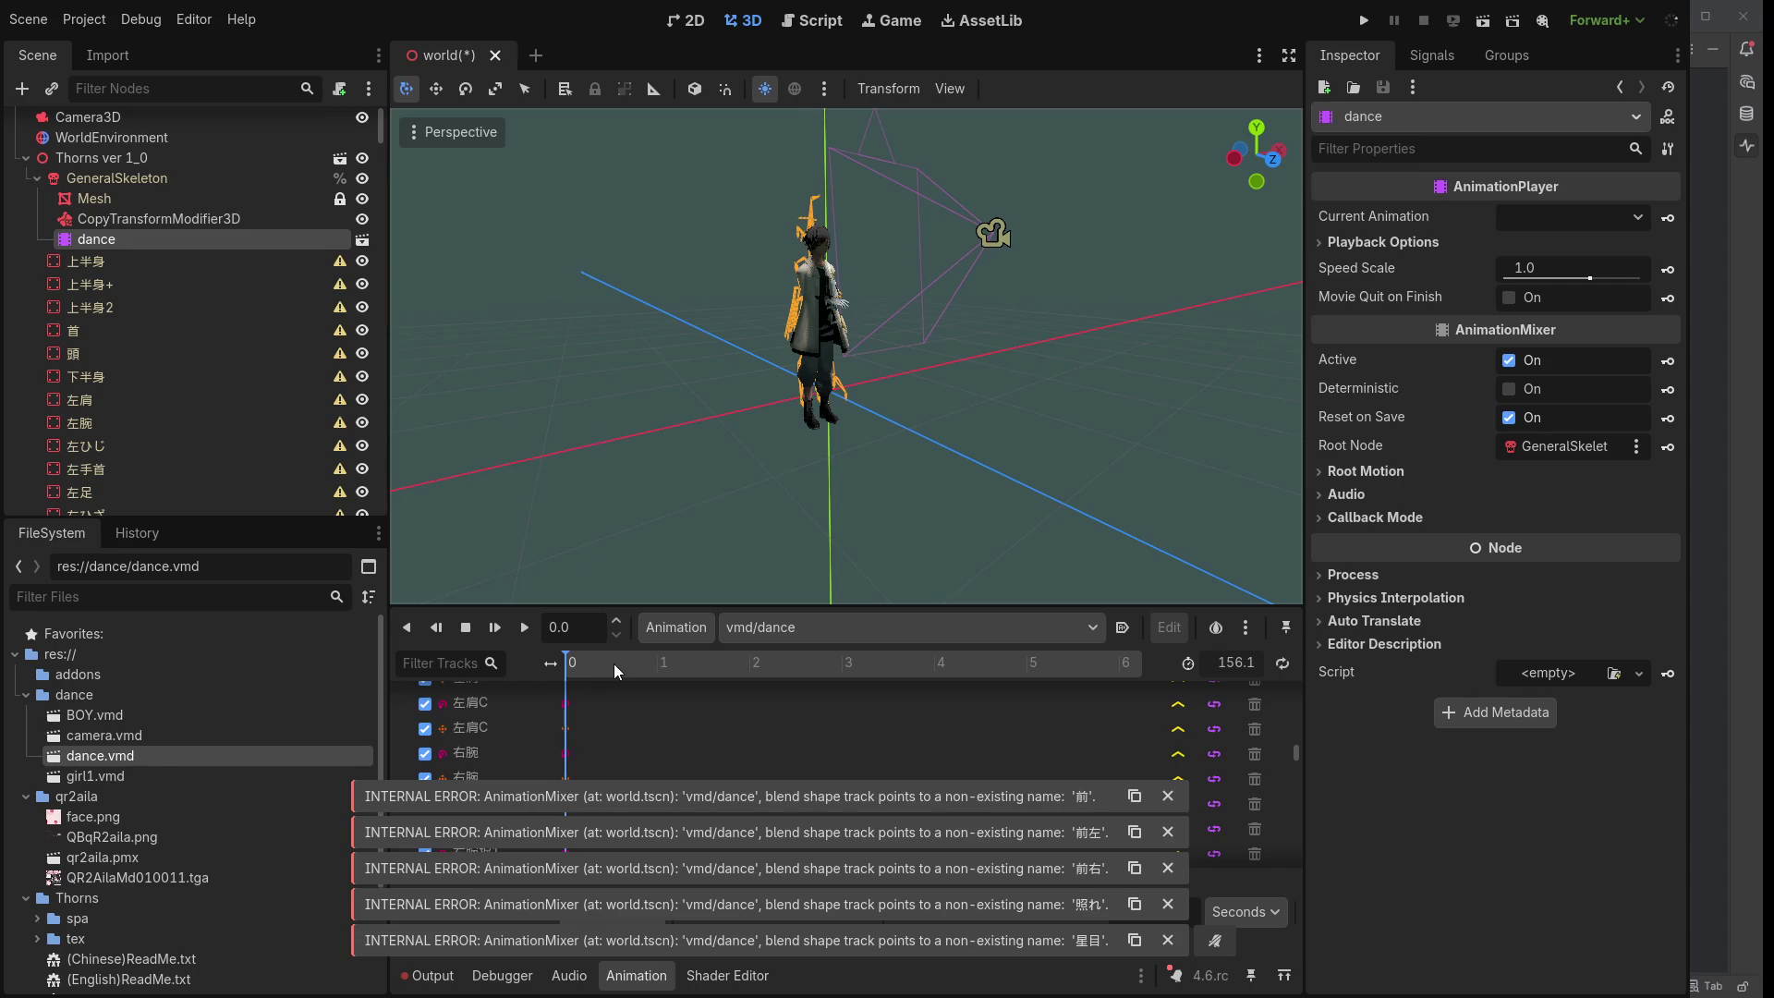
pyautogui.click(523, 628)
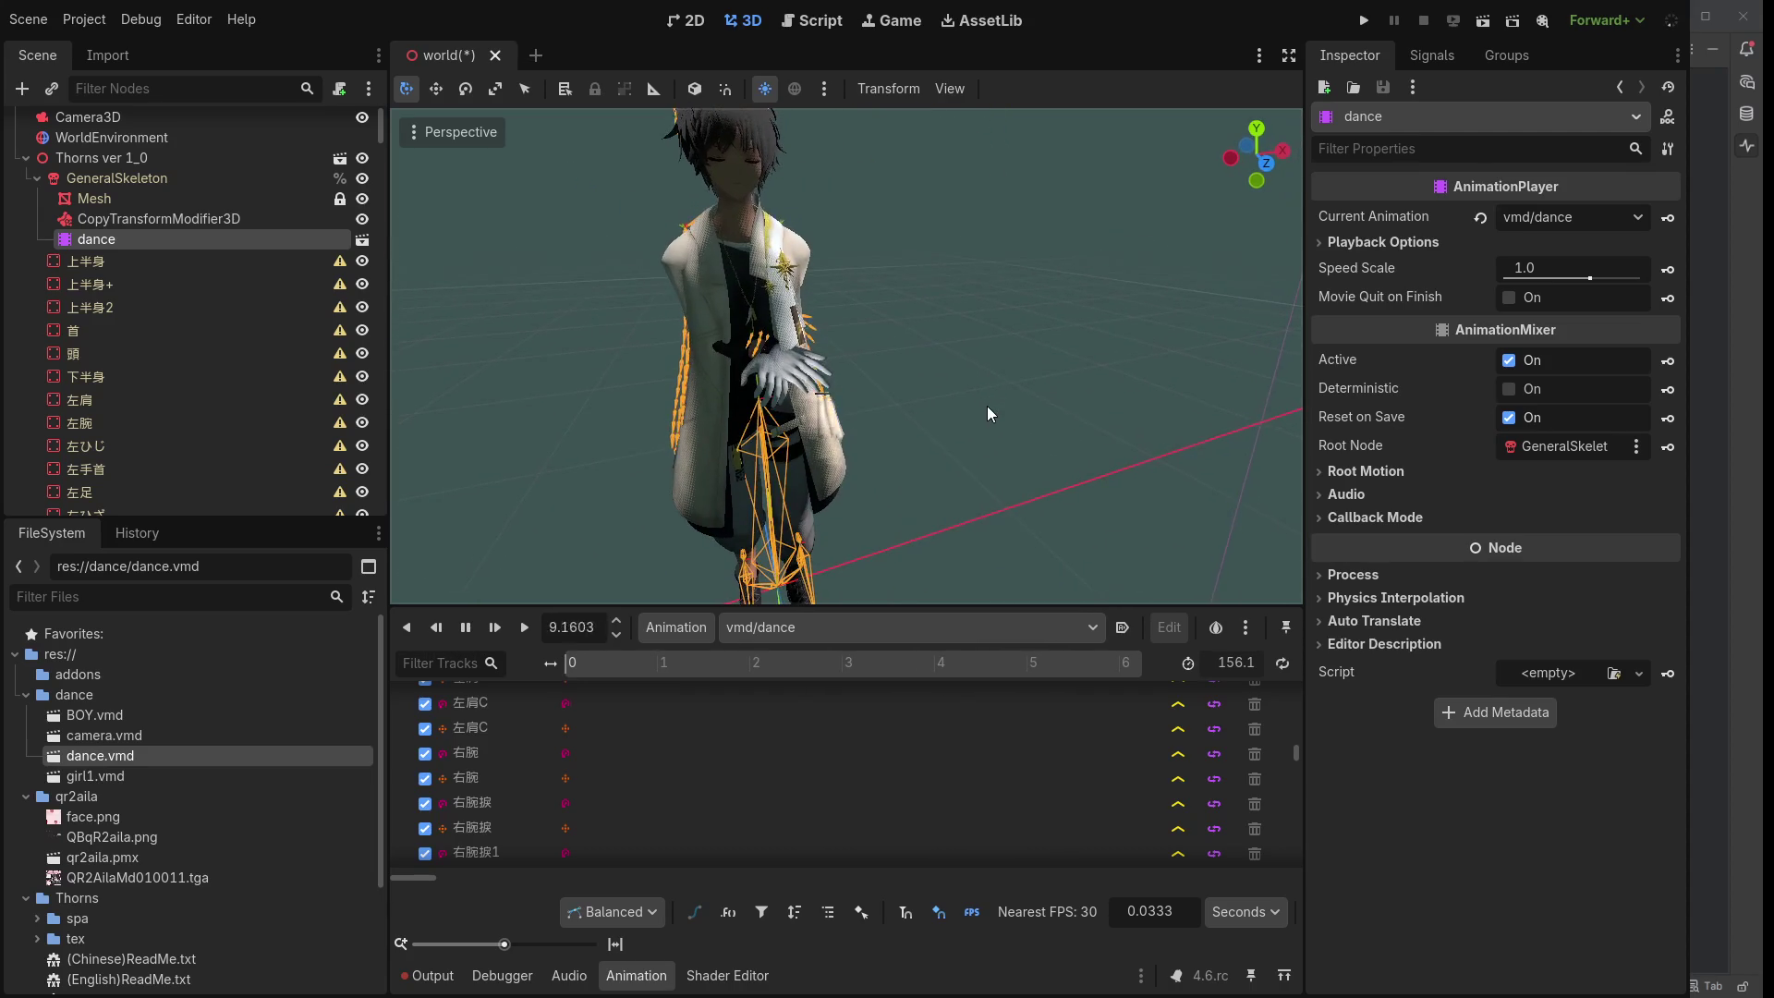
pyautogui.scroll(-5, 991, 424)
pyautogui.moveTo(828, 408)
pyautogui.mouseDown()
pyautogui.moveTo(1055, 425)
pyautogui.moveTo(1012, 409)
pyautogui.mouseUp()
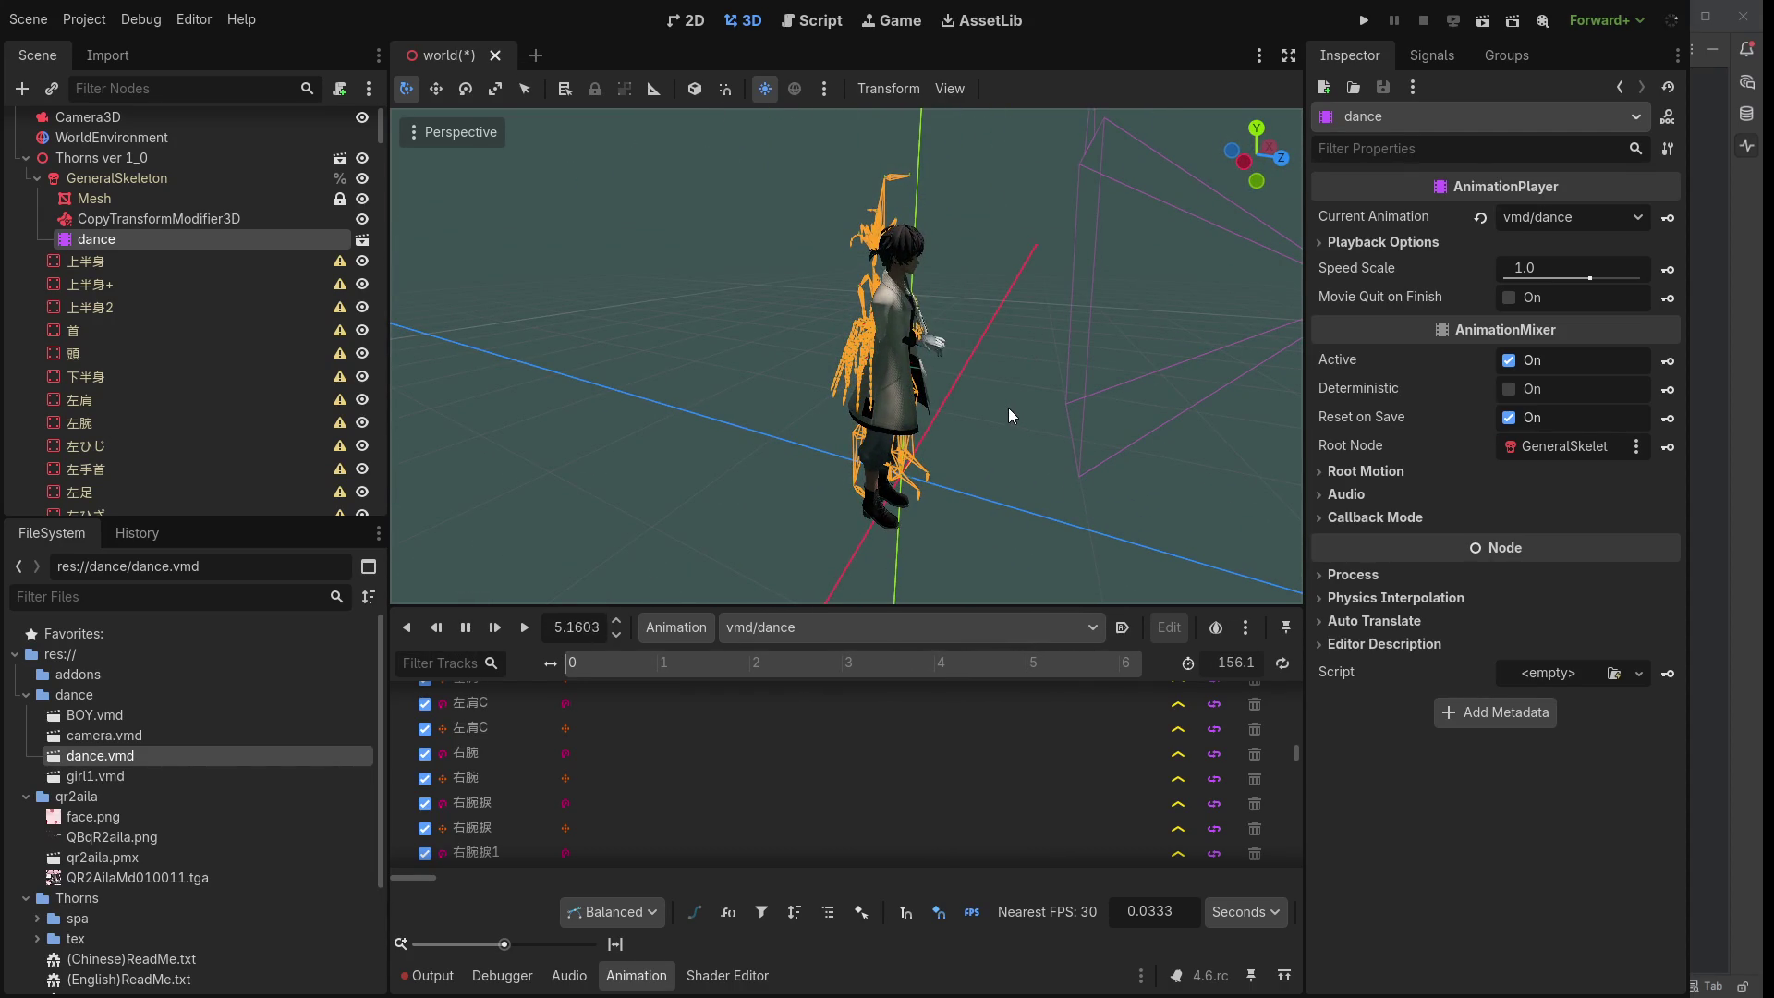
pyautogui.moveTo(1022, 412)
pyautogui.mouseDown()
pyautogui.moveTo(820, 386)
pyautogui.moveTo(954, 359)
pyautogui.moveTo(966, 407)
pyautogui.moveTo(1093, 471)
pyautogui.moveTo(1151, 459)
pyautogui.moveTo(990, 400)
pyautogui.moveTo(772, 427)
pyautogui.mouseUp()
pyautogui.scroll(3, 859, 404)
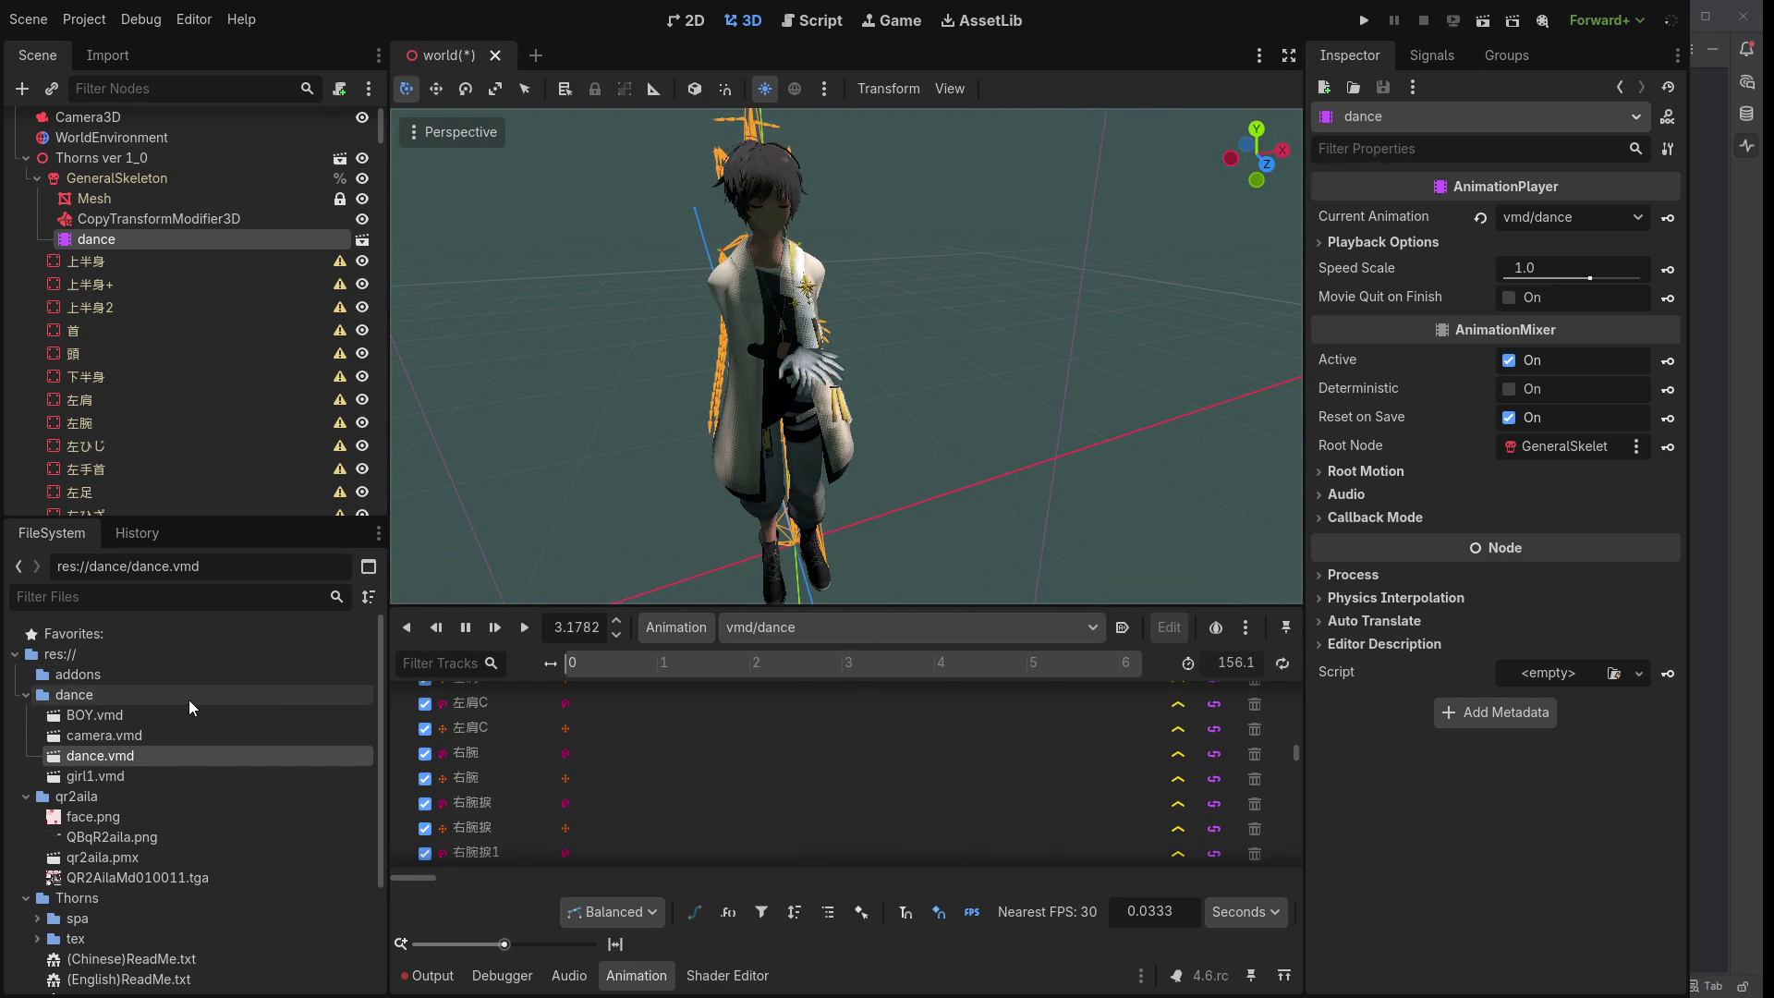
# Step: Revert the Mesh node's position to 0, 0, 0 and move closer to the character
pyautogui.click(113, 735)
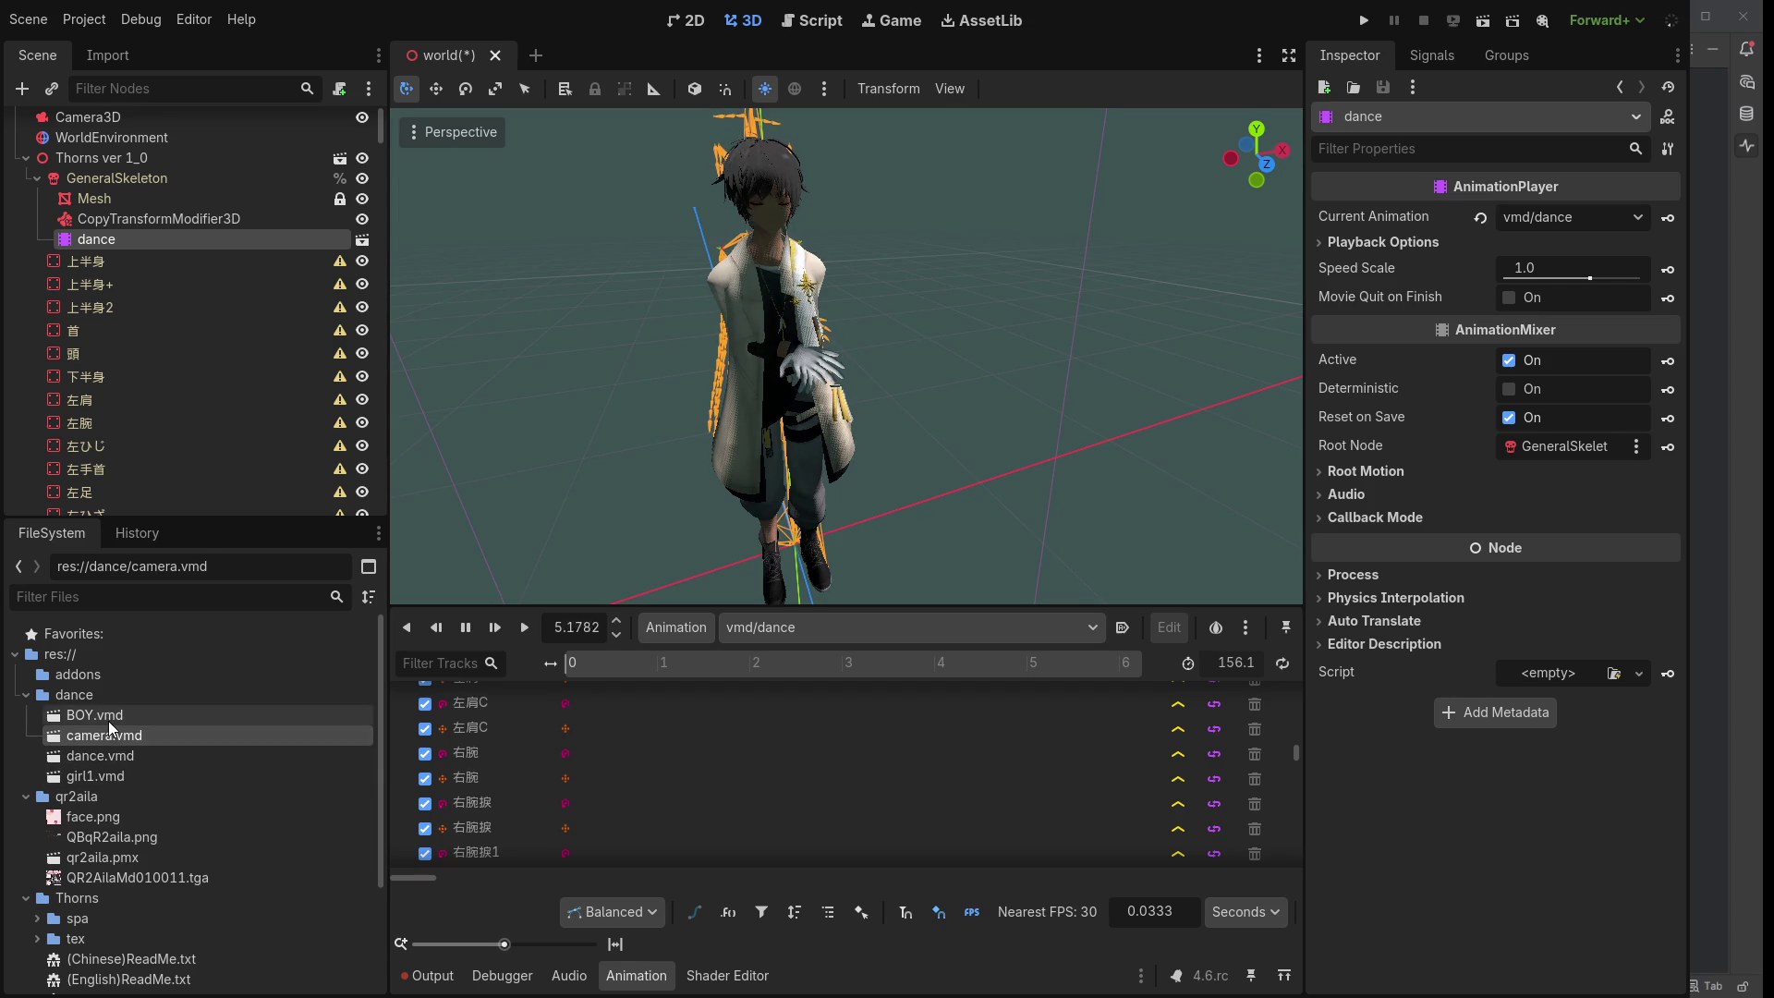
pyautogui.click(103, 199)
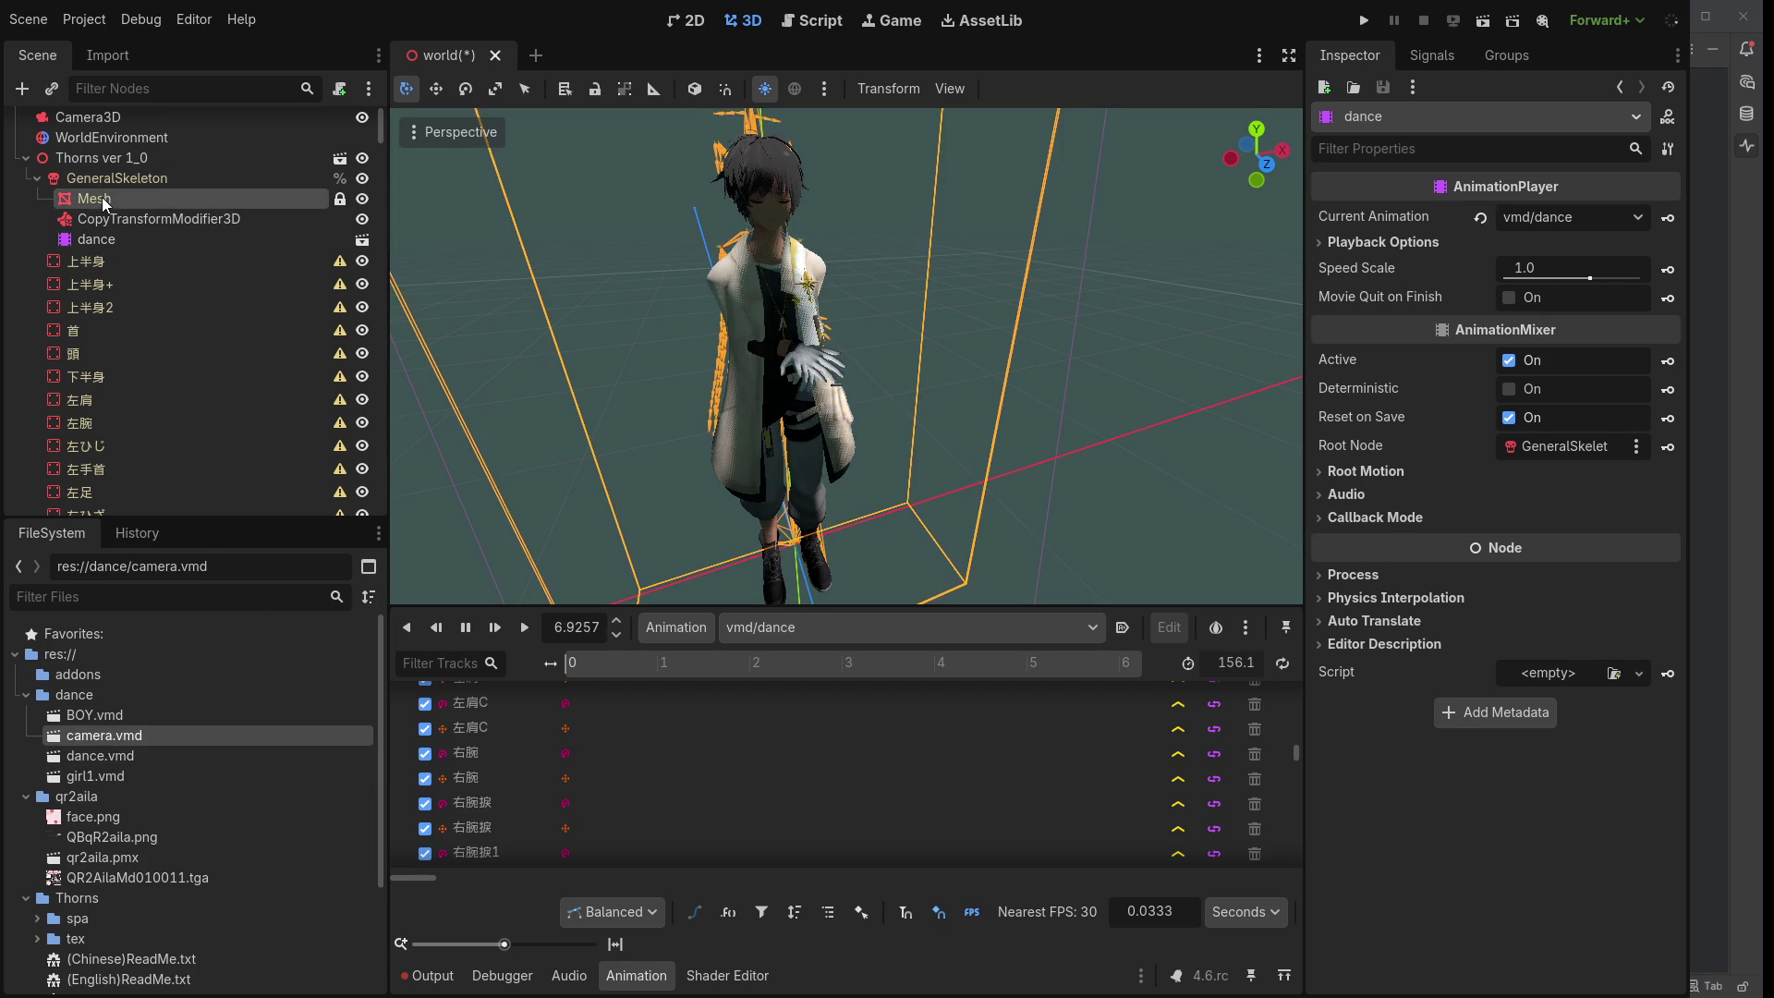
pyautogui.click(1631, 651)
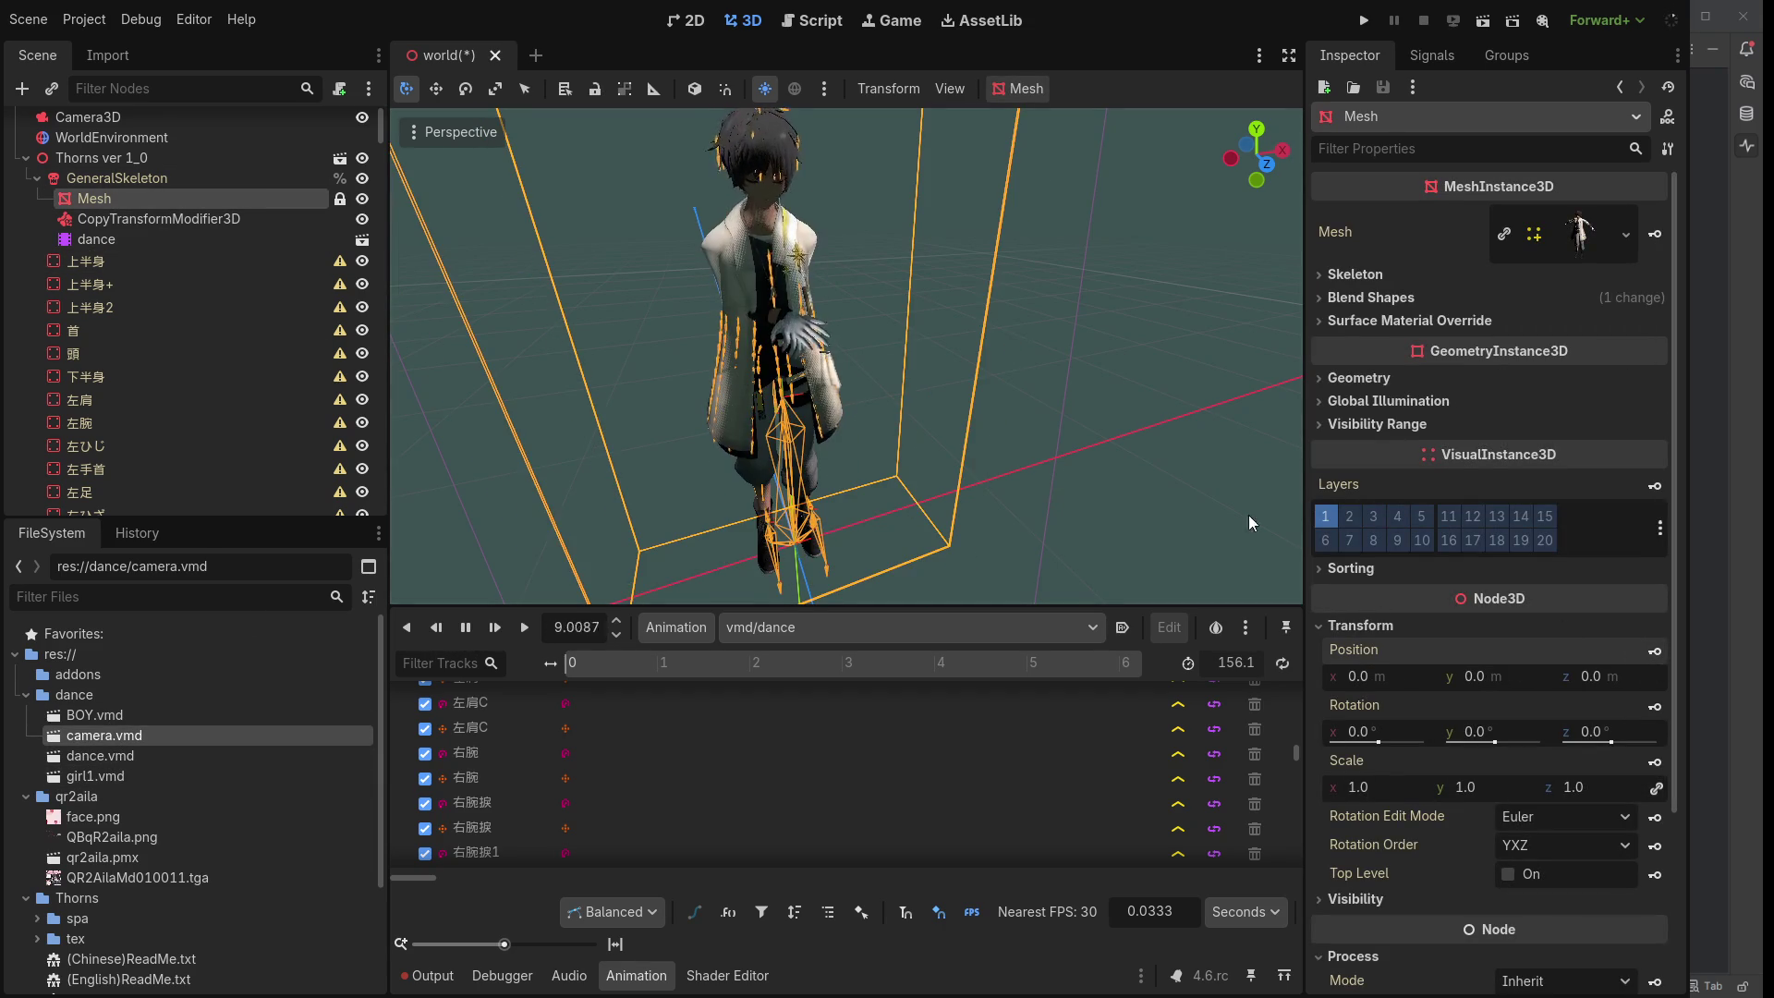
pyautogui.moveTo(1035, 427); pyautogui.dragTo(822, 363)
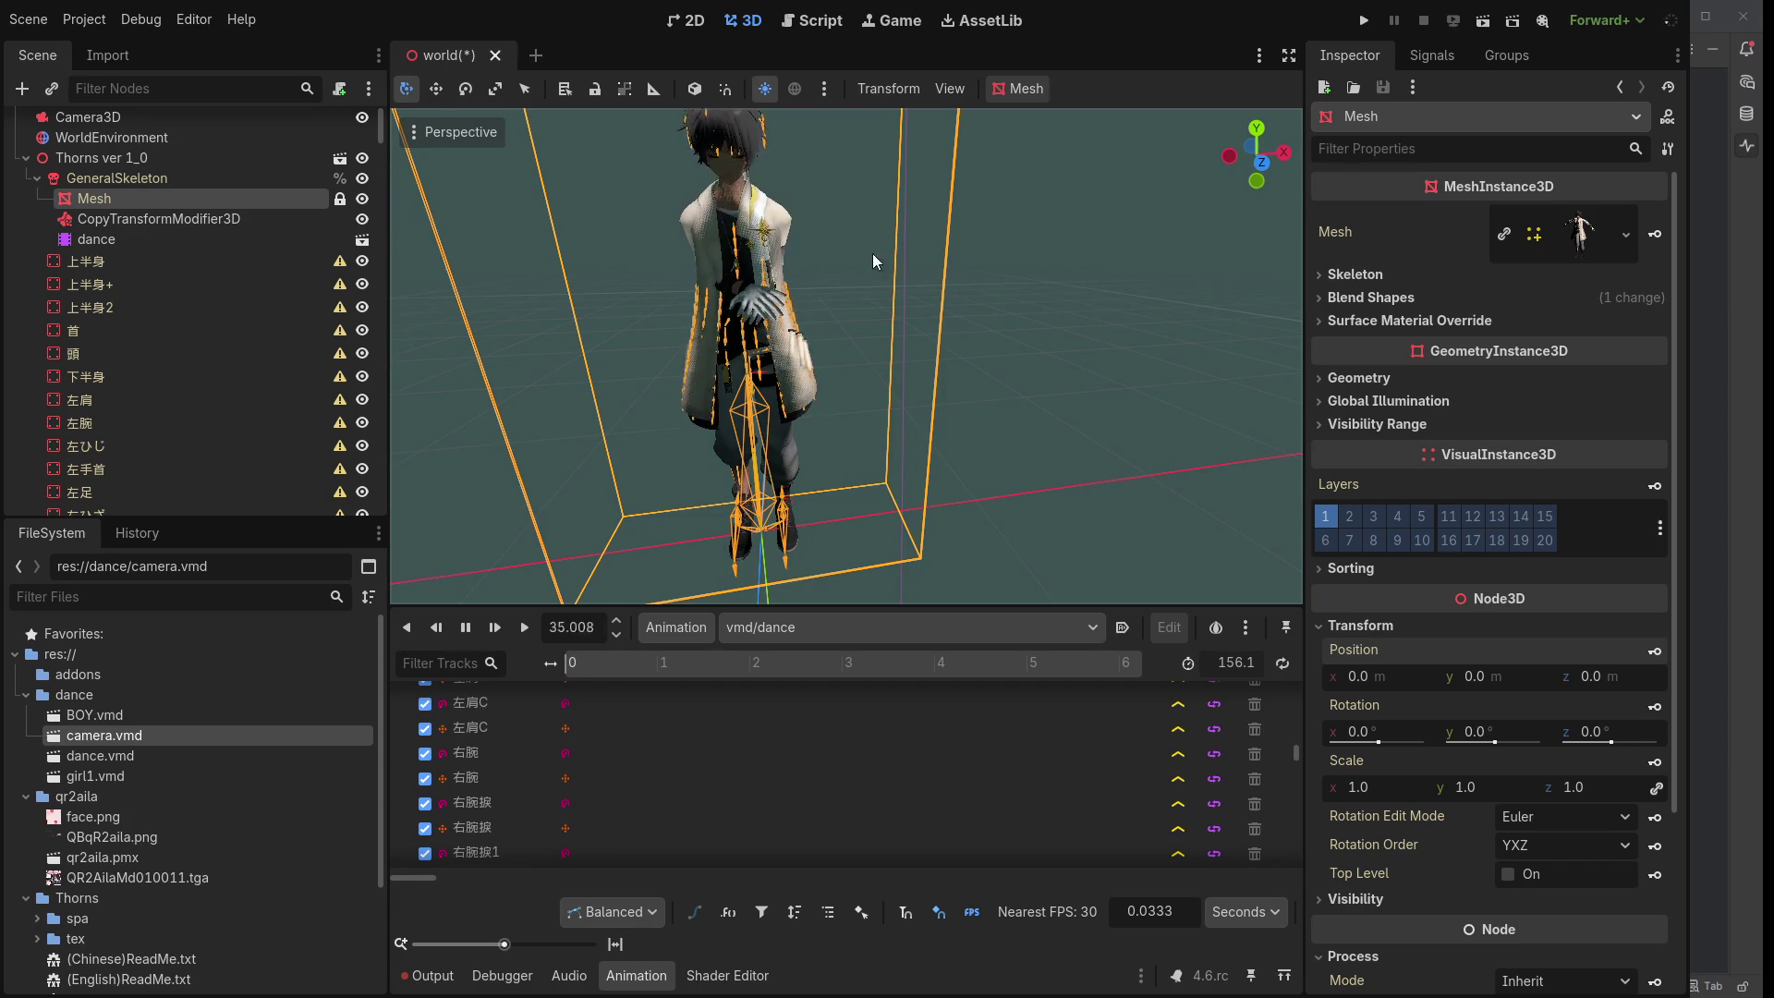
pyautogui.scroll(-3, 878, 241)
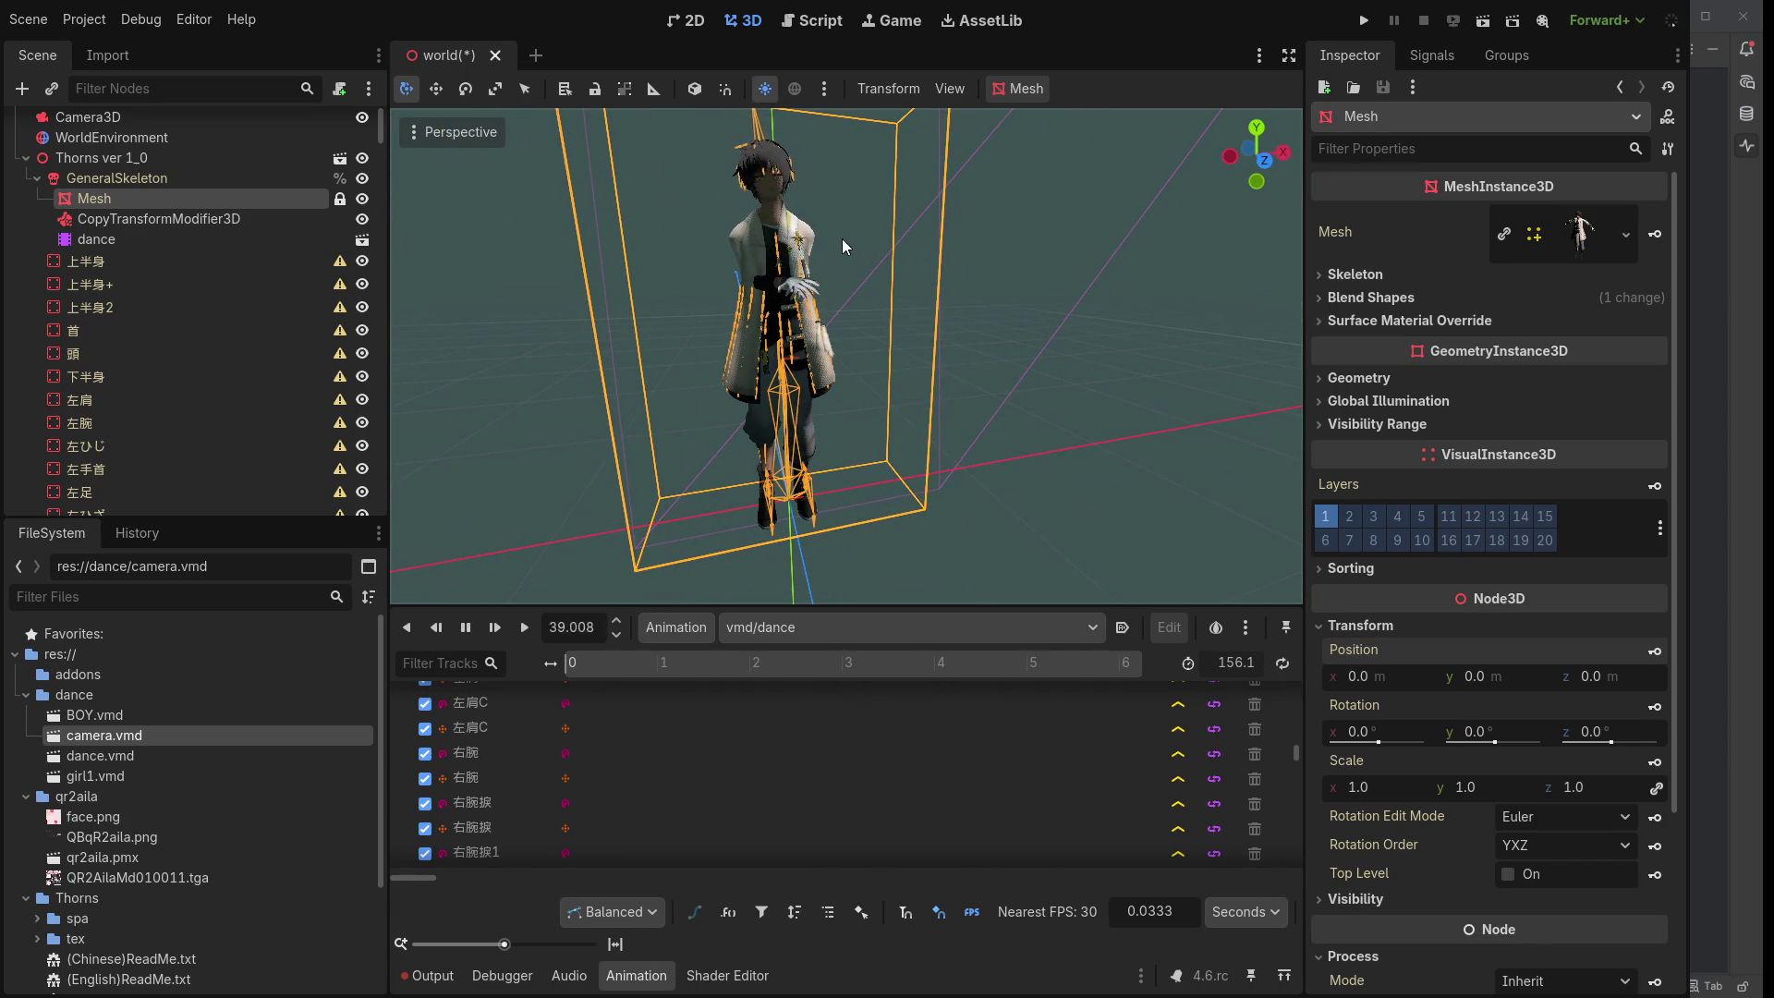
pyautogui.scroll(3, 843, 237)
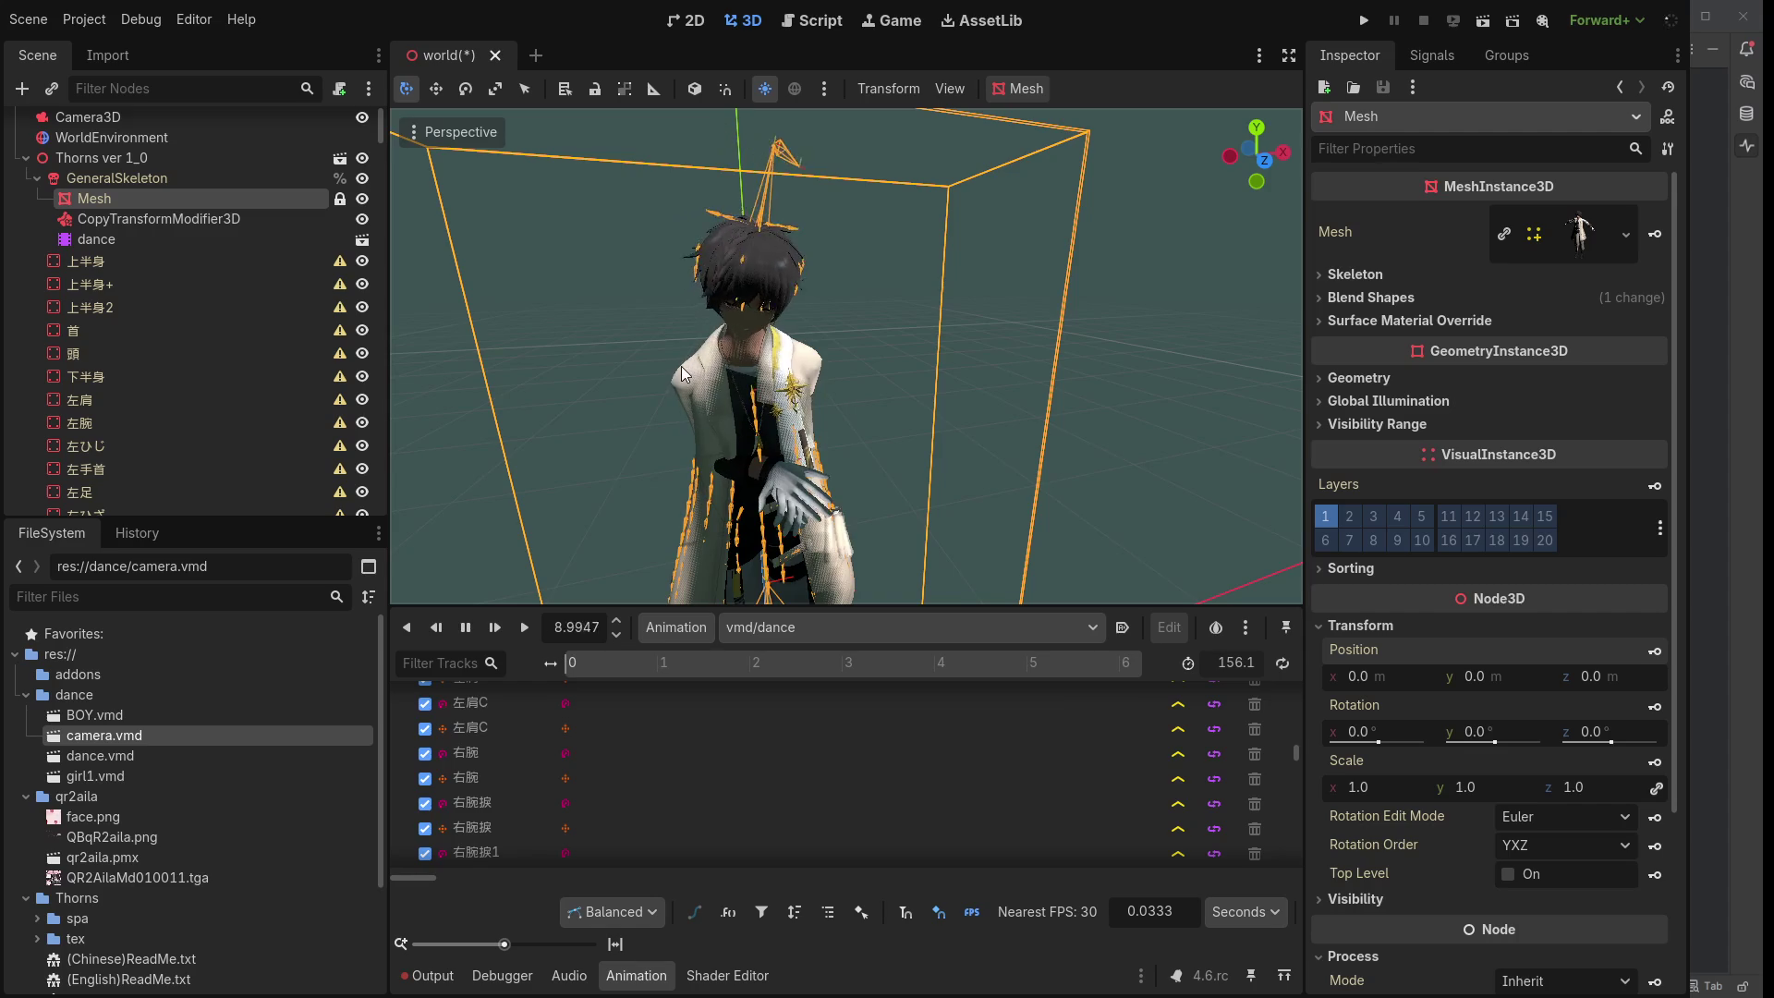
# Step: Restart the dance from the beginning and watch it until it rests at 6.17 s
pyautogui.hotkey('shift', 'd')
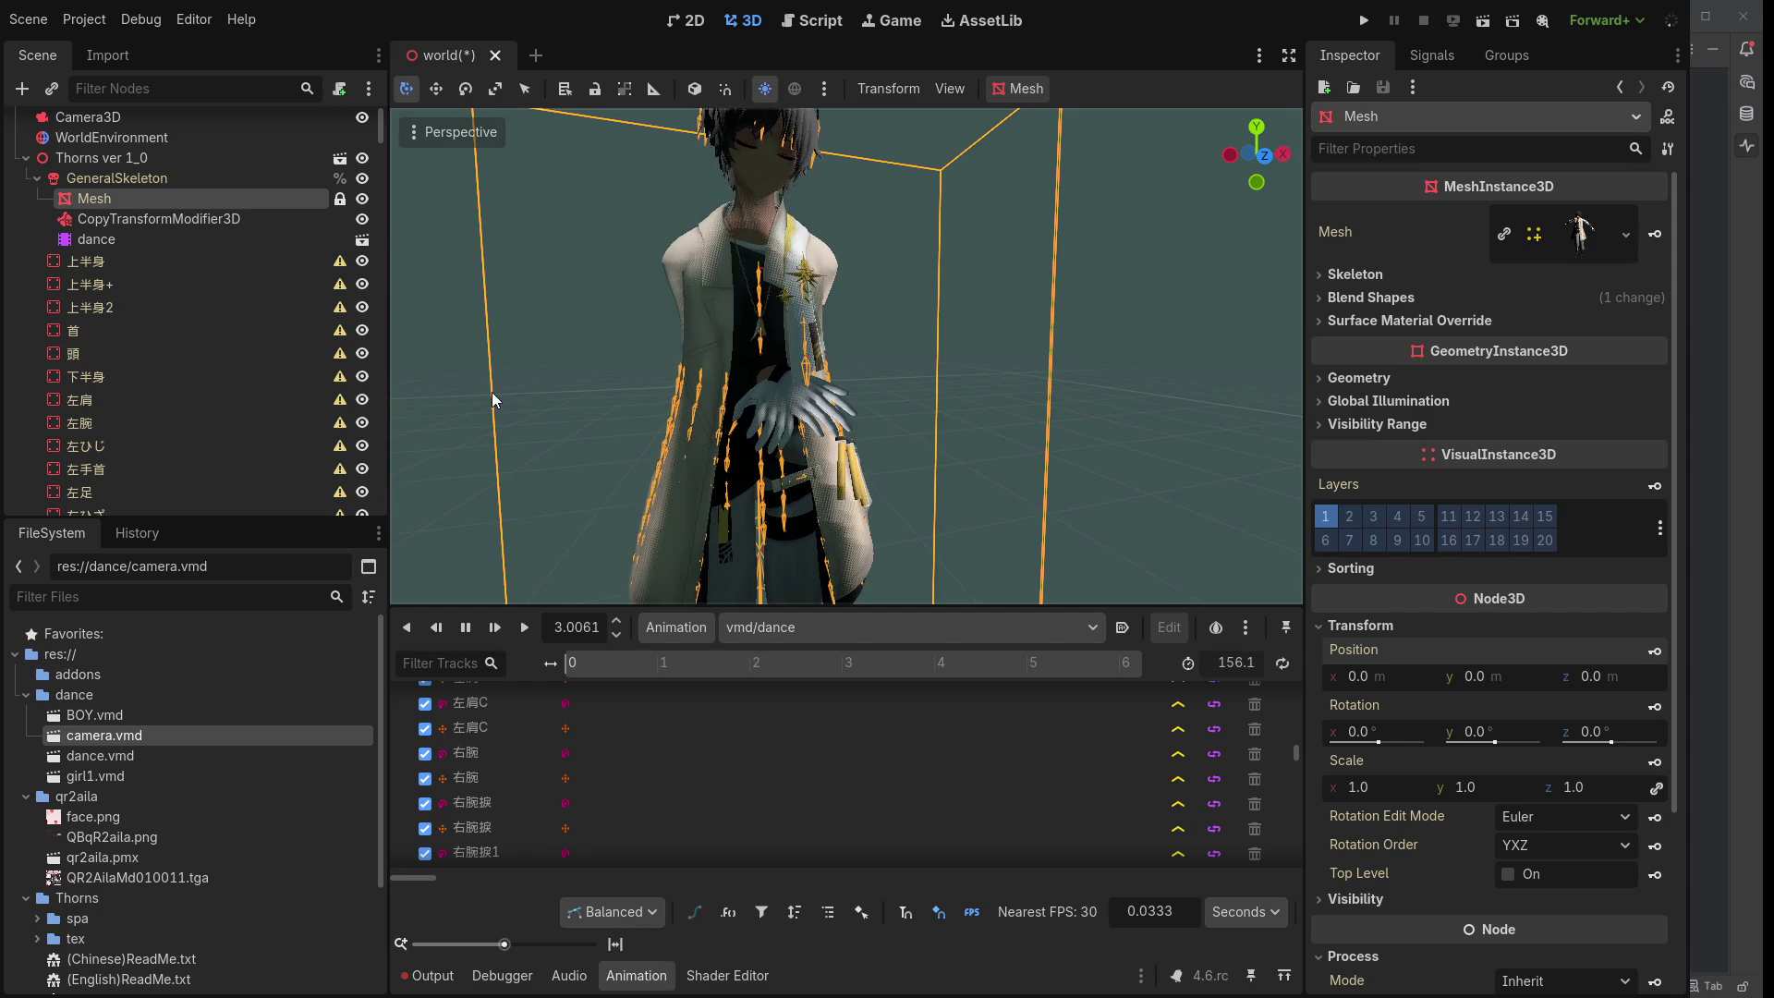
pyautogui.scroll(-5, 497, 377)
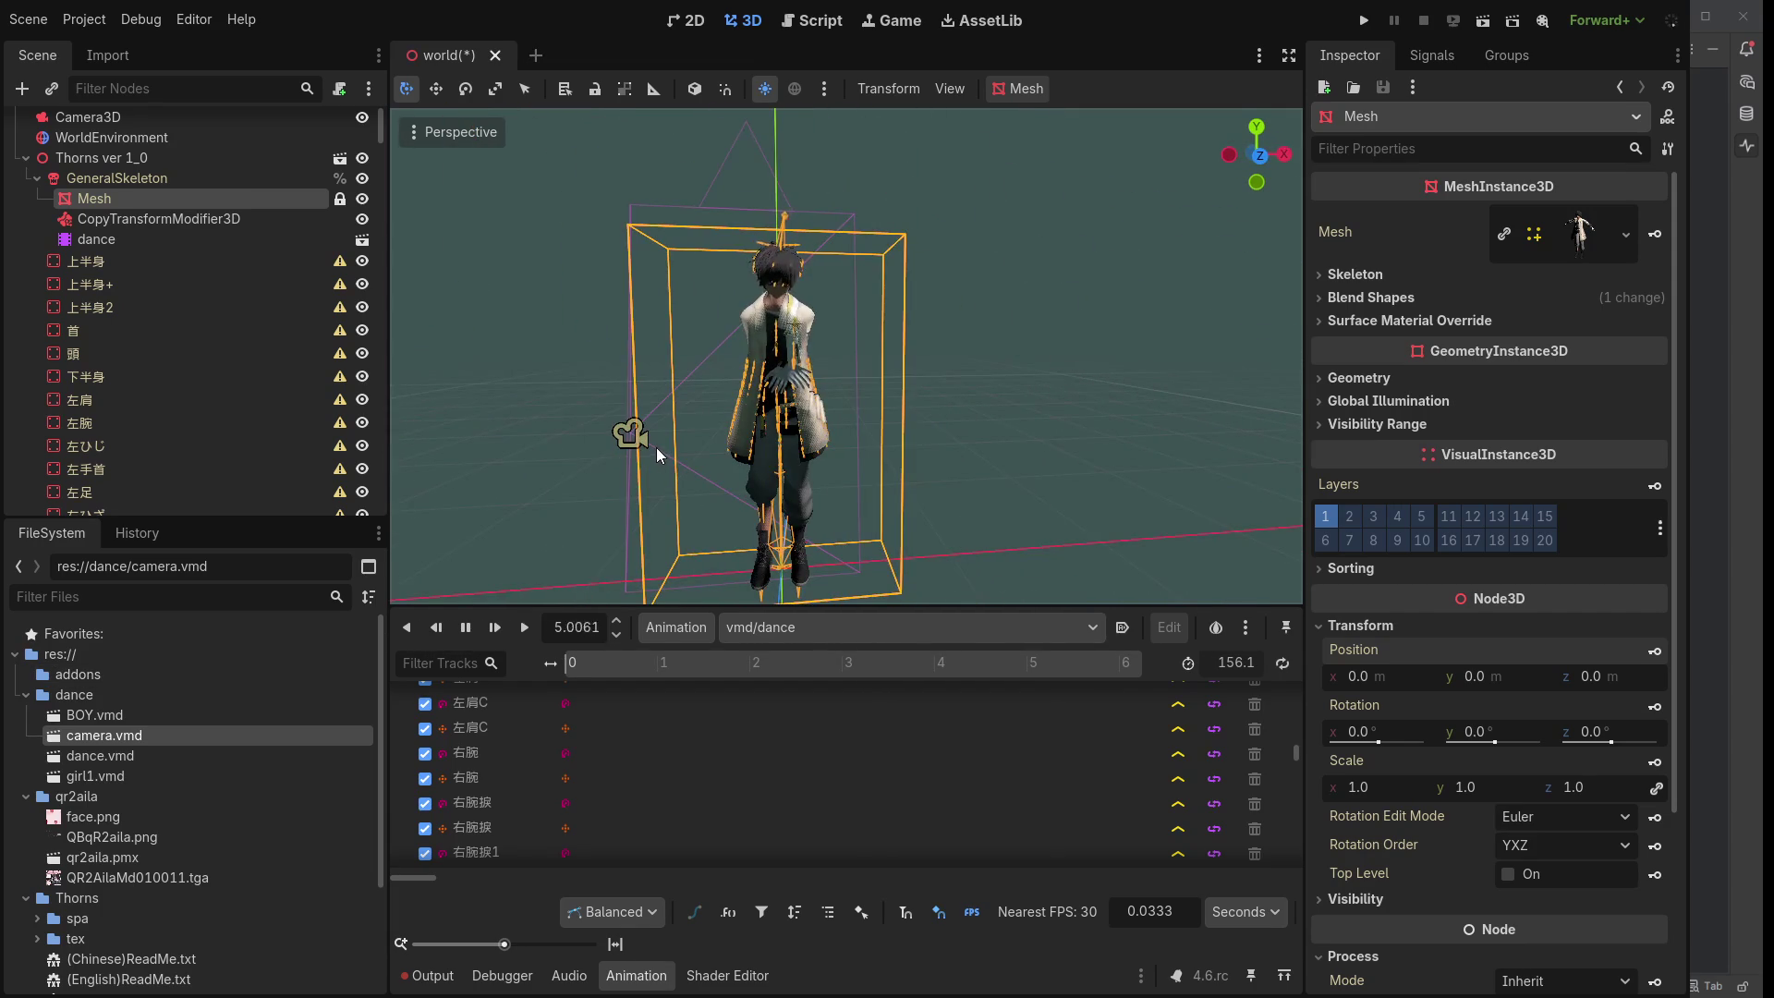
pyautogui.scroll(3, 822, 408)
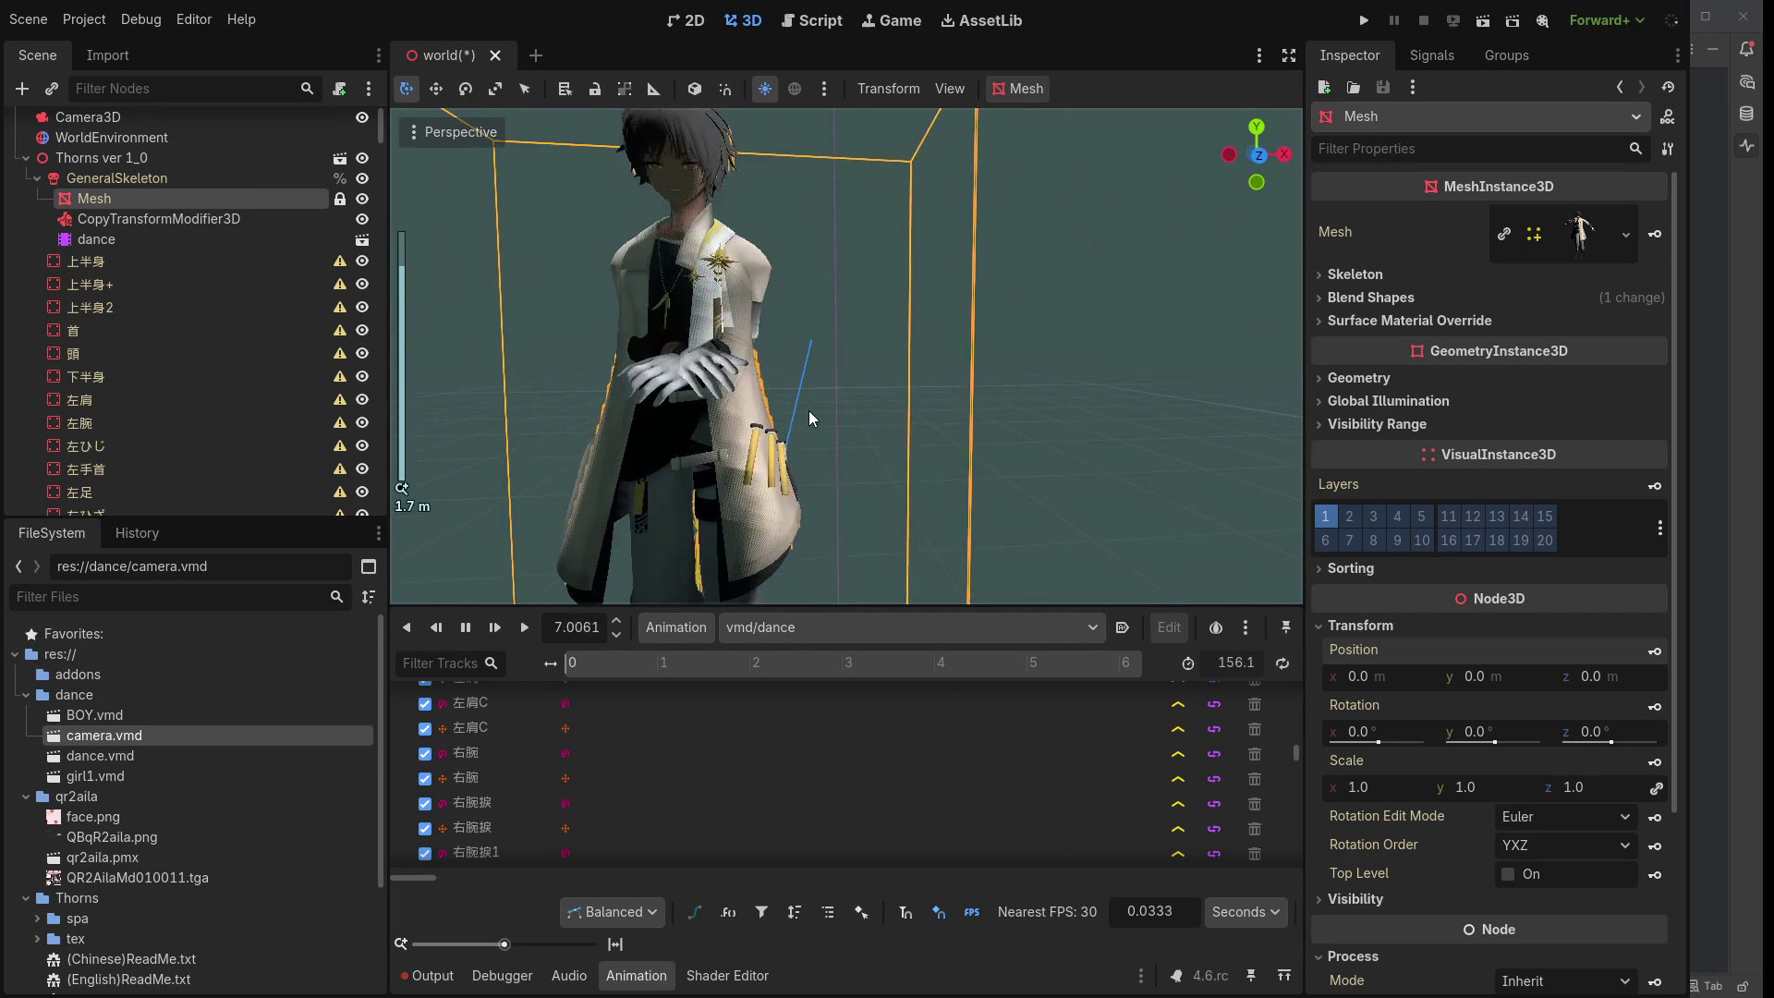
pyautogui.scroll(-3, 853, 443)
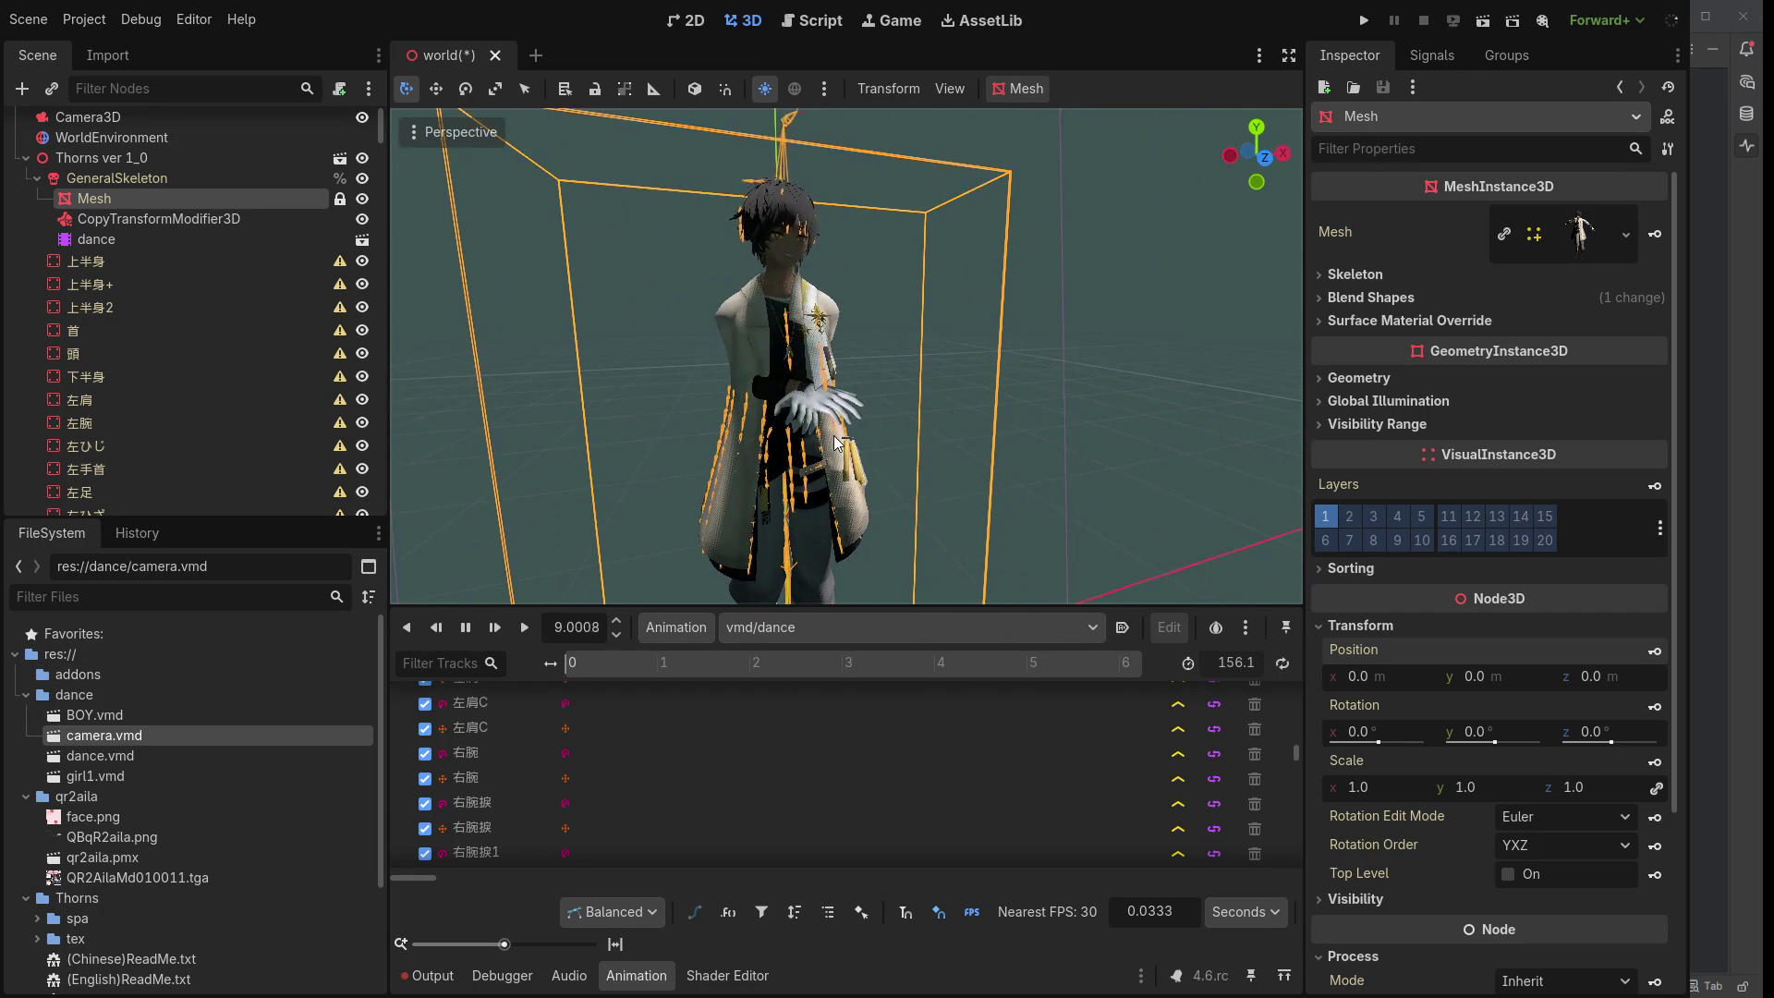
pyautogui.scroll(-3, 832, 442)
pyautogui.scroll(3, 827, 442)
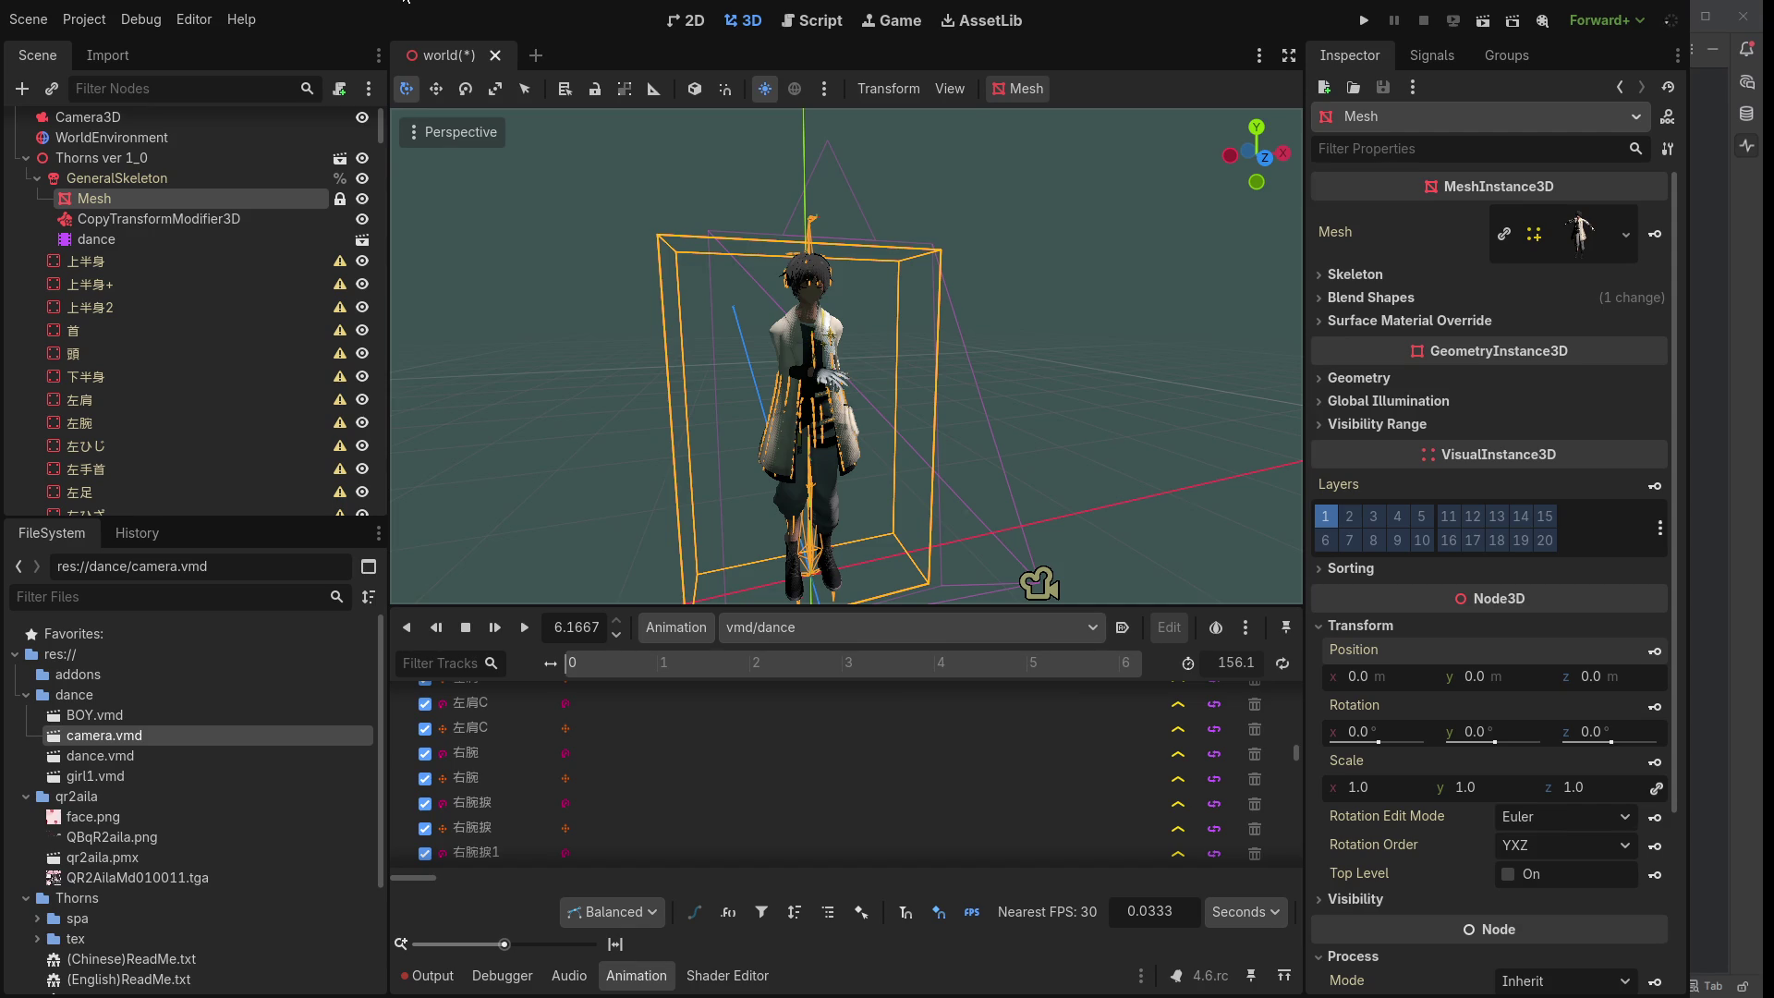
# Step: Scroll the FileSystem down and select the Amiya.vmd motion file
pyautogui.scroll(-4, 214, 786)
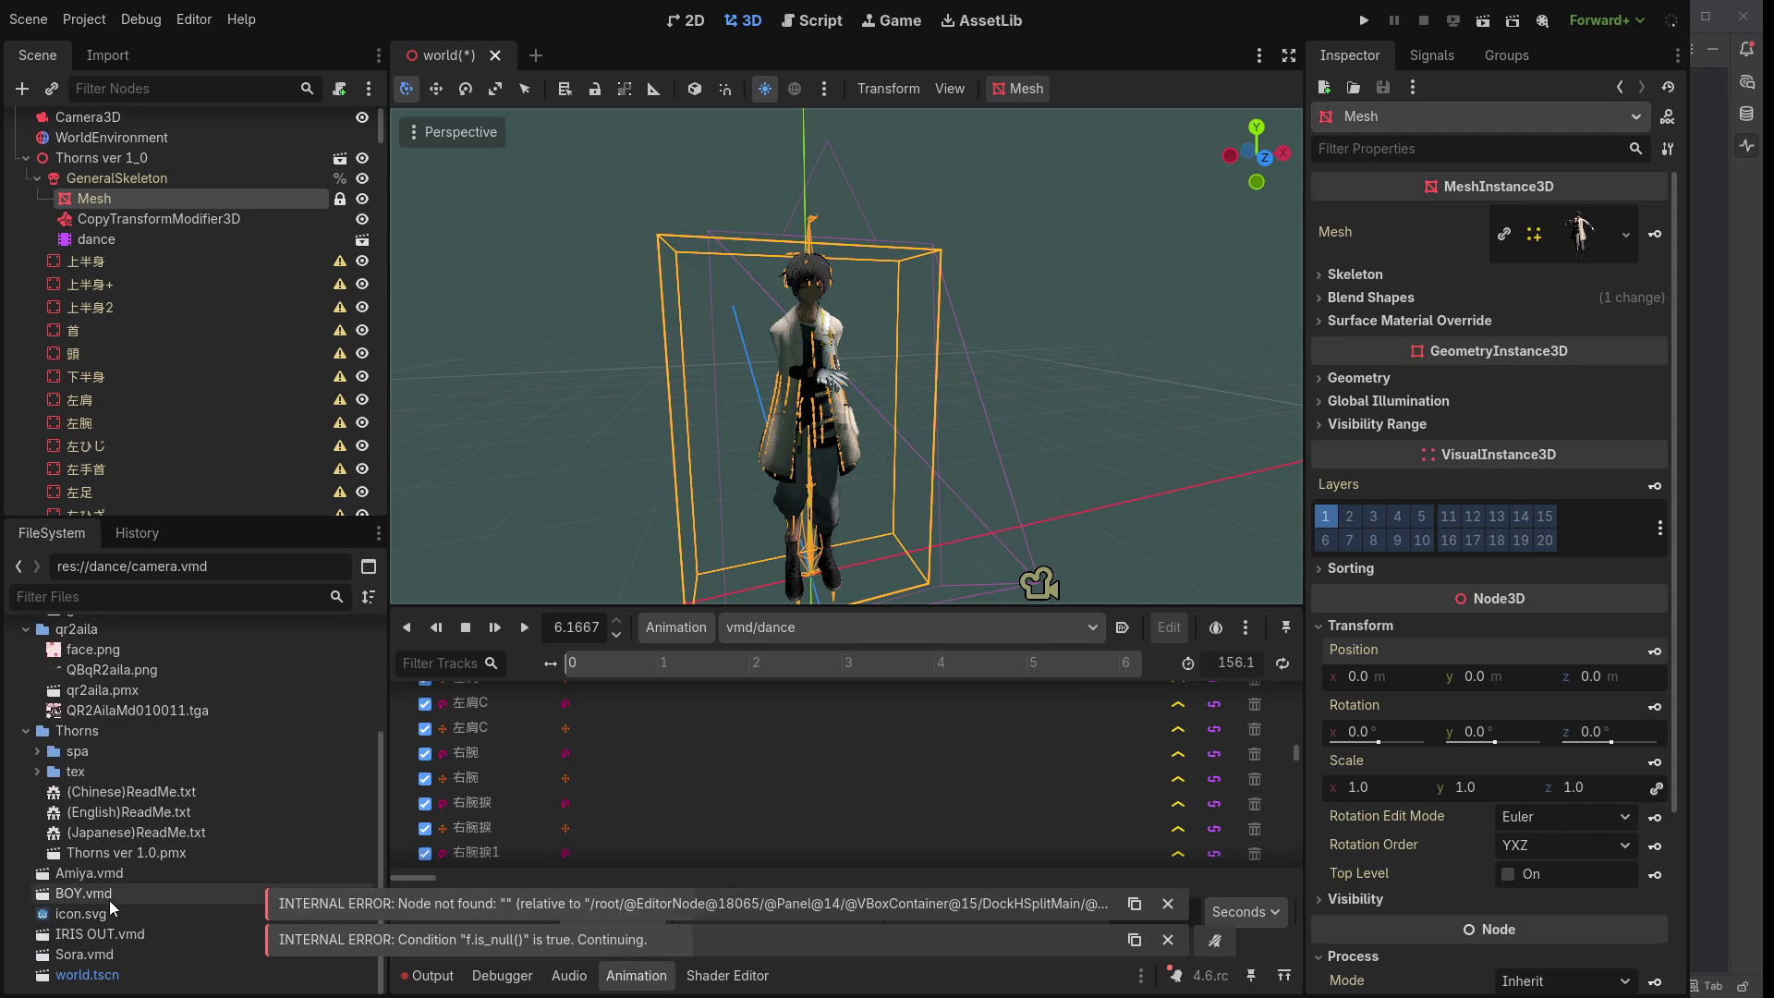
pyautogui.click(88, 872)
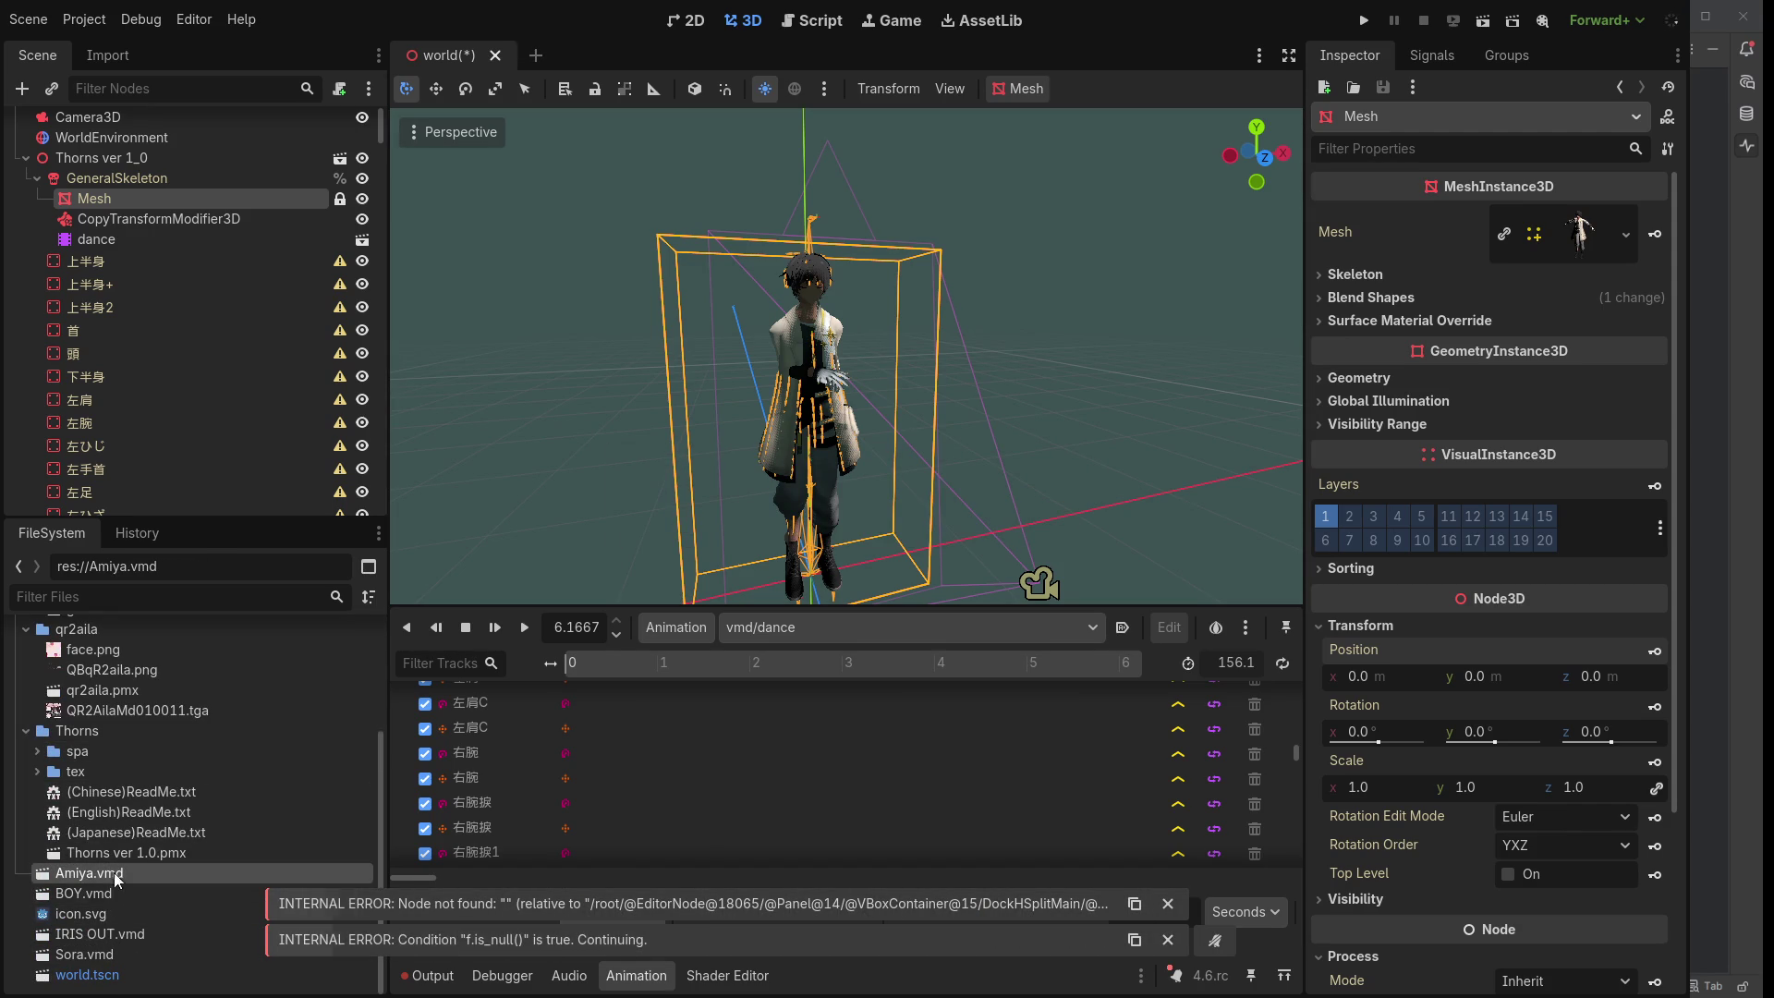
# Step: Reimport Amiya.vmd from the Import tab with Skeleton set to GeneralSkeleton
pyautogui.click(109, 64)
pyautogui.scroll(-5, 275, 411)
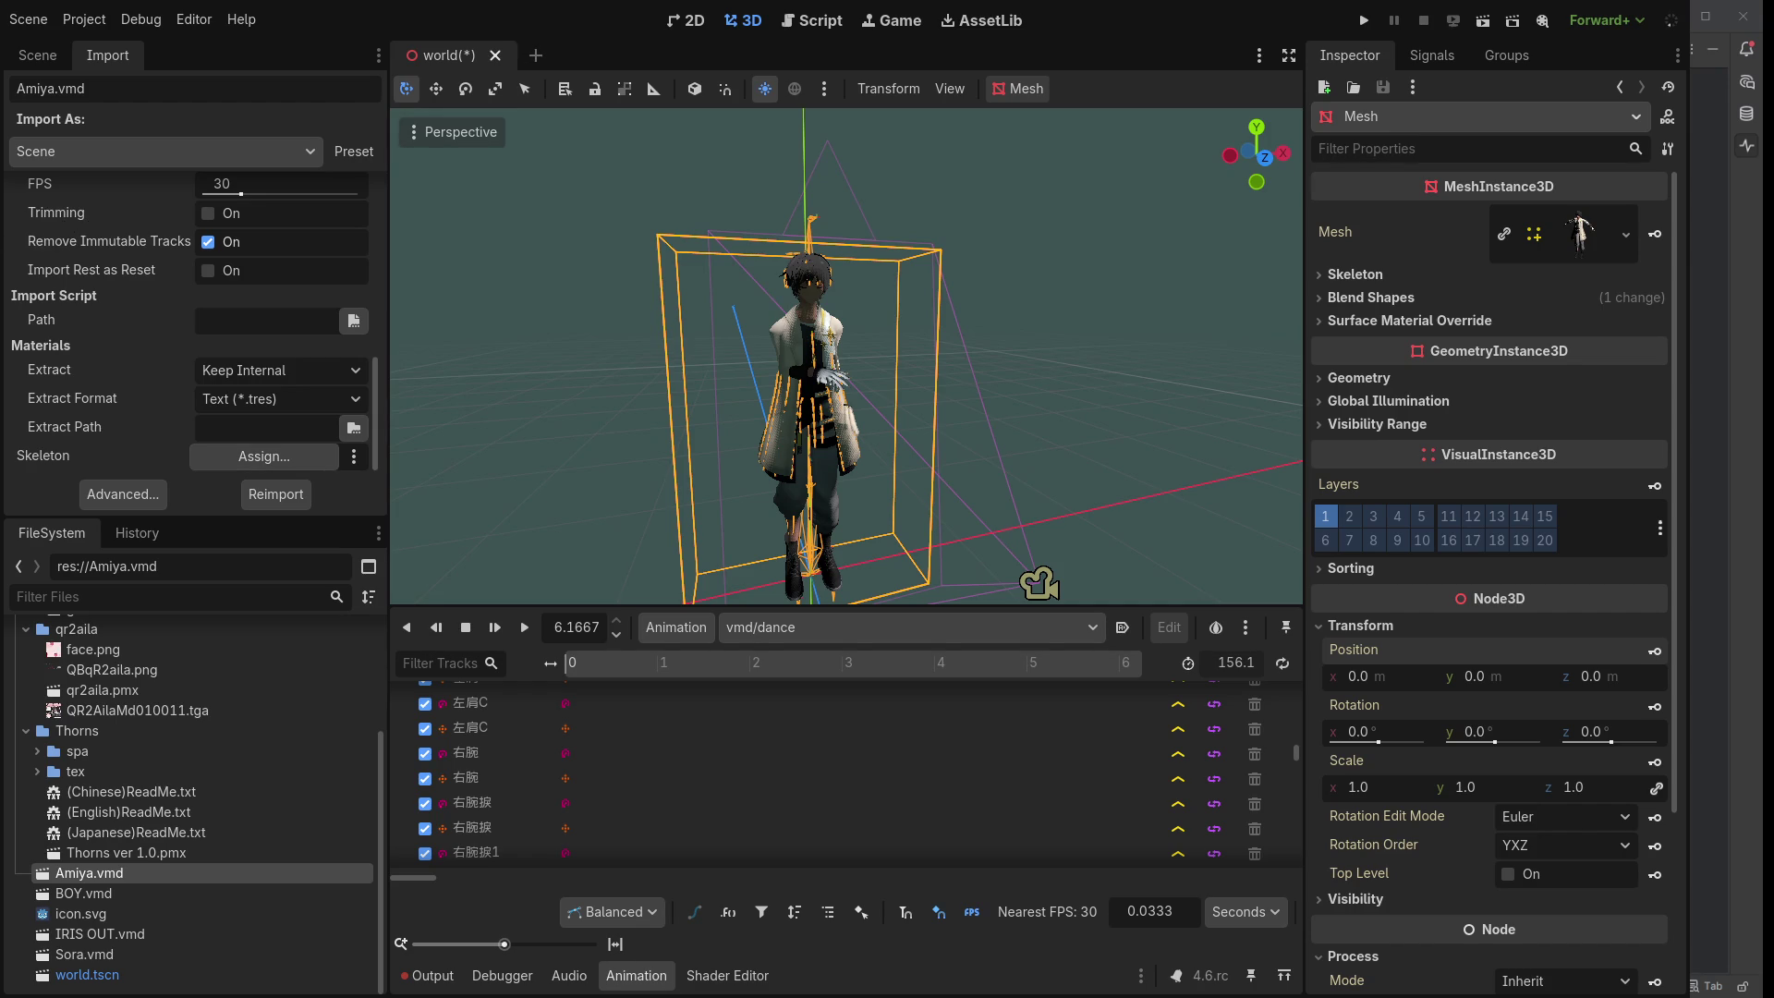
pyautogui.click(255, 513)
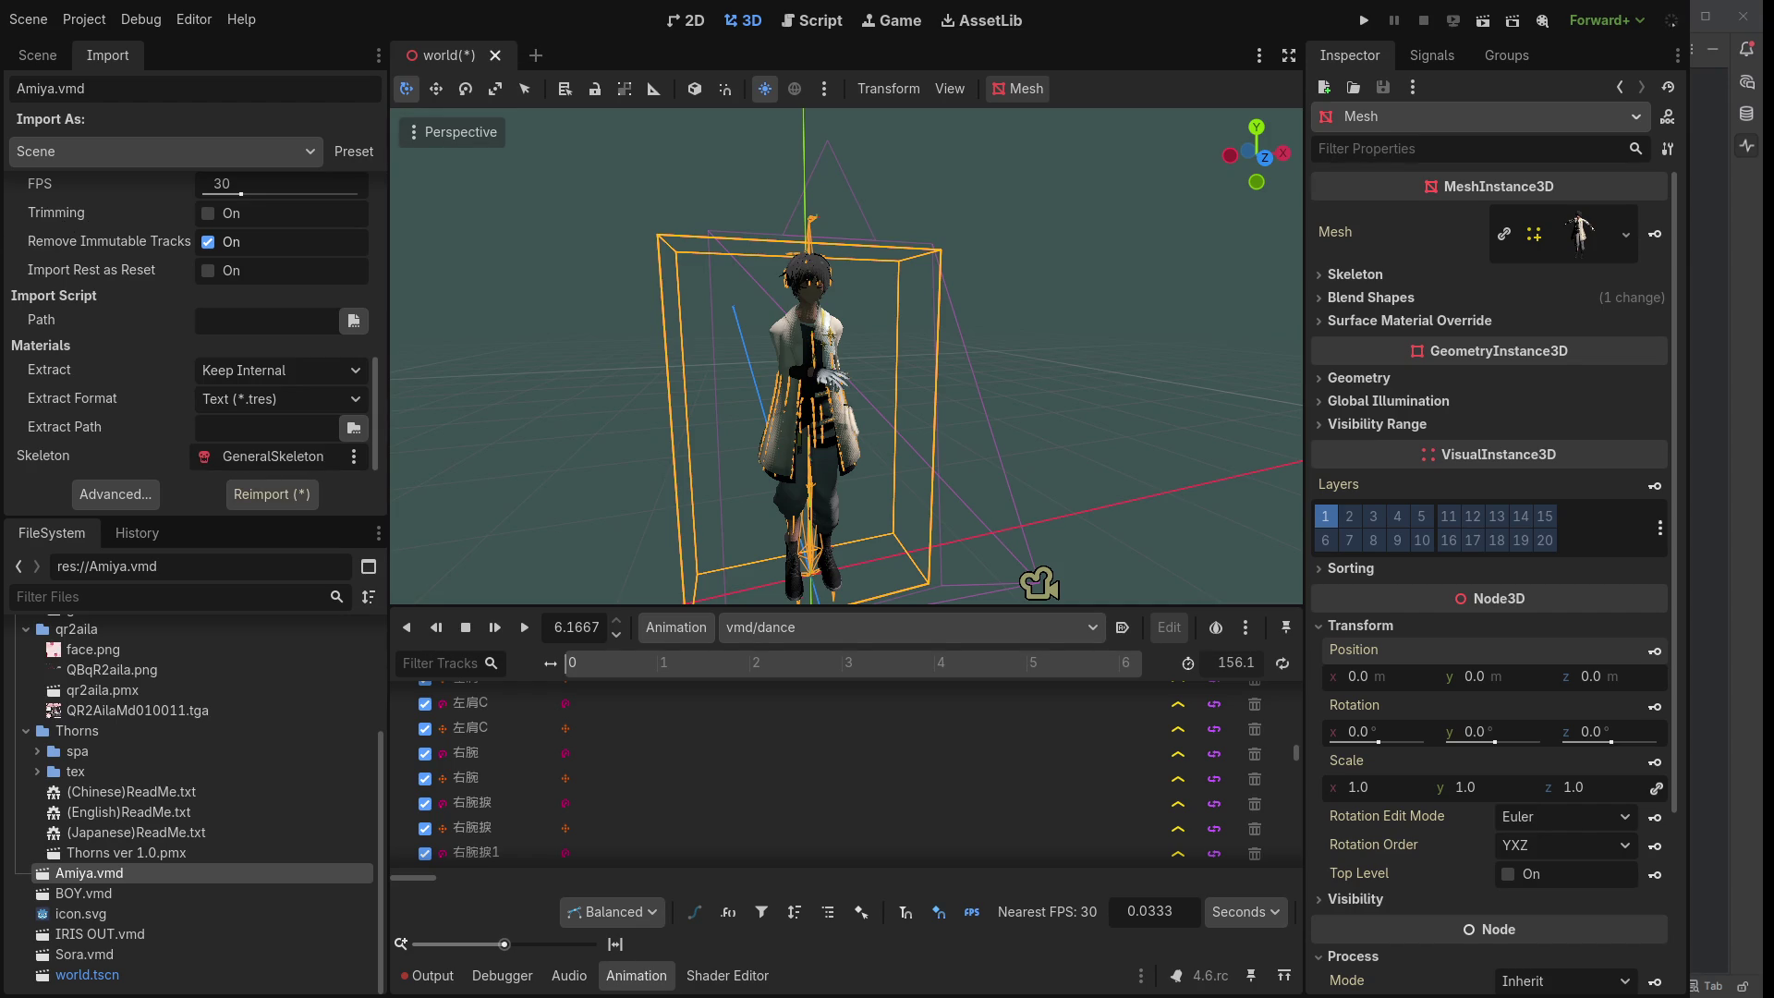
pyautogui.click(272, 493)
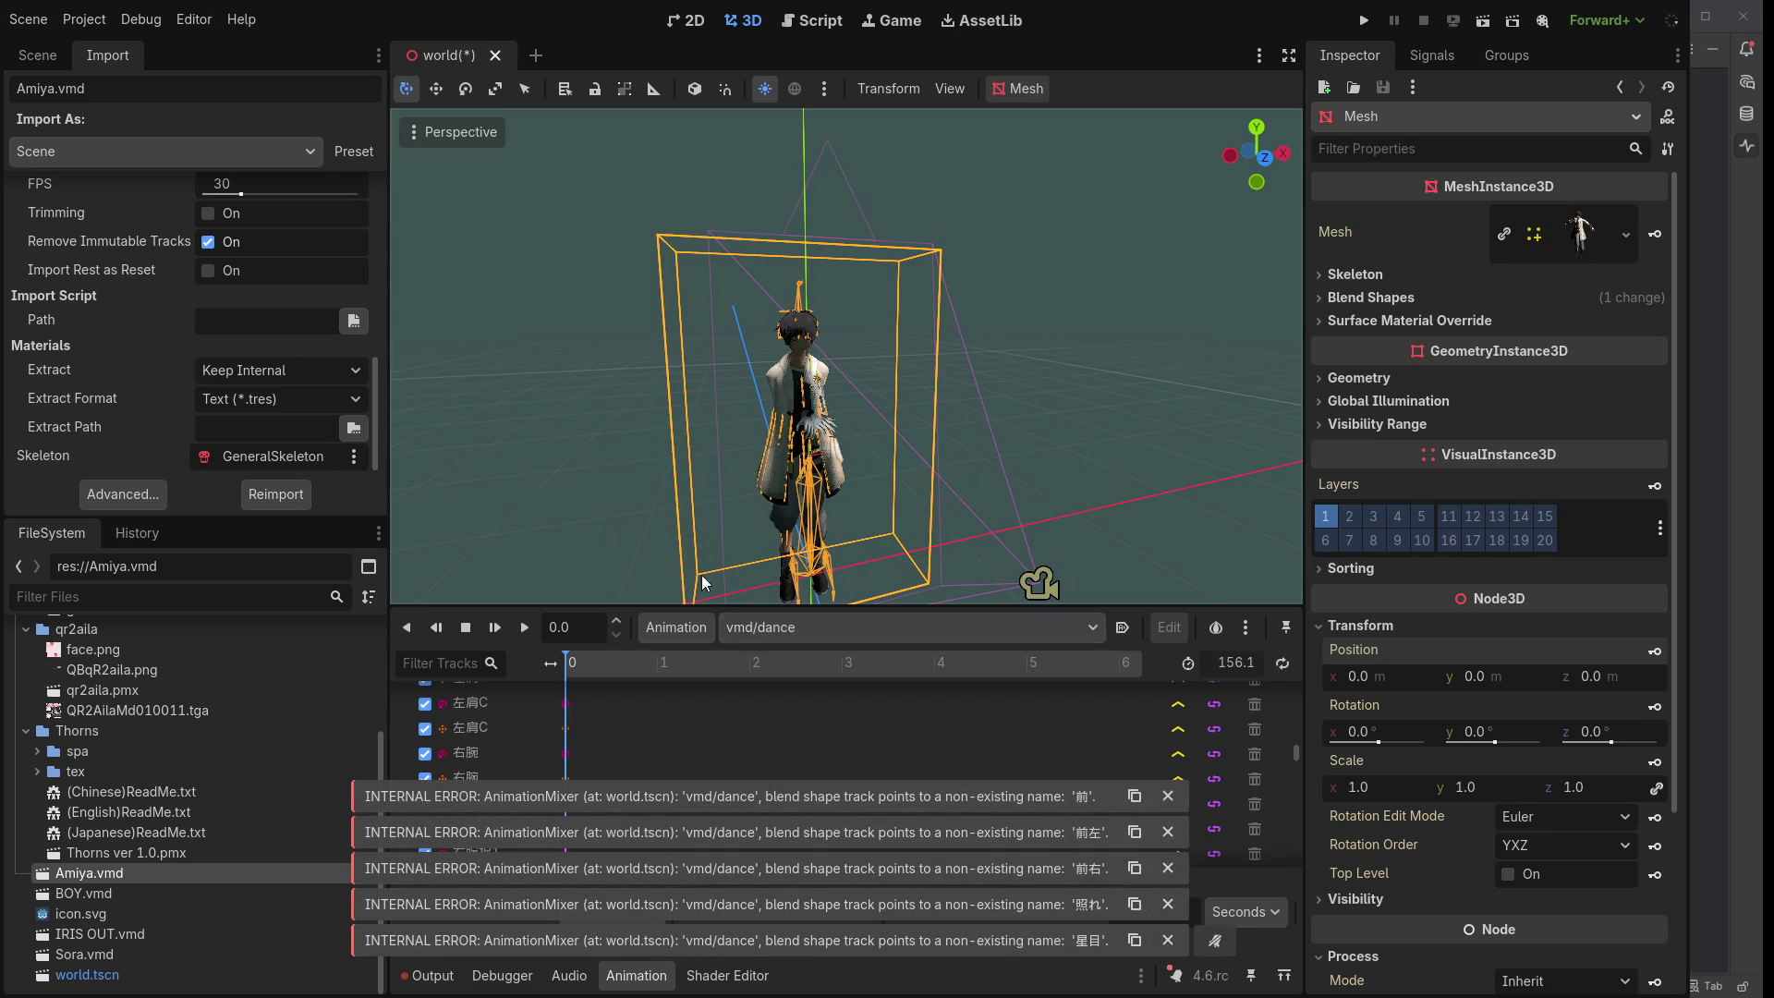
pyautogui.click(38, 56)
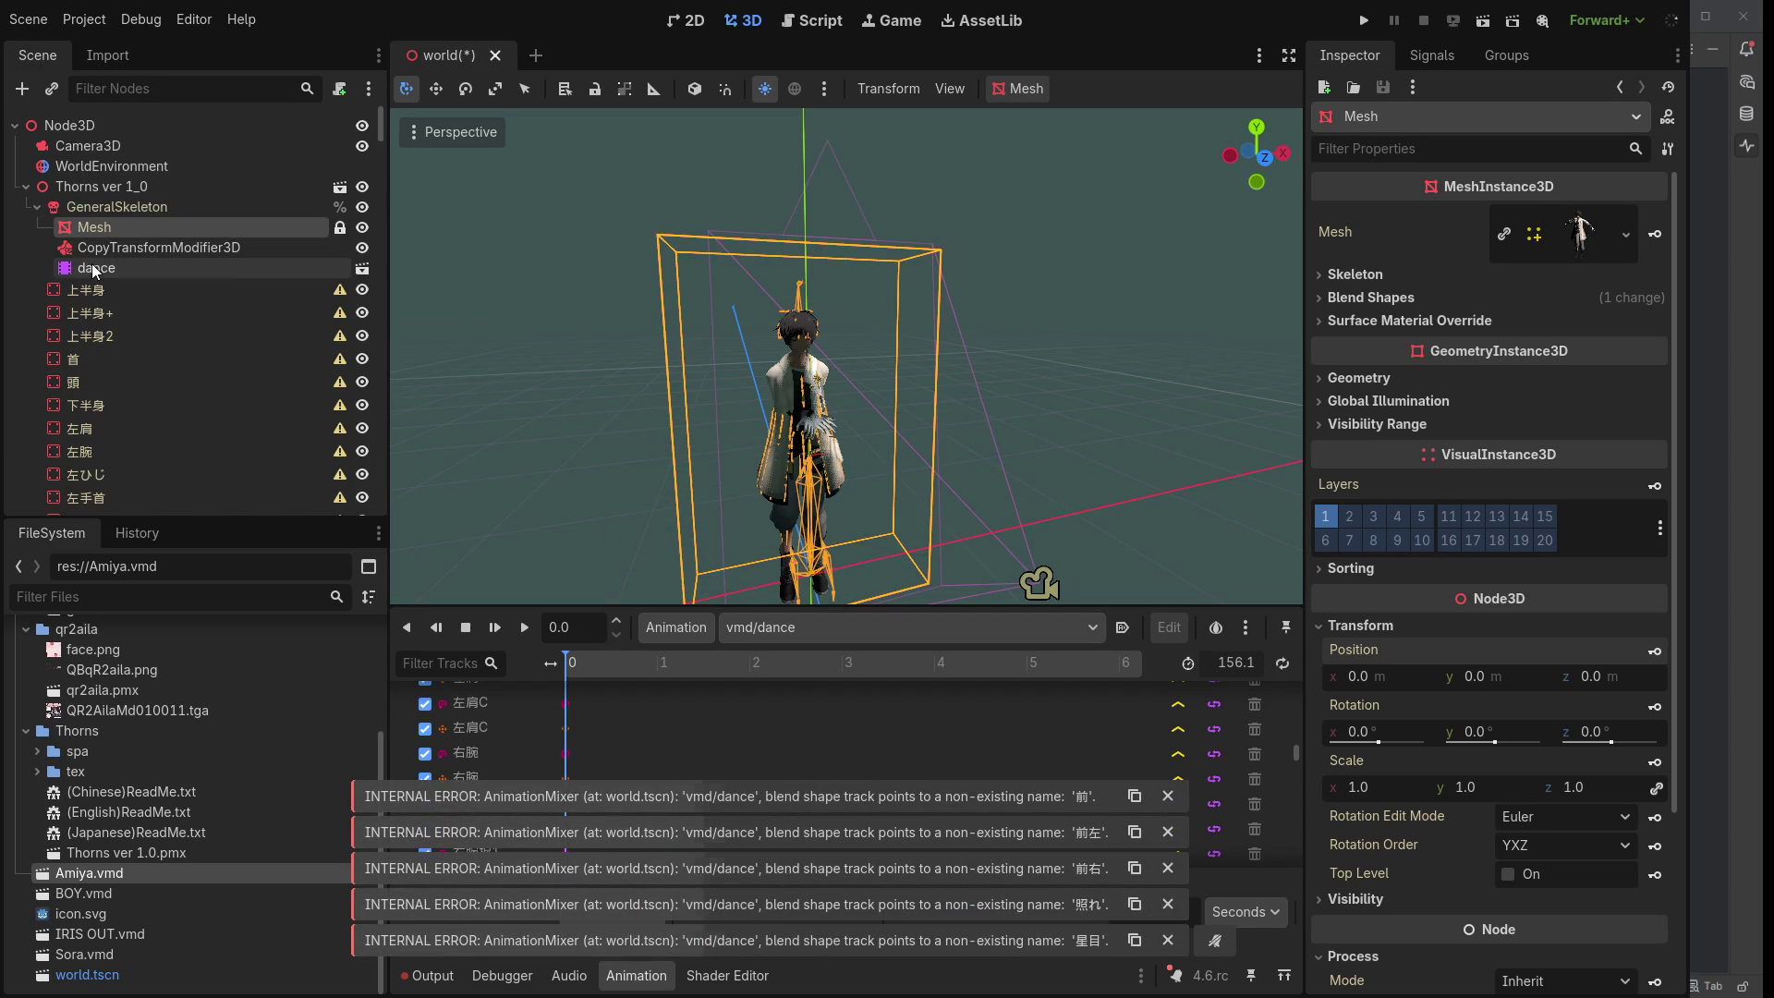
# Step: Delete the old dance AnimationPlayer and select GeneralSkeleton for the new Amiya player
pyautogui.click(155, 268)
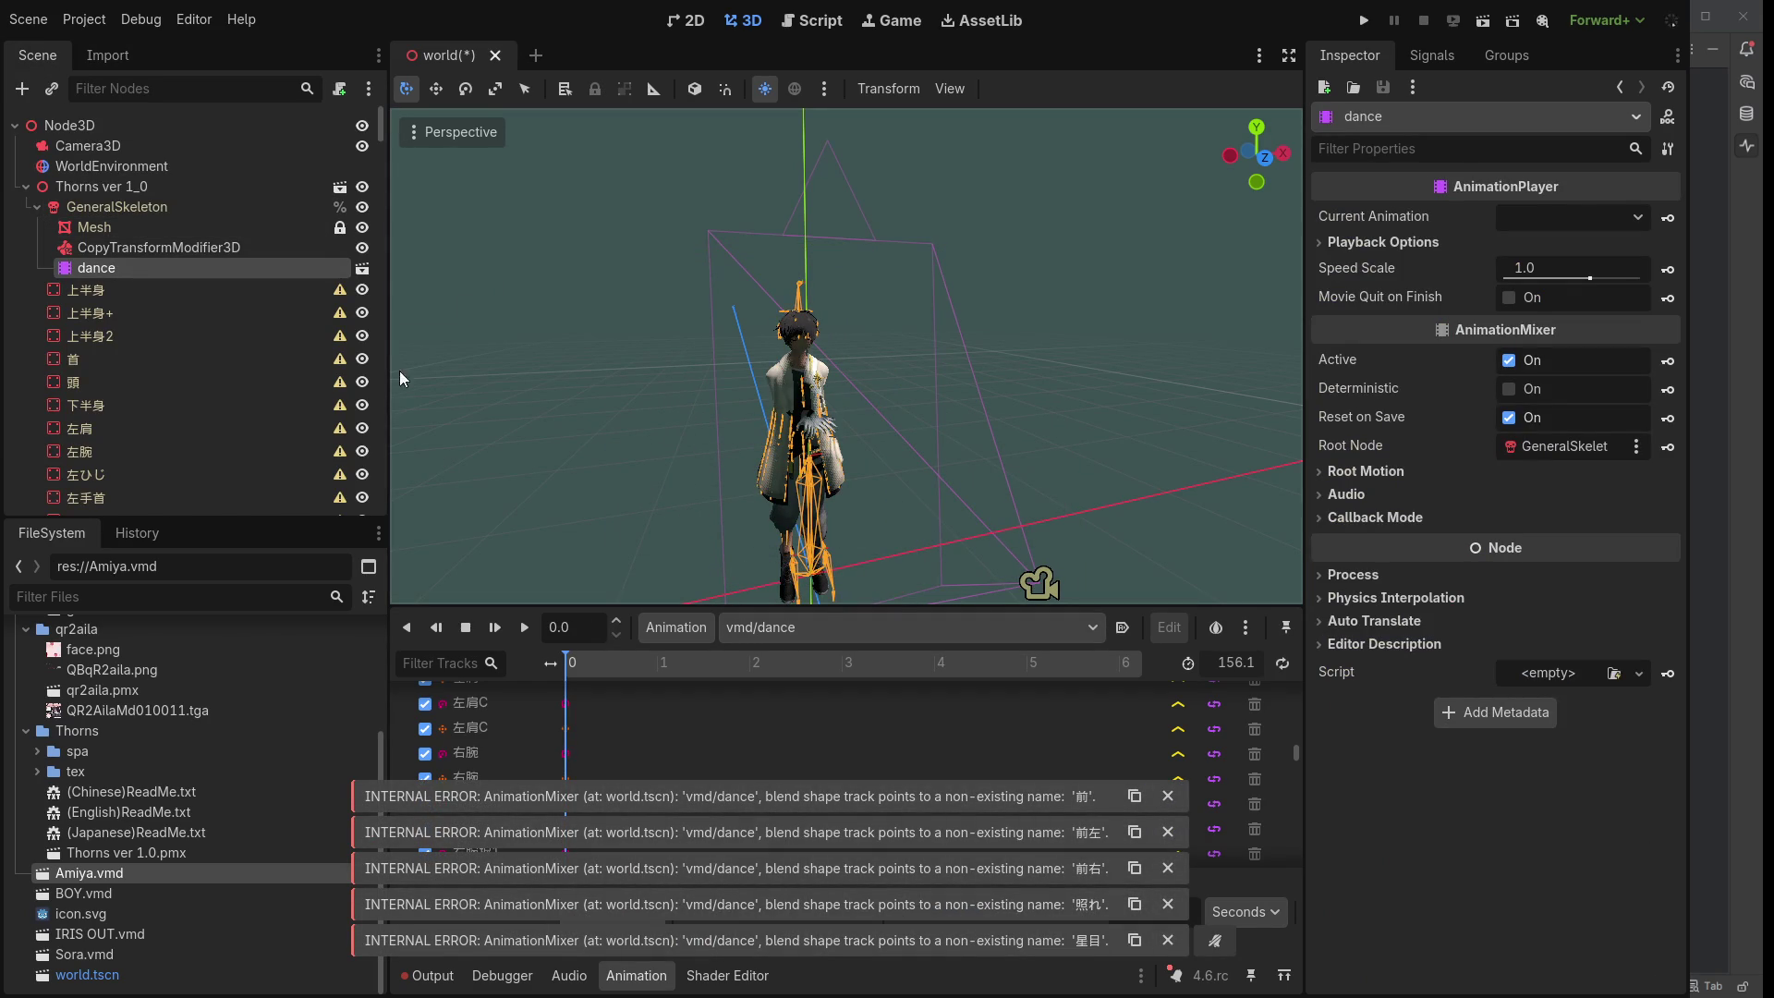
pyautogui.press('Delete')
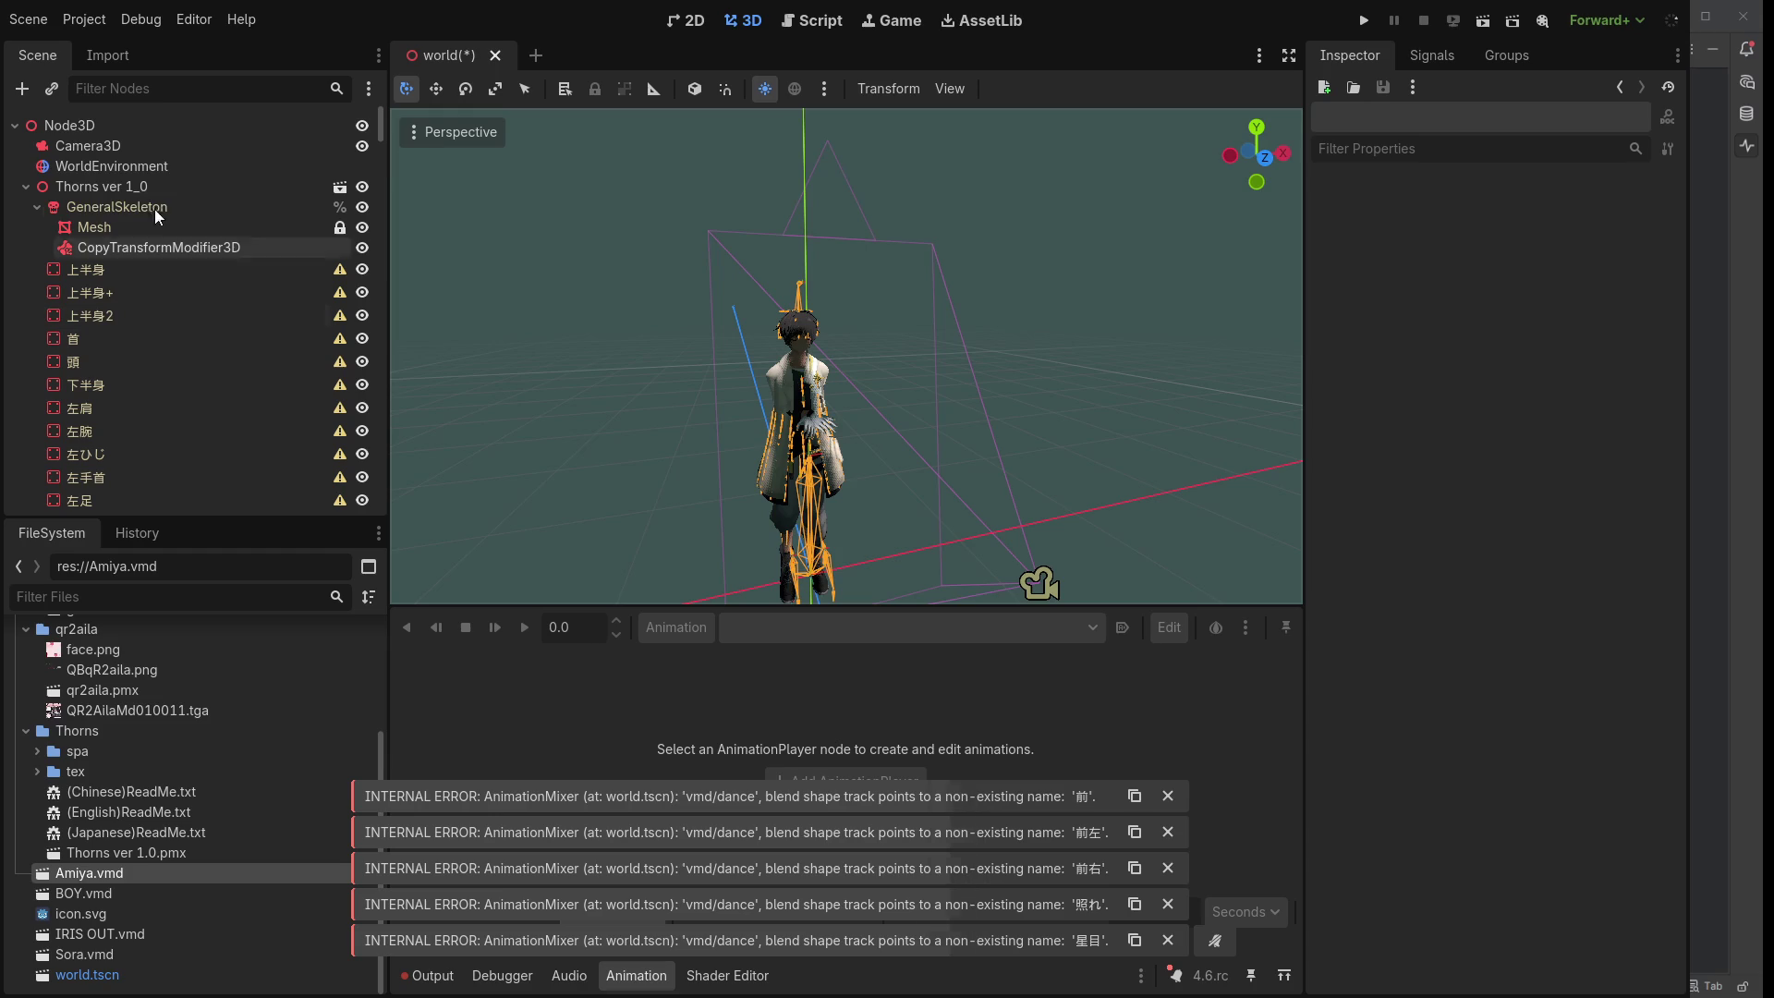
pyautogui.click(96, 212)
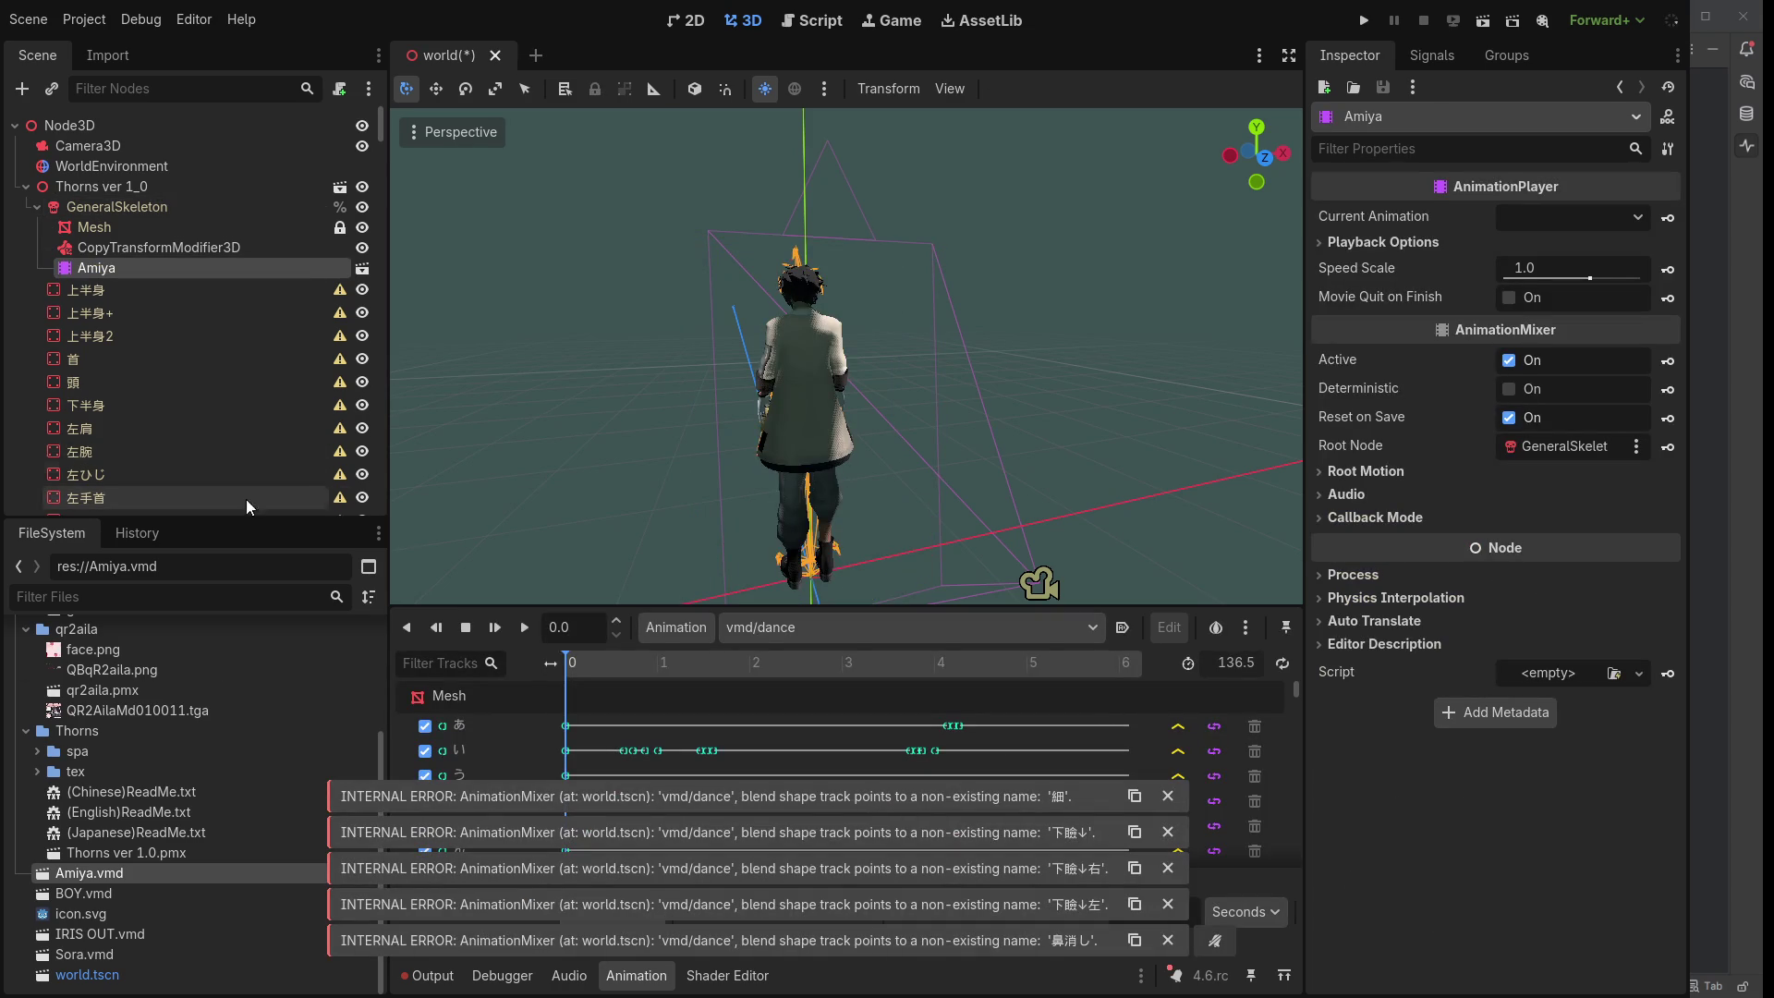
pyautogui.moveTo(737, 469)
pyautogui.mouseDown()
pyautogui.moveTo(985, 455)
pyautogui.moveTo(622, 440)
pyautogui.mouseUp()
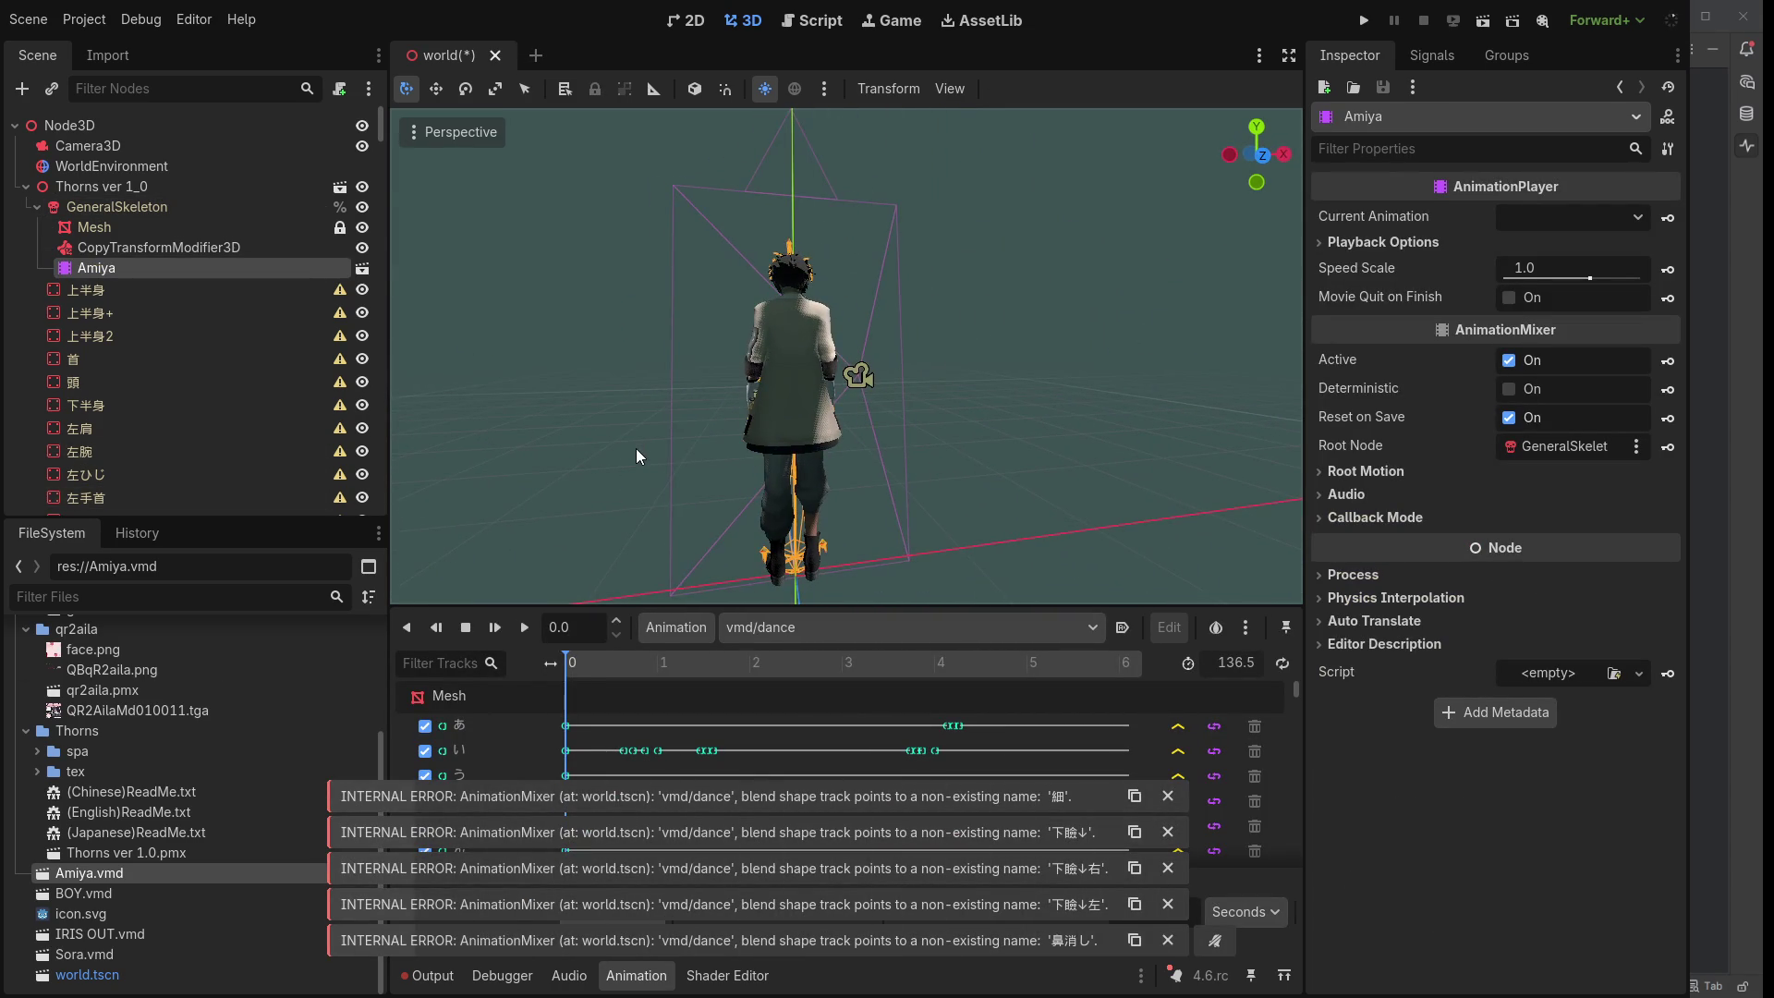
# Step: Play the Amiya player's vmd/dance, restart it once, and orbit to watch the model
pyautogui.click(524, 627)
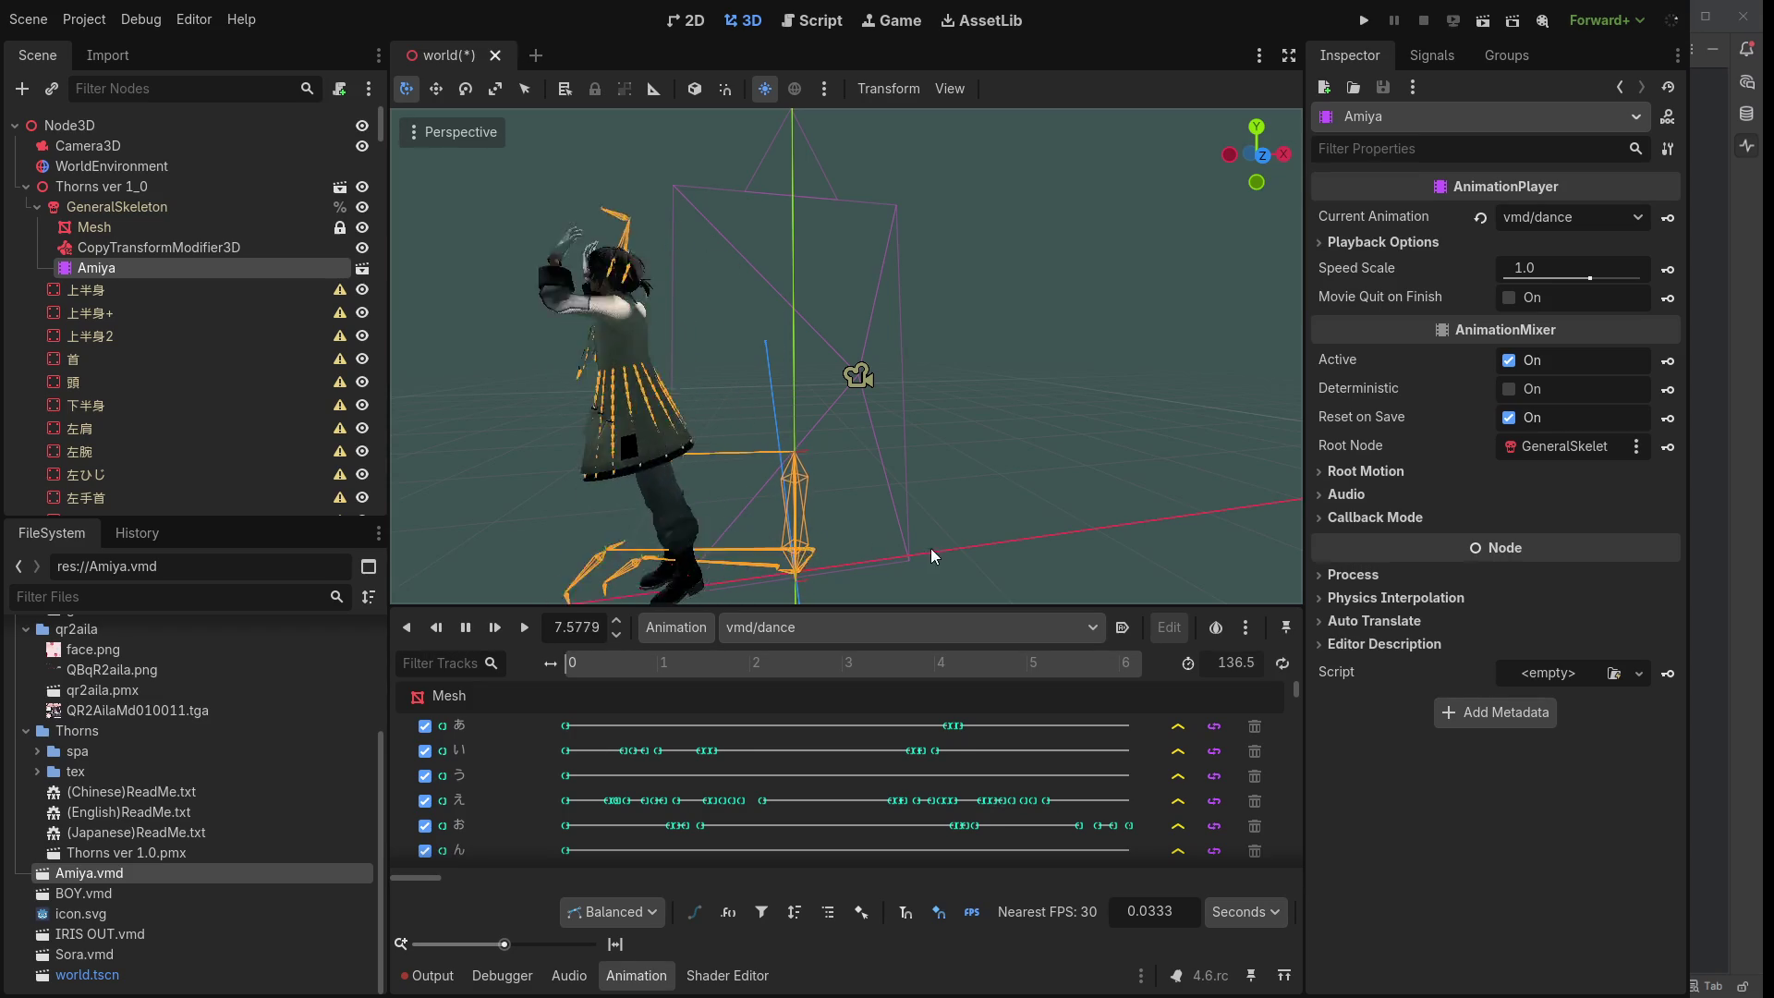
pyautogui.scroll(-5, 831, 539)
pyautogui.scroll(2, 830, 514)
pyautogui.hotkey('shift', 'd')
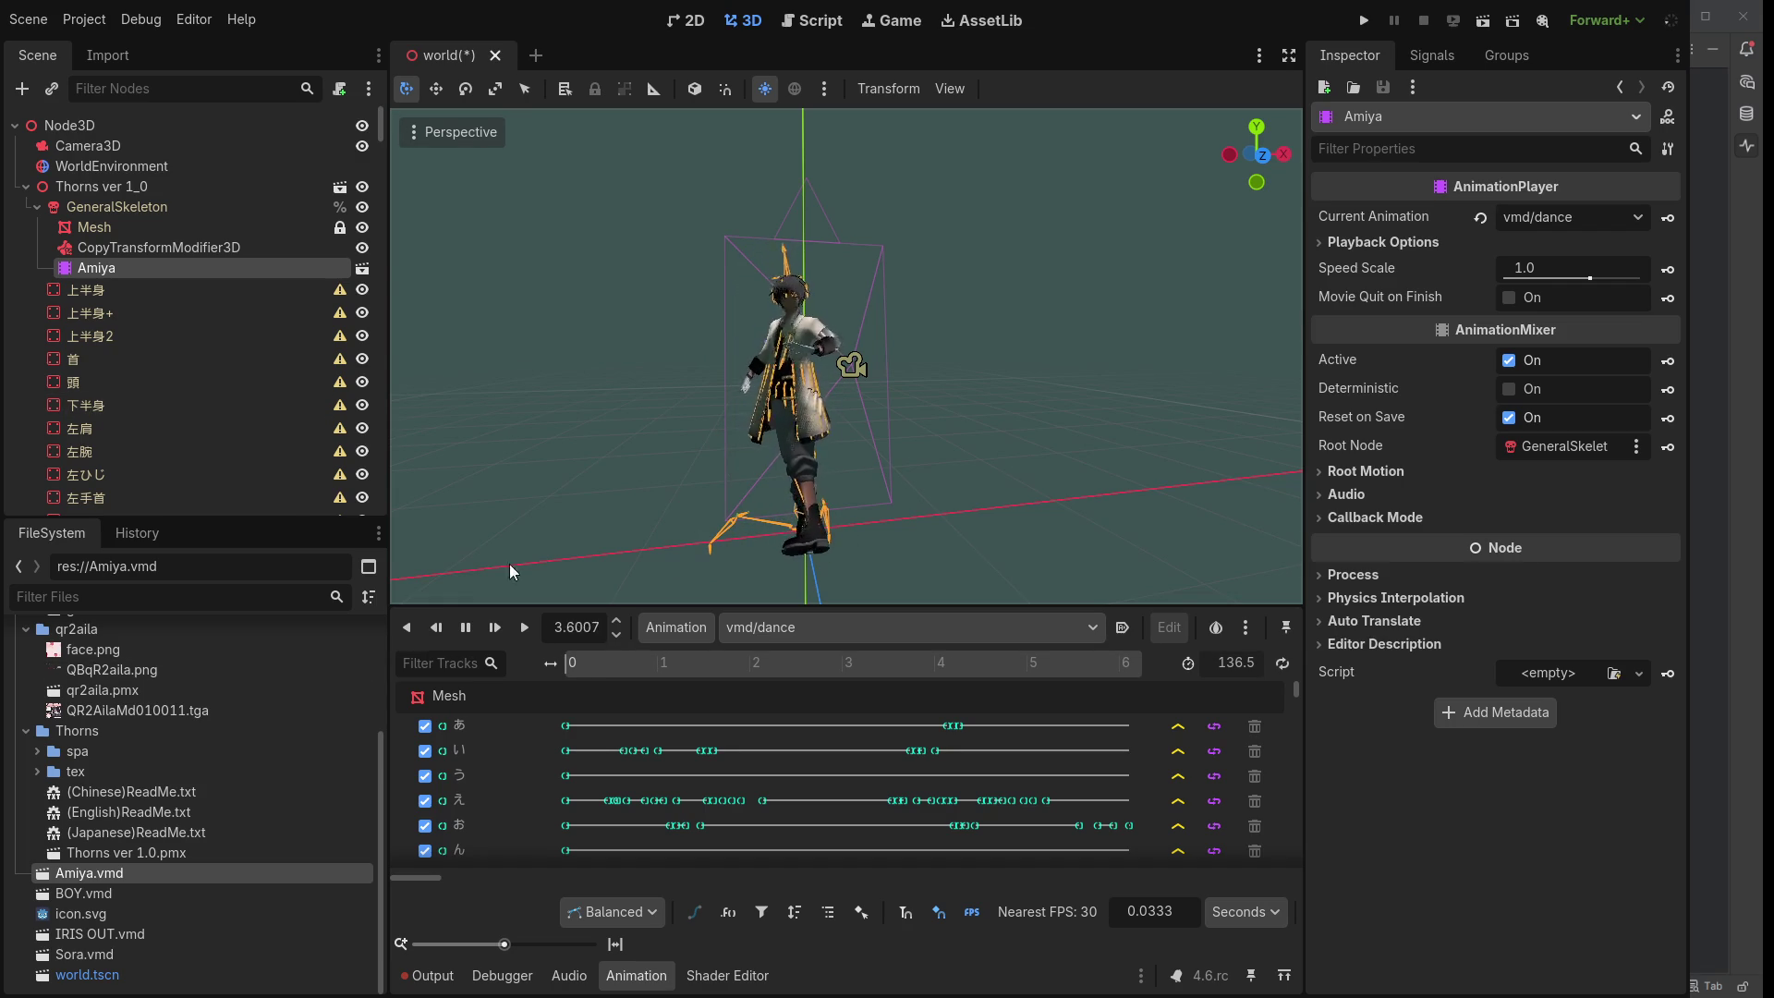
pyautogui.moveTo(948, 491); pyautogui.dragTo(1005, 482)
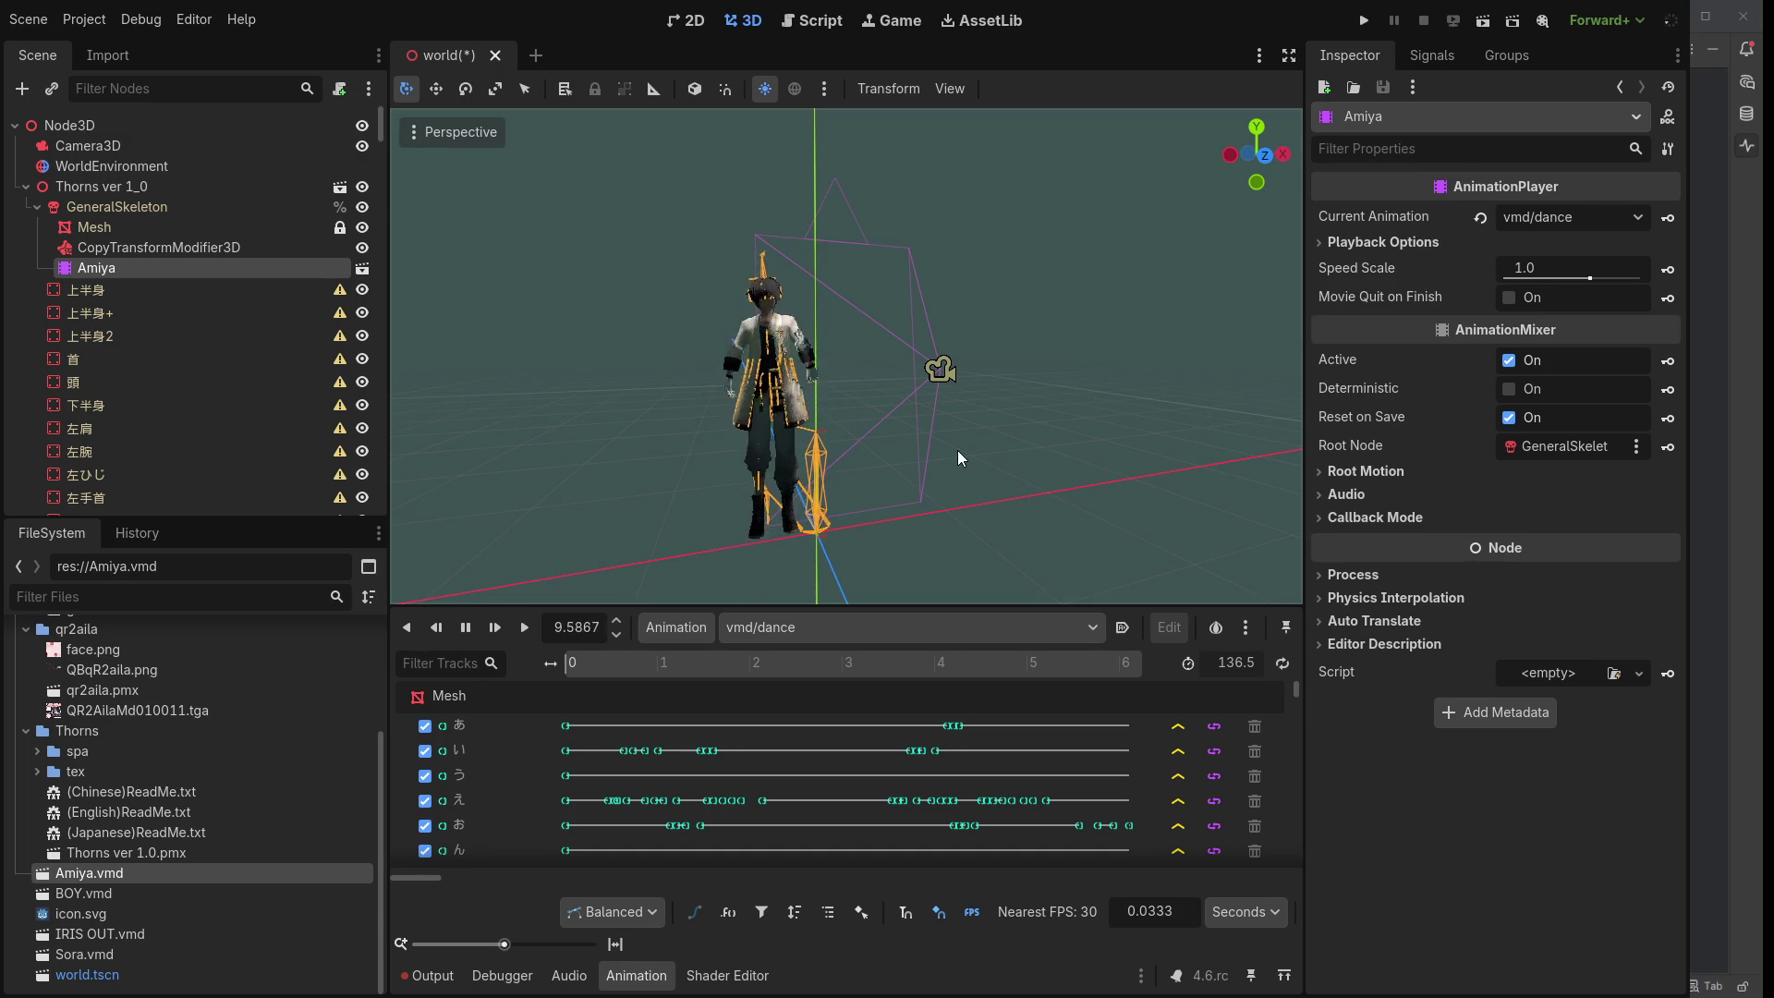
# Step: Restart the dance twice more, then paste a CCDIK3D node under GeneralSkeleton
pyautogui.scroll(3, 865, 425)
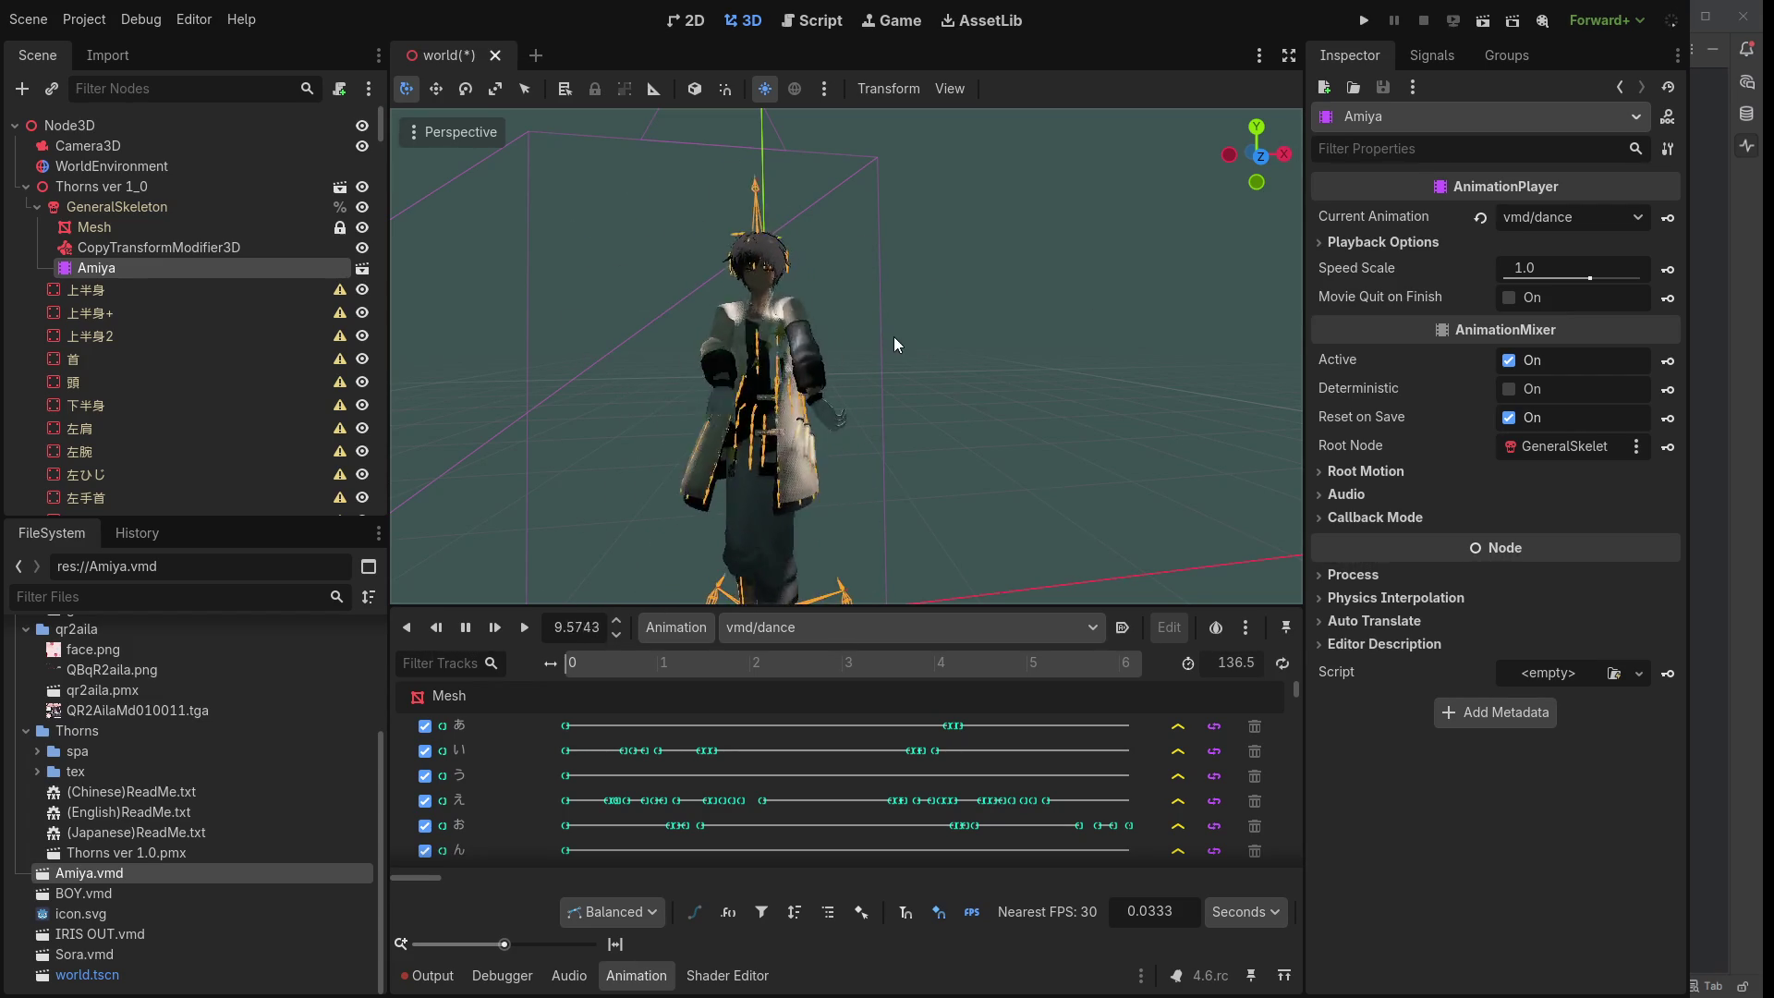
pyautogui.scroll(-3, 846, 349)
pyautogui.scroll(3, 937, 347)
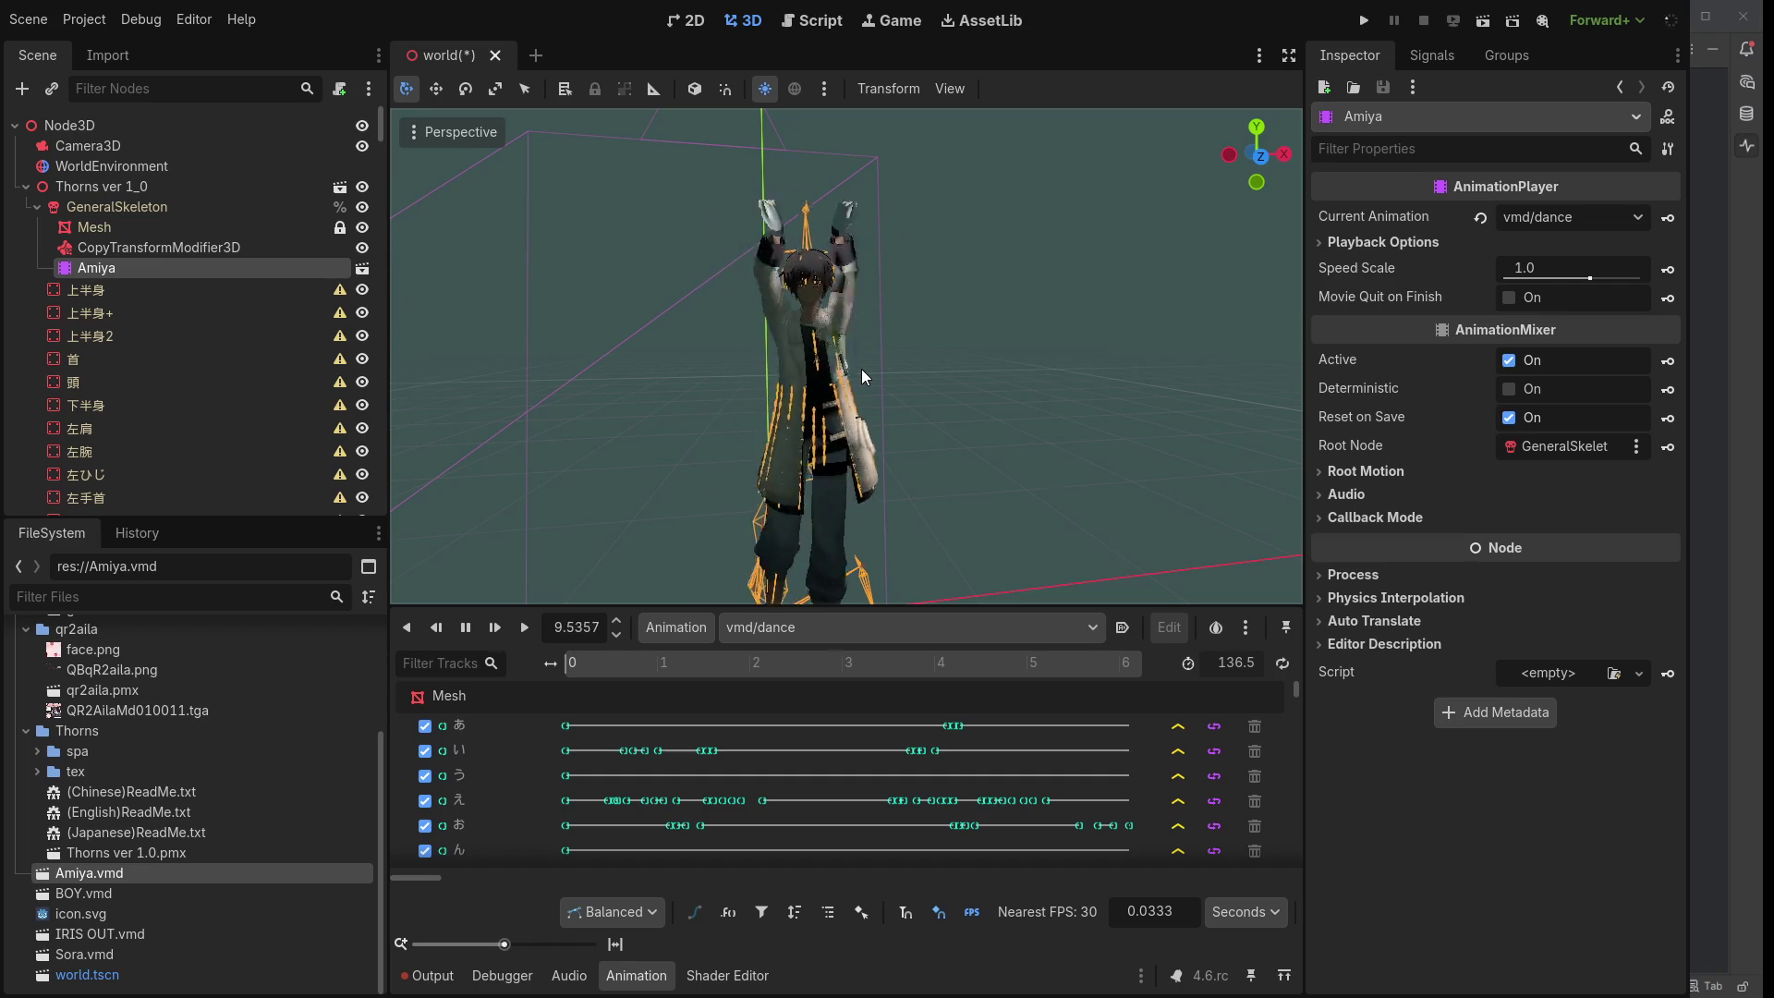
pyautogui.hotkey('shift', 'd')
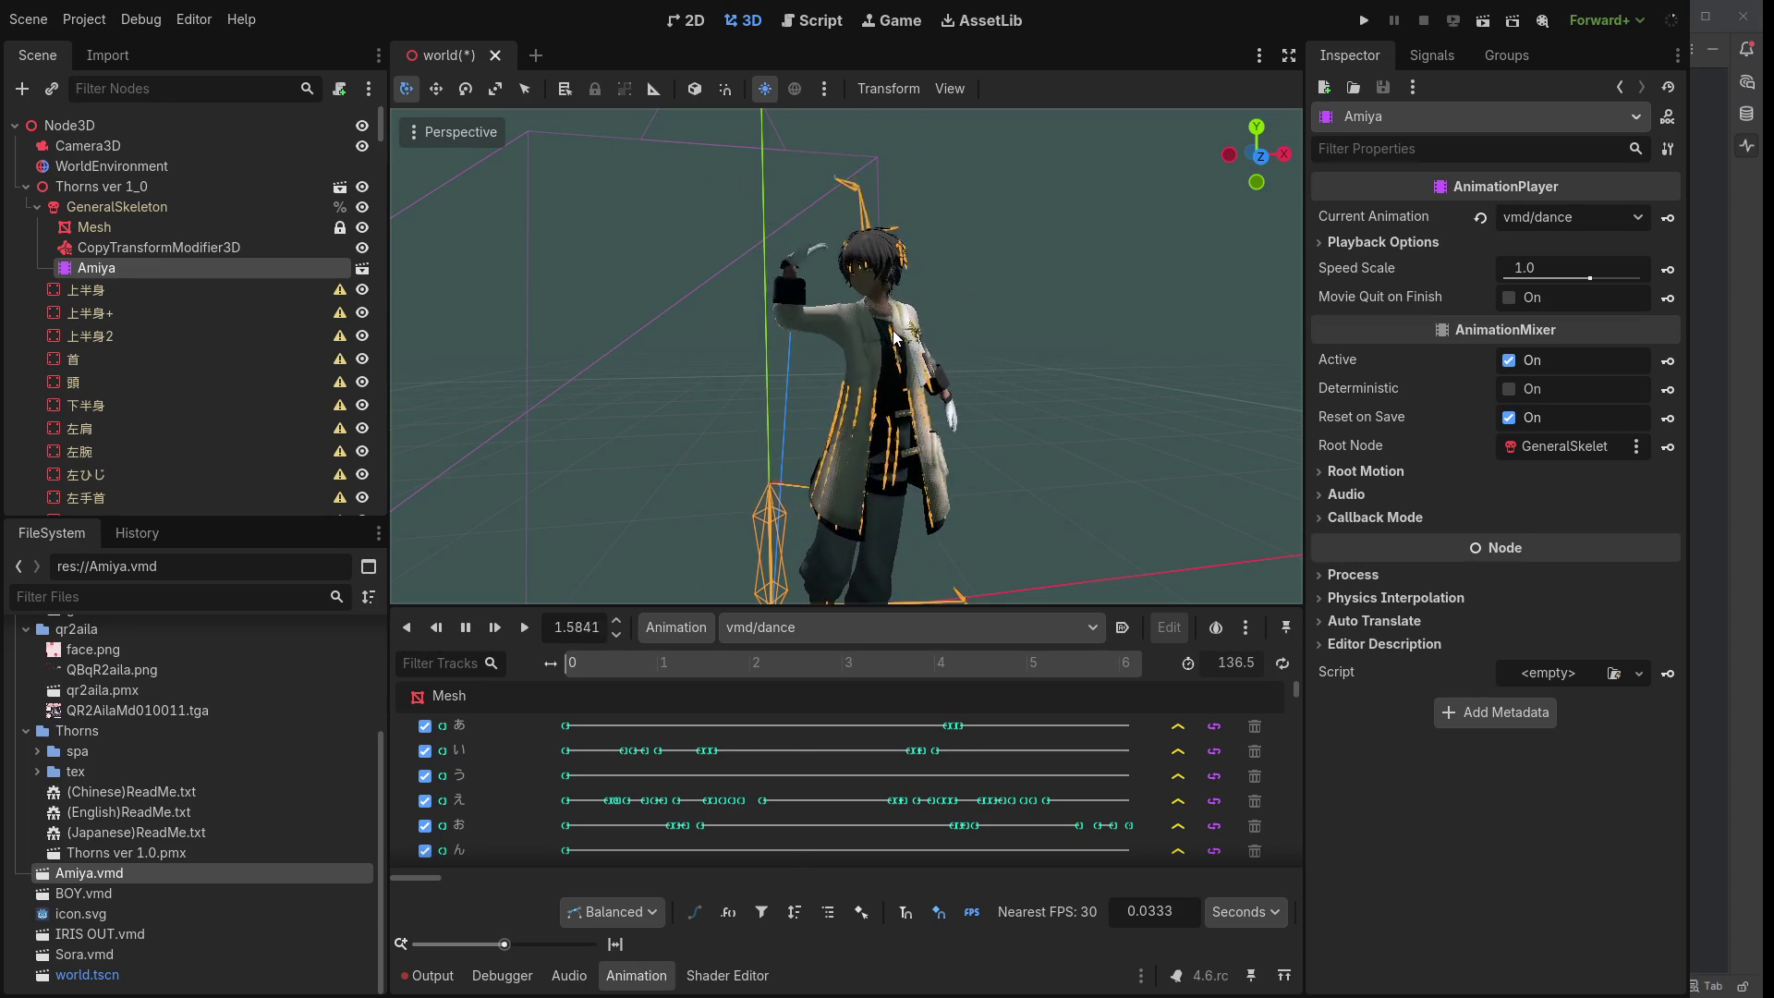
pyautogui.scroll(-4, 895, 339)
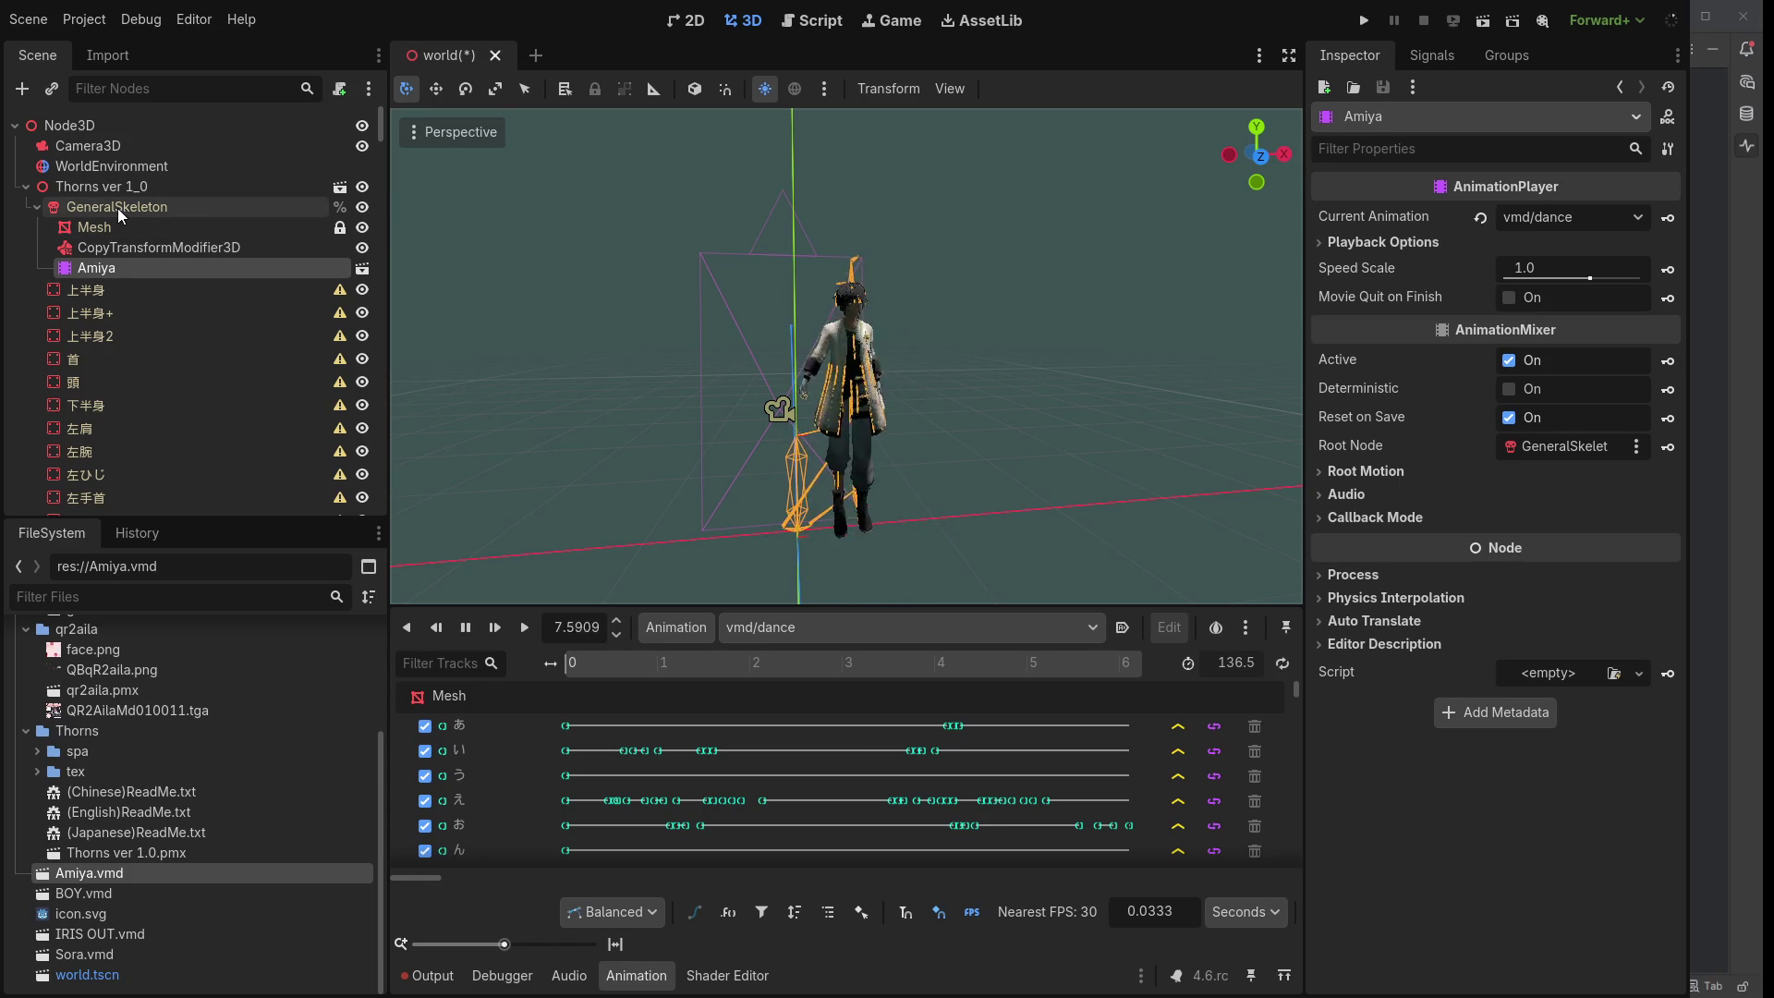
pyautogui.hotkey('shift', 'd')
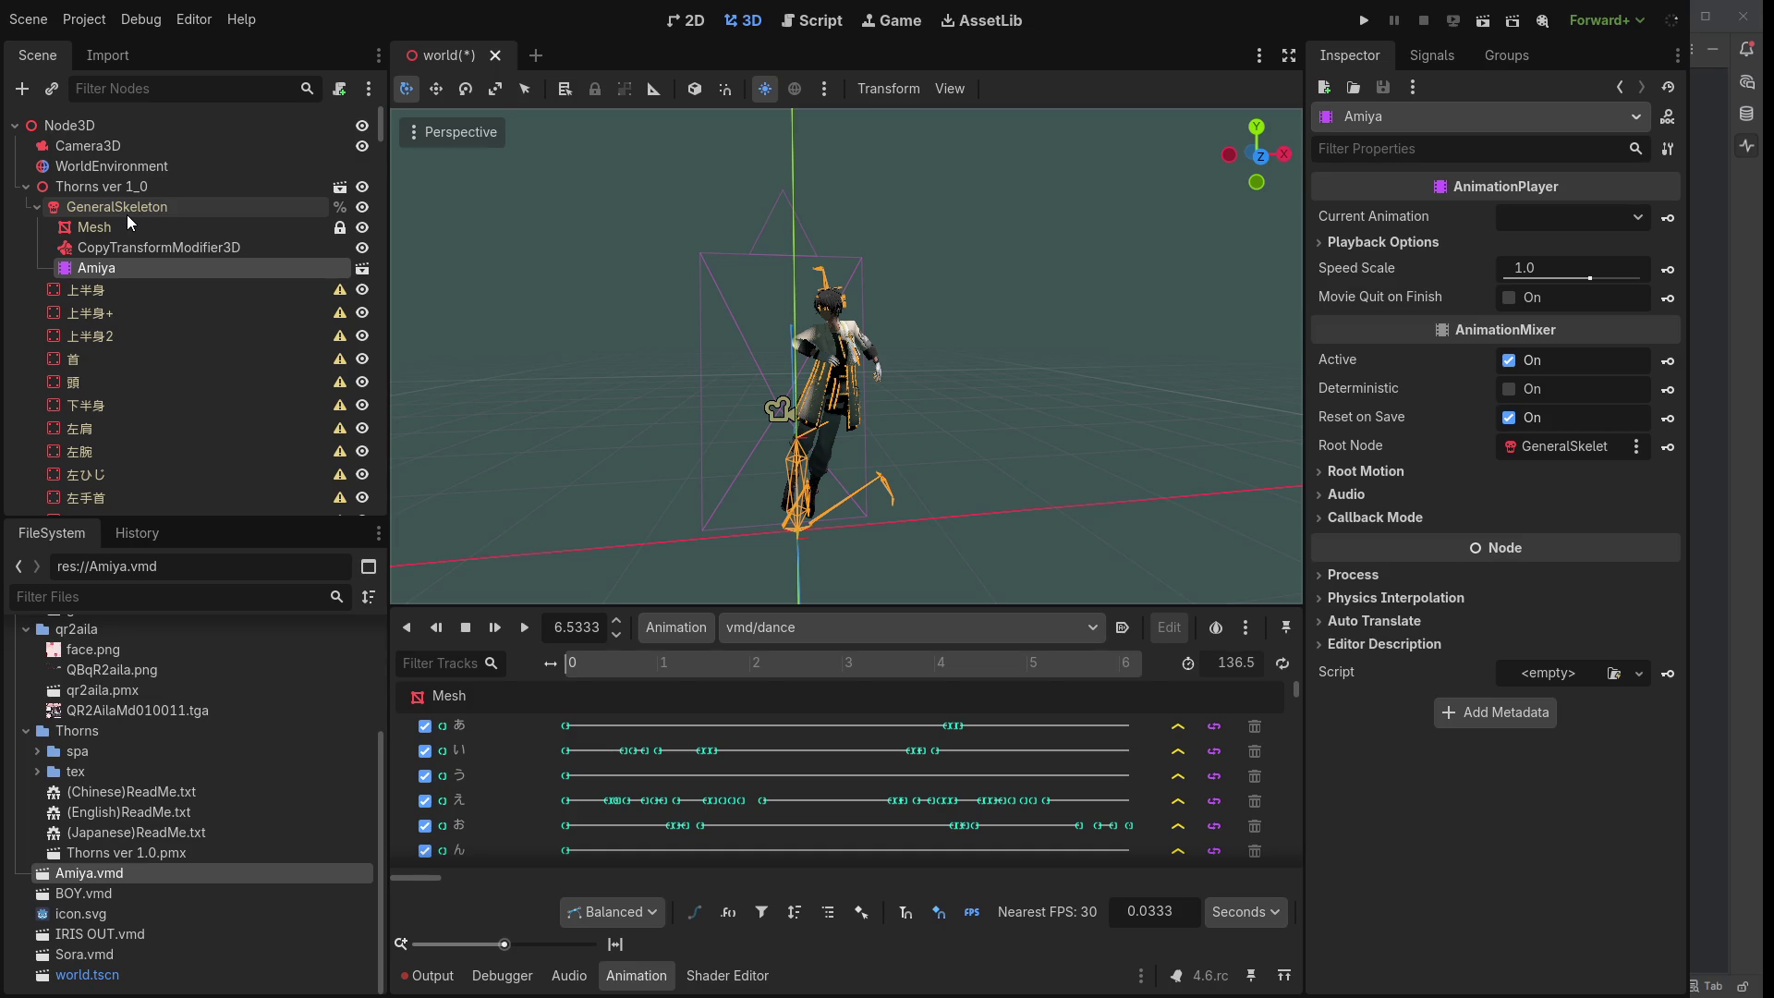
pyautogui.click(124, 212)
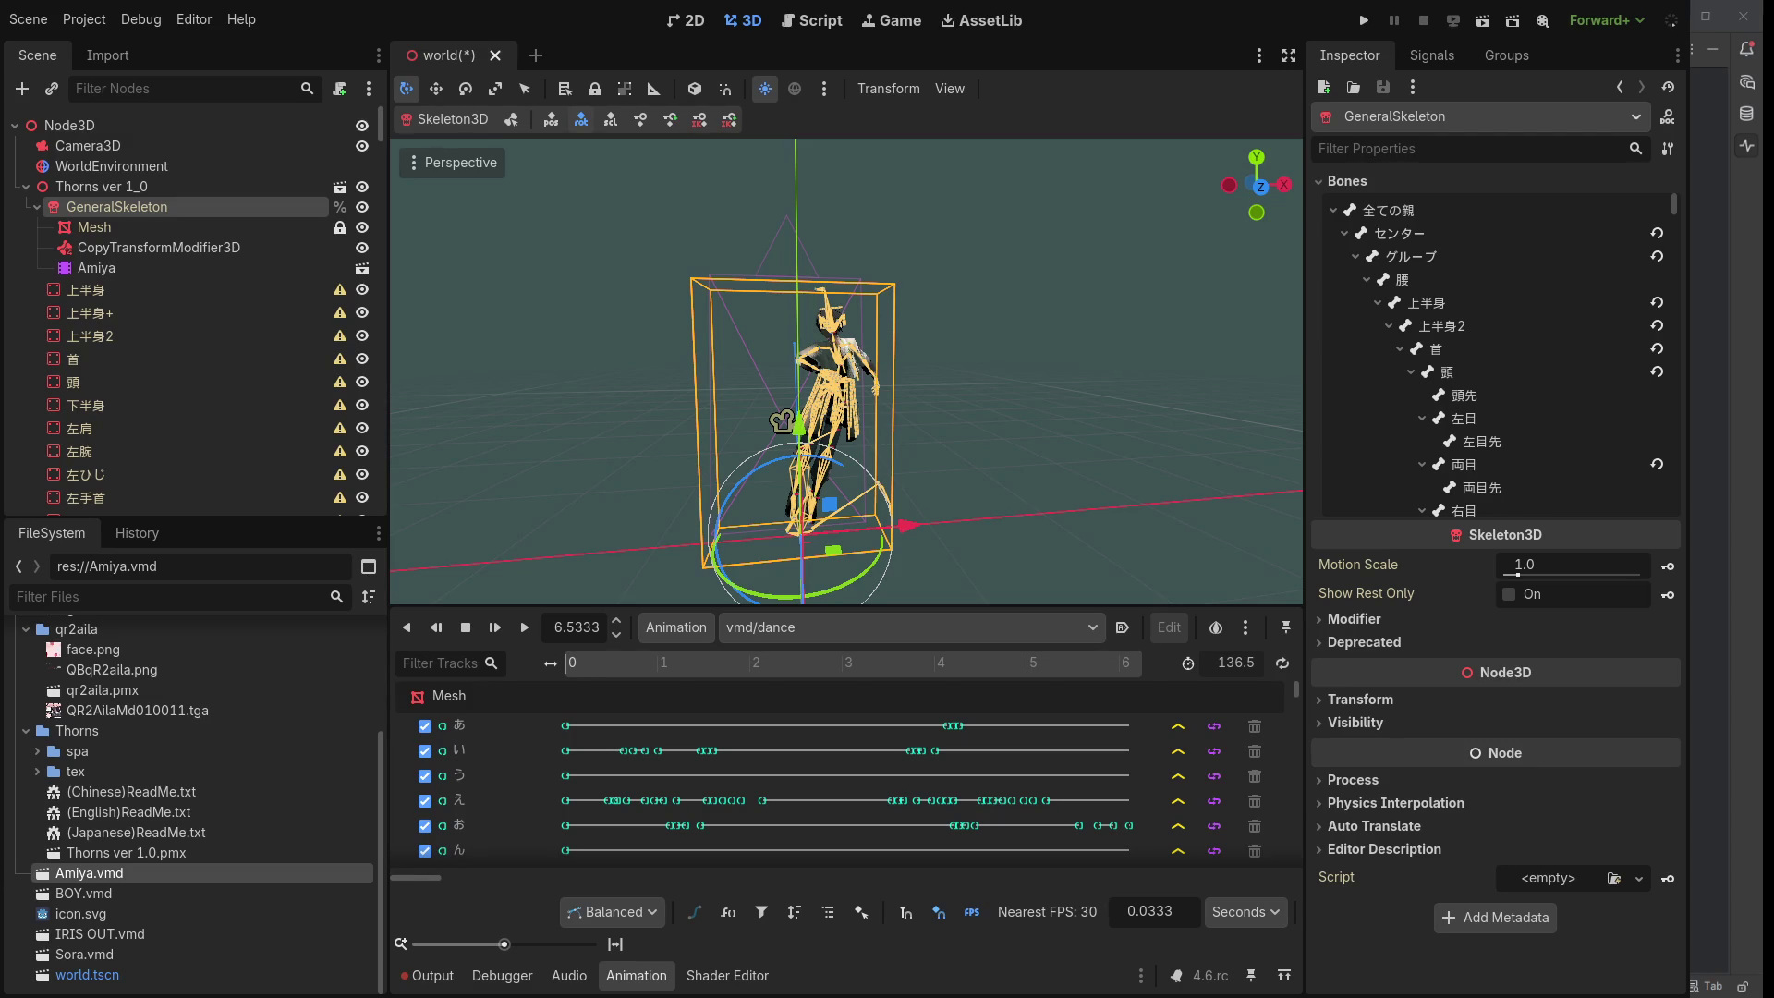
pyautogui.hotkey('ctrl', 'v')
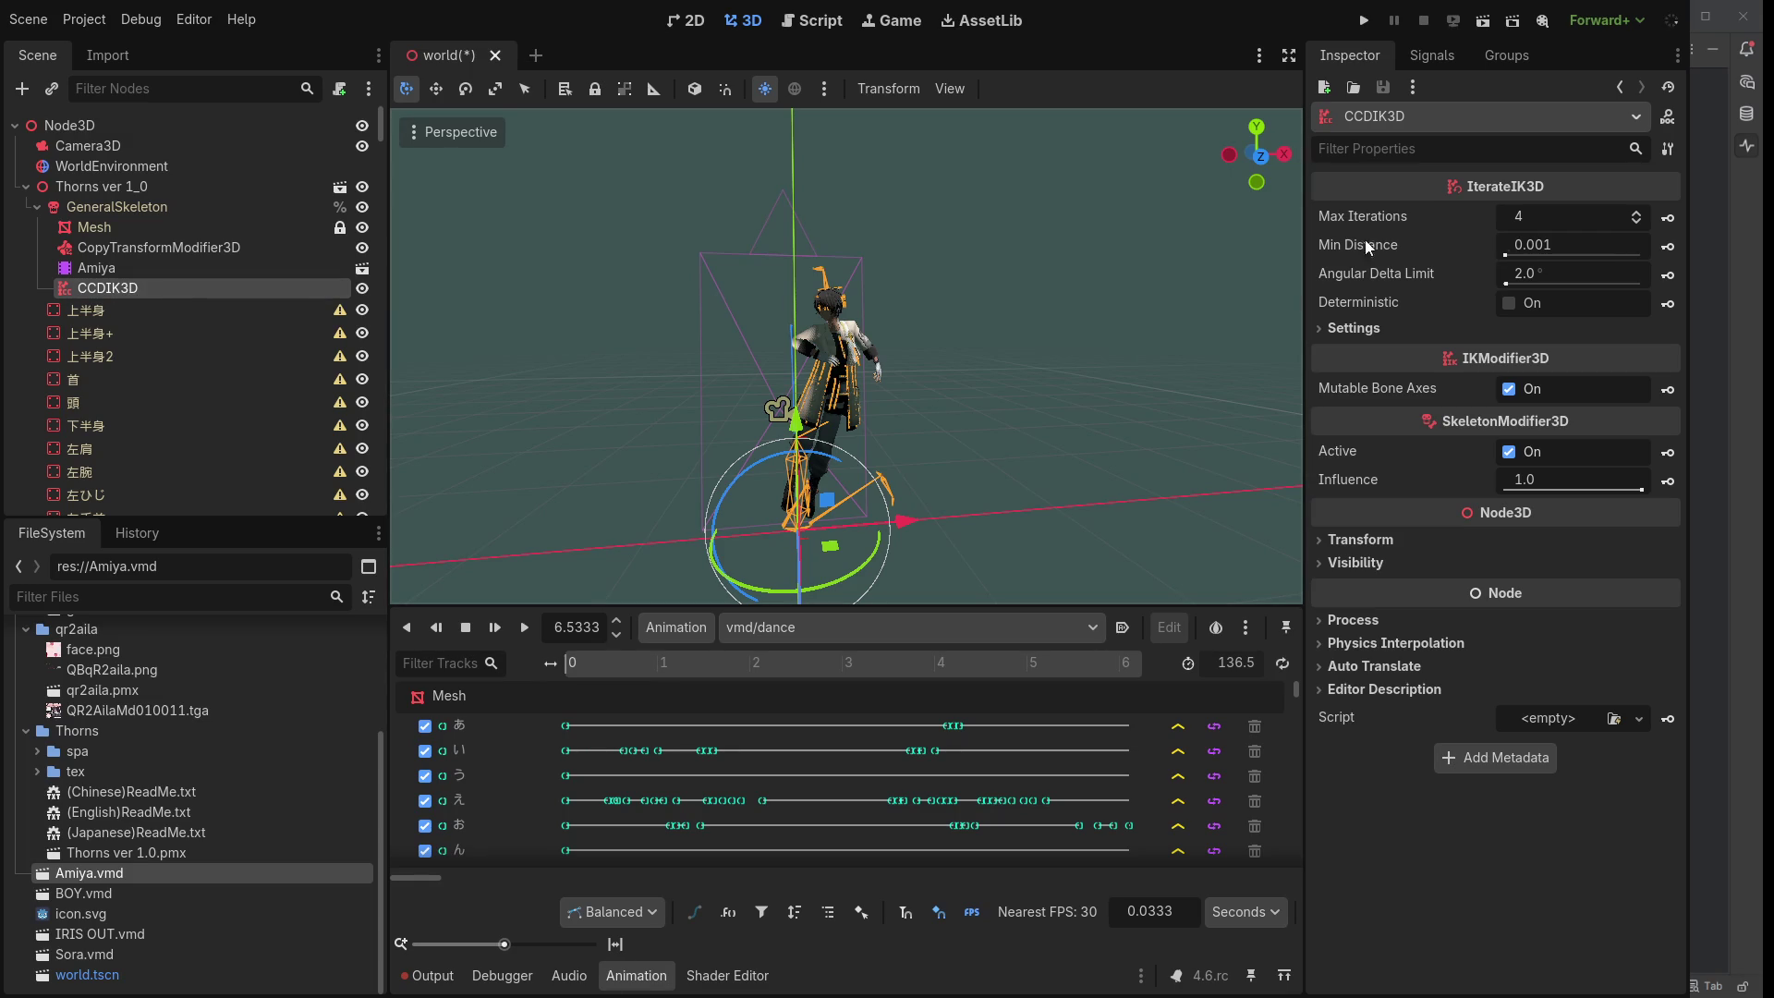
# Step: Expand the CCDIK3D Settings and add one IK chain element
pyautogui.click(1357, 330)
pyautogui.click(1489, 355)
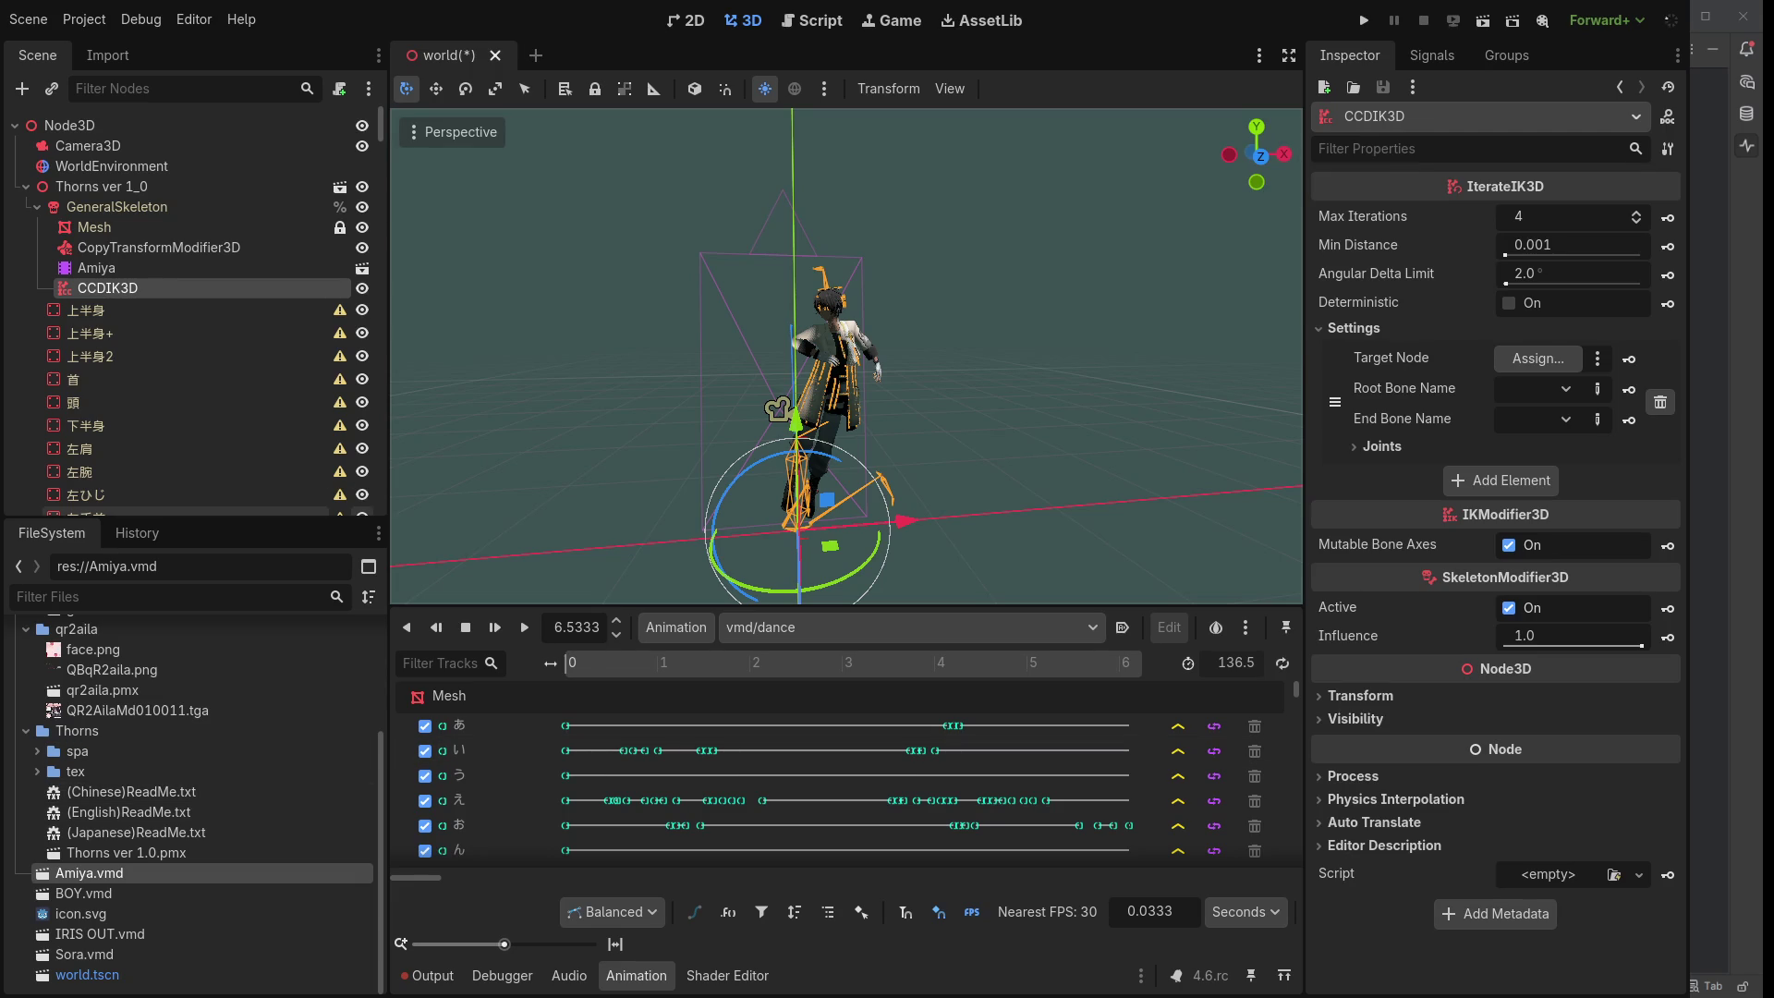
# Step: Save the world scene by running the project, then replay the vmd/dance animation with CCDIK3D in place
pyautogui.moveTo(674, 434); pyautogui.dragTo(699, 438)
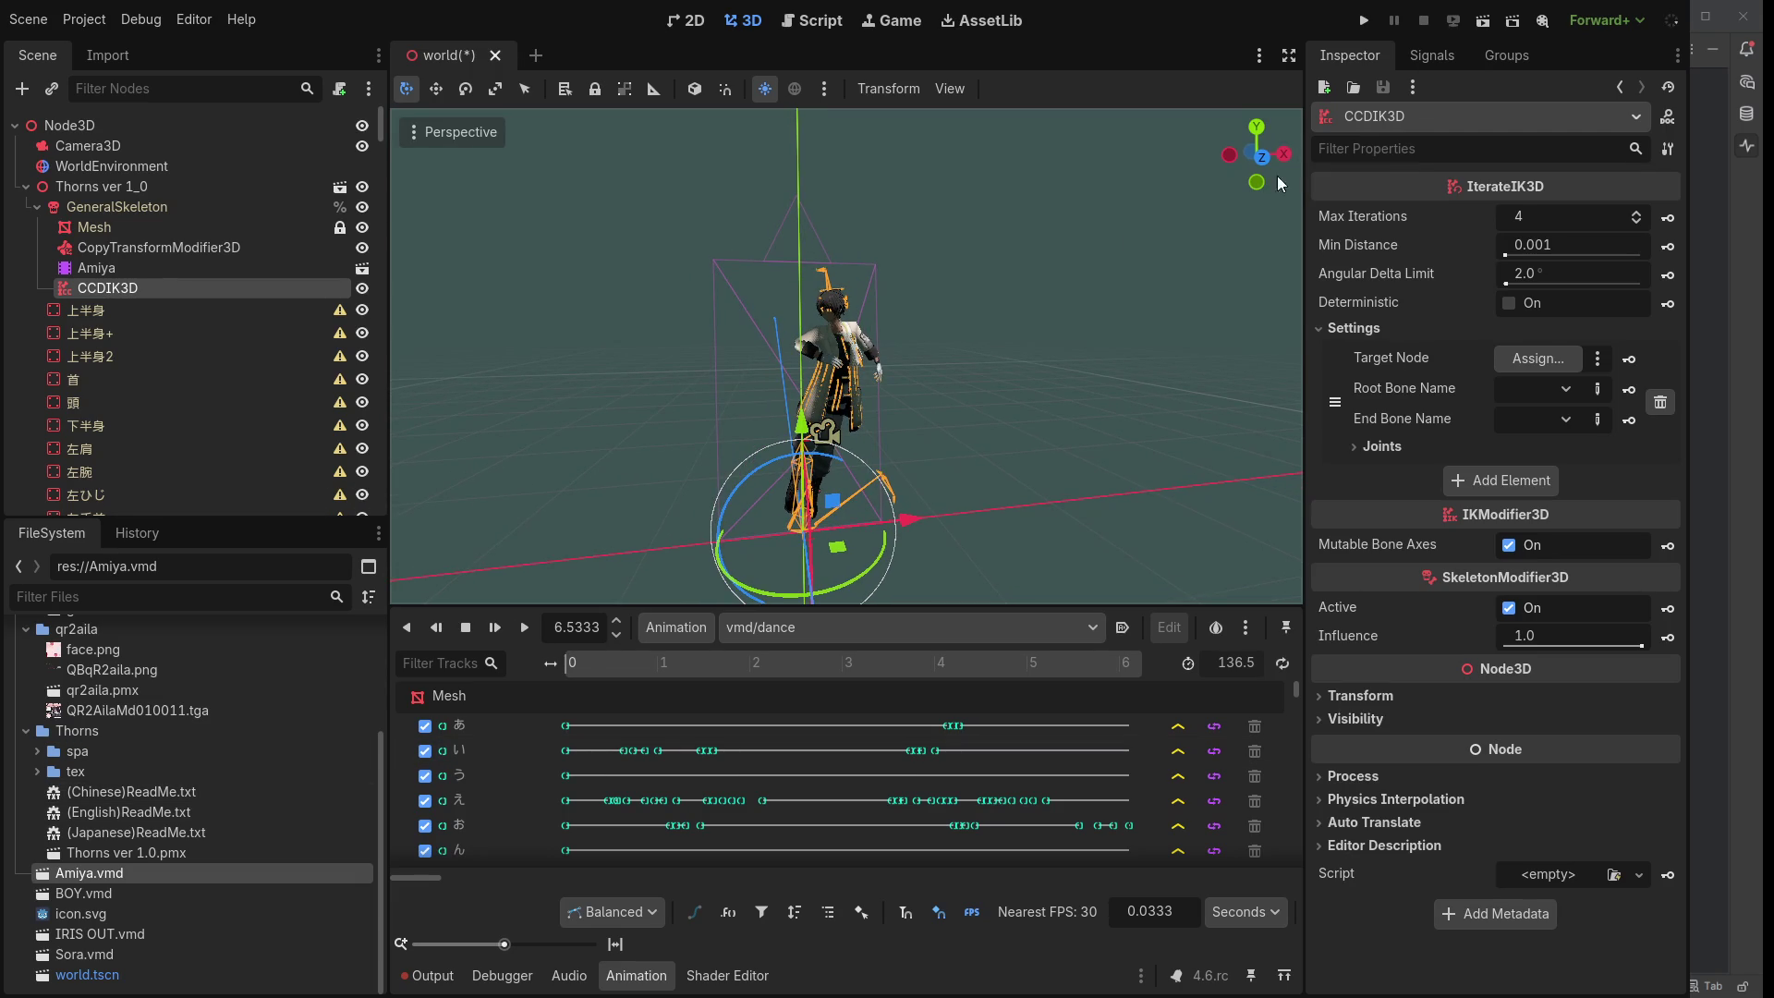
pyautogui.click(1366, 19)
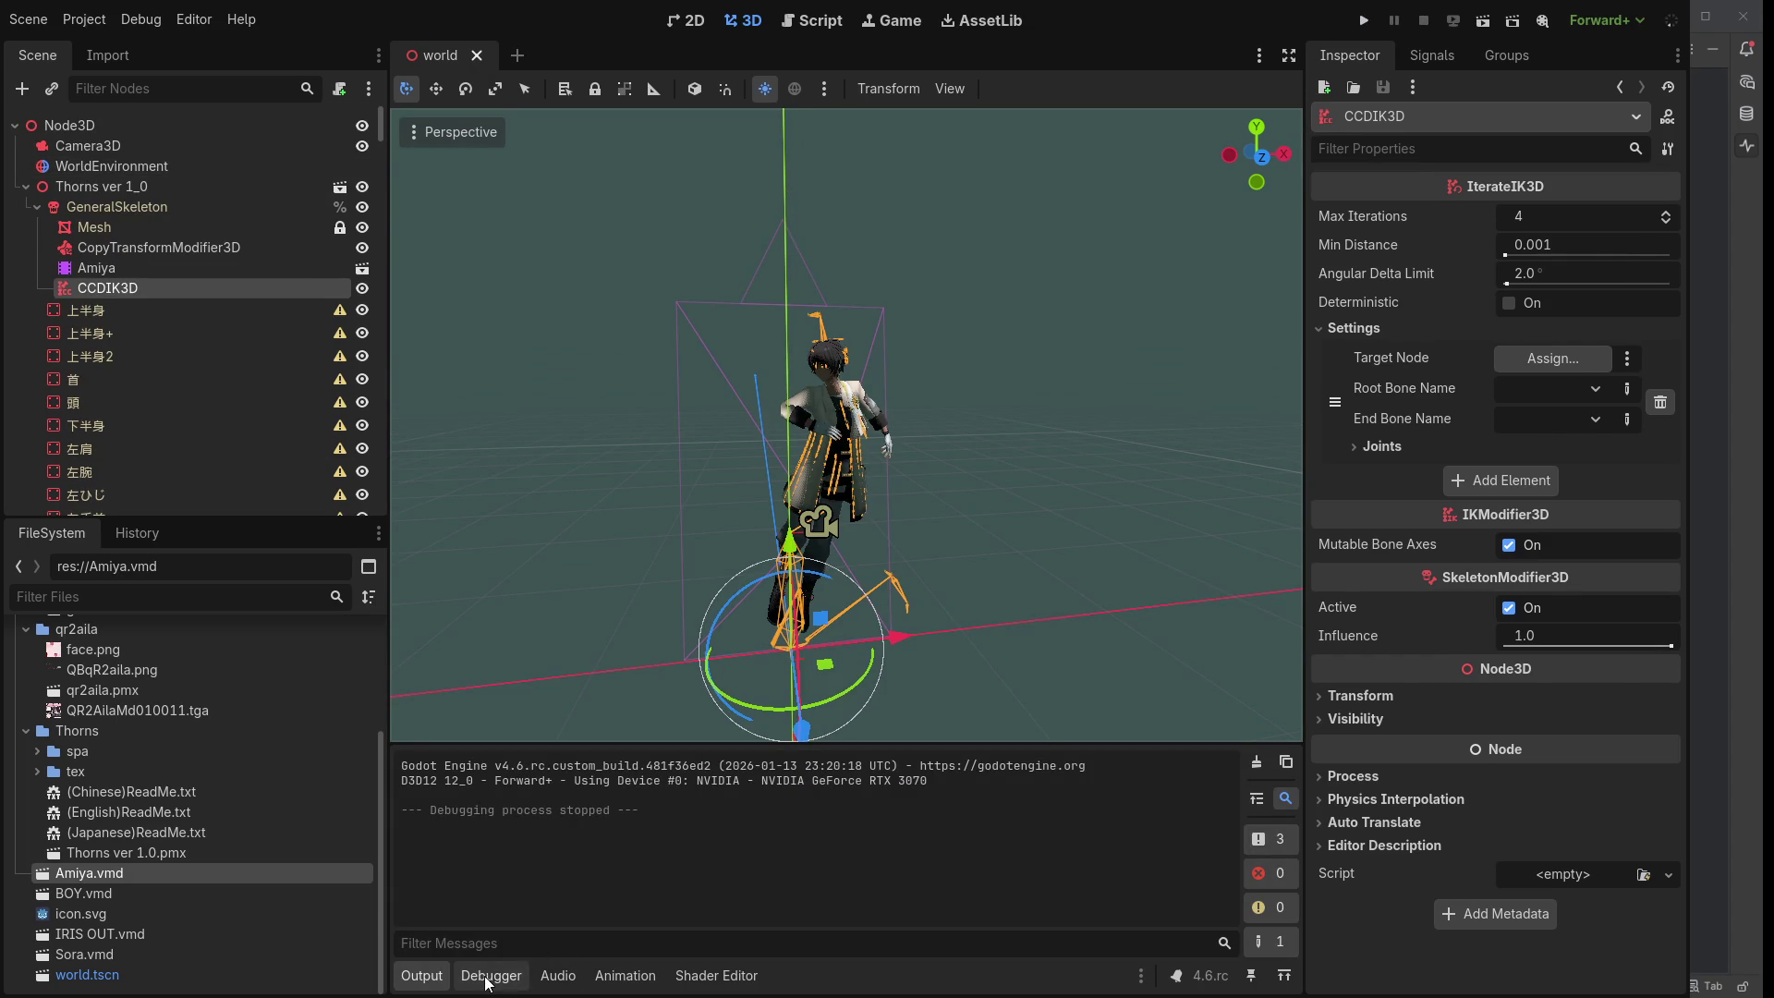
pyautogui.click(621, 982)
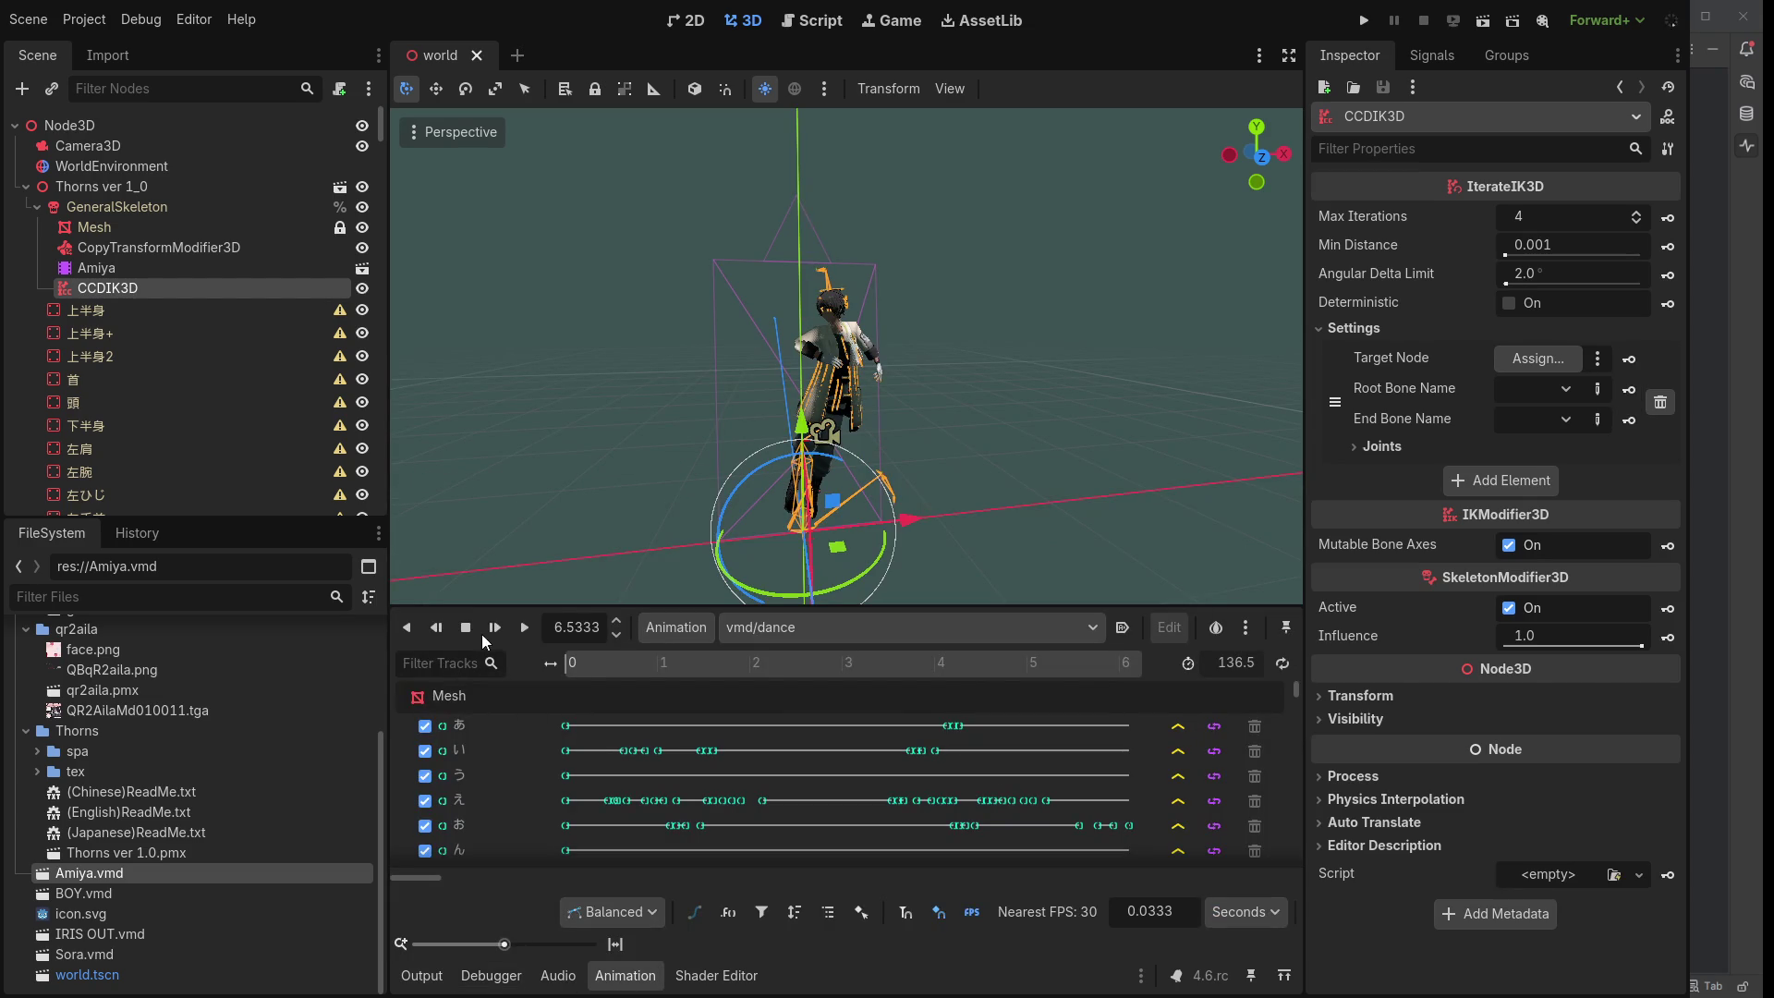
pyautogui.click(526, 625)
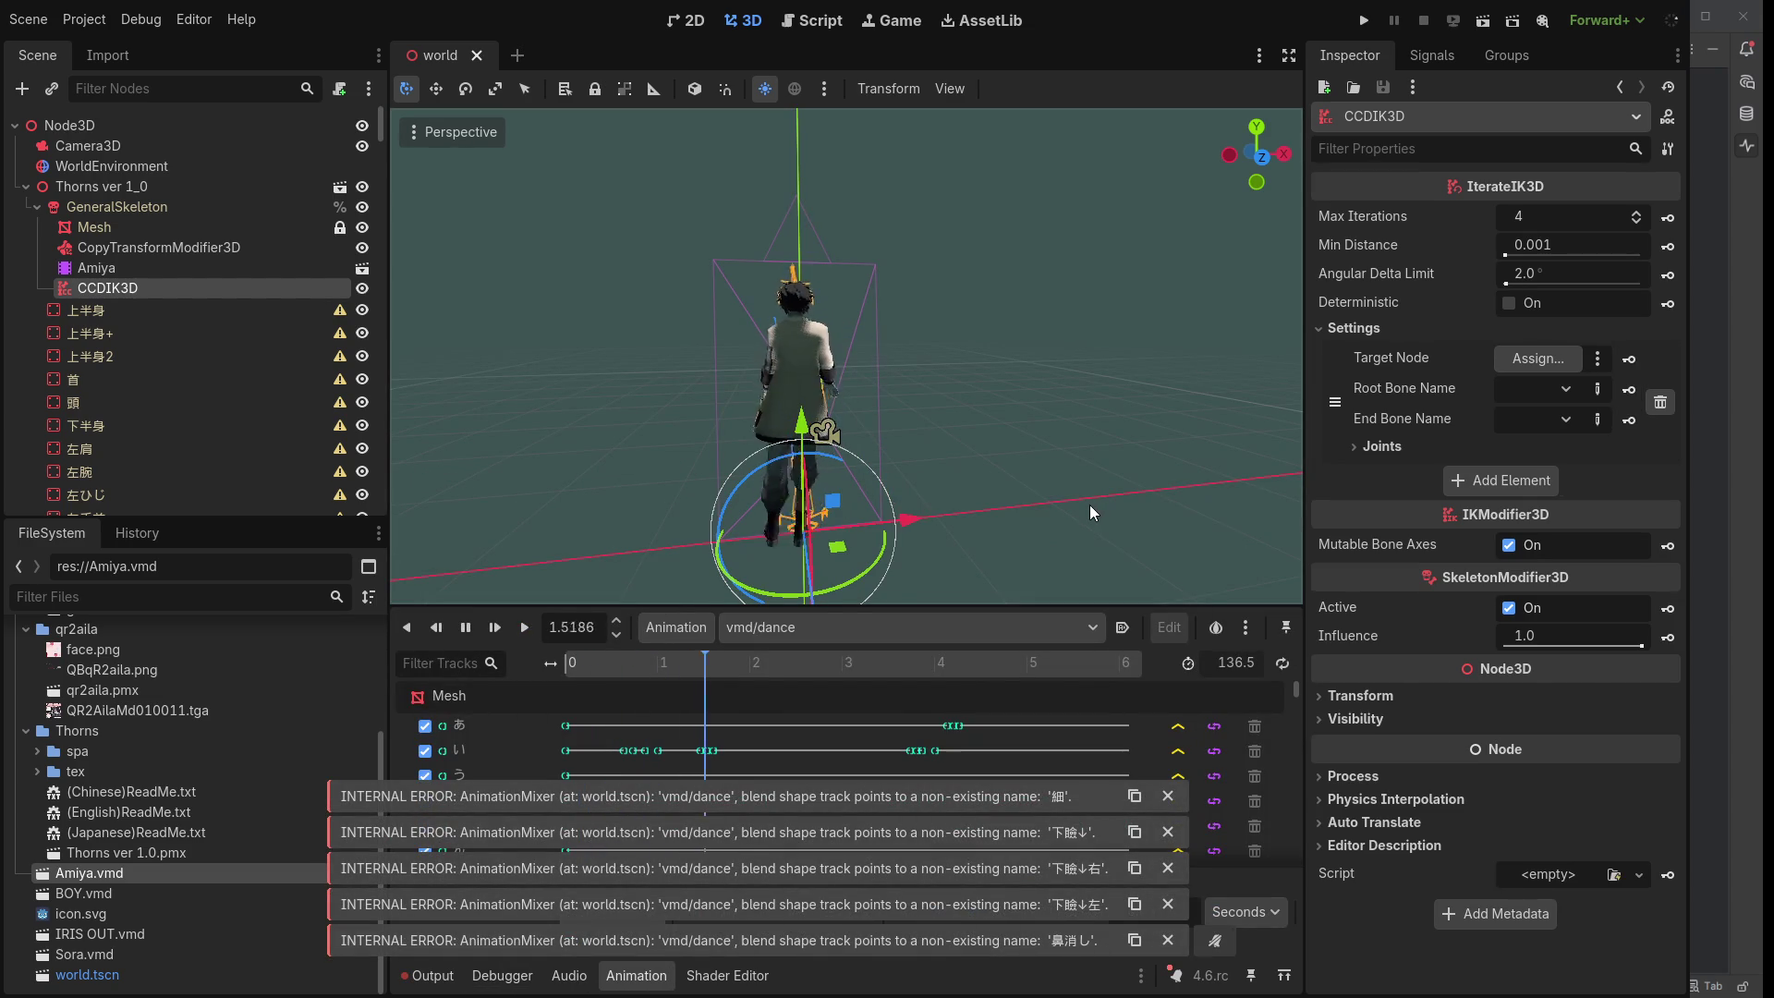
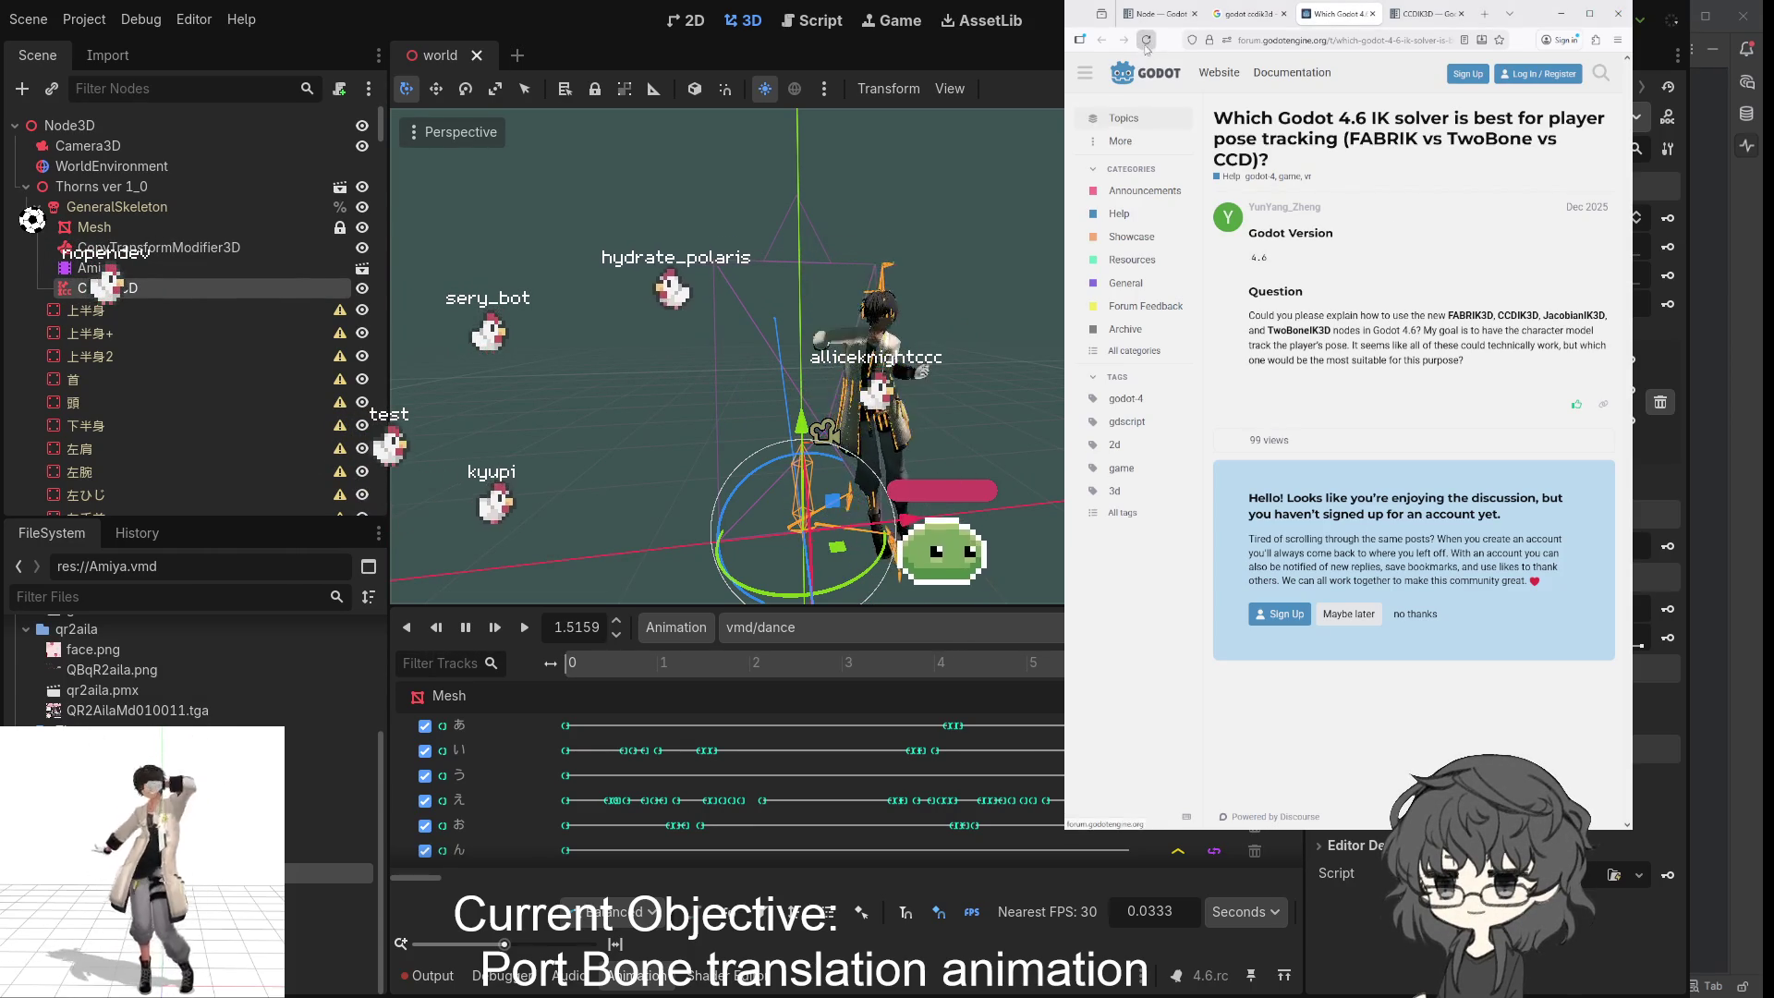
# Step: Close the IK-solver forum thread and browse the 'godot ccdik3d' search results
pyautogui.click(1372, 14)
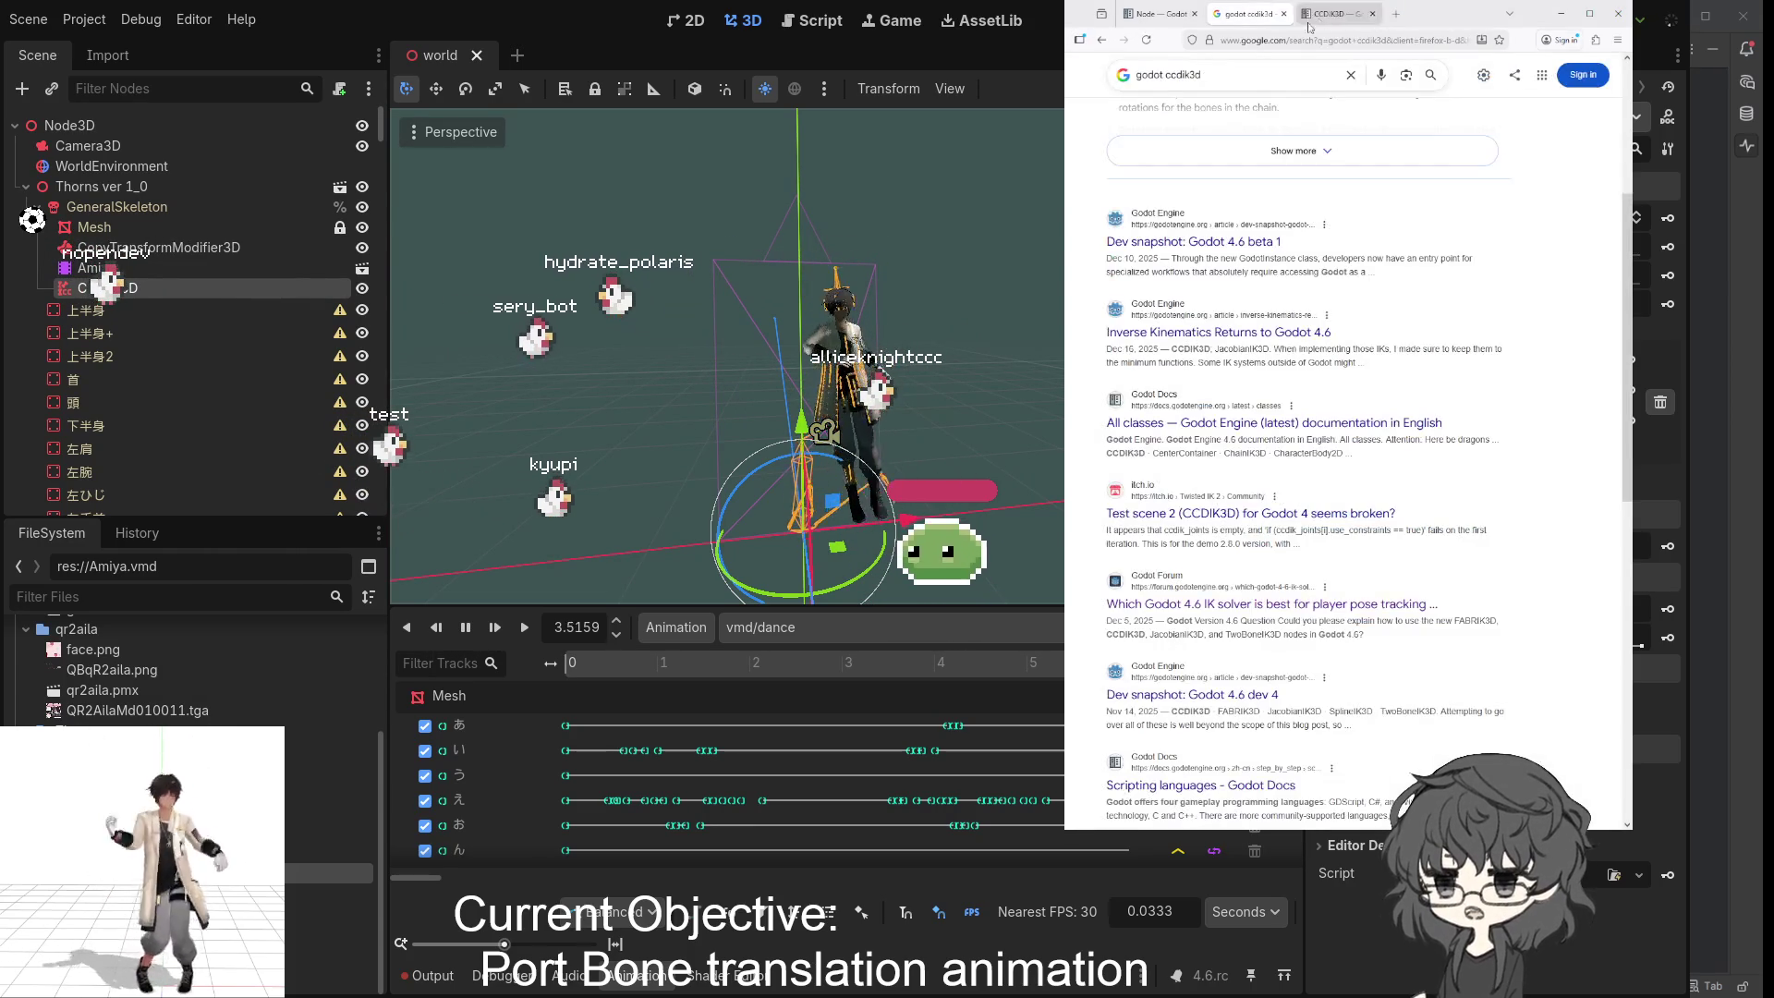
pyautogui.scroll(-2, 1374, 443)
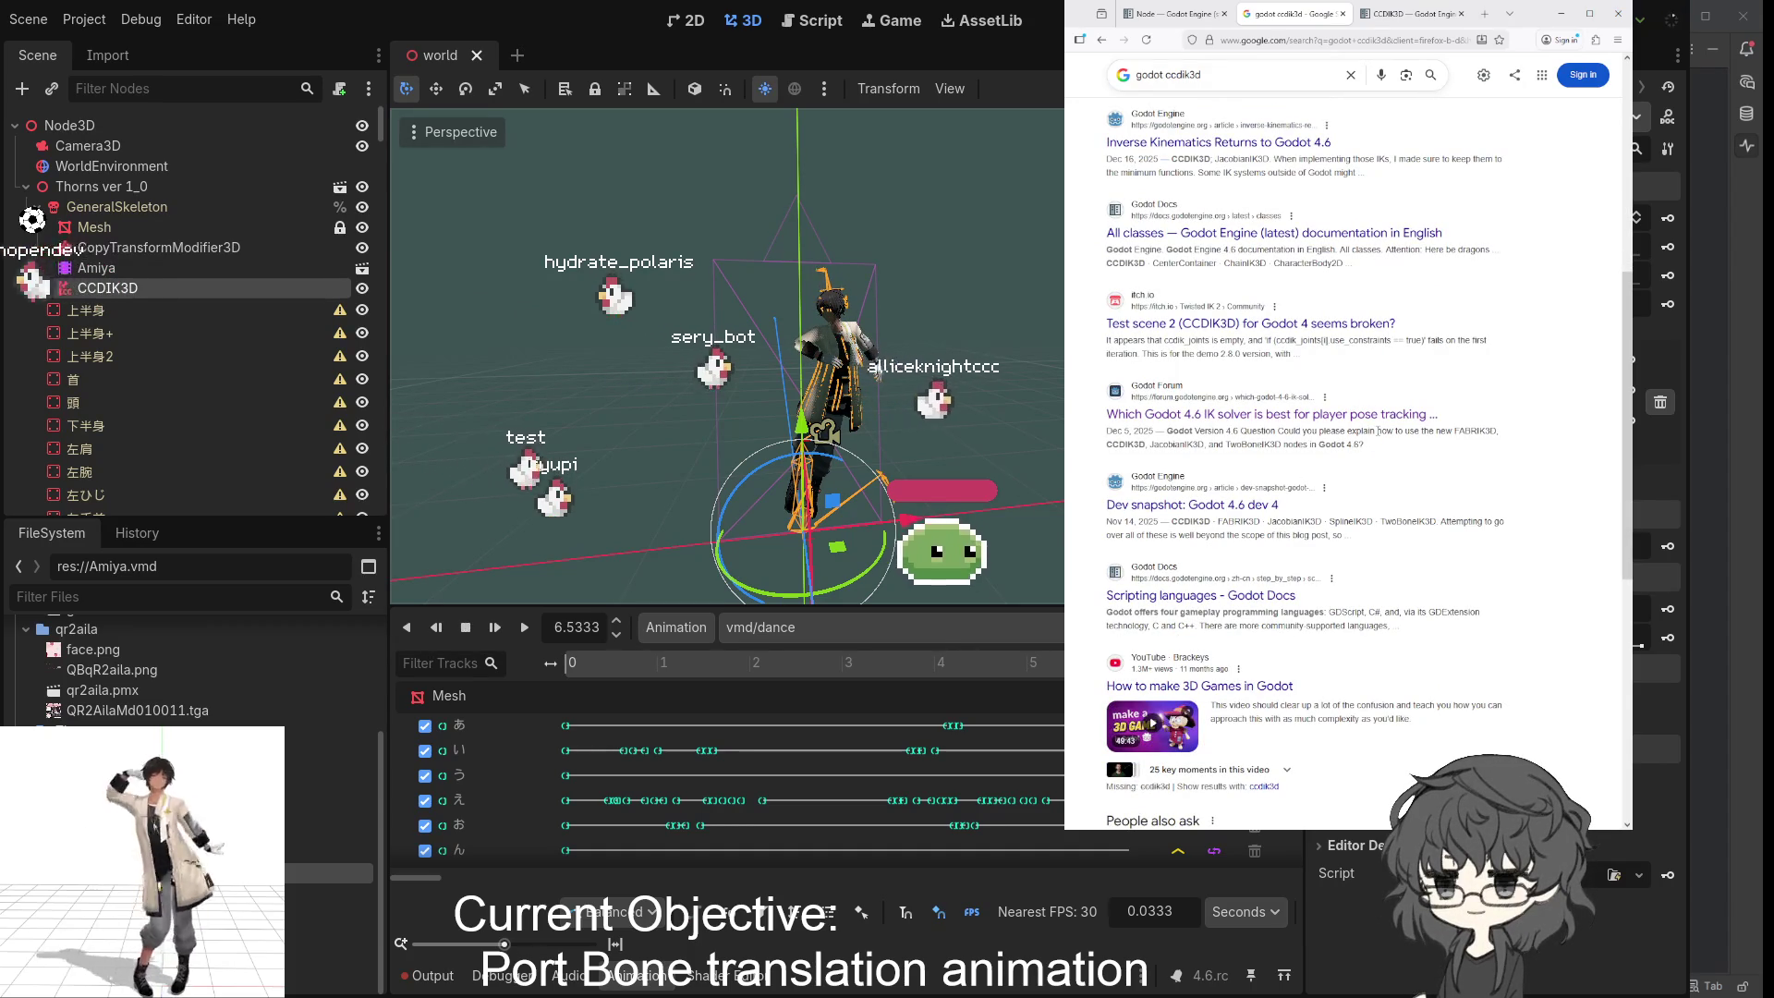
pyautogui.scroll(-2, 1353, 431)
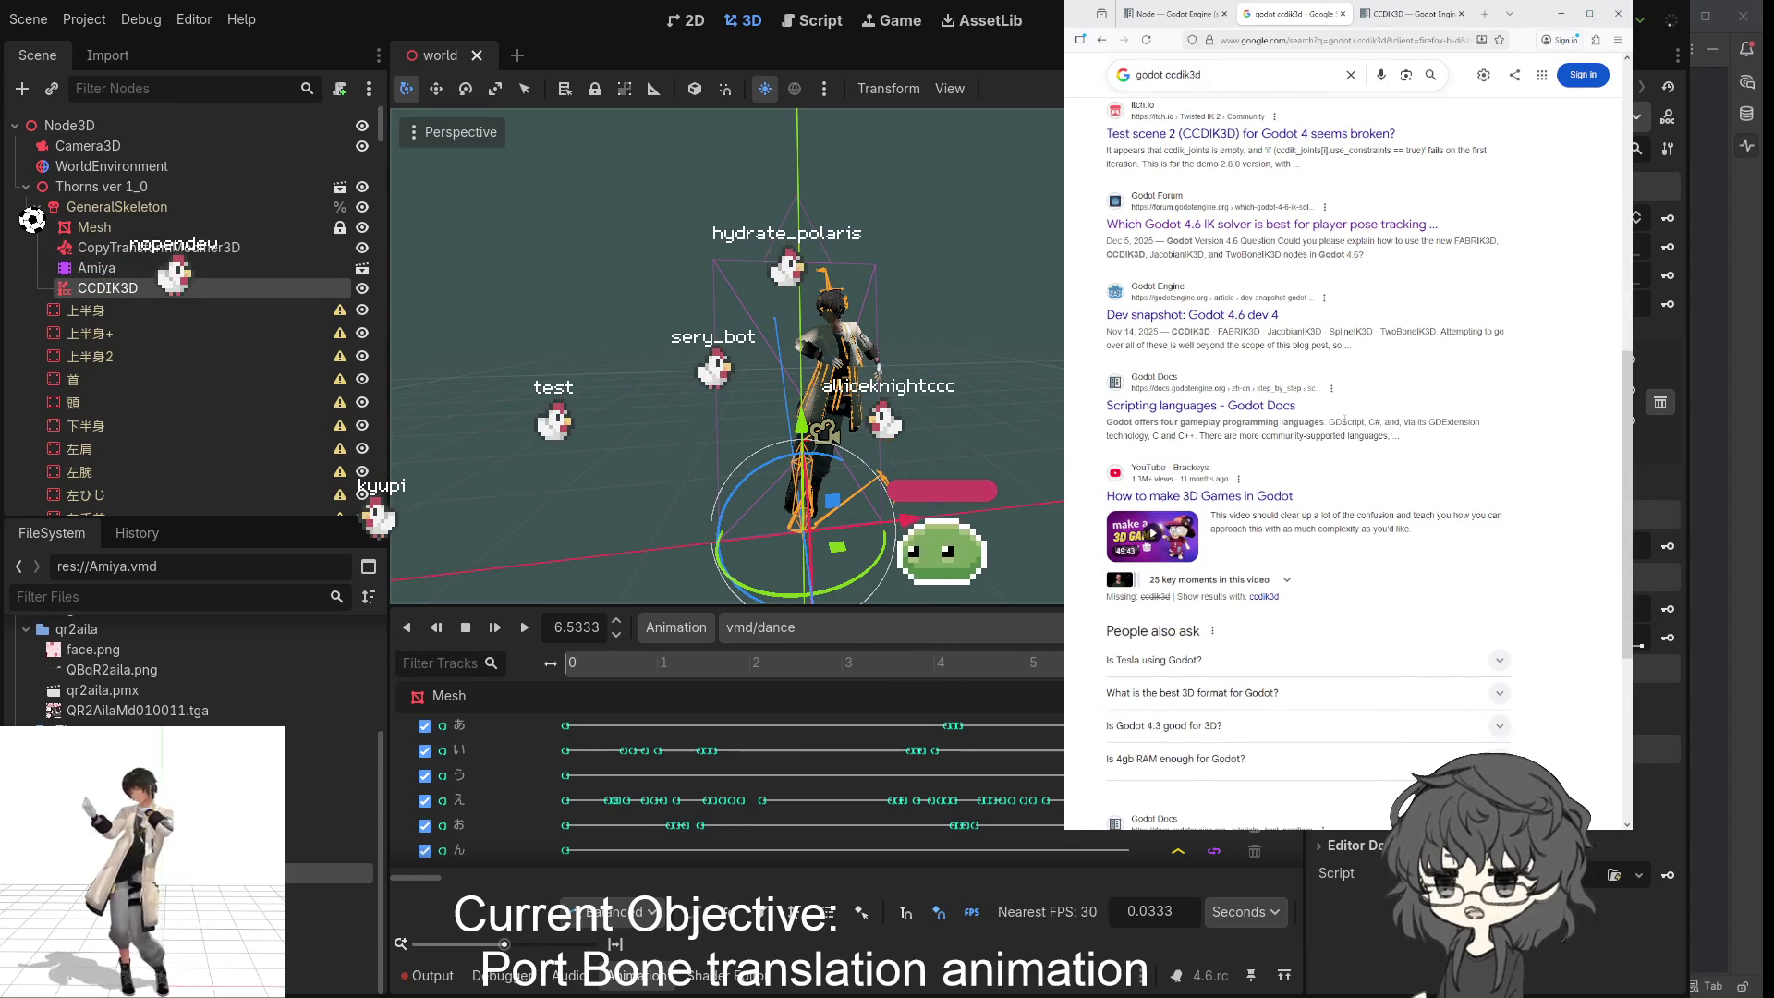
pyautogui.scroll(8, 1343, 419)
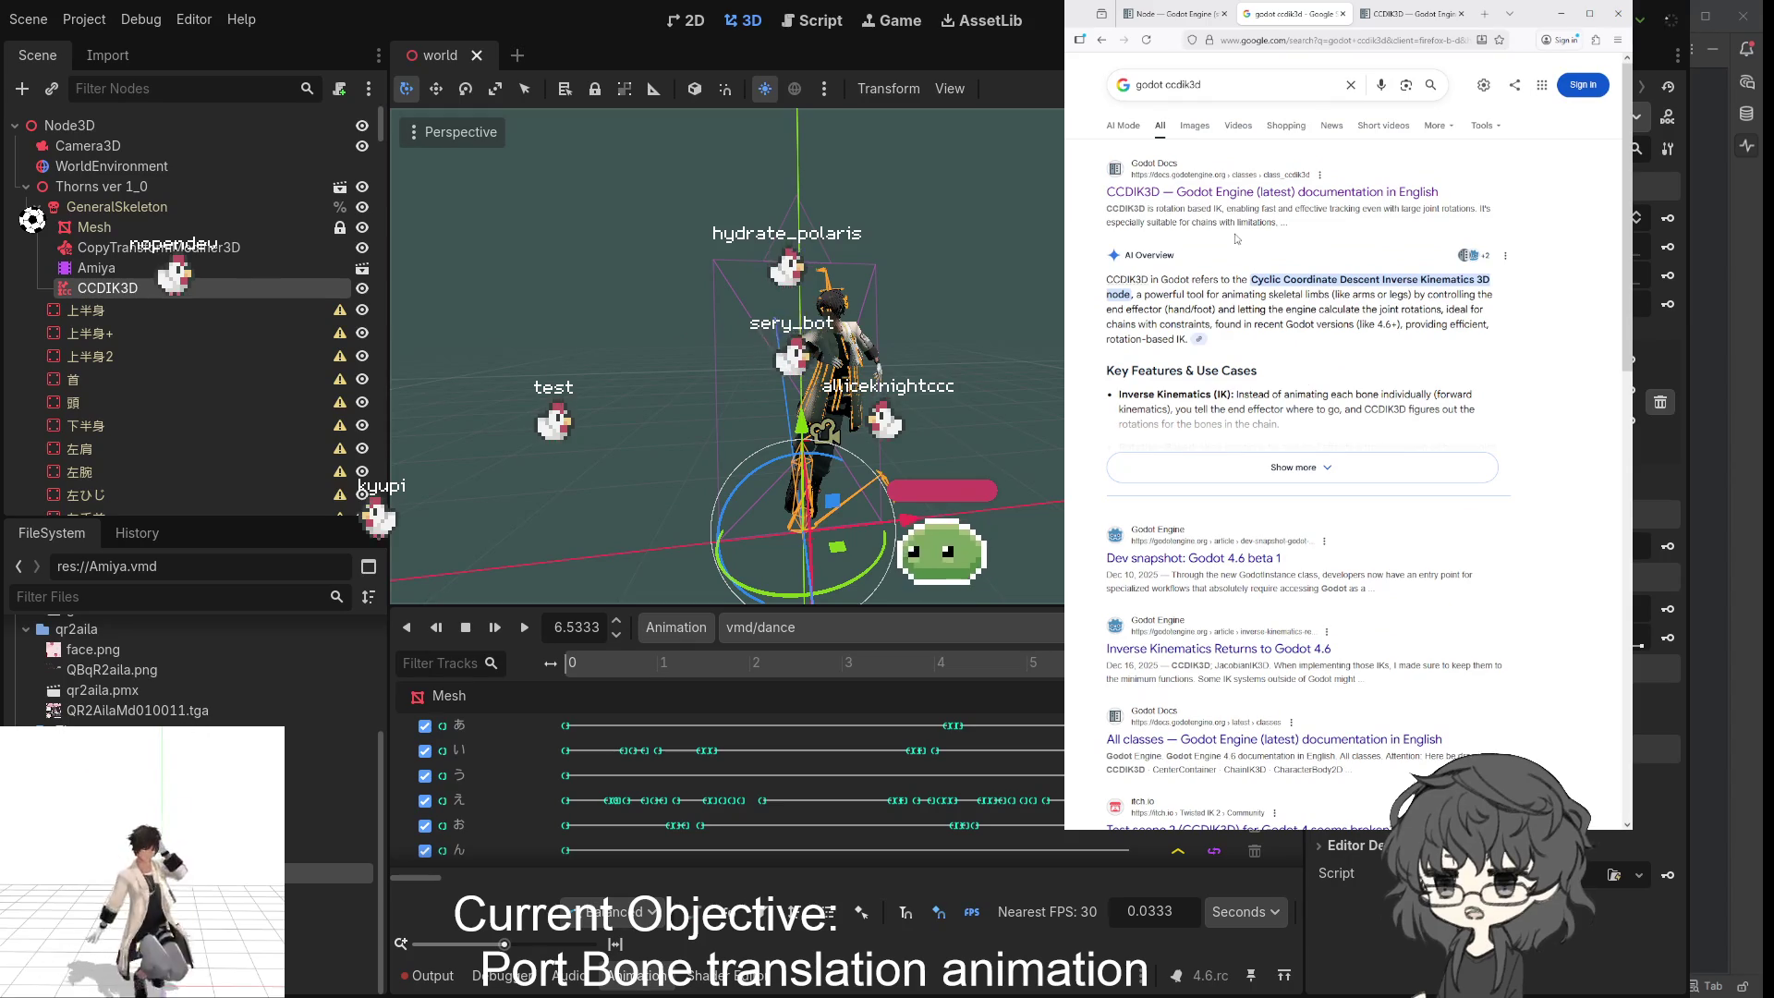
# Step: Expand and read the full CCDIK3D AI overview, then select the GeneralSkeleton node
pyautogui.click(1314, 480)
pyautogui.scroll(-3, 1330, 434)
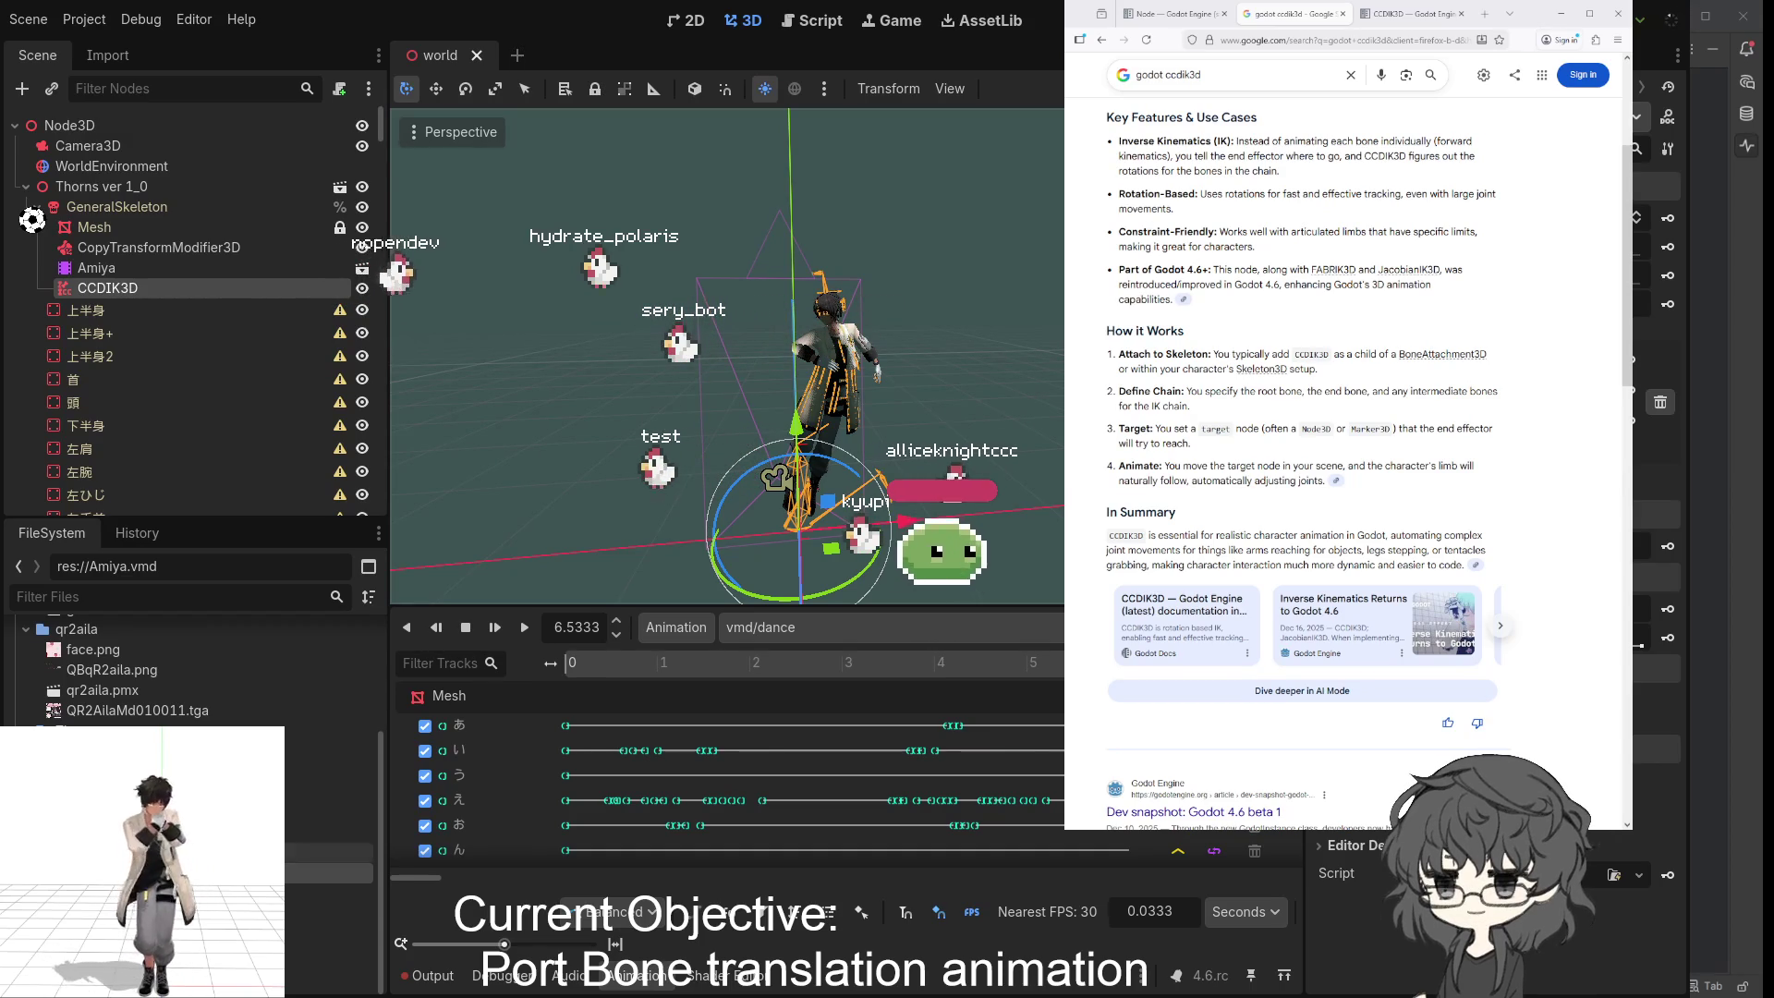
pyautogui.click(144, 211)
# Step: Orbit and zoom around the character and enable Skeleton3D edit mode to show bone handles
pyautogui.scroll(2, 988, 397)
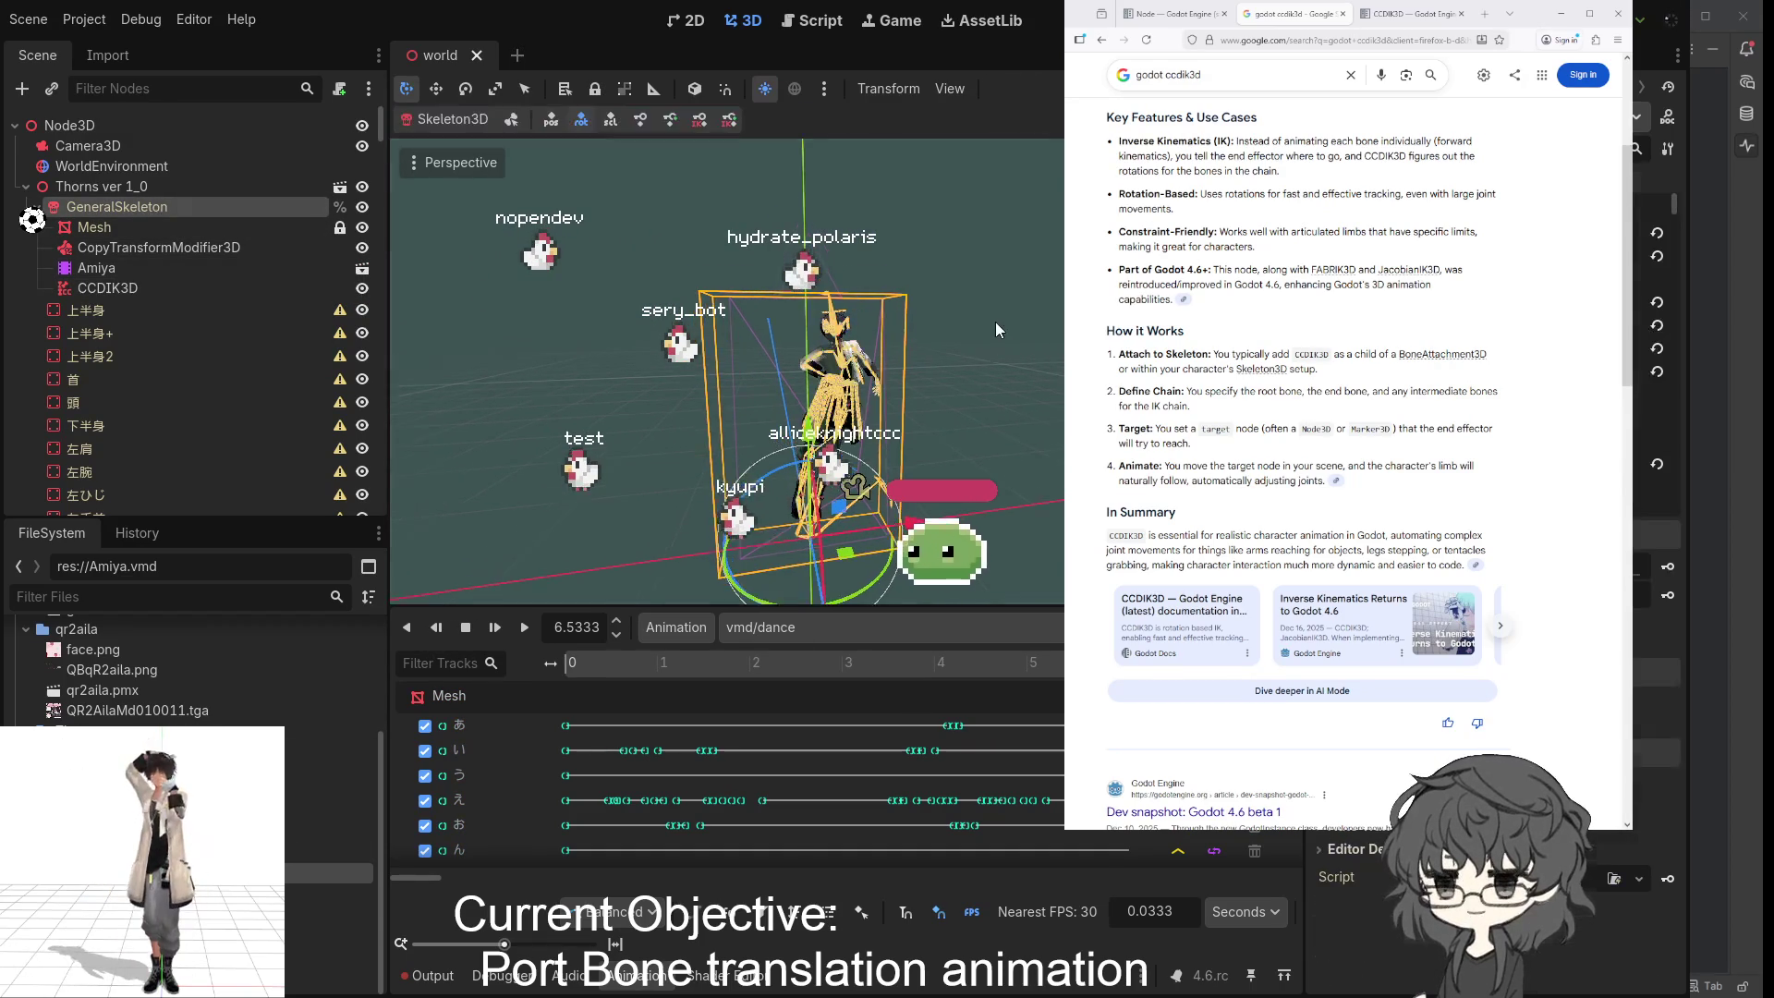
pyautogui.scroll(2, 786, 484)
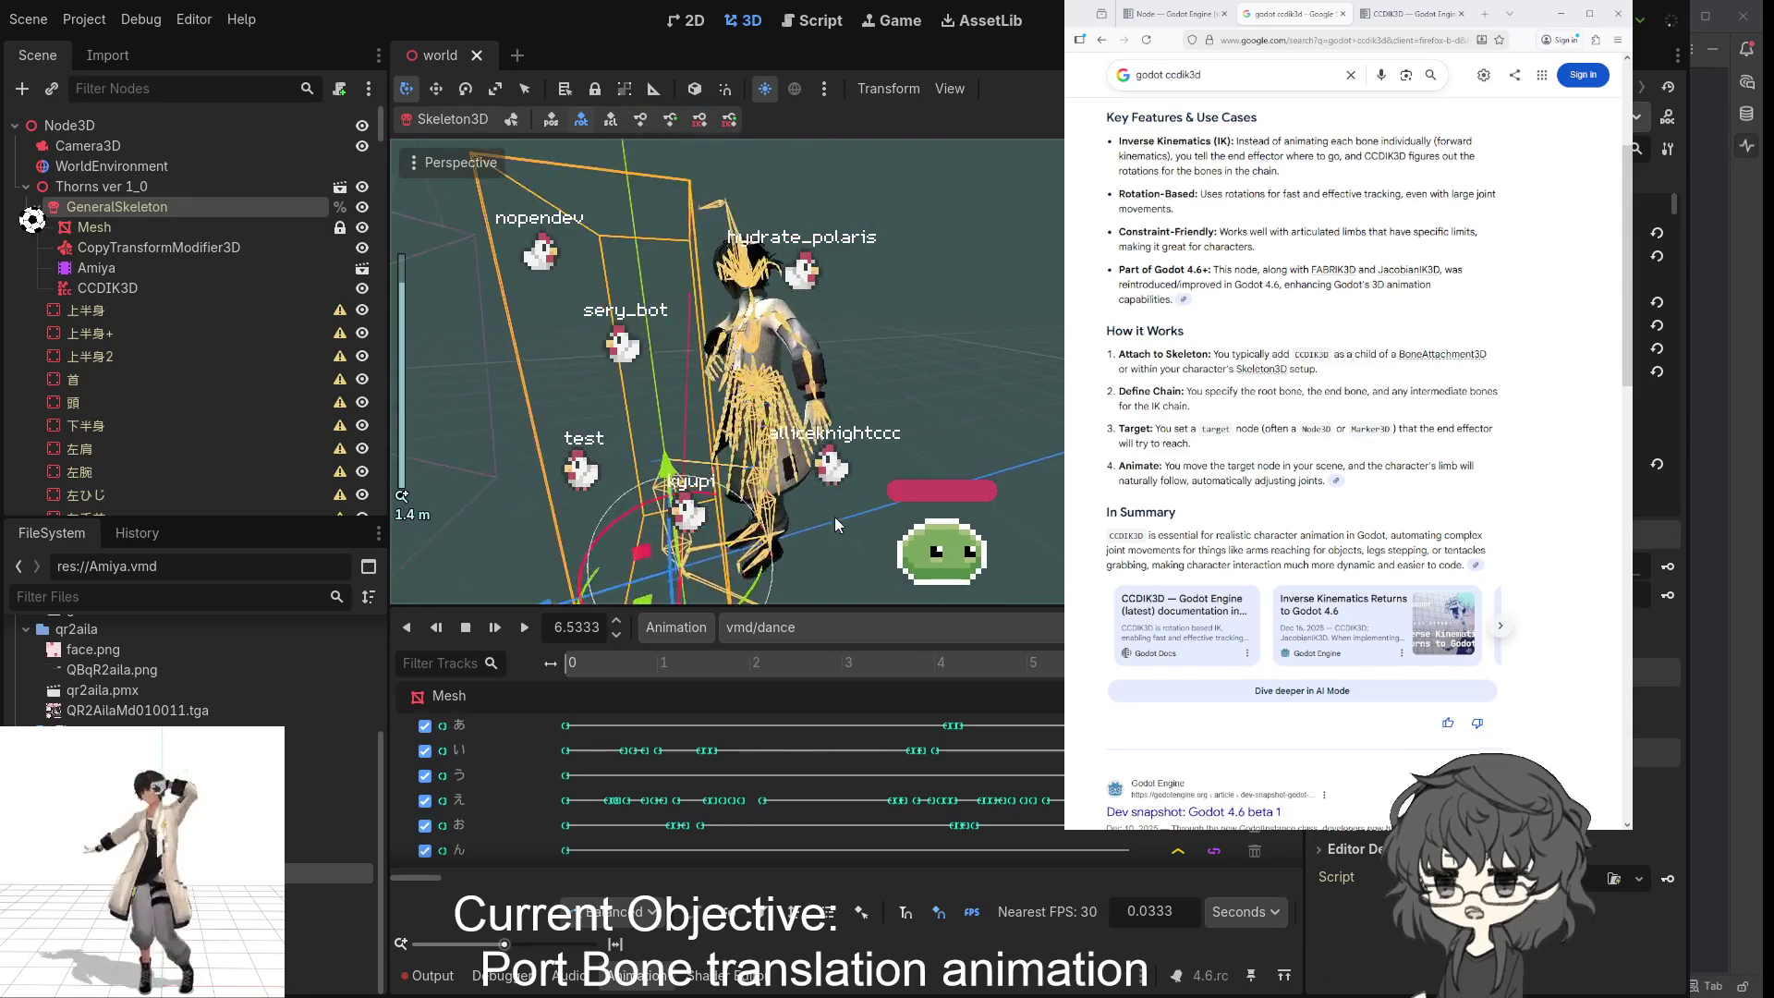
pyautogui.moveTo(981, 543); pyautogui.dragTo(905, 543)
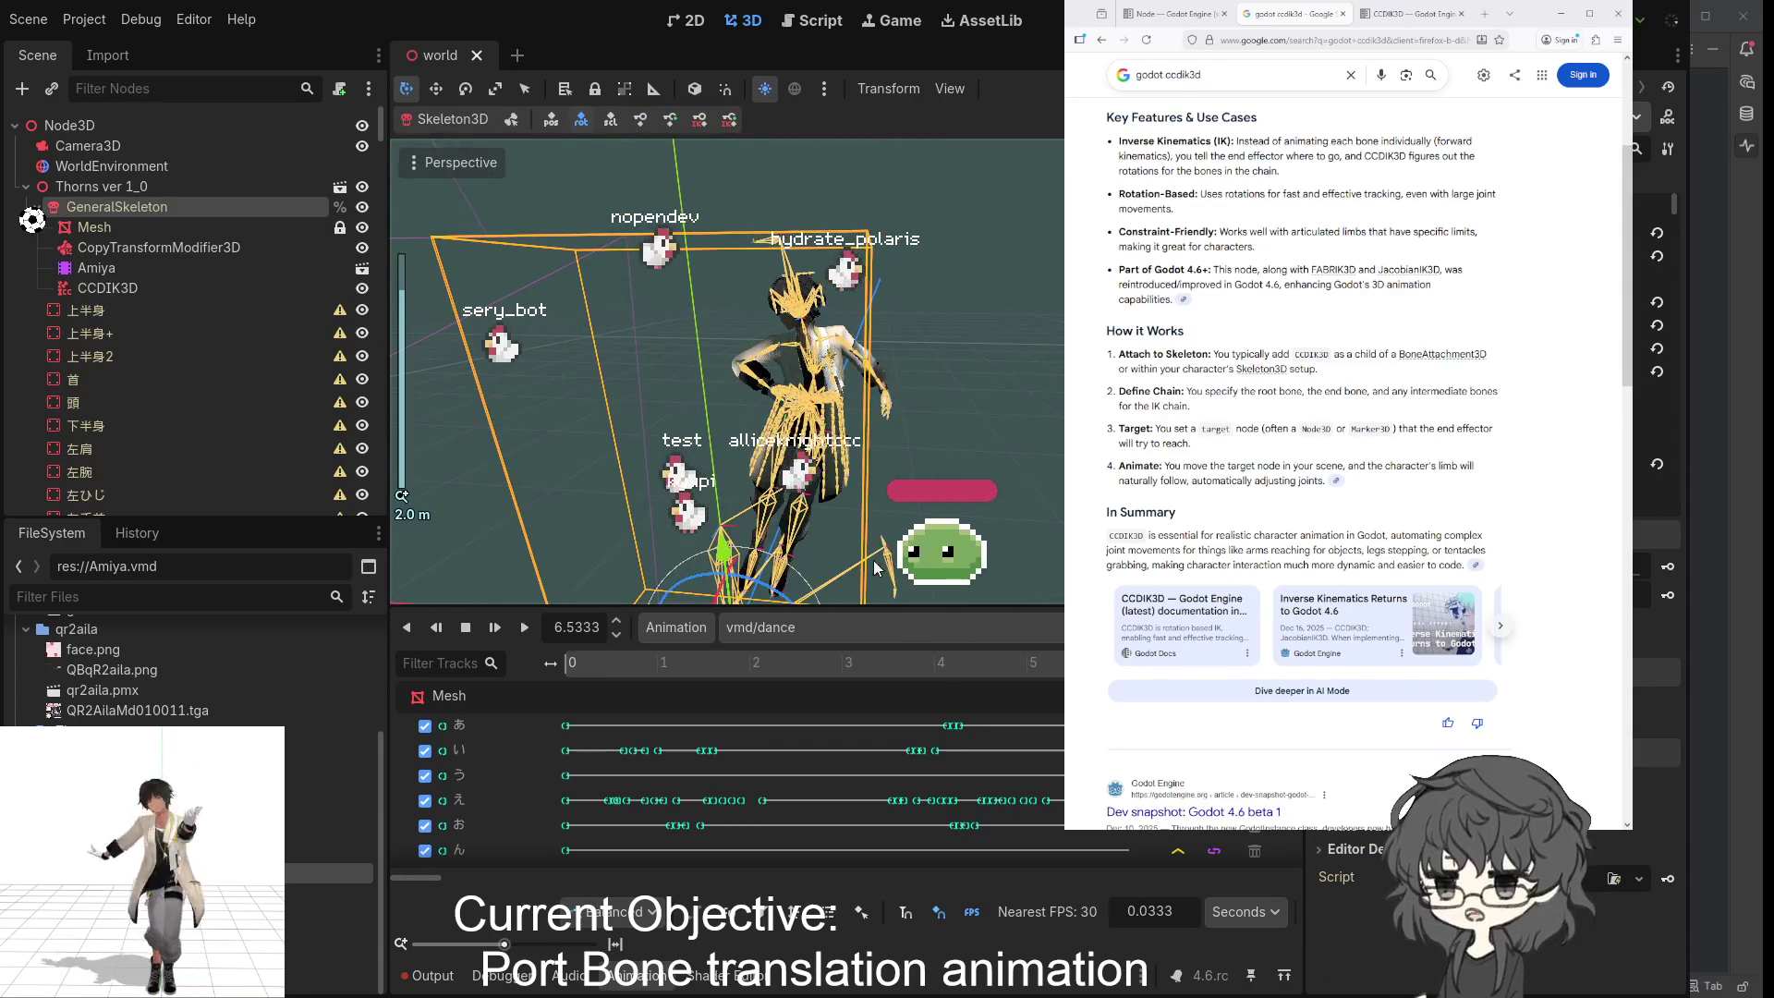
pyautogui.scroll(-4, 883, 517)
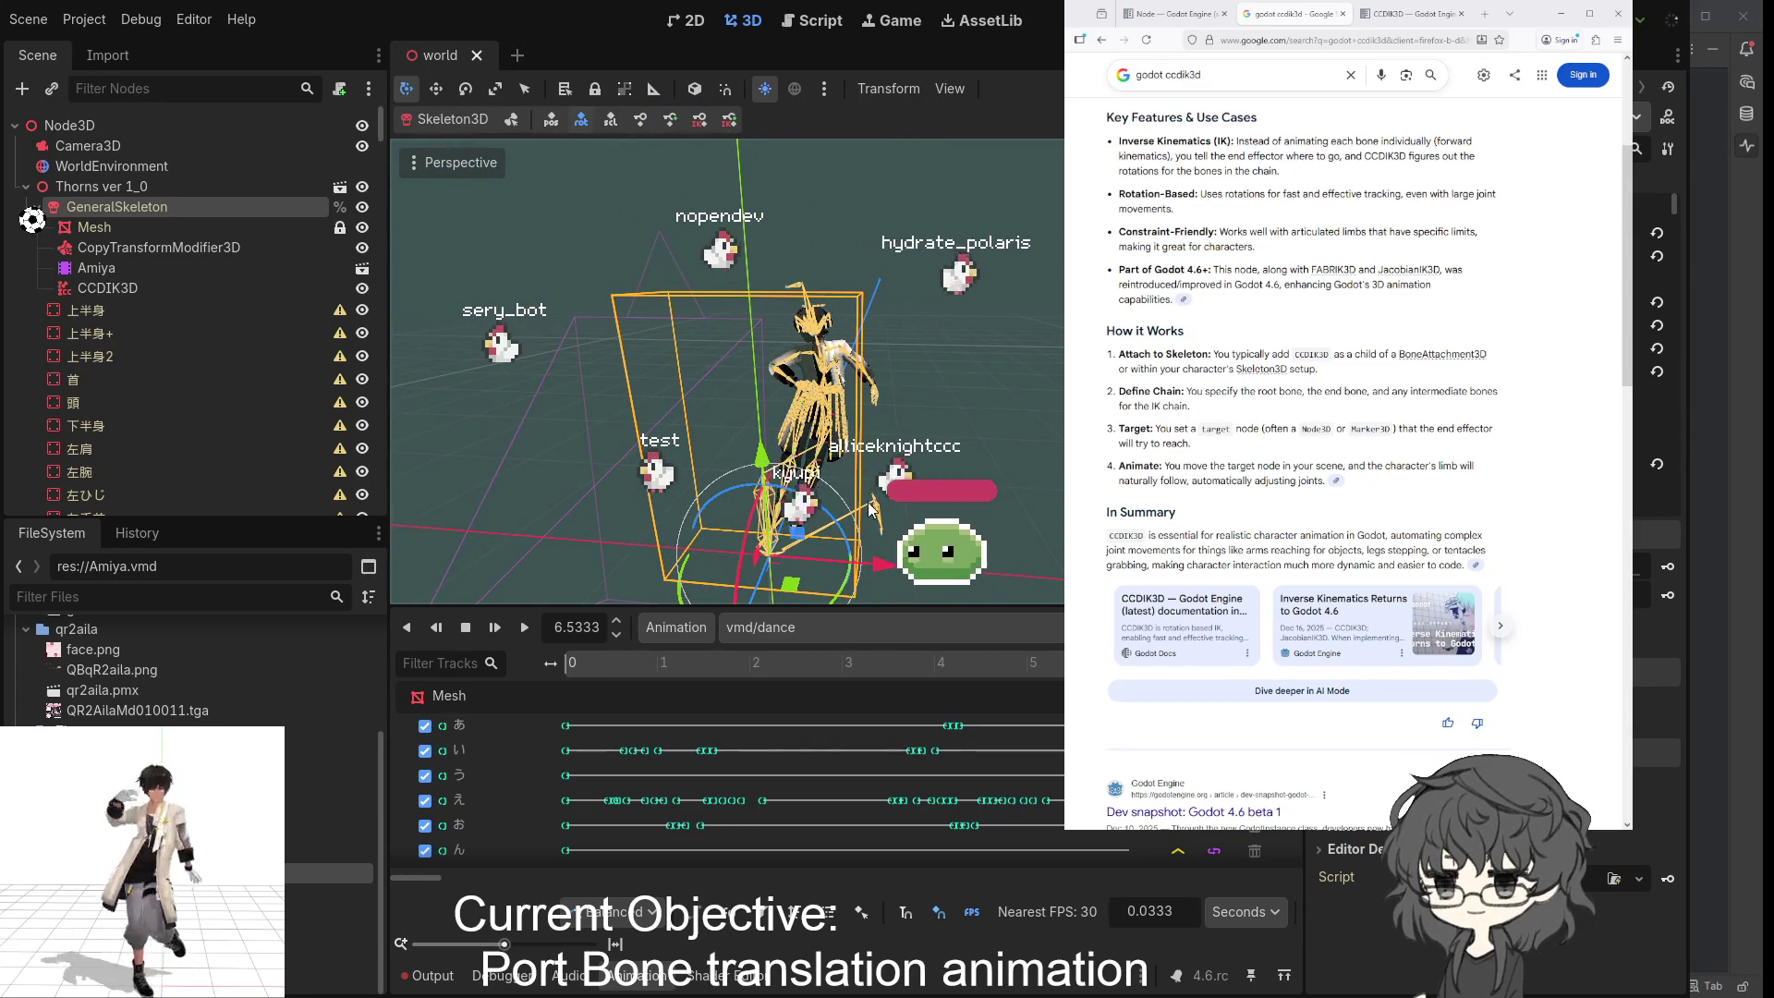
pyautogui.click(513, 120)
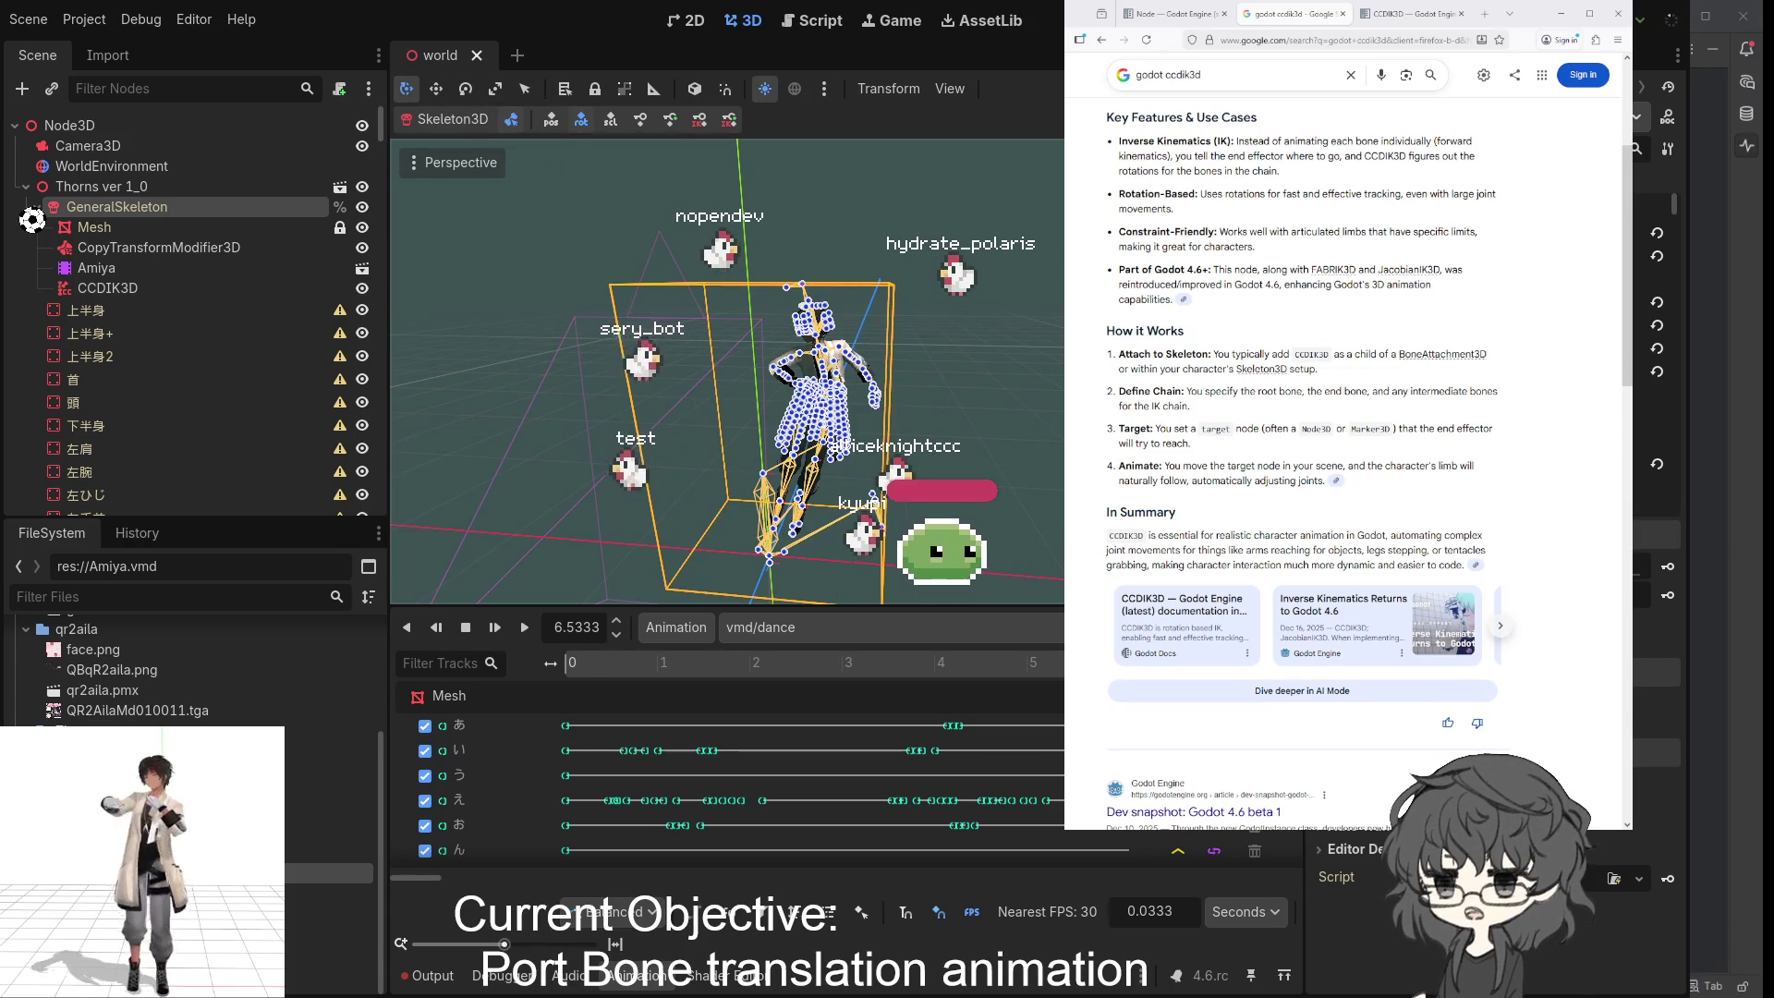
pyautogui.scroll(3, 713, 565)
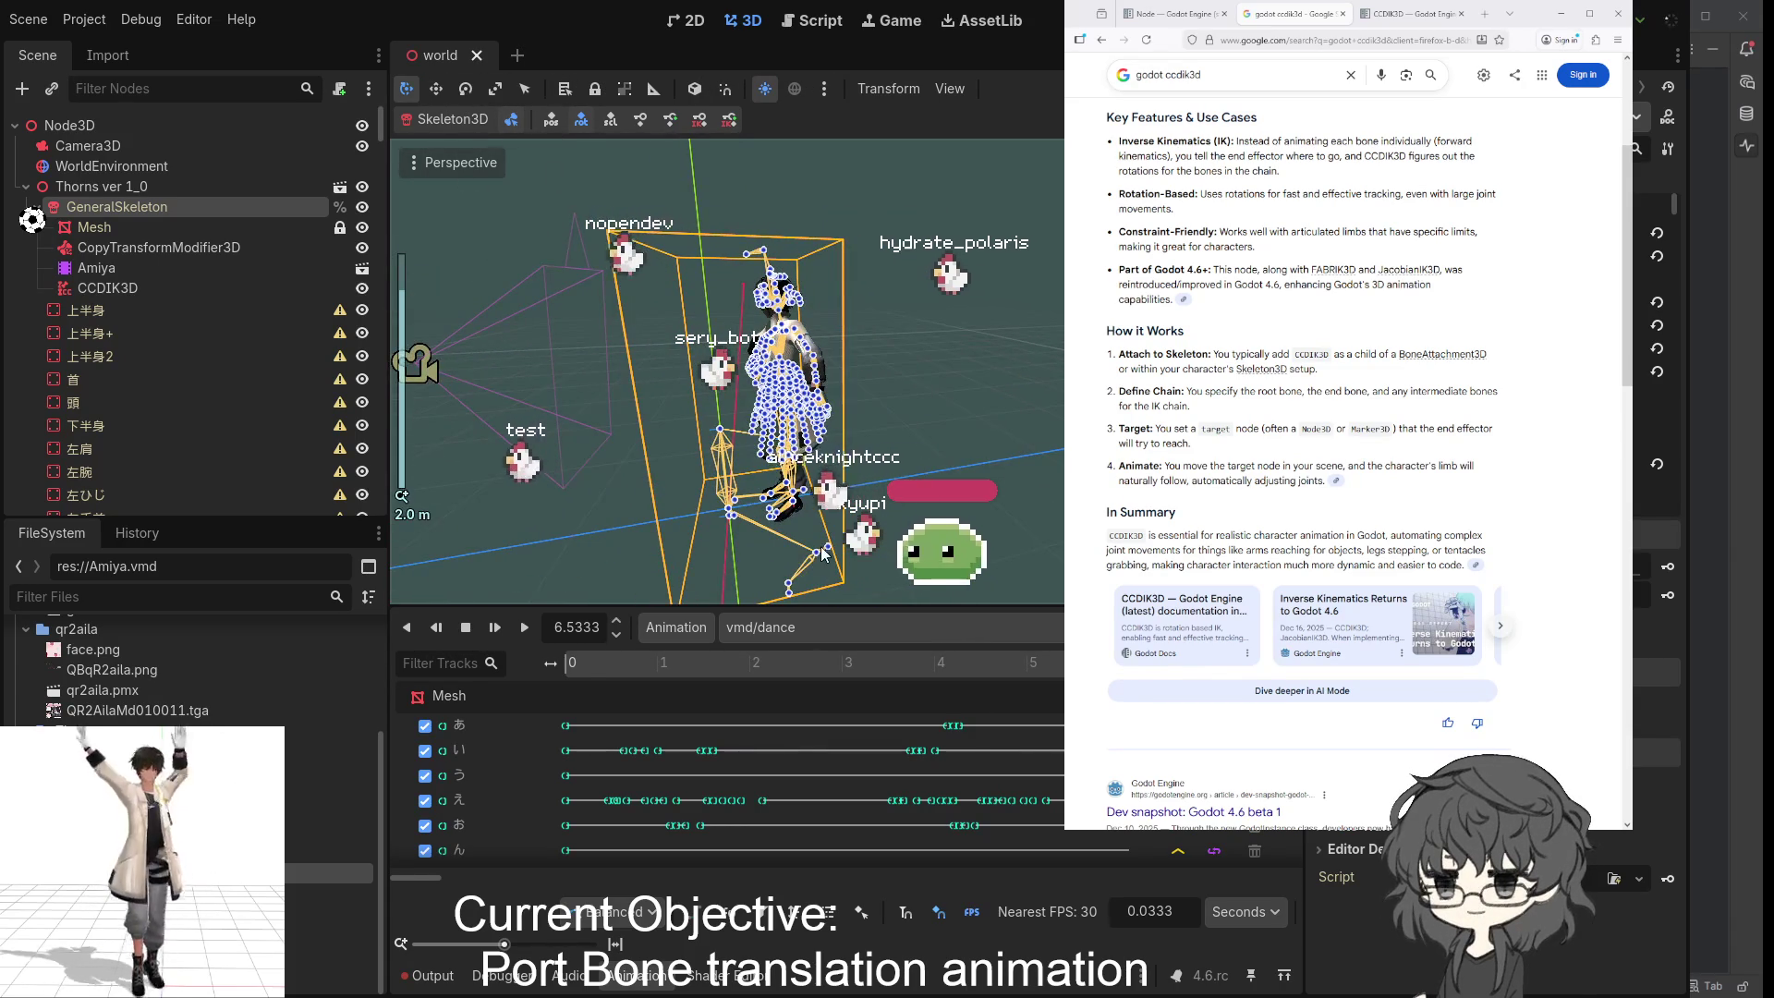